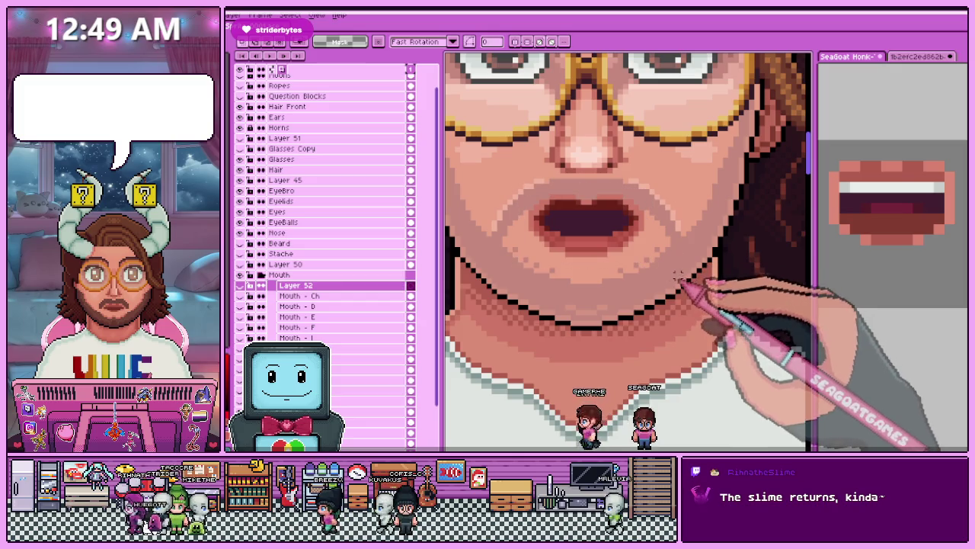
Box the mouth's corners and delete the right-corner pixels.
left_click(492, 280)
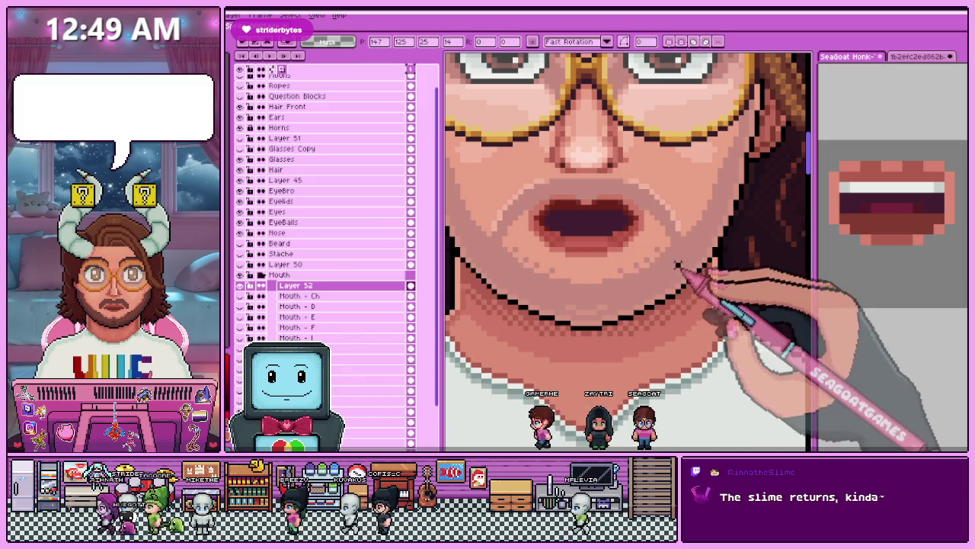
scroll(533, 216, "up", 1)
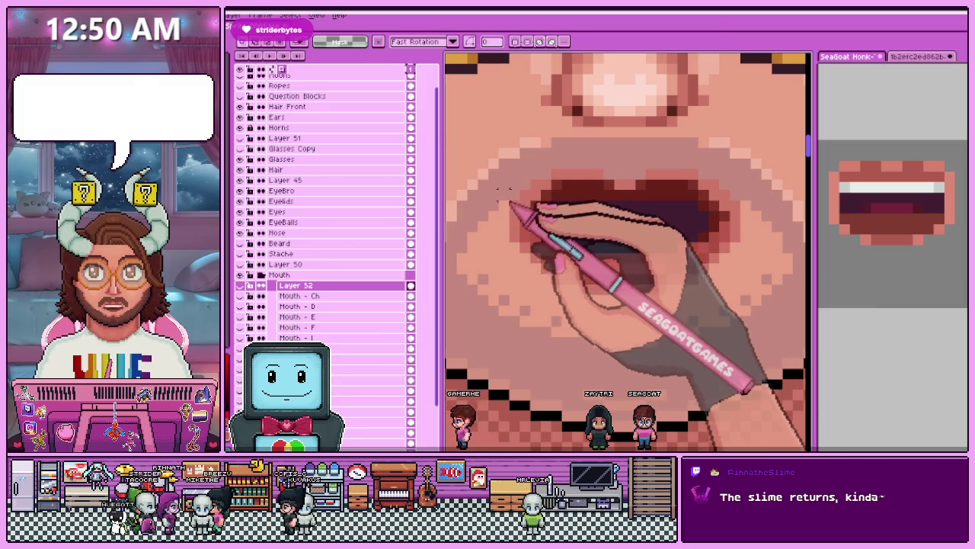
left_click_drag(479, 158, 571, 283)
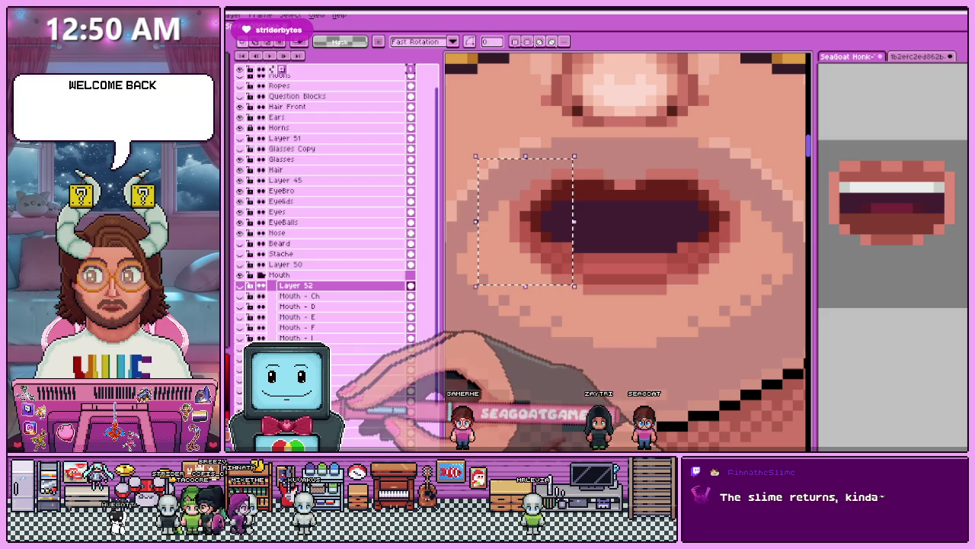
key("ctrl+d")
left_click(349, 412)
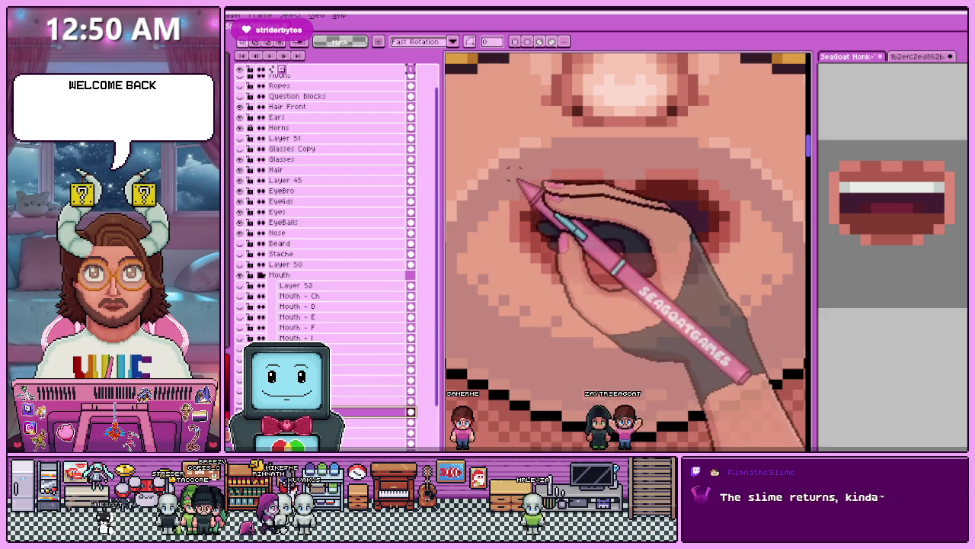
left_click_drag(501, 159, 549, 263)
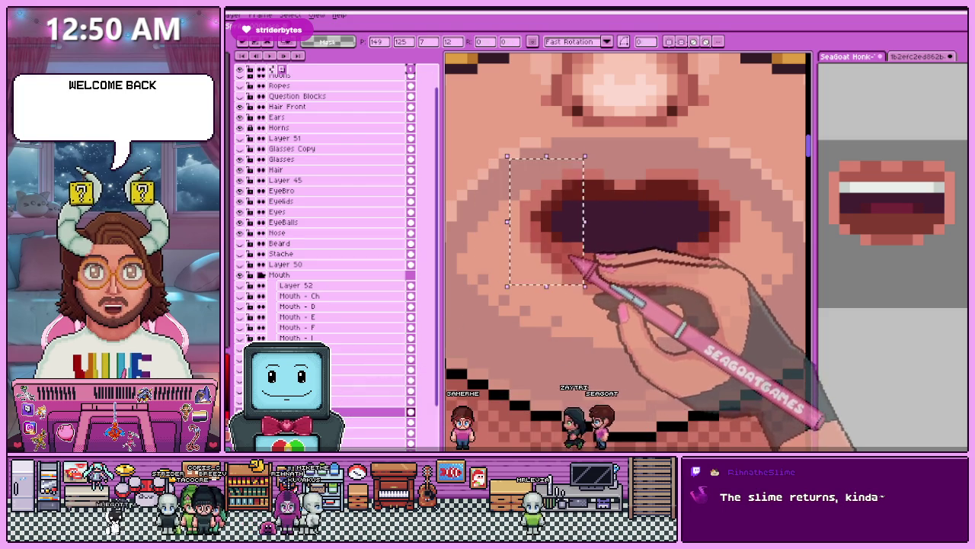
left_click_drag(657, 169, 730, 274)
key("Delete")
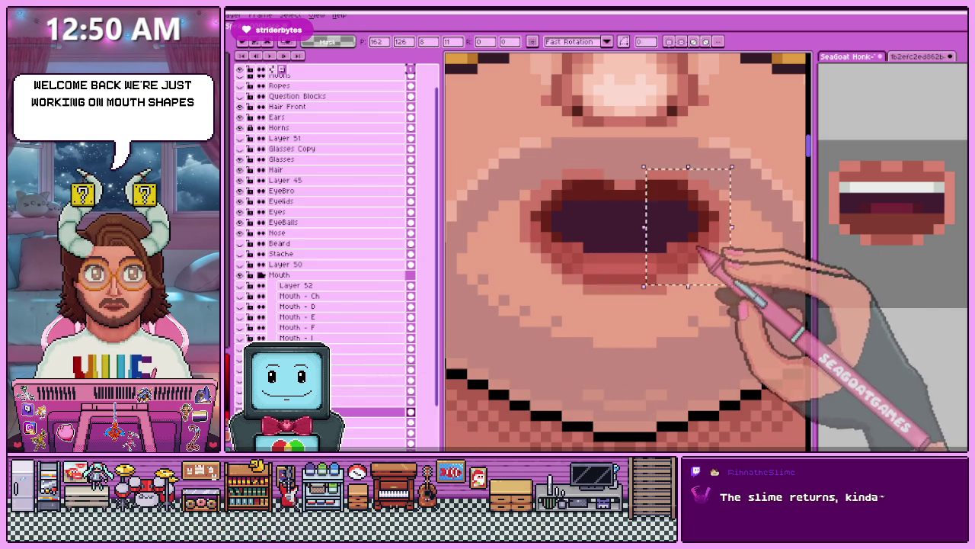
Delete the left mouth corner and erase the mouth's right side for a smaller, rounder opening.
left_click_drag(557, 243, 700, 307)
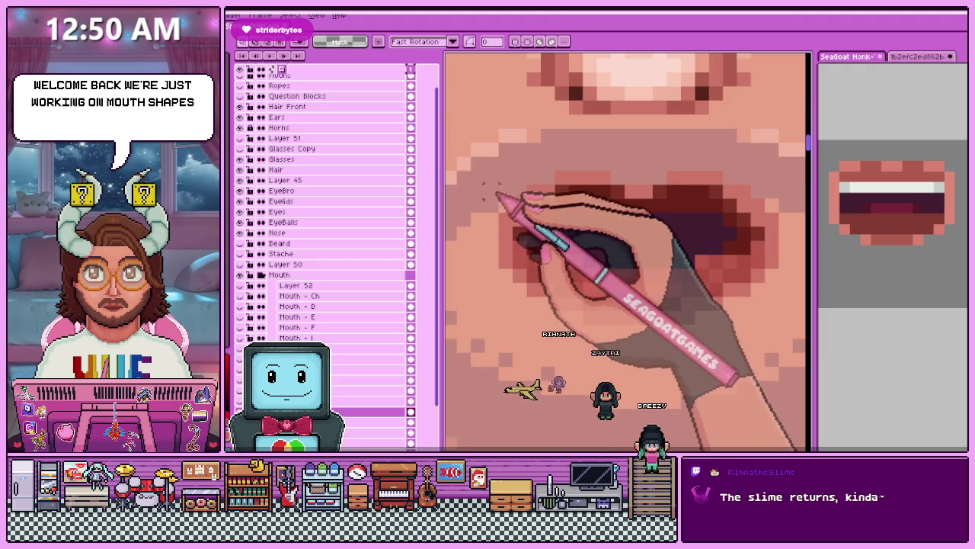
left_click_drag(485, 175, 538, 282)
key("Delete")
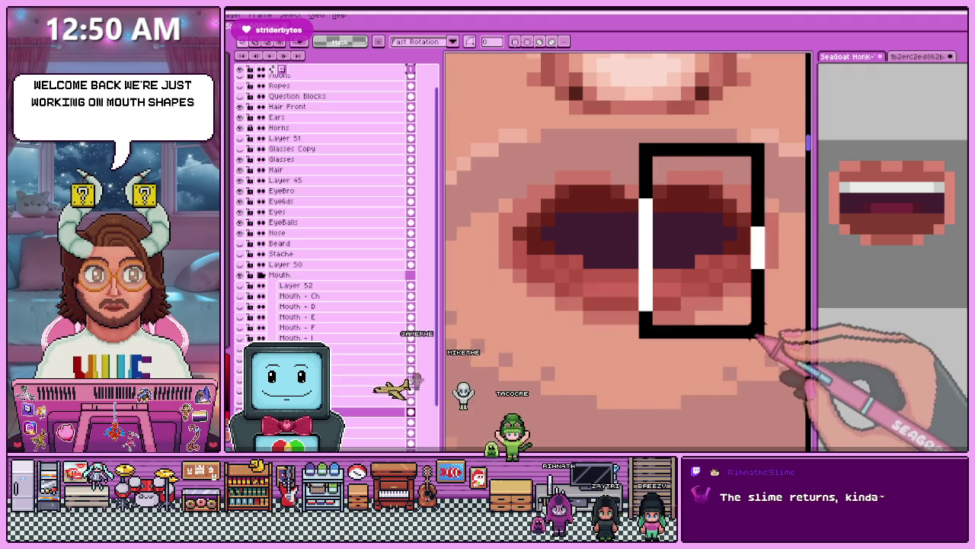
left_click_drag(642, 149, 804, 347)
key("Delete")
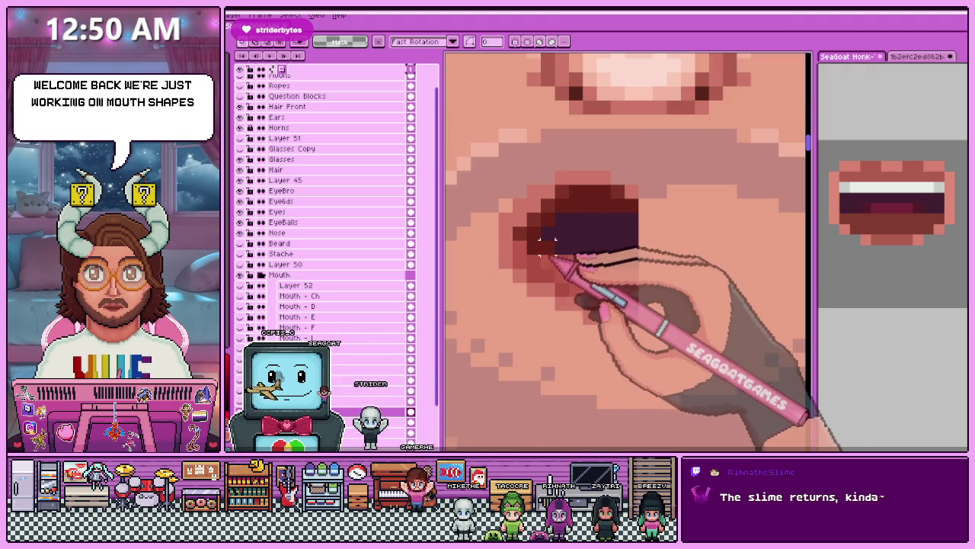
left_click_drag(512, 227, 654, 328)
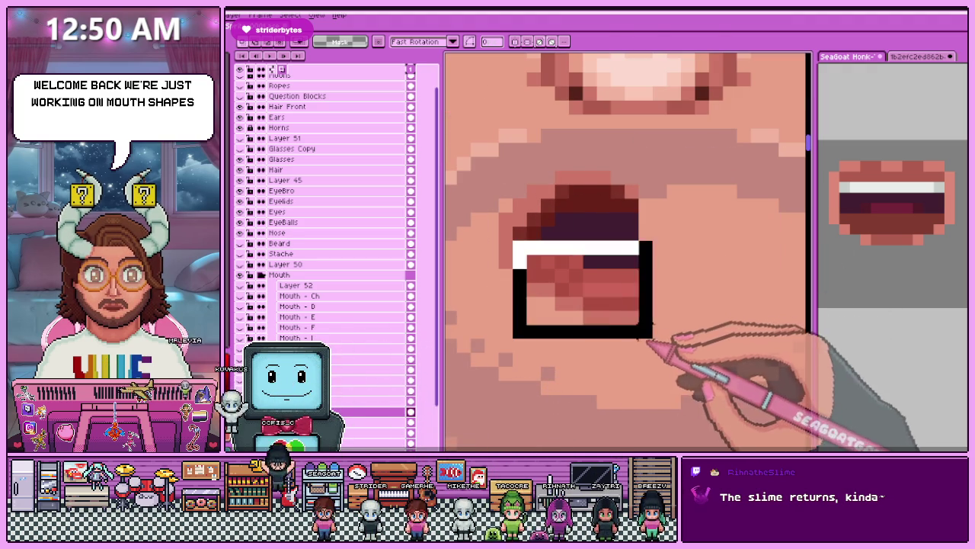
mouse_move(468, 185)
left_mouse_down()
mouse_move(621, 228)
mouse_move(554, 240)
mouse_move(559, 218)
left_mouse_up()
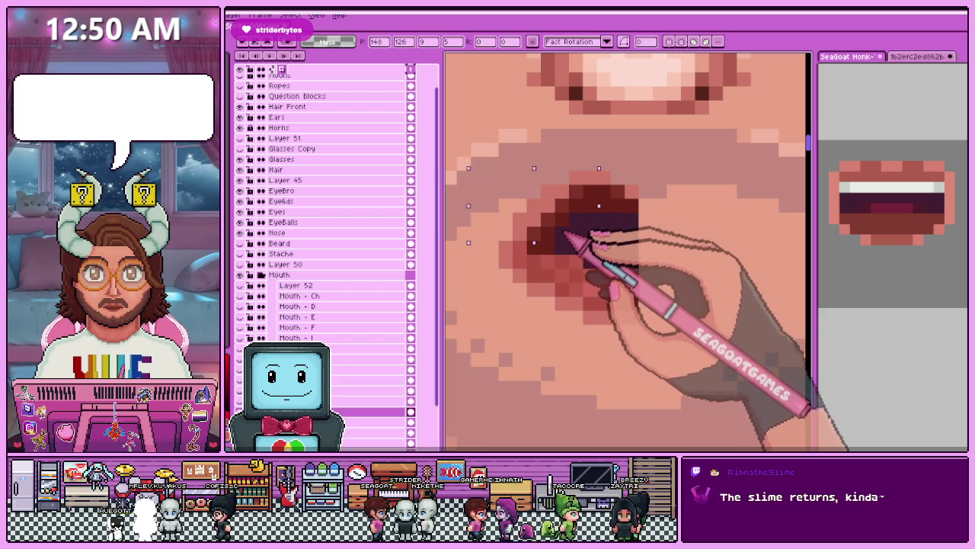
Select the whole canvas, check the full portrait zoomed out, then deselect.
scroll(567, 225, "down", 1)
scroll(587, 259, "down", 1)
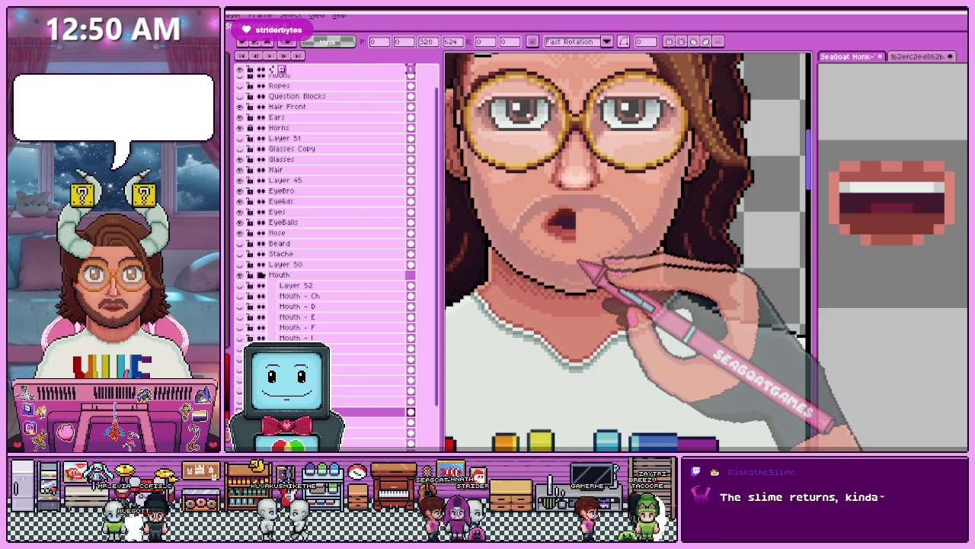
key("ctrl+a")
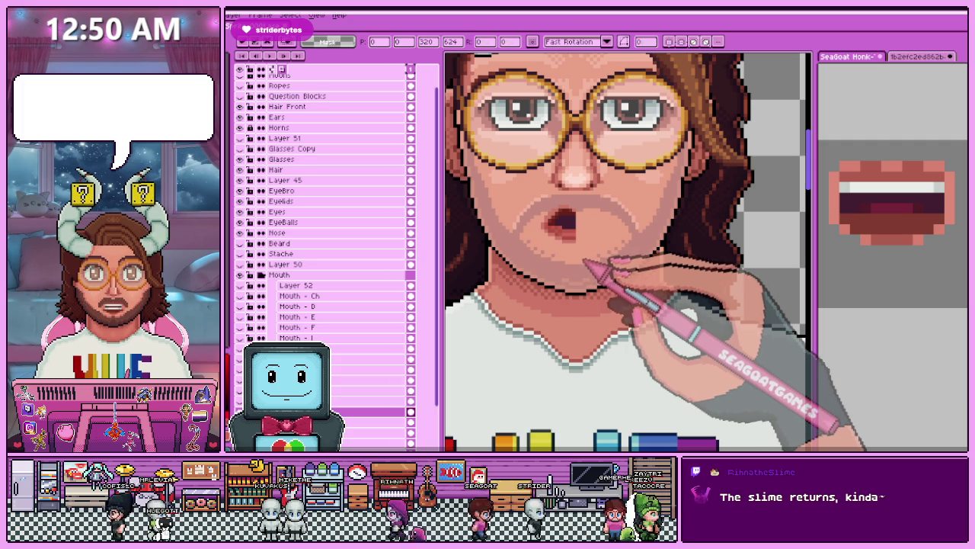
scroll(587, 263, "down", 2)
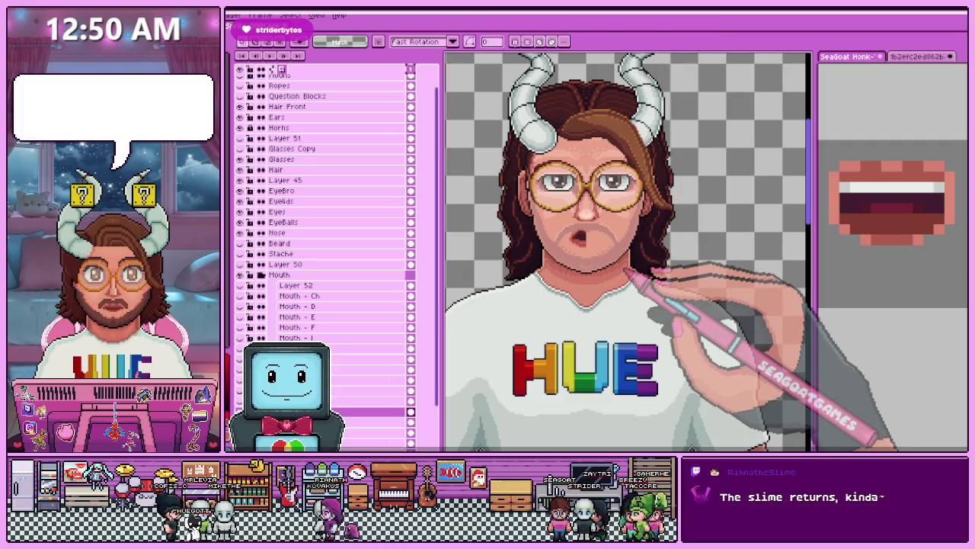
scroll(628, 271, "up", 1)
scroll(669, 279, "up", 1)
scroll(631, 257, "down", 2)
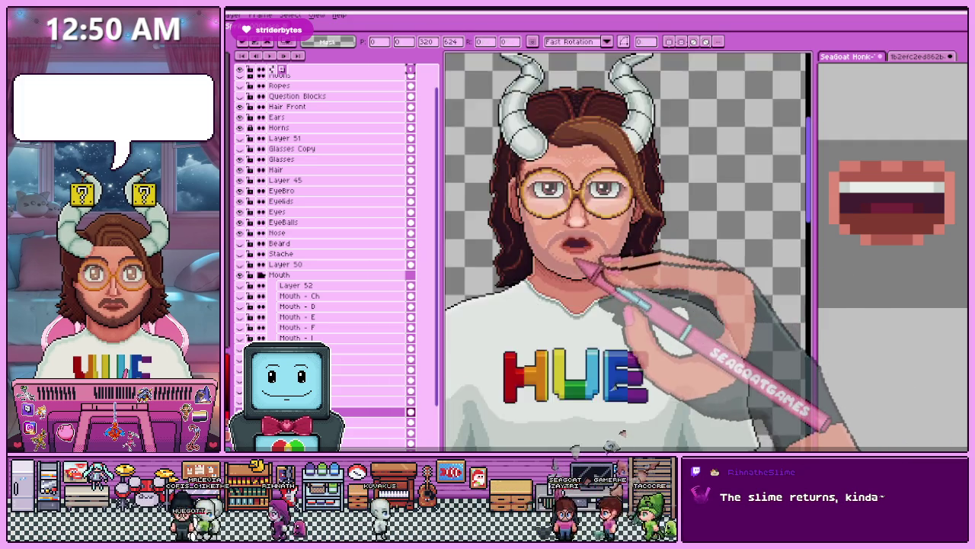
scroll(653, 265, "down", 3)
scroll(614, 270, "up", 2)
key("ctrl+d")
Zoom back in on the mouth to check the oval opening.
scroll(606, 267, "up", 2)
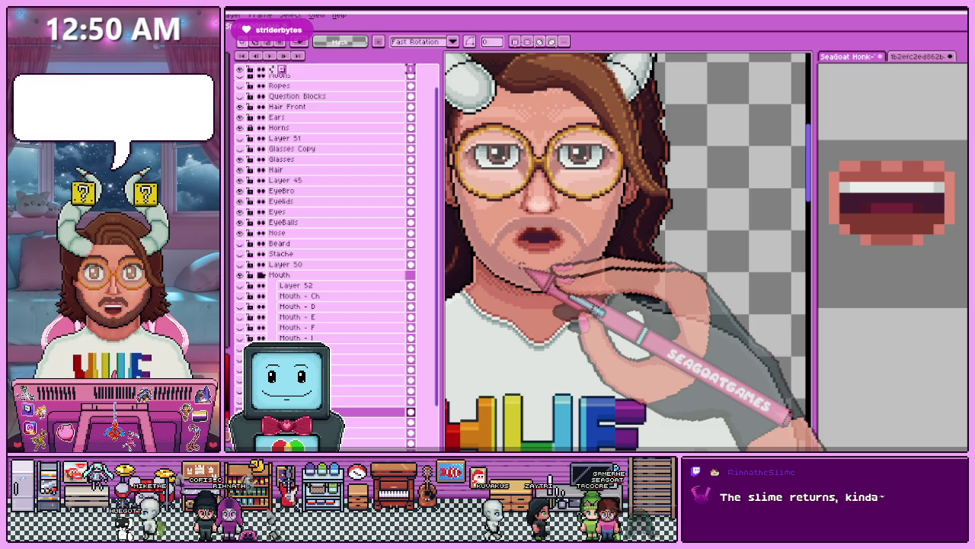
scroll(541, 225, "up", 1)
scroll(540, 225, "up", 1)
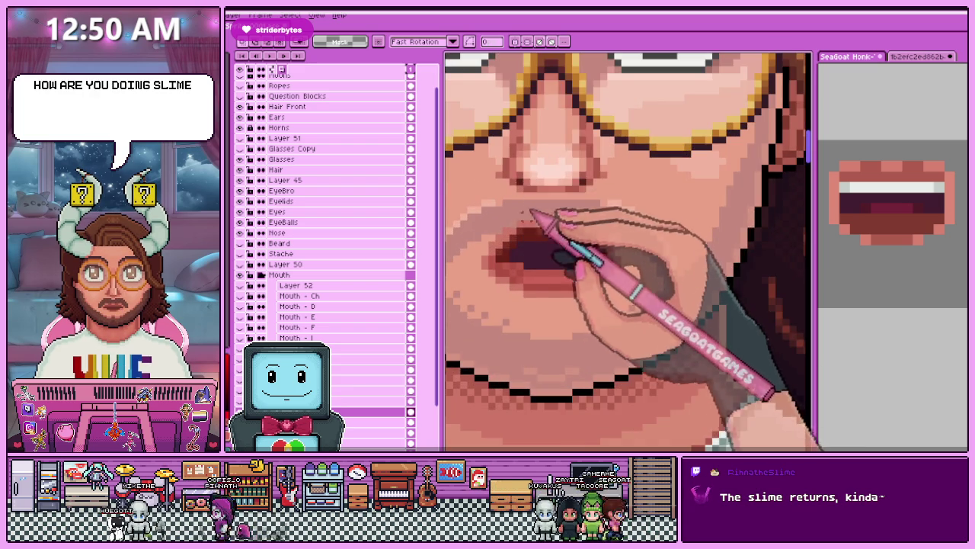
scroll(527, 201, "up", 1)
scroll(528, 201, "down", 2)
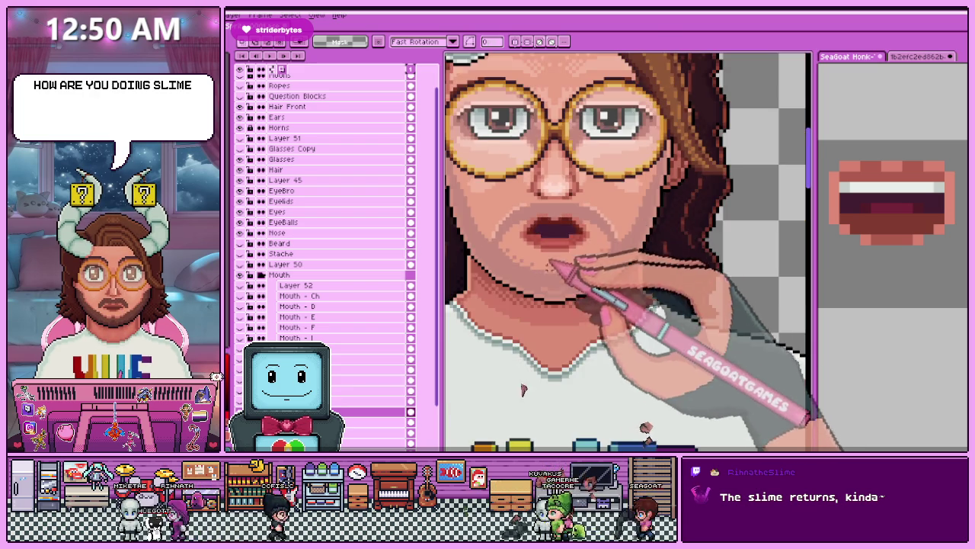
scroll(579, 202, "up", 1)
scroll(604, 203, "up", 1)
scroll(570, 230, "down", 1)
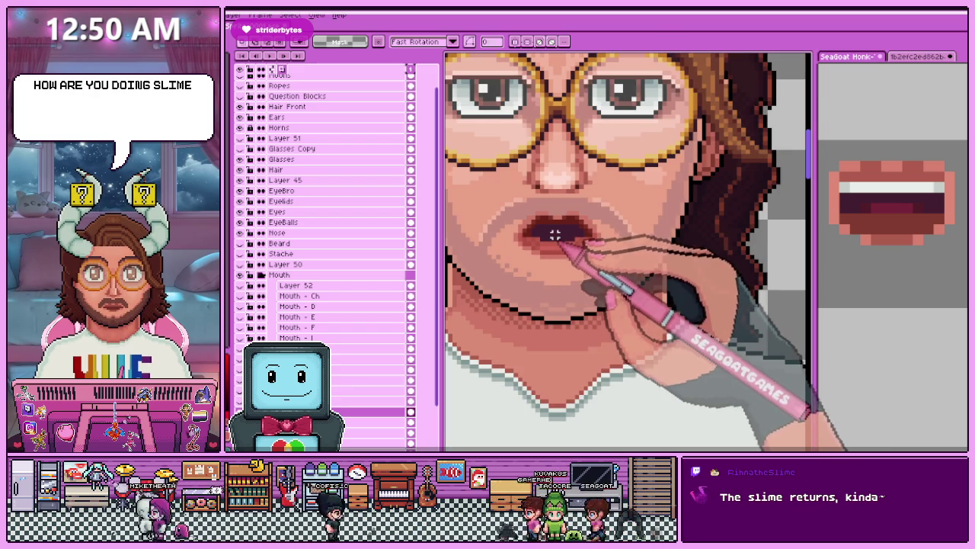
scroll(558, 240, "up", 1)
scroll(515, 225, "up", 1)
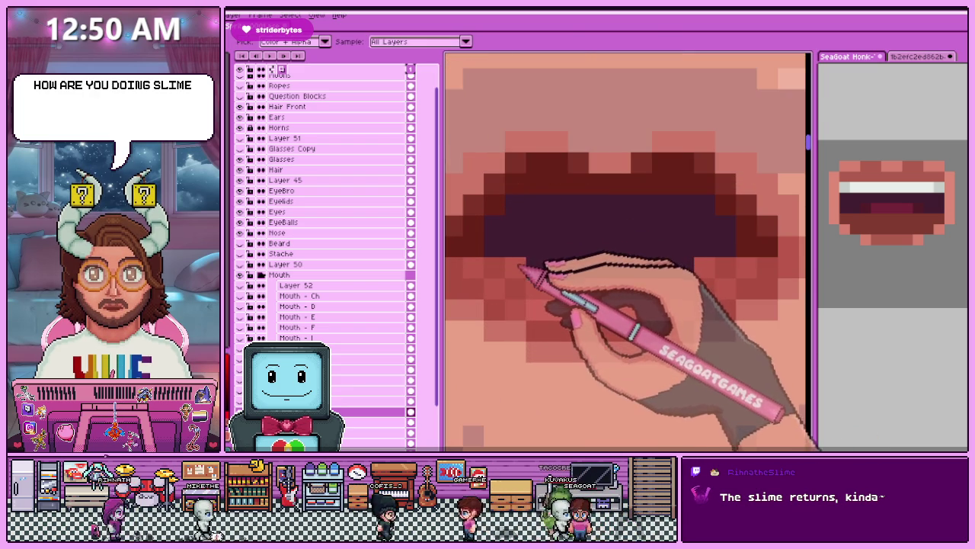
Switch to the Pencil and zoom around the mouth to inspect its interior.
key("b")
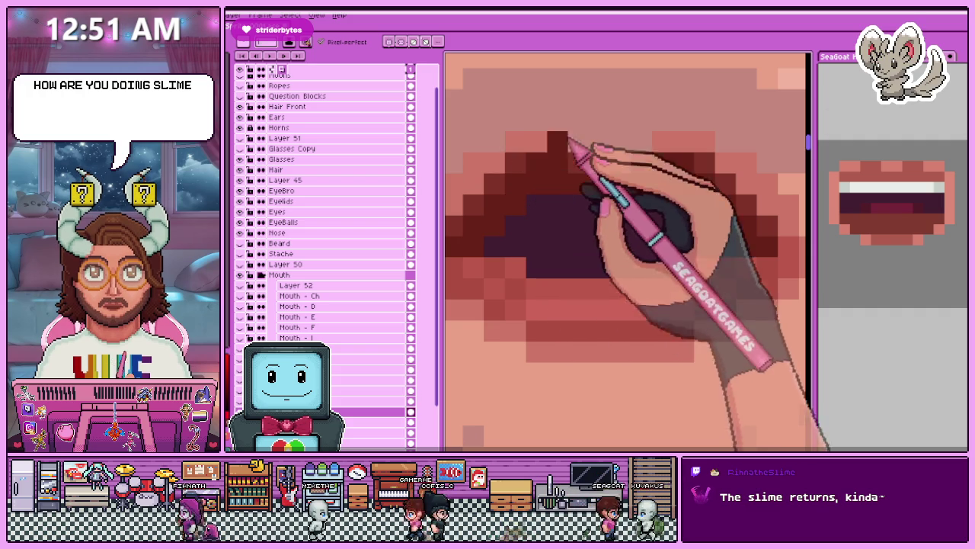
scroll(579, 215, "down", 2)
scroll(579, 214, "up", 1)
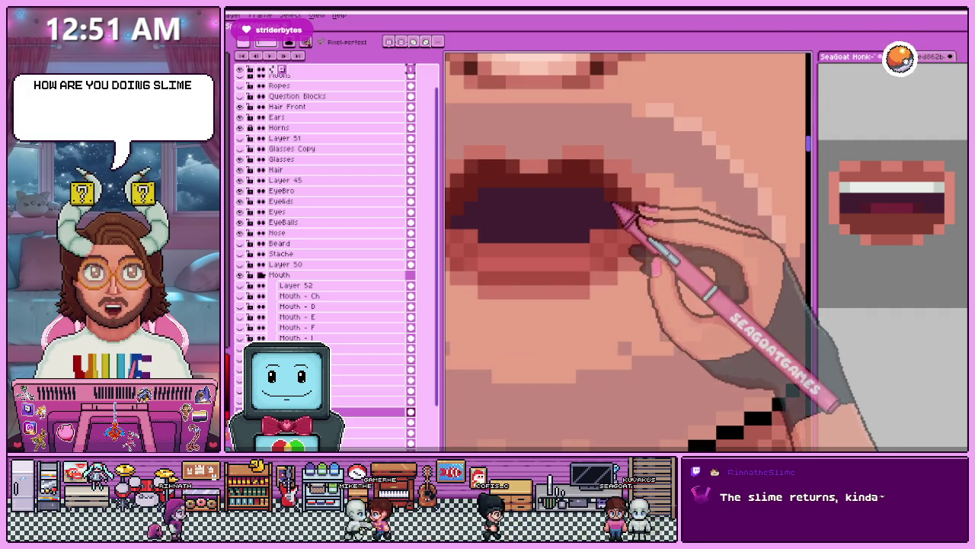
scroll(620, 218, "down", 1)
scroll(588, 218, "down", 1)
scroll(564, 200, "down", 2)
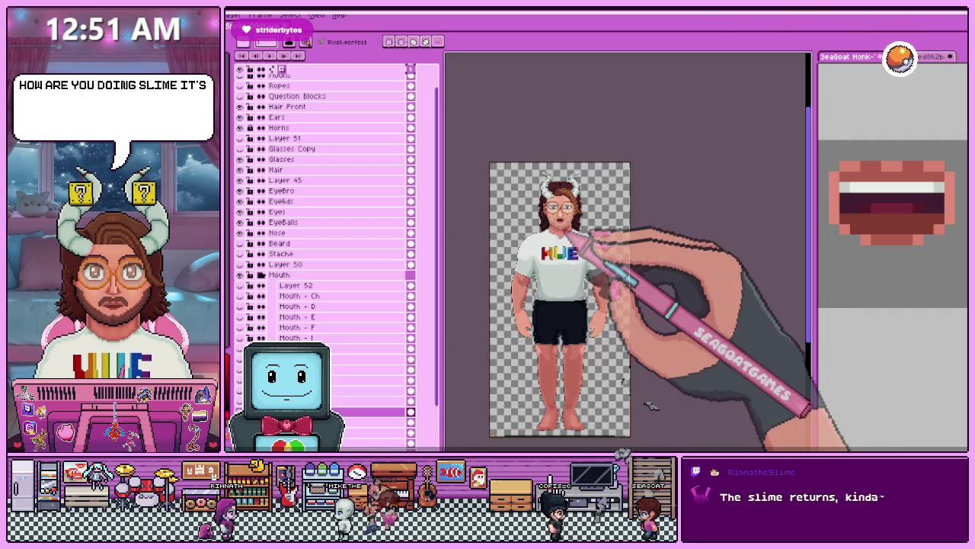
scroll(564, 202, "up", 2)
scroll(564, 204, "up", 2)
scroll(564, 207, "up", 2)
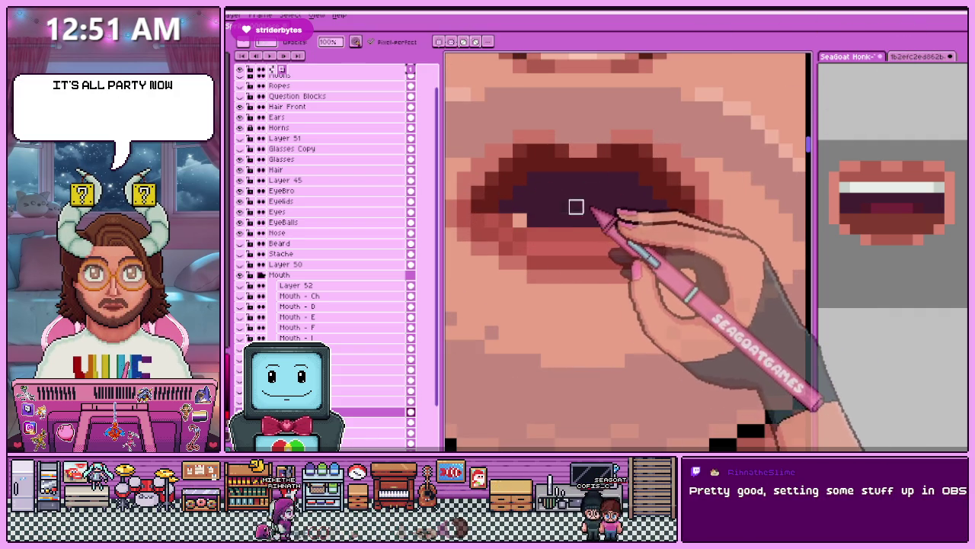
scroll(649, 218, "down", 2)
scroll(577, 191, "down", 2)
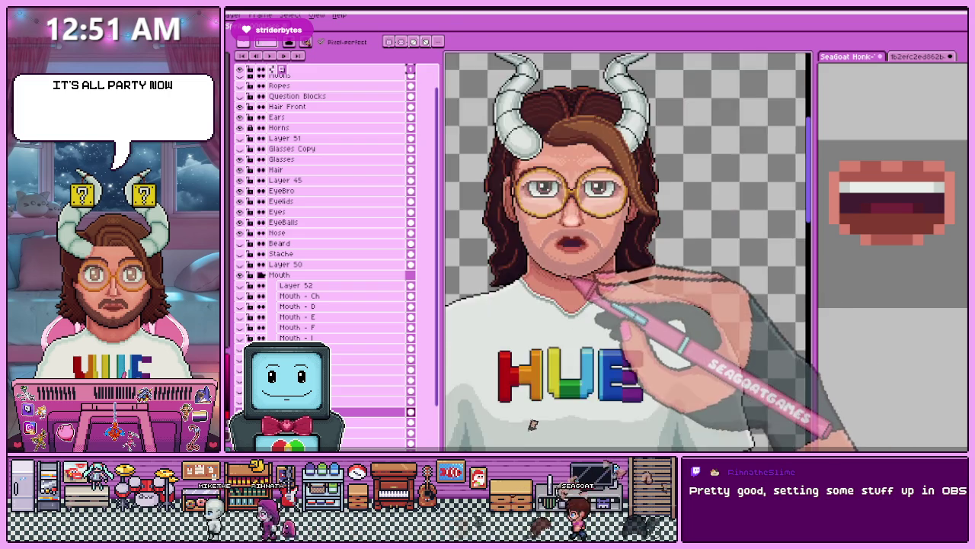
scroll(577, 239, "down", 1)
scroll(578, 278, "up", 2)
scroll(592, 207, "up", 2)
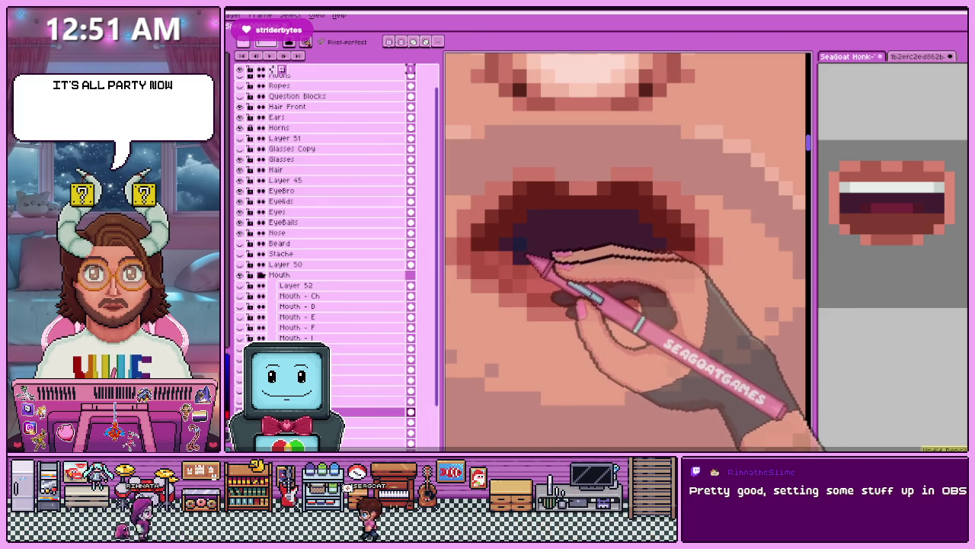
Paint the navy interior band toward the mouth's right corner and check the full figure.
left_click_drag(589, 251, 647, 251)
scroll(525, 263, "down", 2)
scroll(538, 268, "down", 2)
scroll(570, 287, "down", 1)
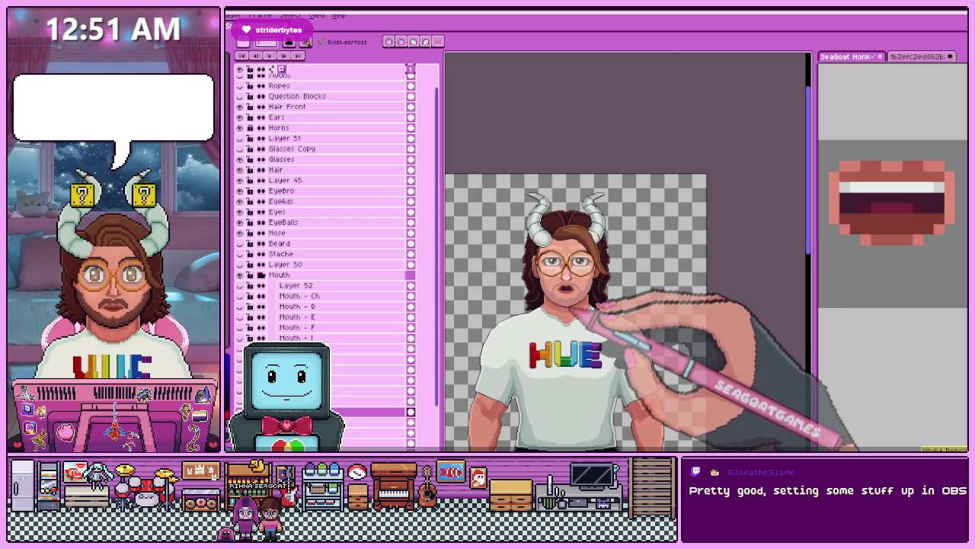
scroll(579, 293, "up", 2)
scroll(584, 280, "up", 1)
scroll(594, 277, "up", 2)
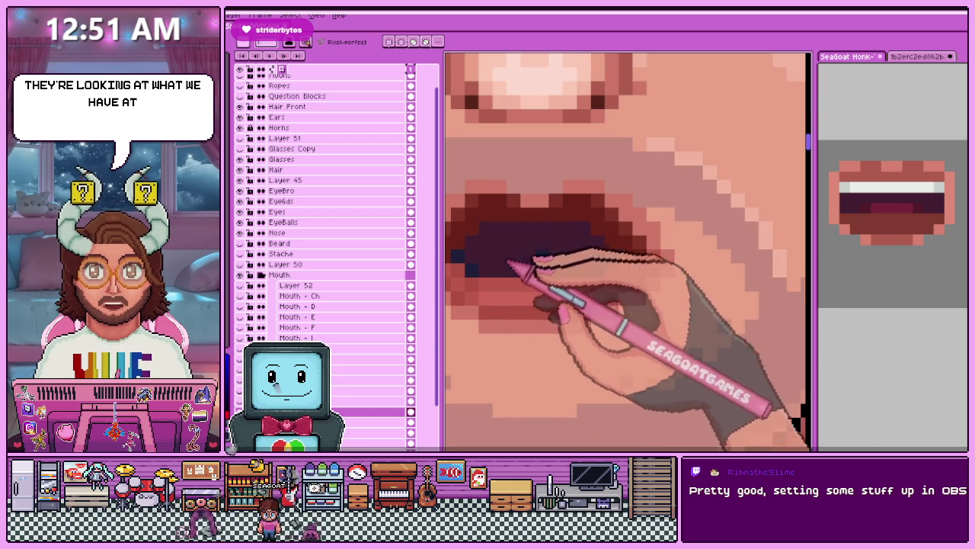
scroll(619, 289, "down", 2)
scroll(610, 304, "down", 2)
scroll(591, 293, "down", 2)
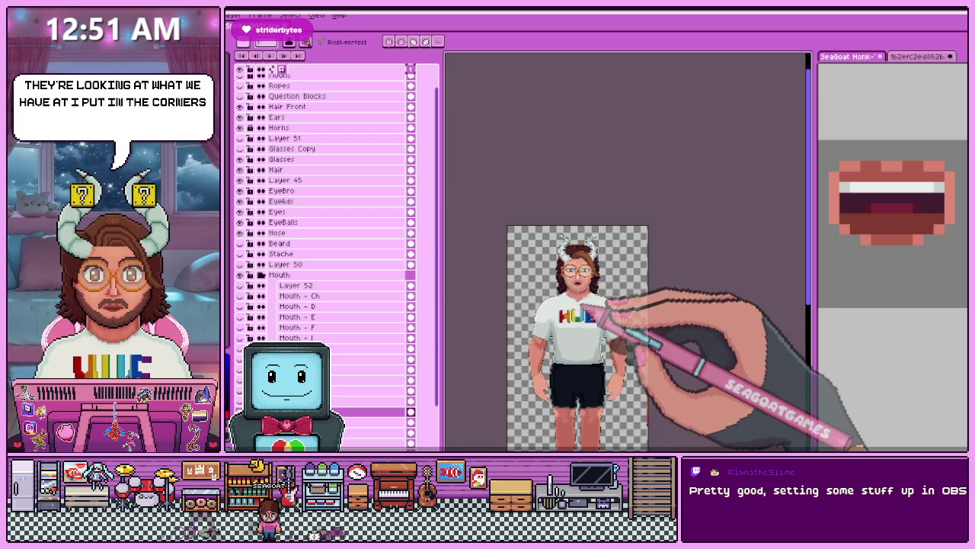
scroll(587, 304, "up", 1)
scroll(586, 300, "up", 3)
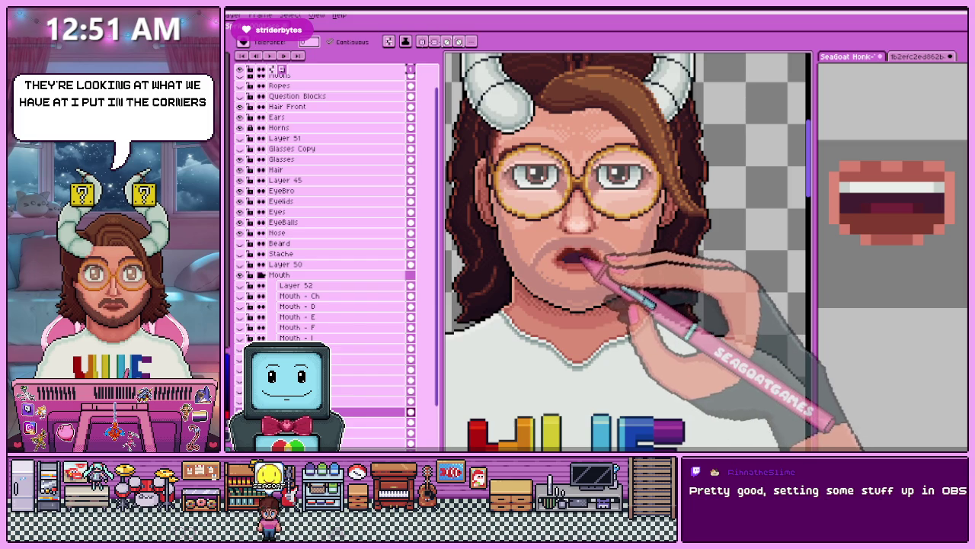
Fill the whole mouth interior with the dark purple mouth colour.
scroll(597, 269, "down", 3)
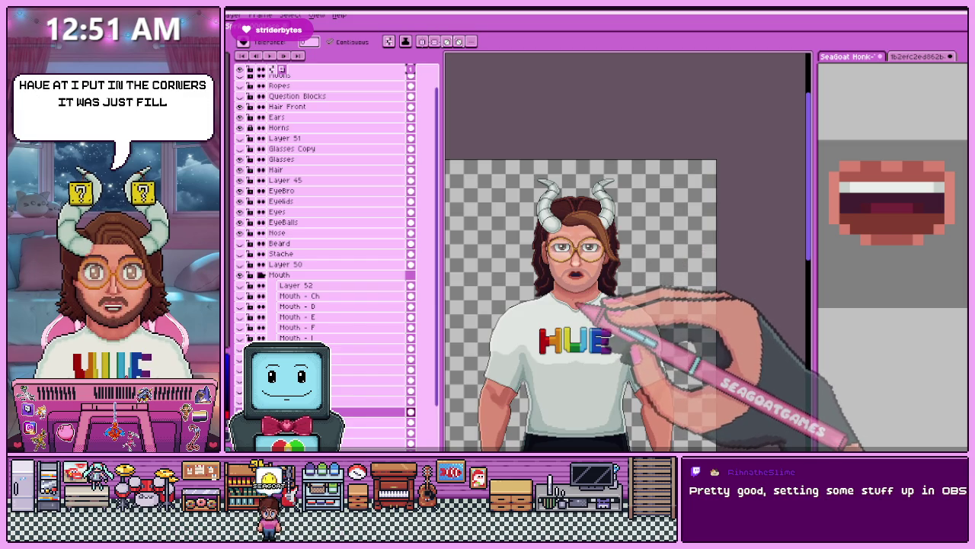
scroll(583, 278, "up", 2)
scroll(616, 261, "up", 1)
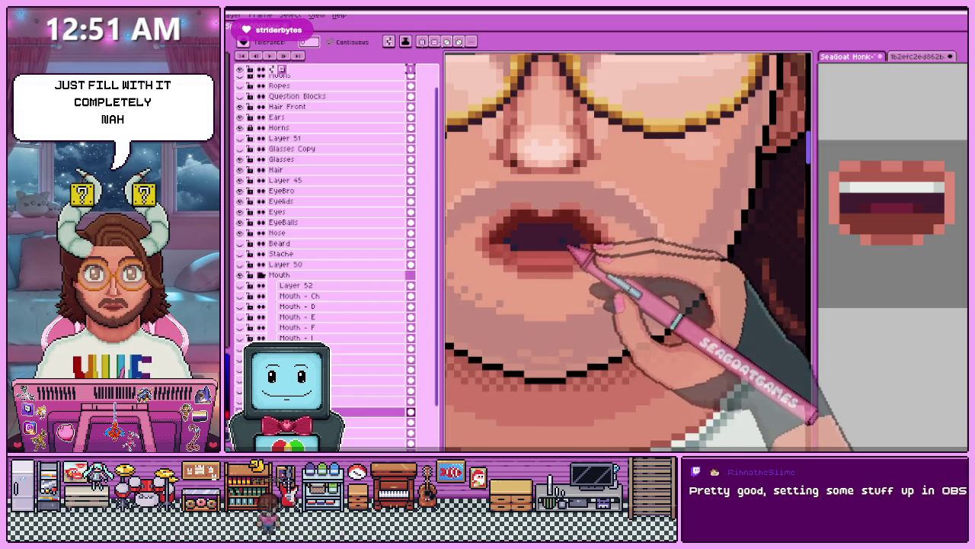
scroll(571, 255, "up", 1)
scroll(534, 290, "down", 1)
scroll(568, 320, "down", 2)
scroll(561, 327, "down", 1)
scroll(552, 324, "up", 2)
scroll(543, 305, "up", 2)
scroll(526, 272, "up", 2)
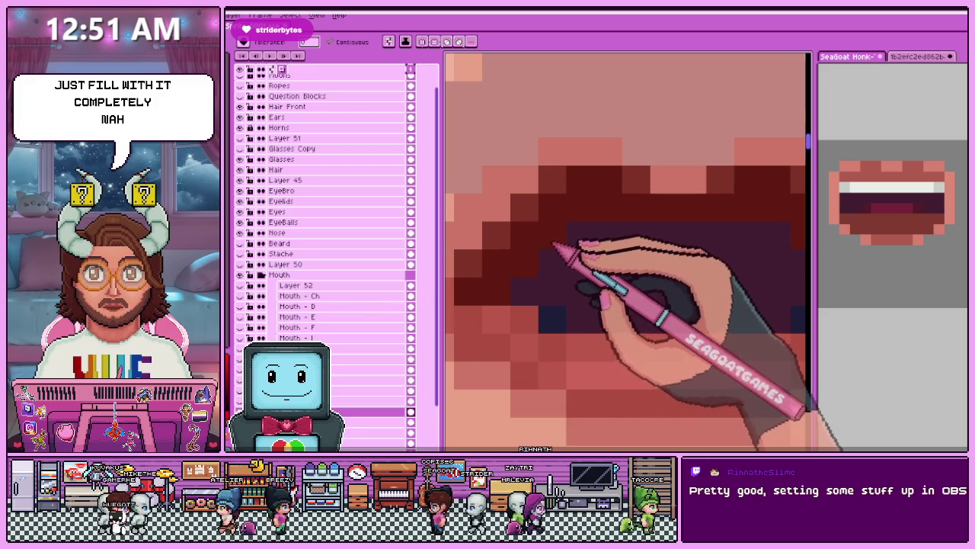
scroll(503, 274, "down", 2)
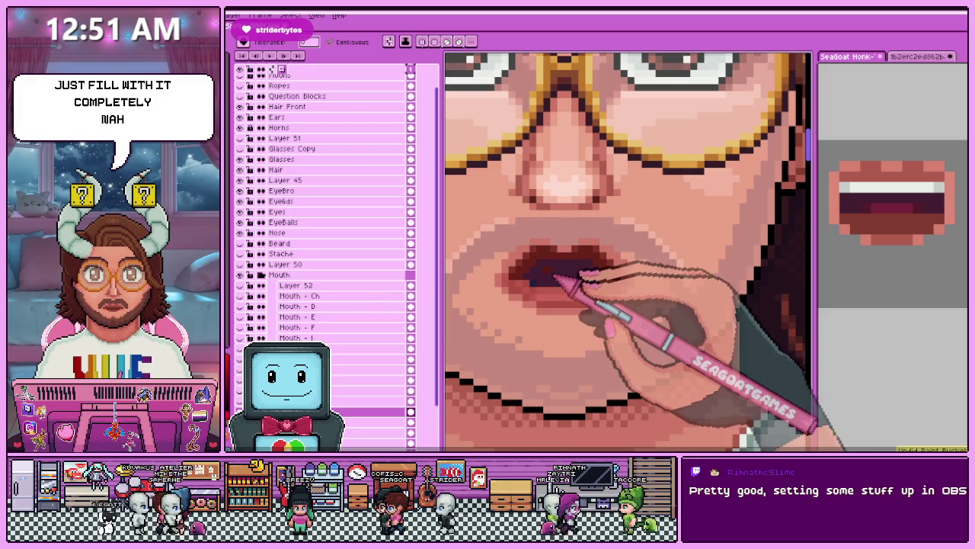
key("i")
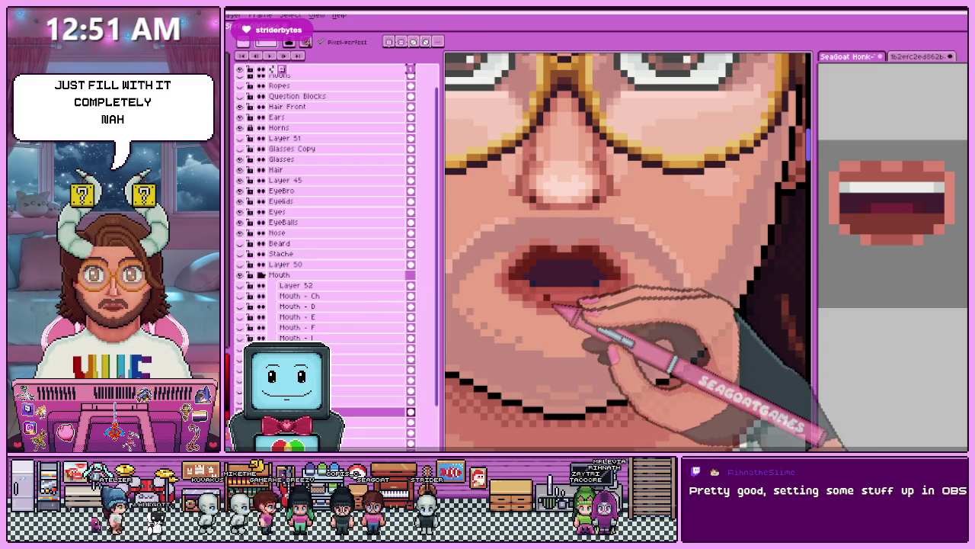
Sample a colour from the mouth artwork while inspecting the lips up close.
scroll(562, 272, "up", 1)
scroll(561, 282, "up", 1)
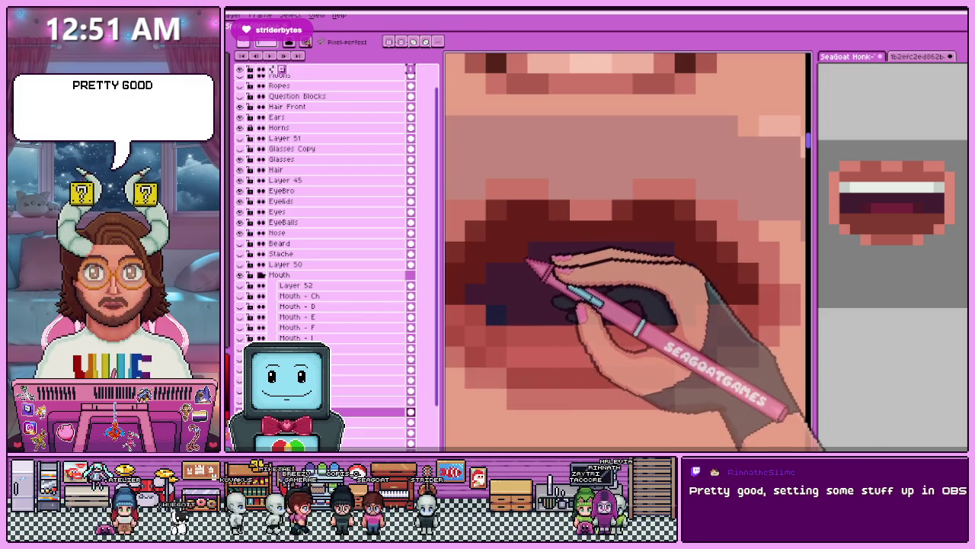
scroll(667, 263, "down", 1)
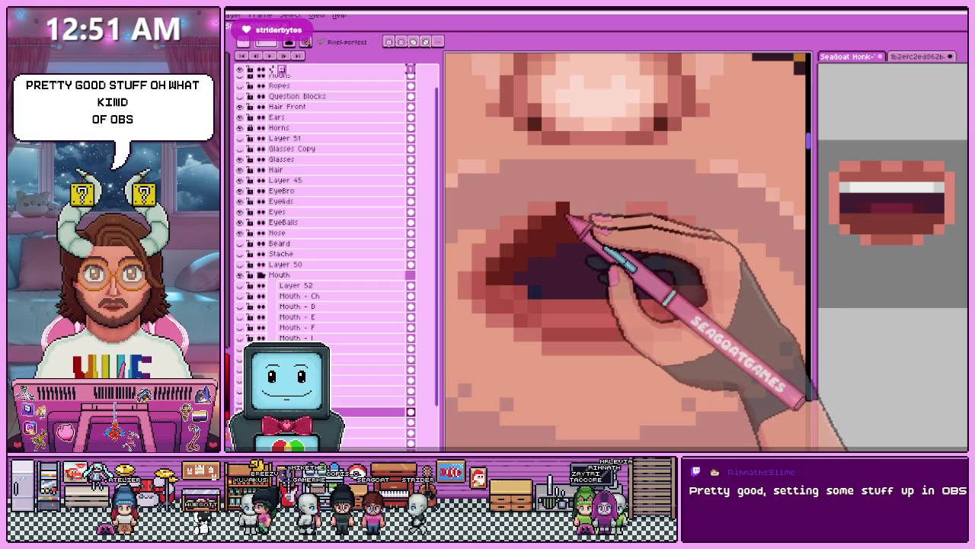
key("alt")
scroll(534, 244, "down", 3)
scroll(595, 305, "down", 2)
scroll(587, 311, "down", 2)
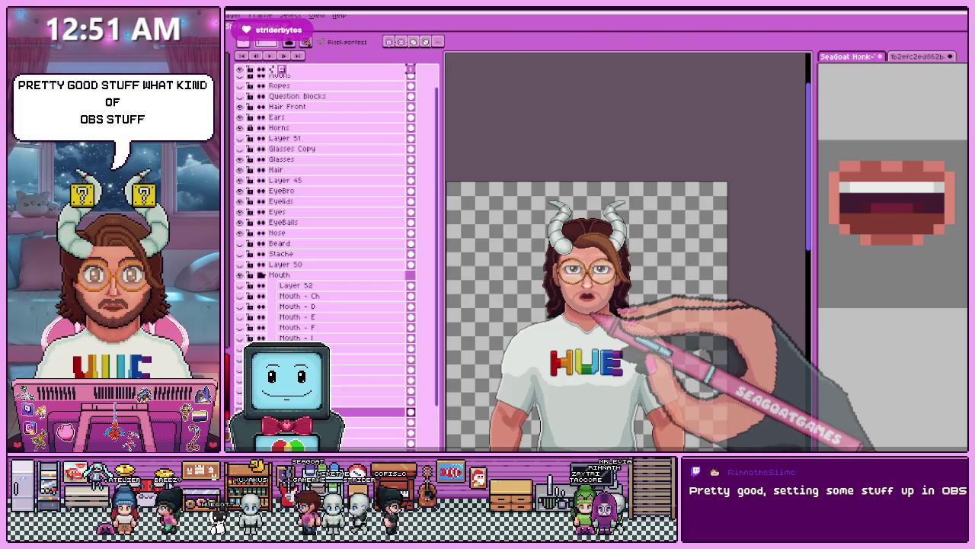
scroll(596, 313, "up", 3)
scroll(596, 308, "up", 2)
scroll(610, 272, "up", 2)
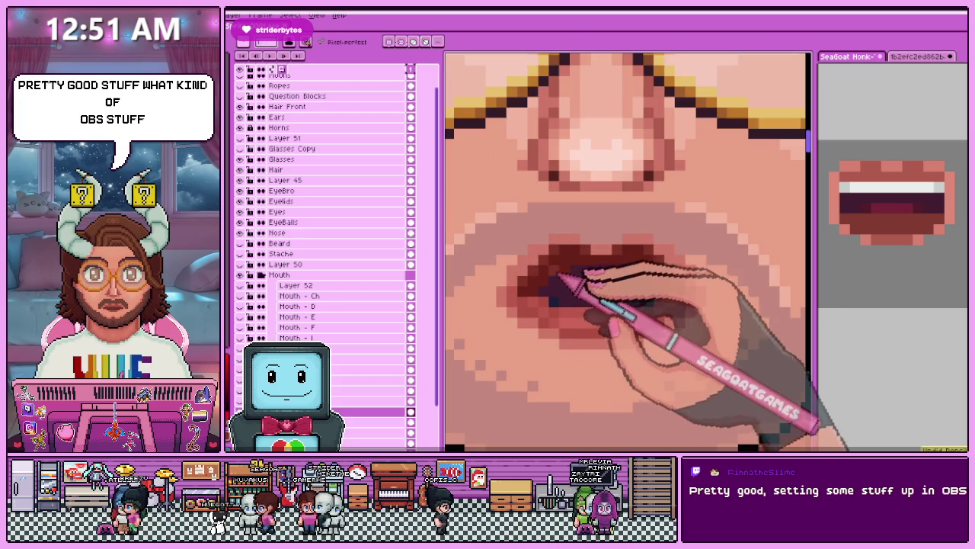
scroll(632, 275, "up", 1)
scroll(754, 286, "up", 1)
scroll(762, 284, "down", 1)
scroll(686, 304, "down", 2)
scroll(571, 319, "down", 2)
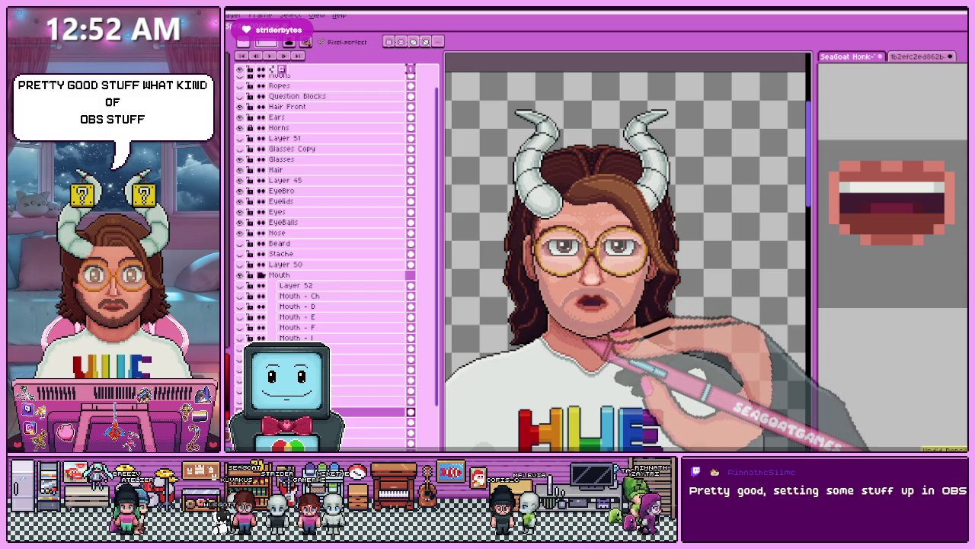
scroll(534, 313, "up", 2)
scroll(523, 286, "up", 1)
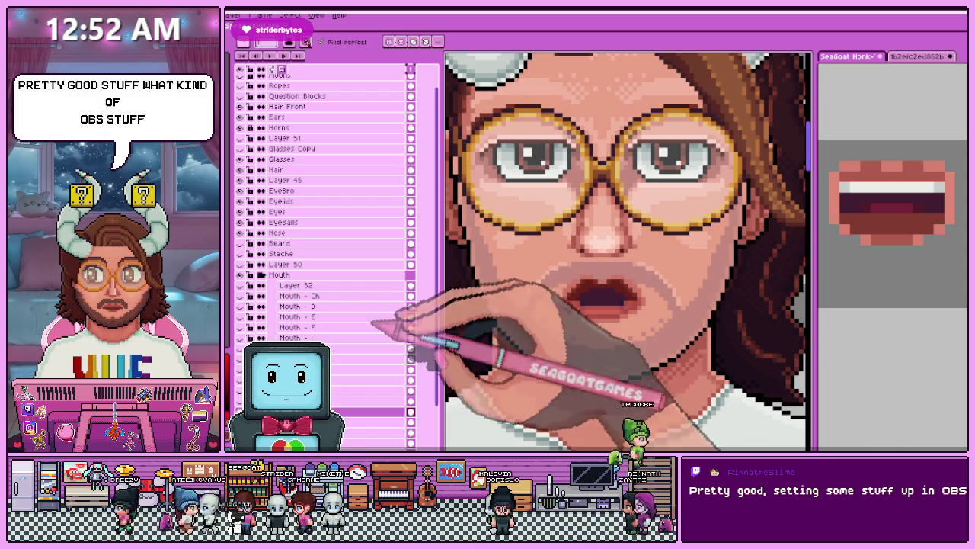
Switch mouth layers to show and compare the toothy mouth shape on the portrait.
left_click(370, 396)
left_click(362, 400)
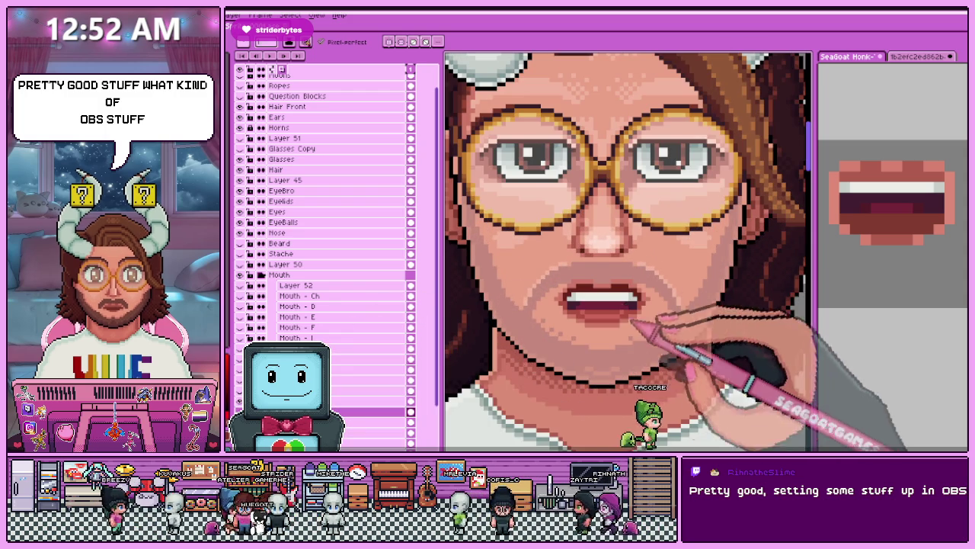
scroll(619, 308, "up", 1)
scroll(611, 307, "up", 1)
scroll(583, 328, "down", 2)
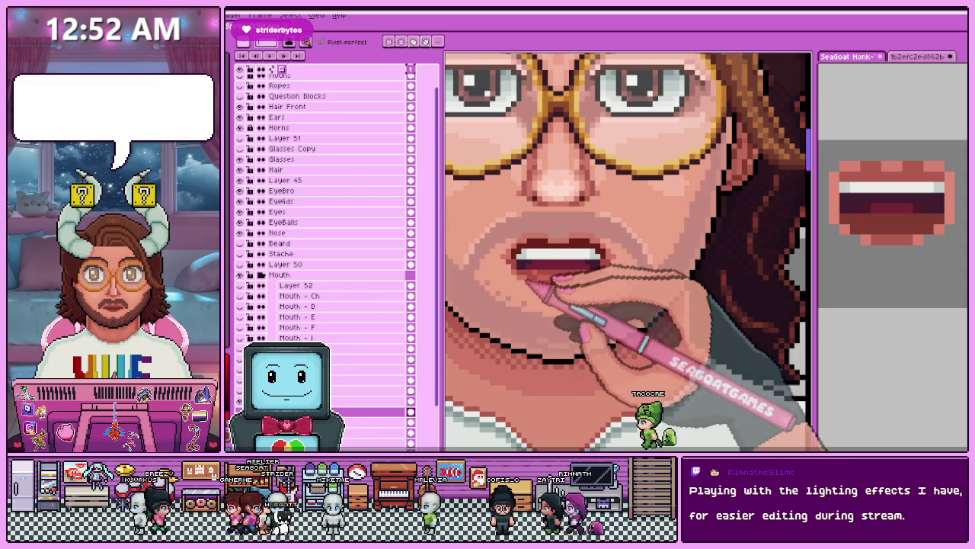
scroll(511, 273, "down", 1)
scroll(587, 259, "up", 2)
scroll(518, 253, "up", 1)
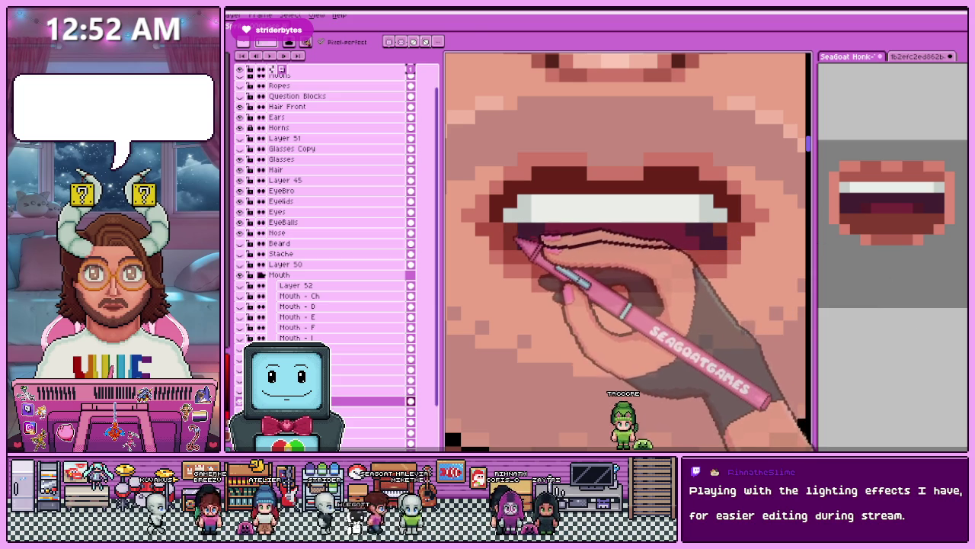
scroll(518, 250, "down", 1)
scroll(632, 283, "down", 1)
scroll(629, 320, "down", 2)
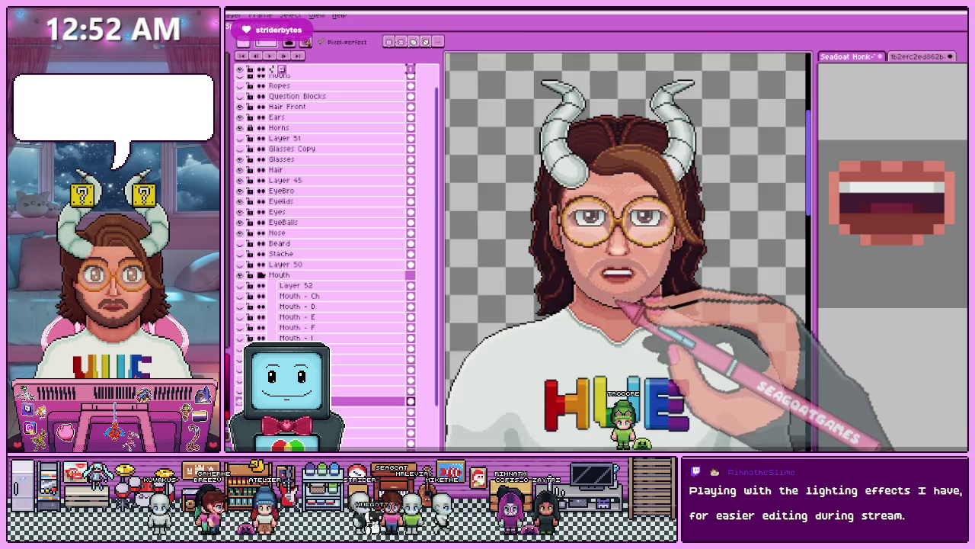
scroll(619, 305, "down", 1)
scroll(620, 298, "up", 2)
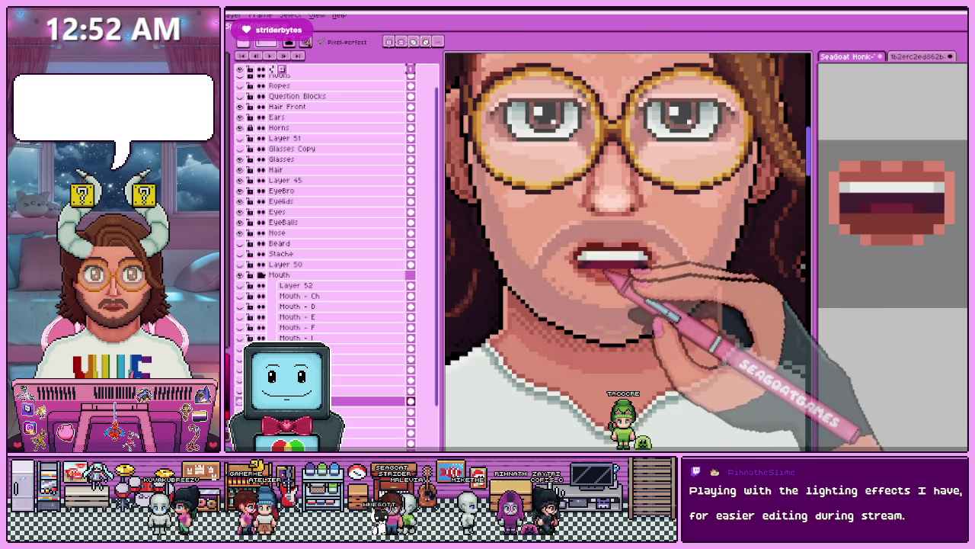
scroll(636, 268, "up", 2)
Touch up the lips and teeth with the Pencil, then show the more open mouth shape.
key("b")
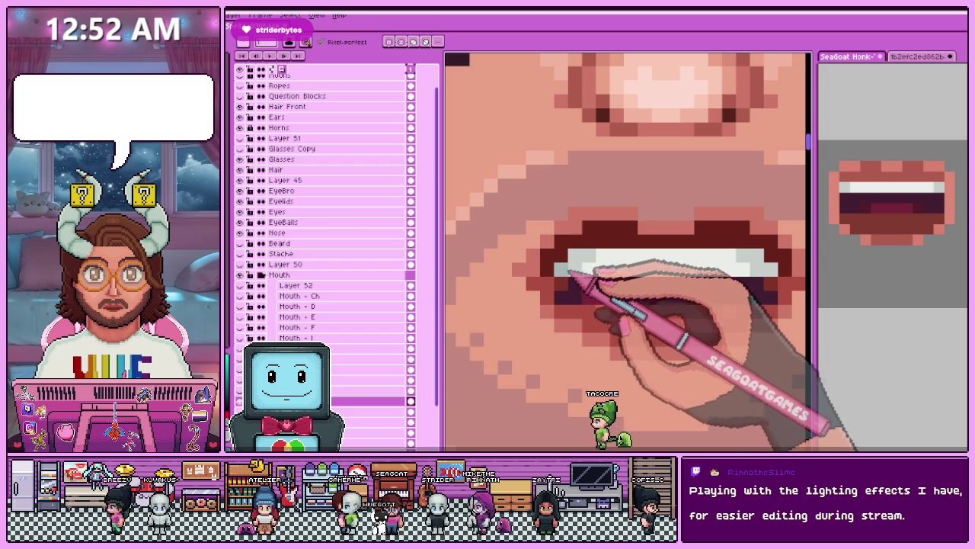
scroll(590, 267, "down", 1)
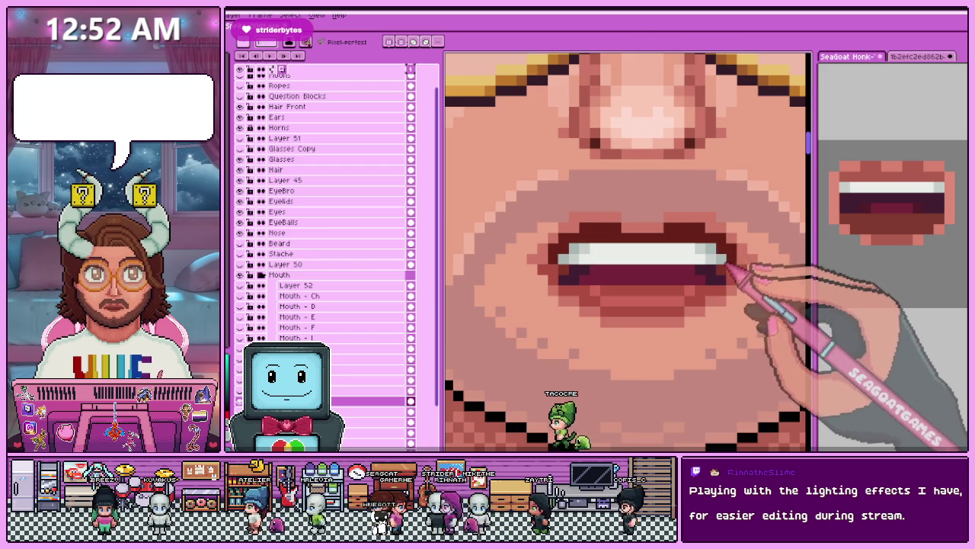
scroll(692, 270, "down", 2)
scroll(544, 259, "down", 2)
scroll(518, 259, "up", 2)
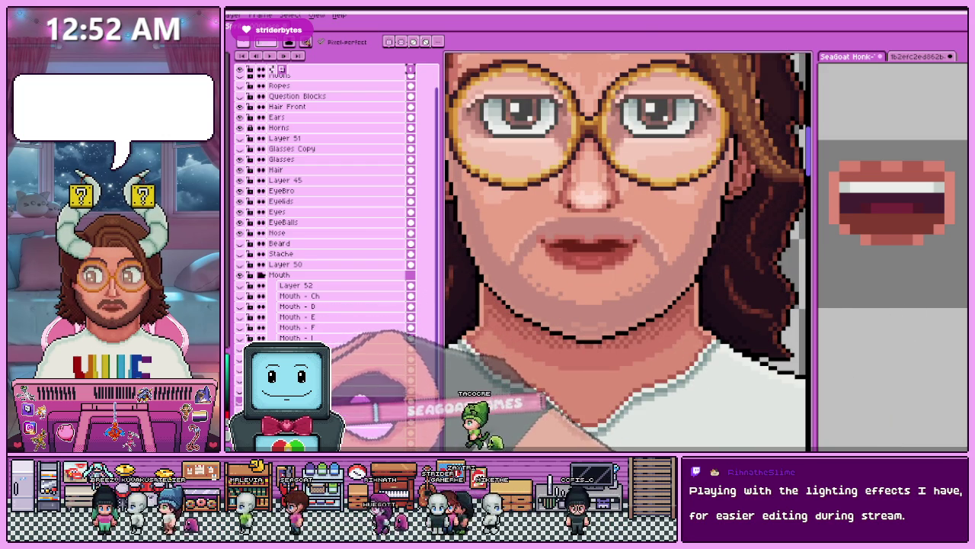
scroll(588, 252, "up", 2)
scroll(592, 259, "up", 1)
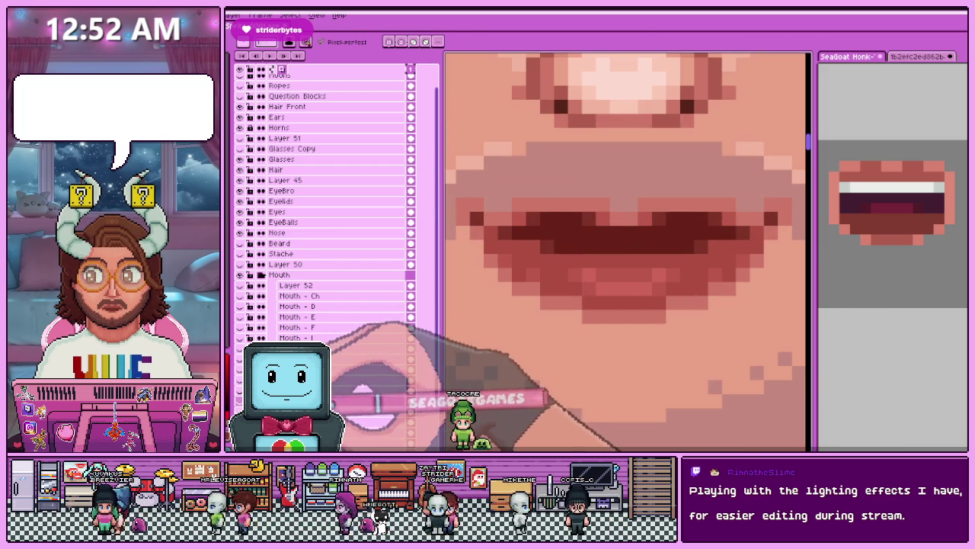
left_click(410, 400)
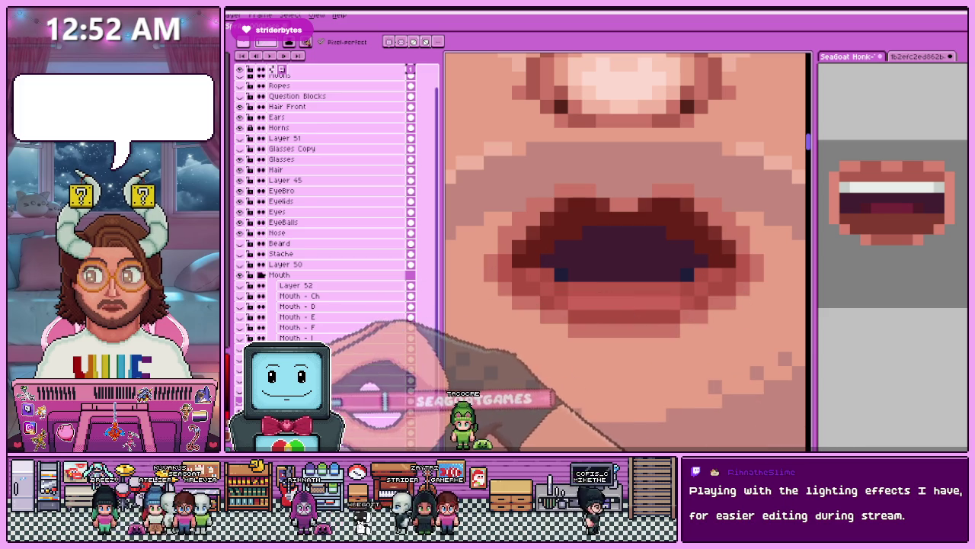
Hide and restore the open-mouth artwork, zooming in and out to compare it.
key("Delete")
left_click(366, 412)
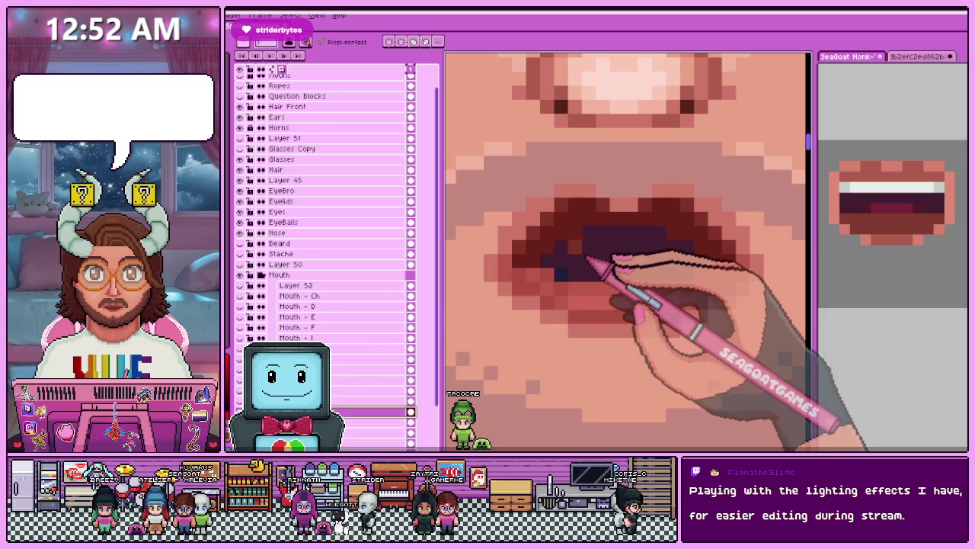
scroll(533, 244, "down", 2)
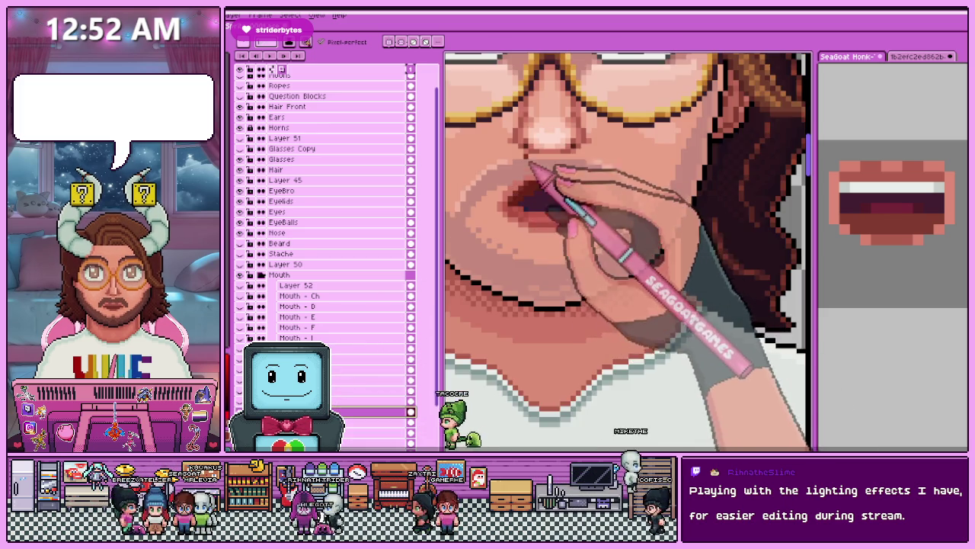
scroll(533, 244, "up", 2)
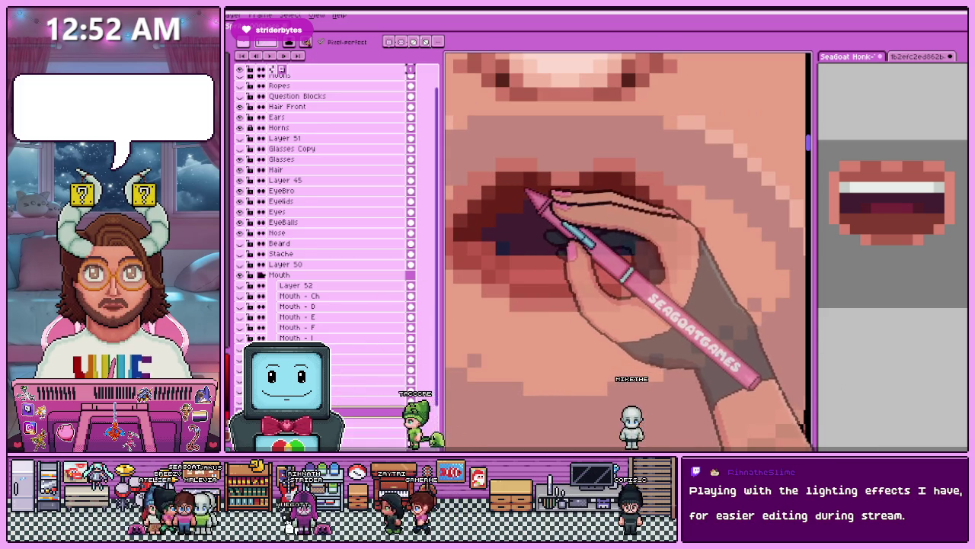
scroll(587, 228, "down", 2)
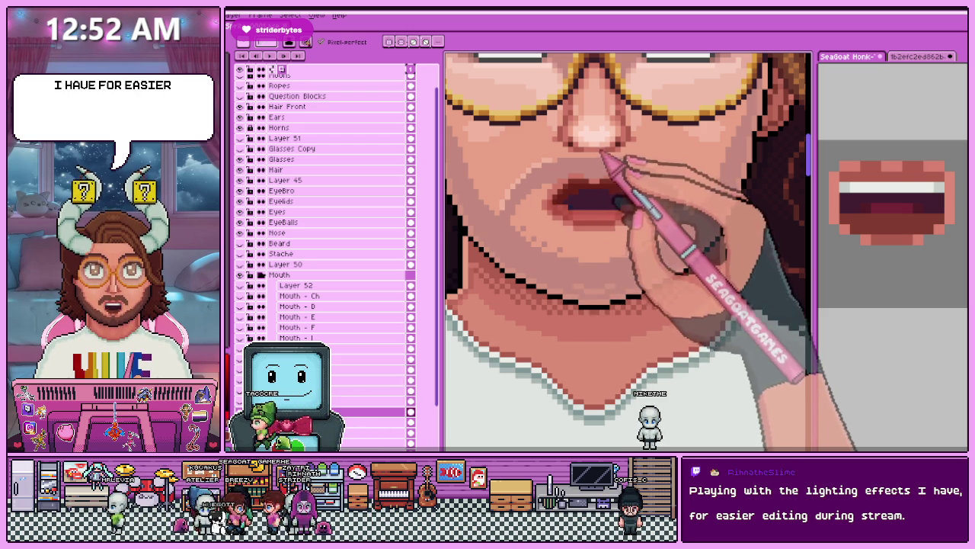
scroll(548, 206, "up", 1)
scroll(579, 229, "up", 1)
scroll(598, 243, "down", 1)
scroll(598, 243, "down", 2)
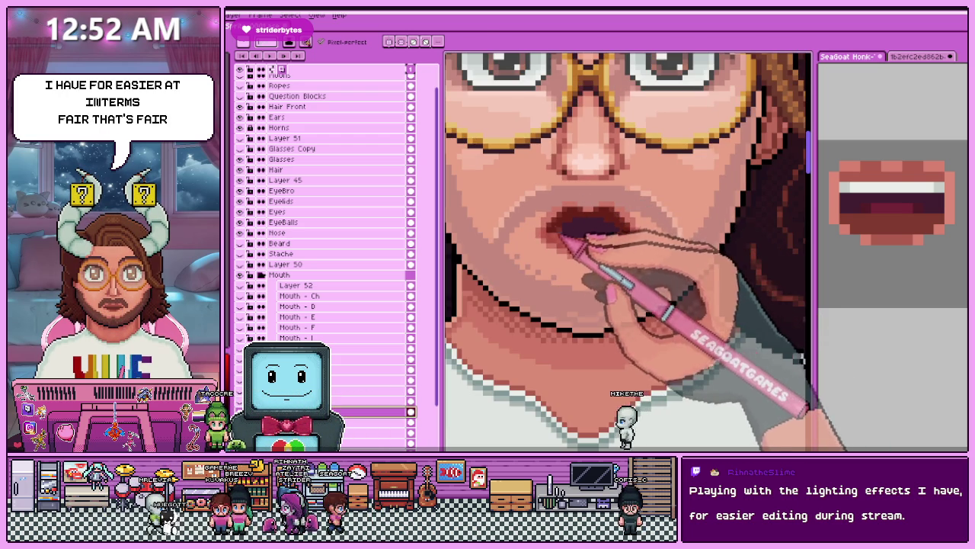
scroll(568, 233, "up", 2)
scroll(567, 228, "up", 1)
scroll(534, 228, "down", 2)
scroll(534, 228, "up", 1)
scroll(518, 214, "up", 2)
scroll(511, 229, "down", 2)
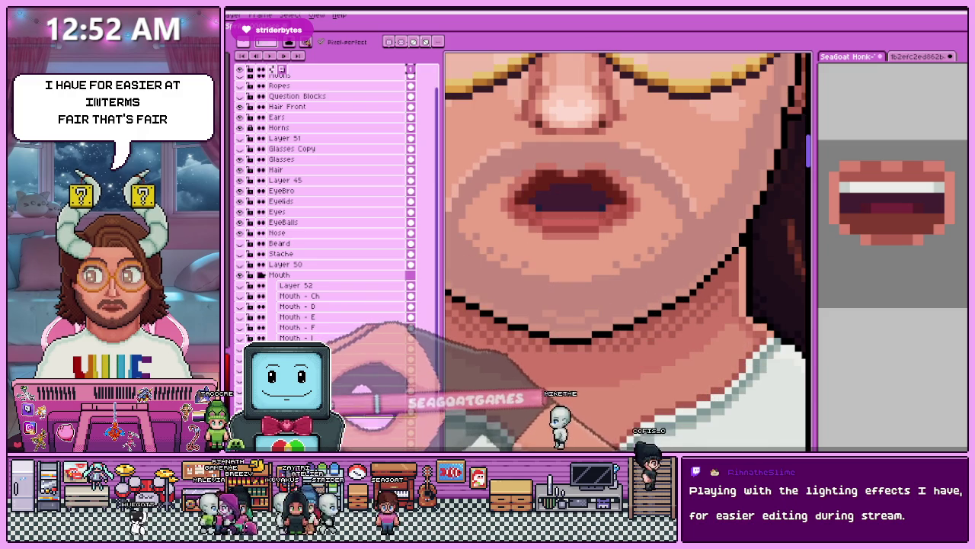
Compare the closed mouth against the open 'O' mouth, whose dark interior now looks shallower.
left_click(339, 412)
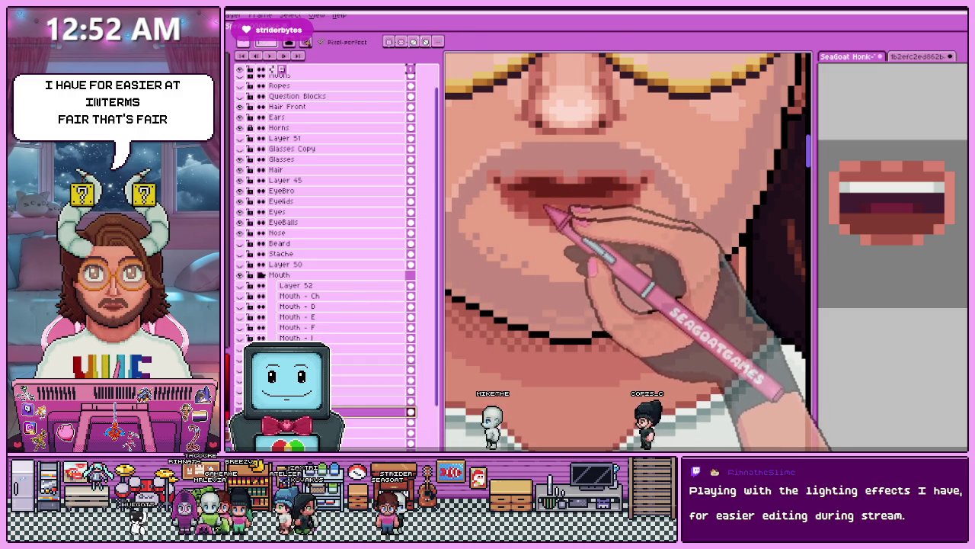
left_click(339, 402)
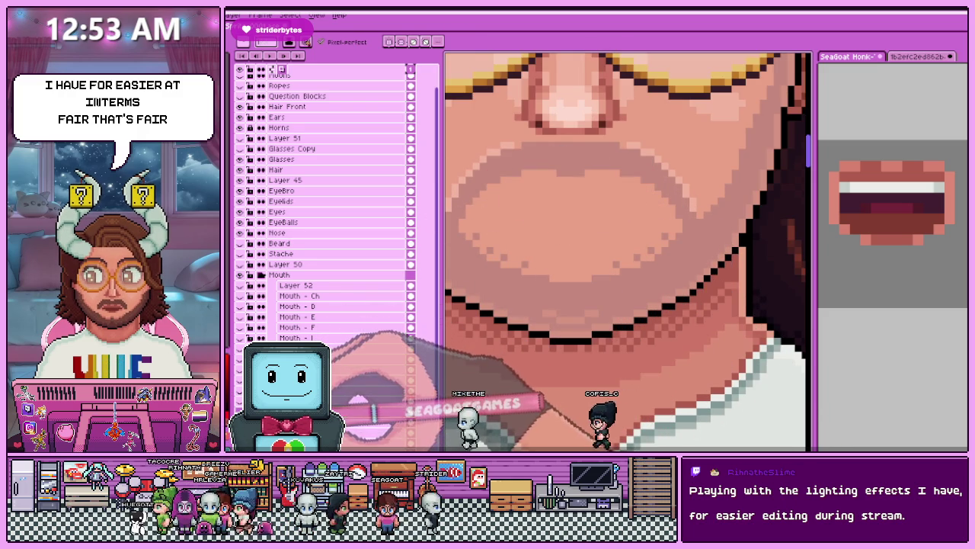
scroll(556, 218, "up", 3)
scroll(511, 228, "down", 3)
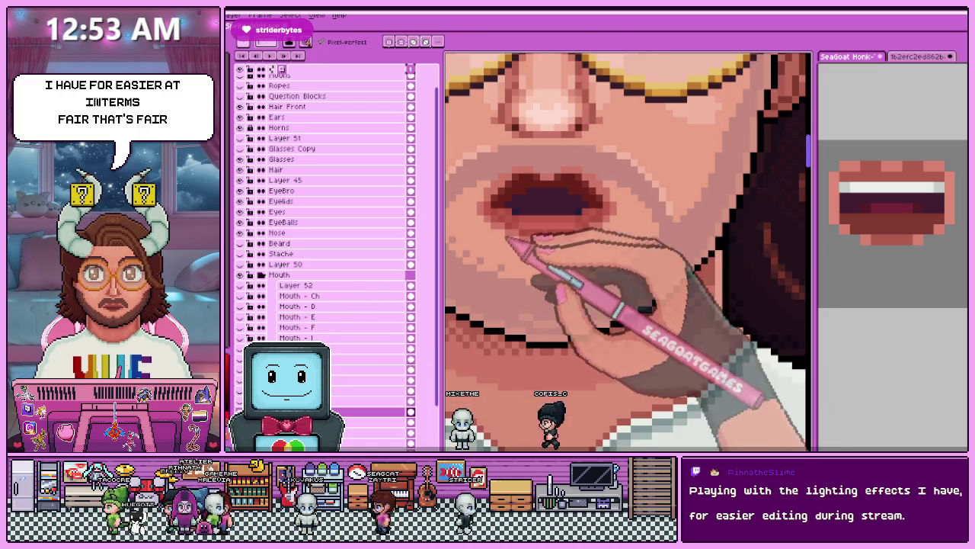
scroll(608, 230, "up", 2)
scroll(604, 224, "down", 2)
scroll(556, 298, "down", 1)
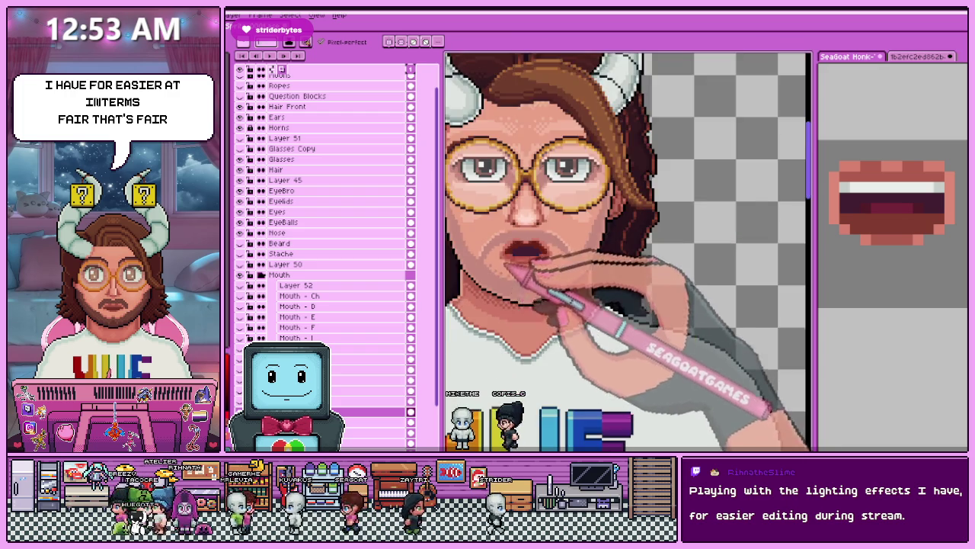
scroll(526, 256, "up", 1)
scroll(533, 257, "up", 2)
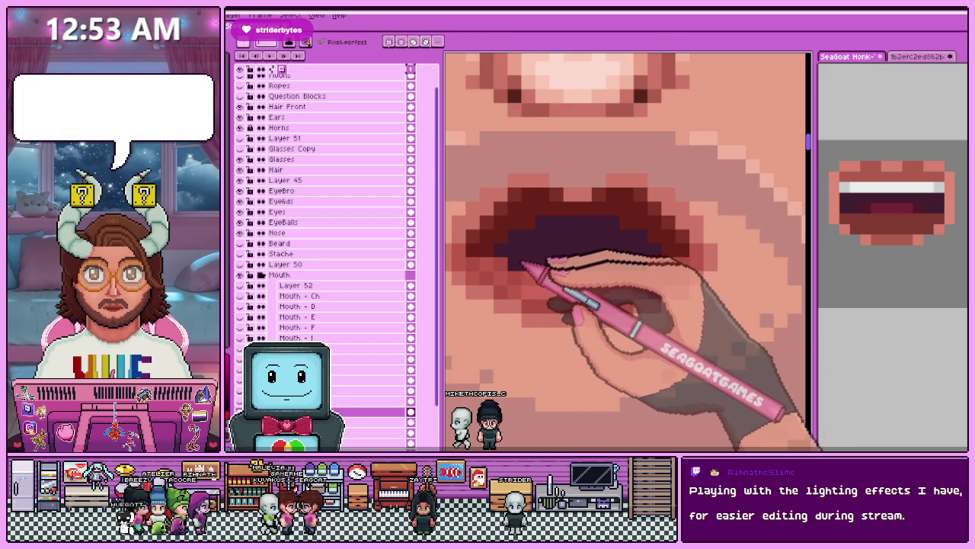
scroll(534, 266, "down", 1)
scroll(616, 271, "down", 1)
scroll(602, 297, "down", 1)
scroll(562, 271, "up", 3)
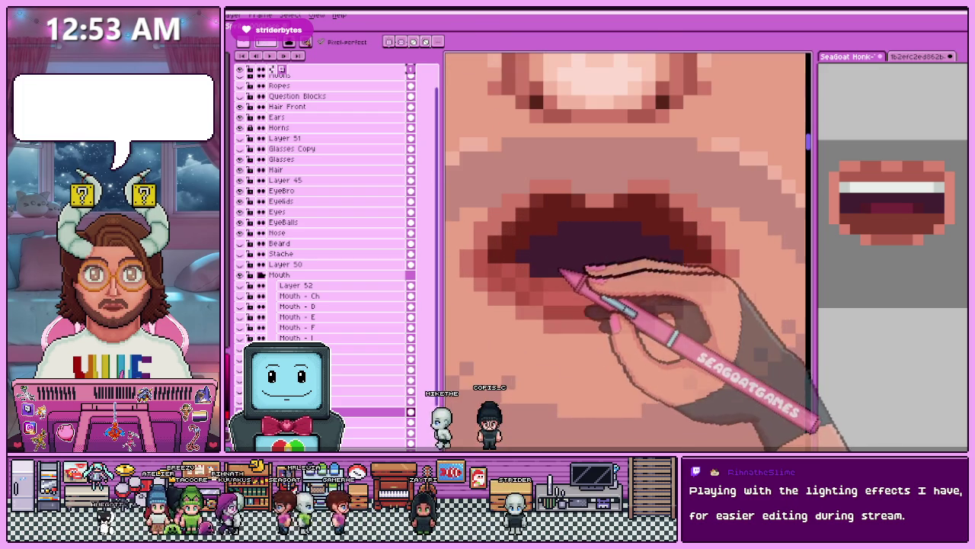
scroll(662, 280, "down", 2)
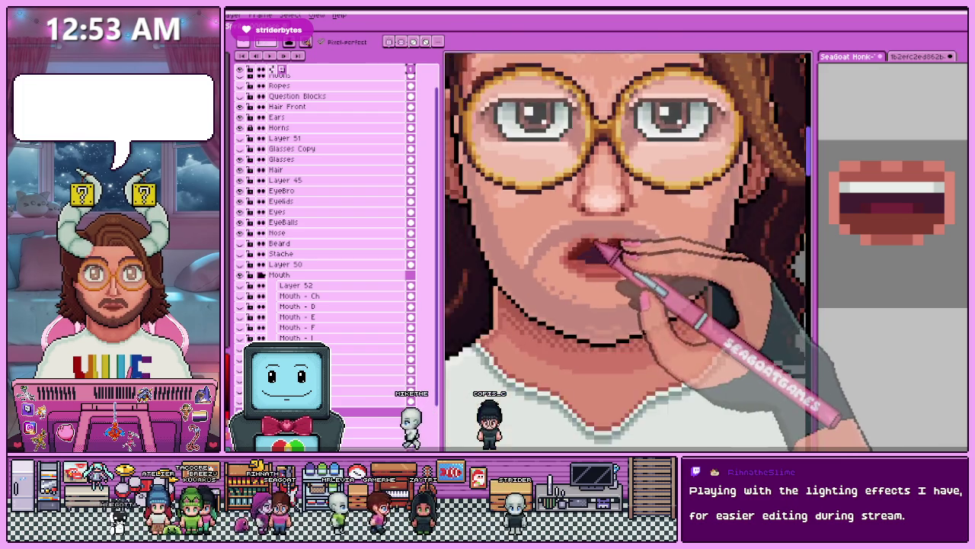
scroll(625, 255, "down", 2)
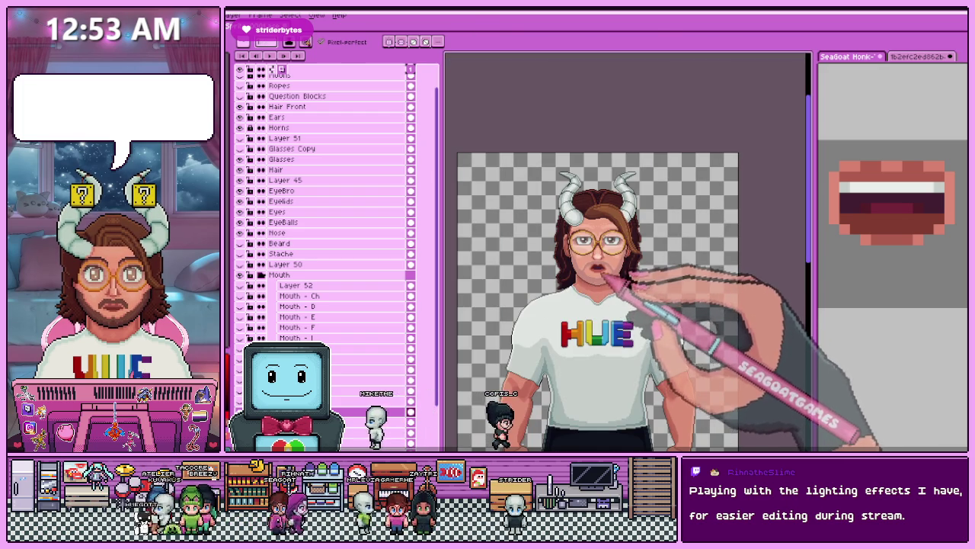
scroll(606, 284, "up", 2)
scroll(597, 269, "up", 1)
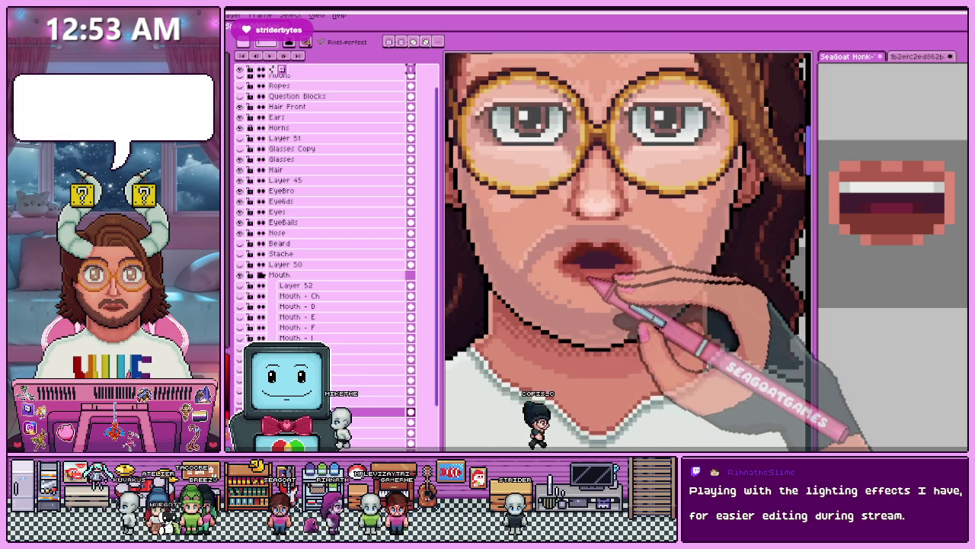
scroll(593, 273, "up", 1)
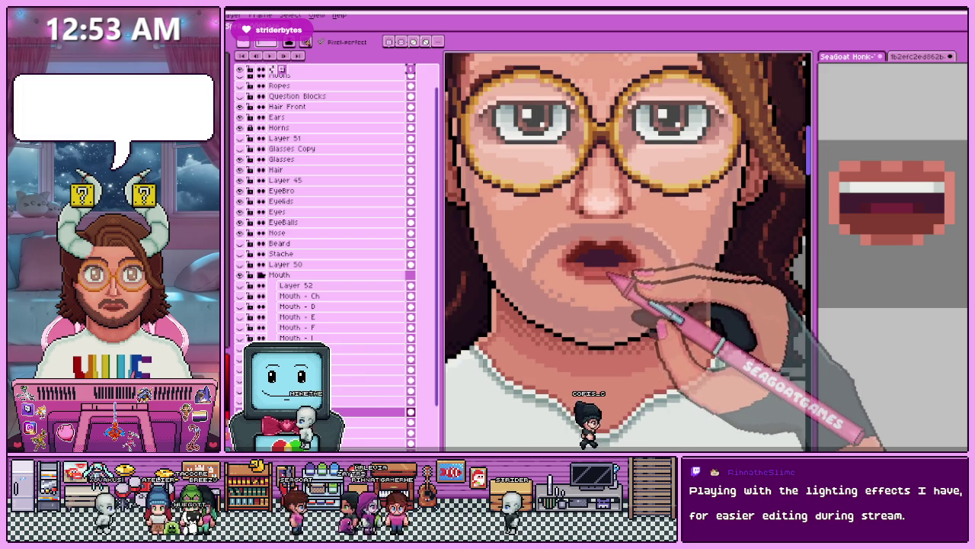
scroll(602, 266, "up", 2)
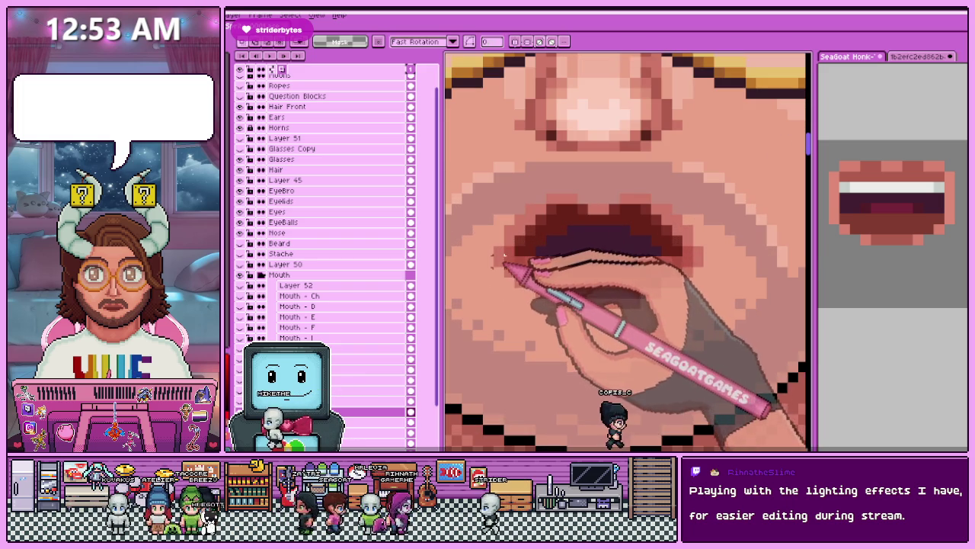
Select a thin rectangular strip across the parted lips.
left_click_drag(652, 302, 700, 287)
left_click(627, 289)
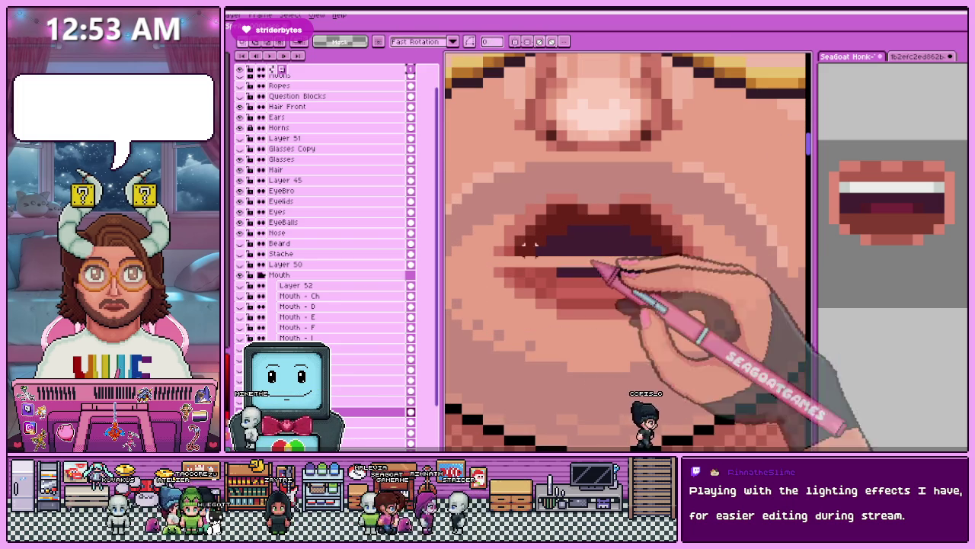
left_click_drag(494, 249, 702, 256)
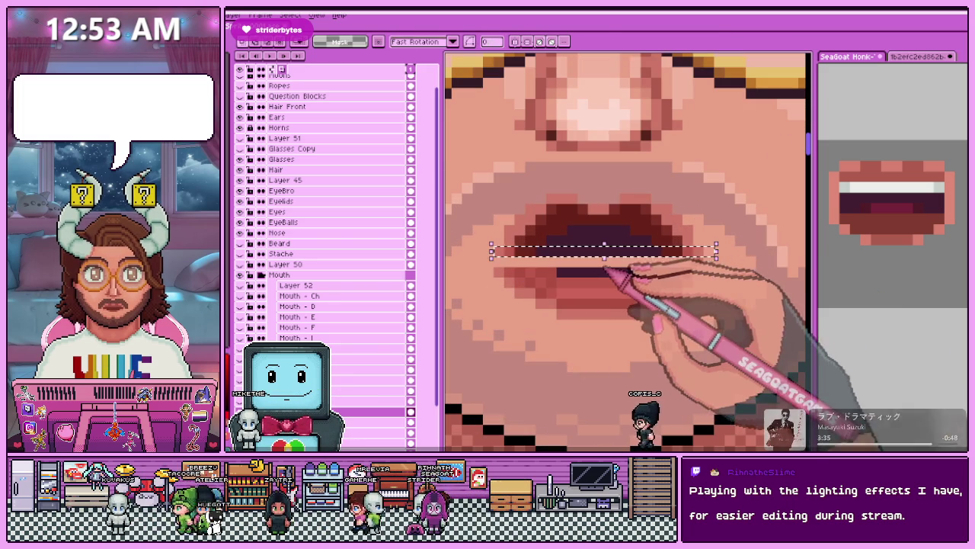
scroll(602, 280, "down", 5)
scroll(617, 306, "down", 2)
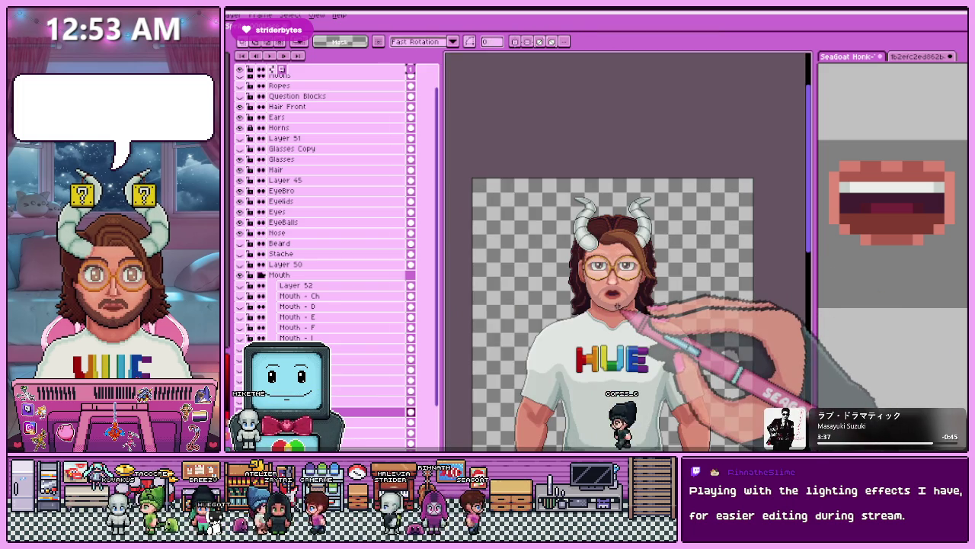
scroll(620, 306, "up", 3)
scroll(615, 255, "up", 2)
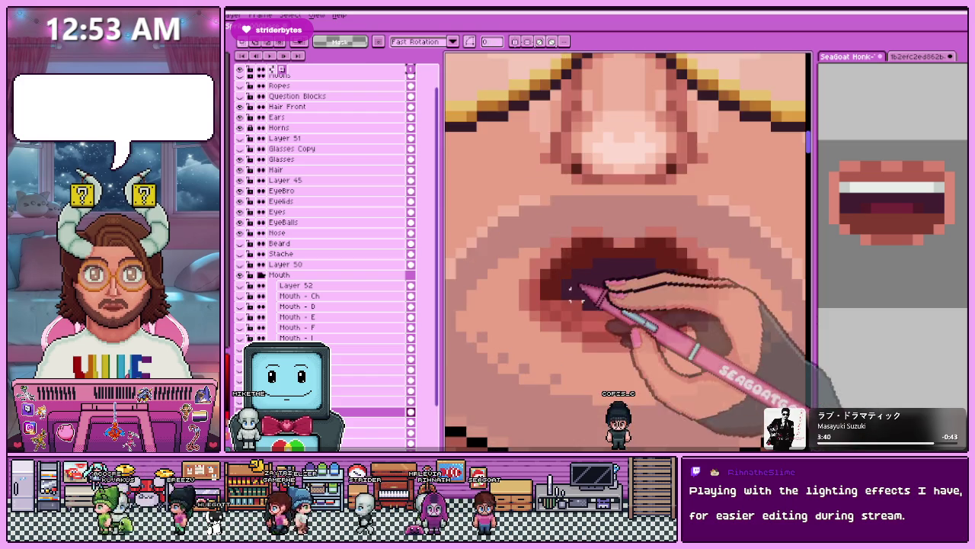
scroll(587, 283, "up", 2)
Pick mouth colours from the canvas with the Eyedropper, zooming to check the widened opening.
key("i")
key("m")
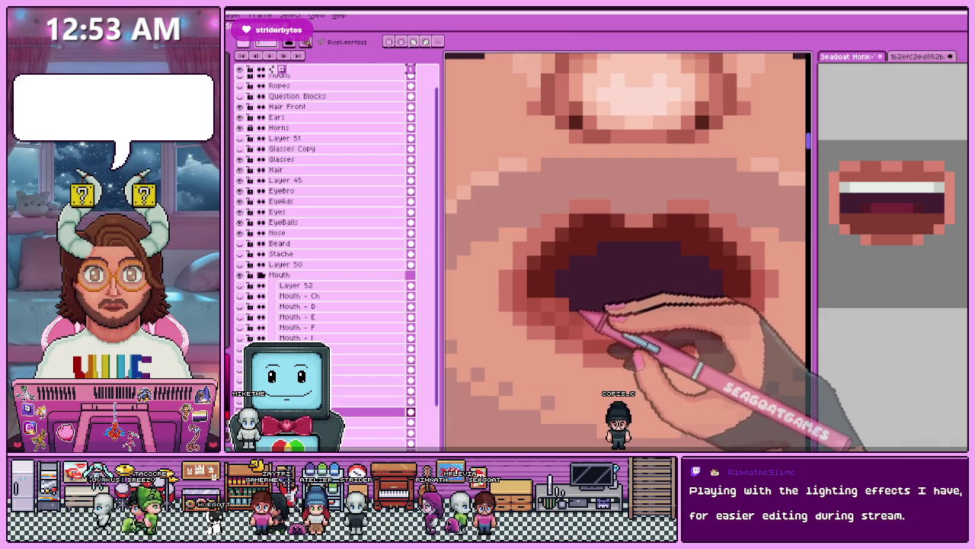
scroll(580, 312, "down", 2)
scroll(632, 314, "up", 2)
scroll(610, 298, "down", 2)
scroll(579, 276, "up", 1)
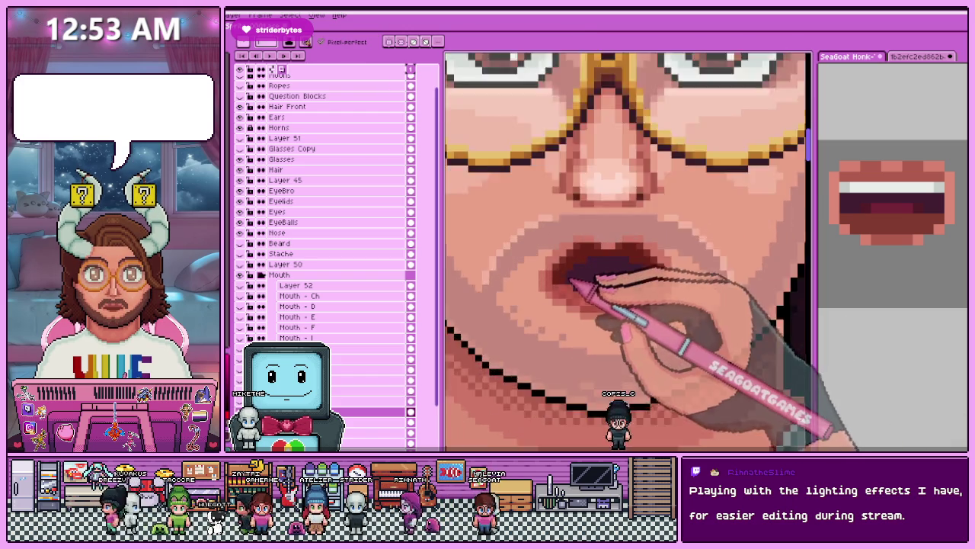
scroll(575, 283, "up", 1)
key("i")
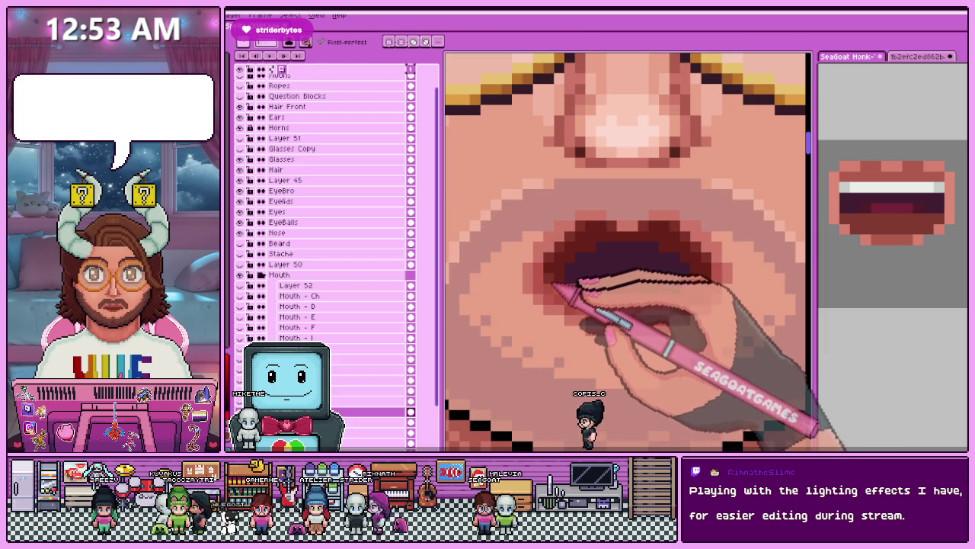
scroll(633, 267, "down", 2)
scroll(602, 297, "down", 2)
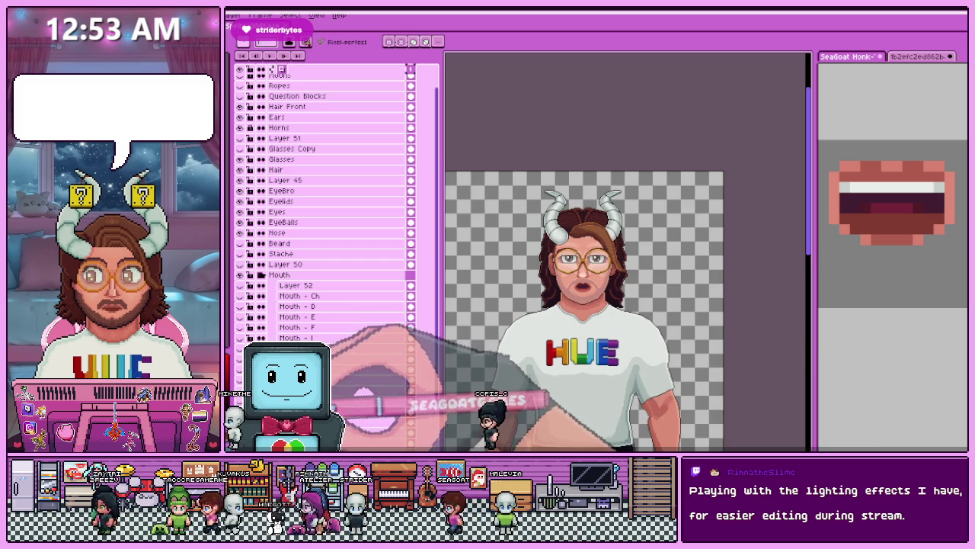
scroll(586, 288, "up", 2)
scroll(579, 288, "up", 2)
scroll(579, 288, "up", 1)
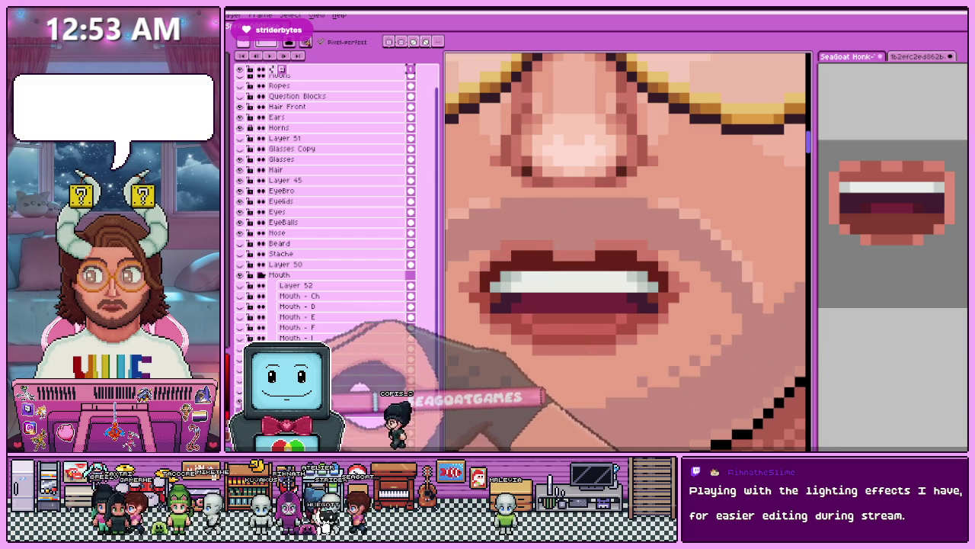
Compare the closed mouth with the teeth-showing mouth shape.
key("Right")
left_click(543, 276, "alt")
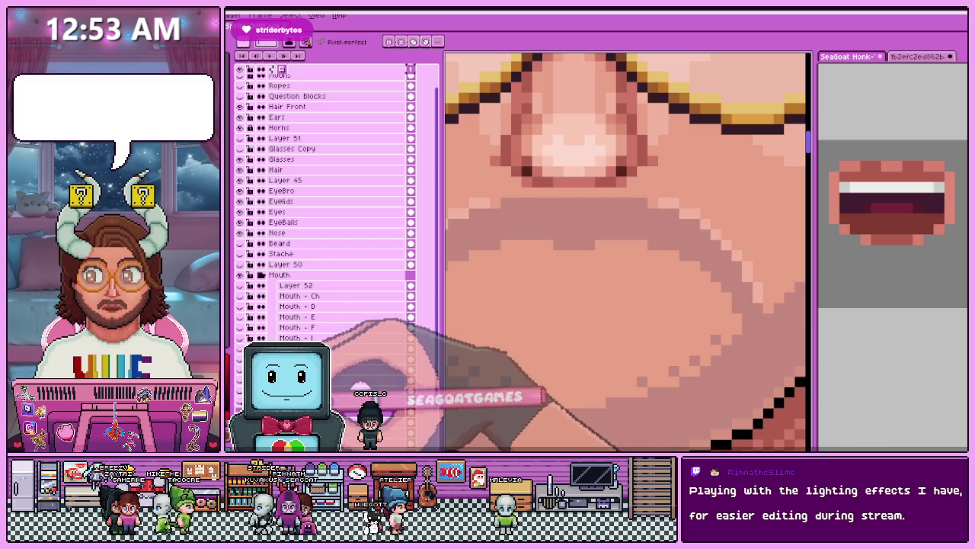
key("Left")
scroll(543, 301, "up", 1)
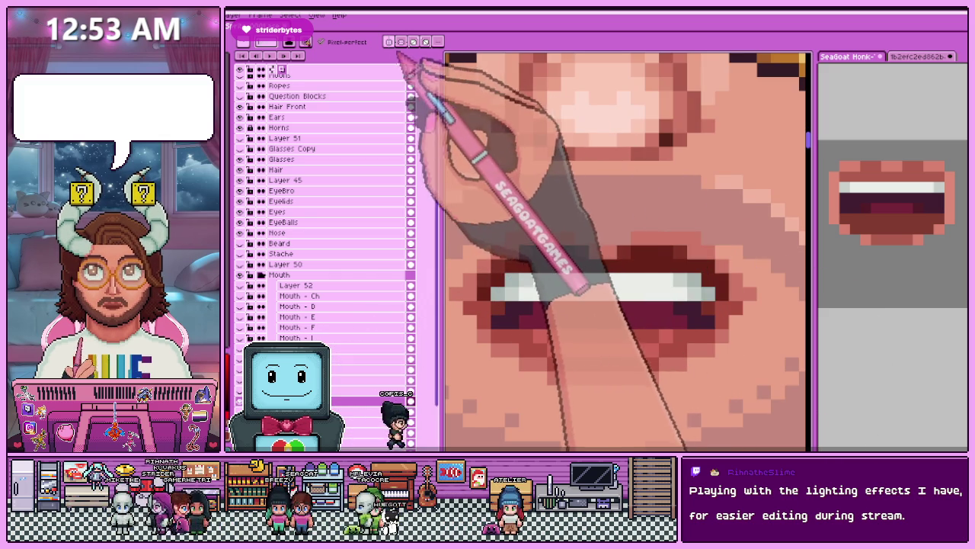
Turn on vertical symmetry for mirrored drawing across the face's centre.
key("alt+s")
scroll(729, 284, "down", 3)
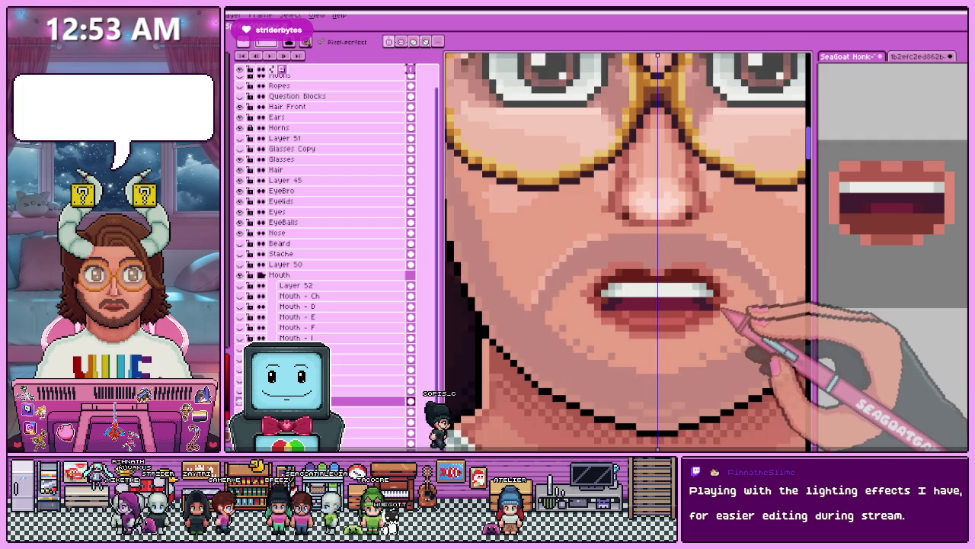
scroll(722, 305, "up", 2)
scroll(724, 302, "down", 2)
scroll(664, 272, "up", 2)
scroll(642, 283, "down", 2)
scroll(653, 272, "up", 3)
Toggle teeth and lip layer visibility, then reveal the dark red inner mouth below the teeth.
left_click(352, 414)
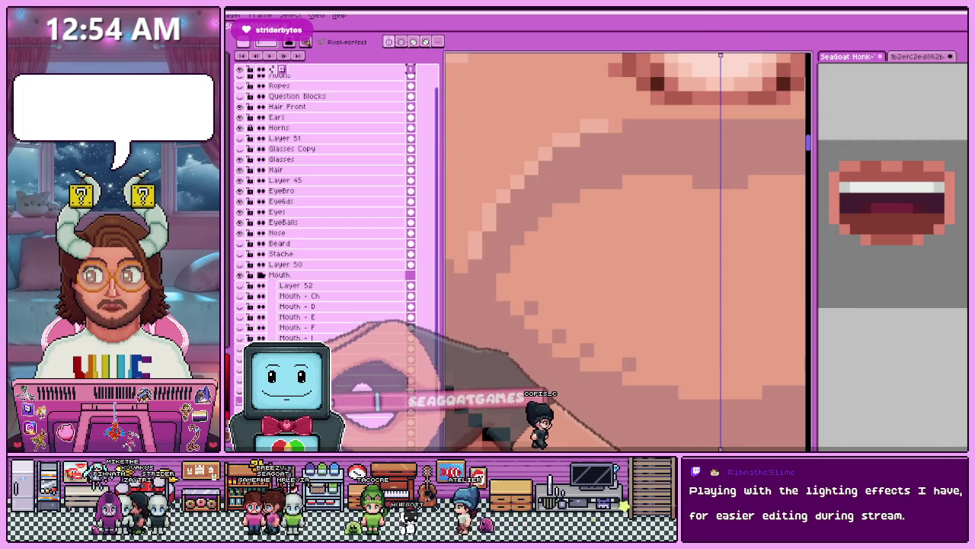
left_click(349, 416)
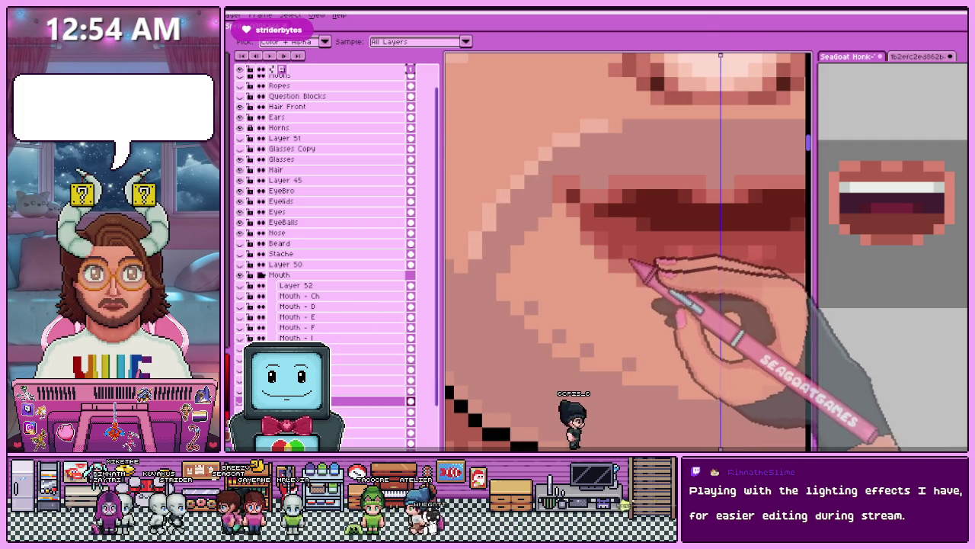
left_click(352, 404)
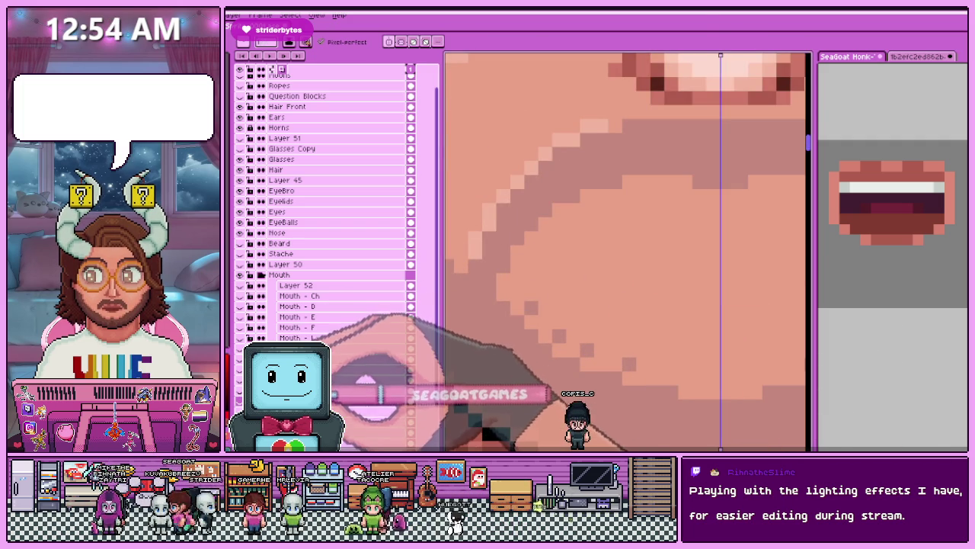
left_click(352, 404)
scroll(654, 283, "down", 1)
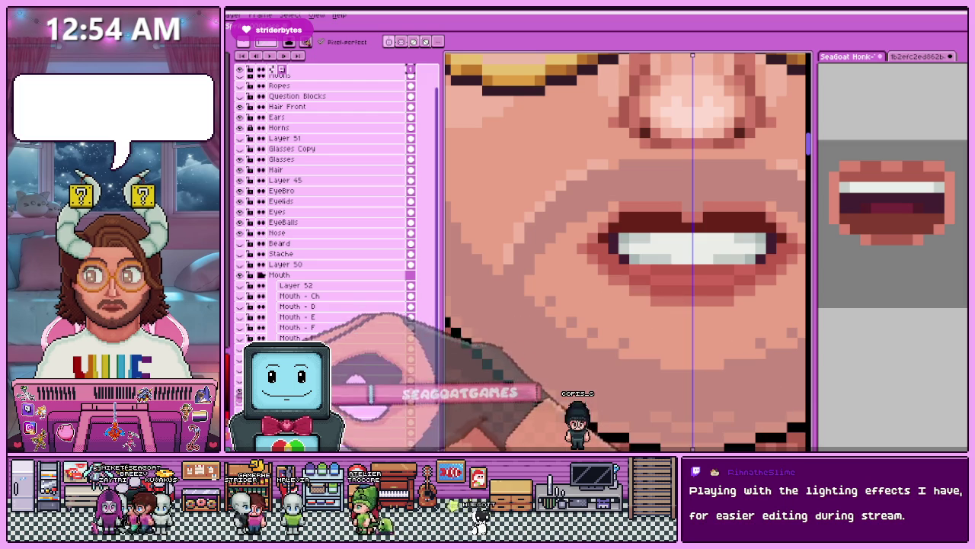
left_click(333, 394)
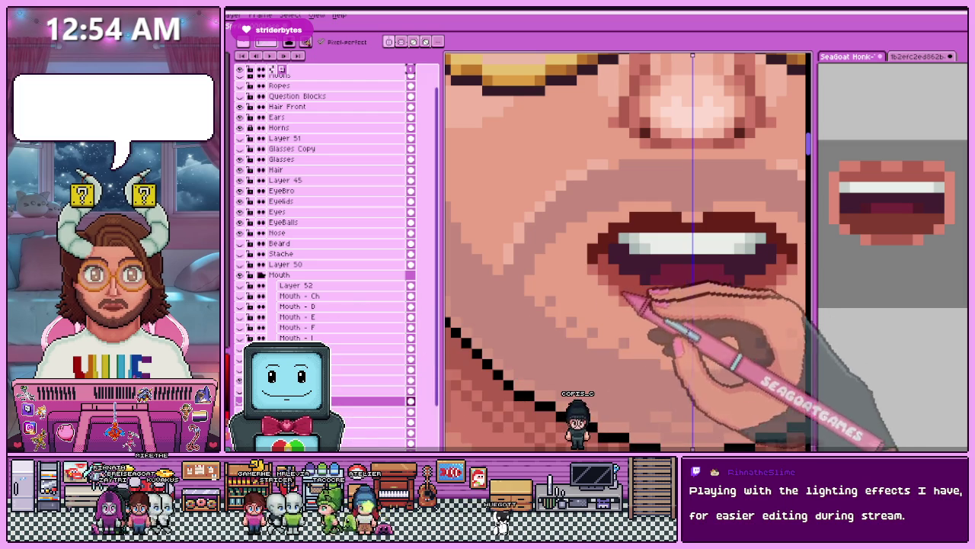
Repaint the lower inner mouth on the mouth layer in darker maroon beneath the teeth.
left_click(339, 380)
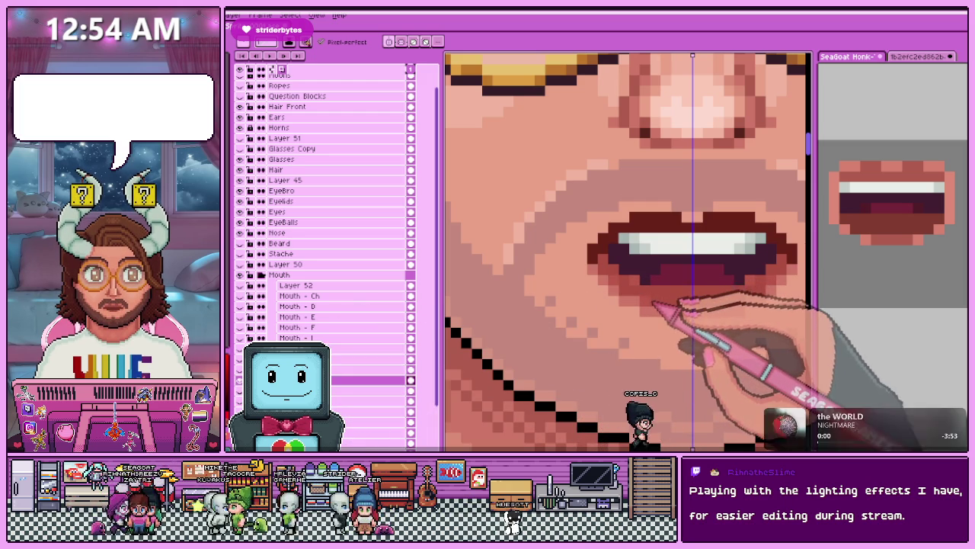
scroll(676, 309, "down", 4)
scroll(632, 327, "down", 4)
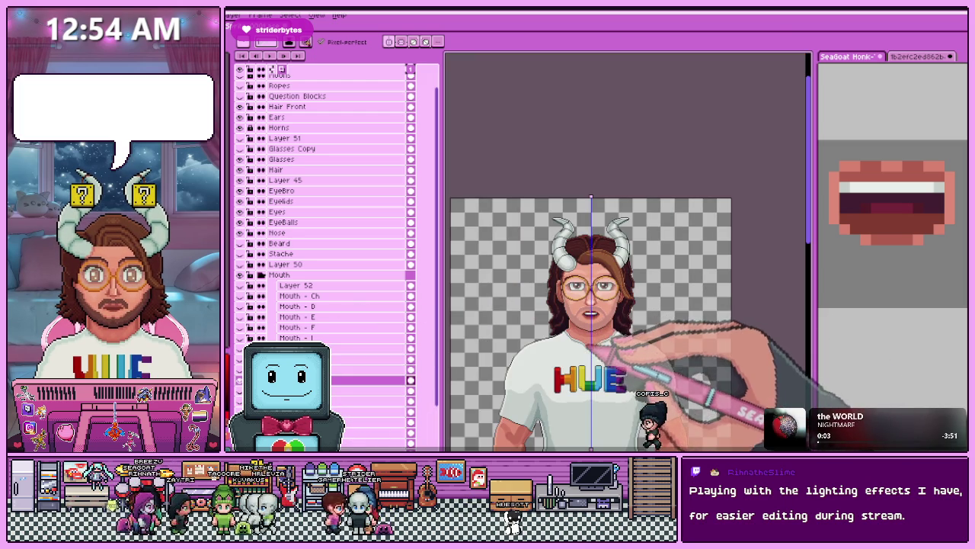
scroll(590, 314, "up", 3)
scroll(571, 301, "up", 3)
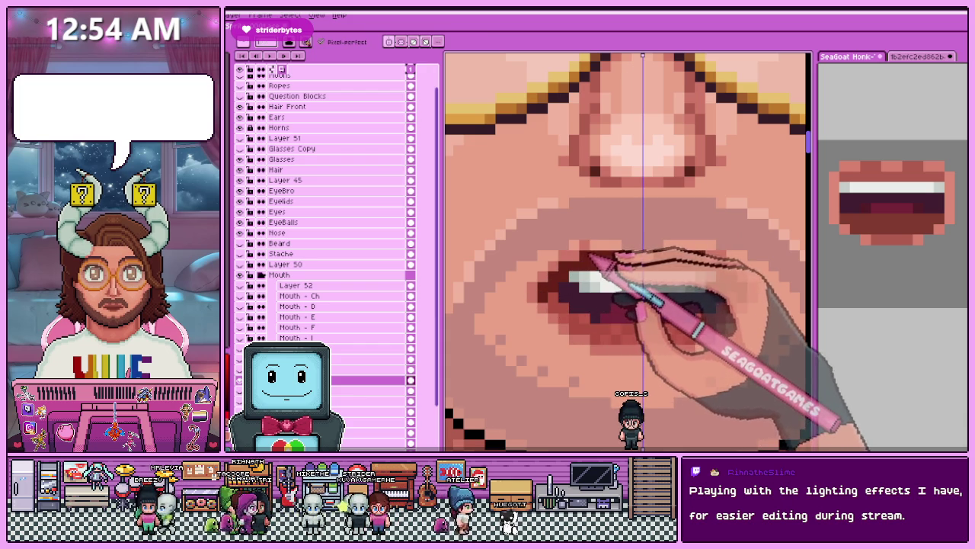
scroll(625, 274, "down", 3)
scroll(640, 275, "up", 3)
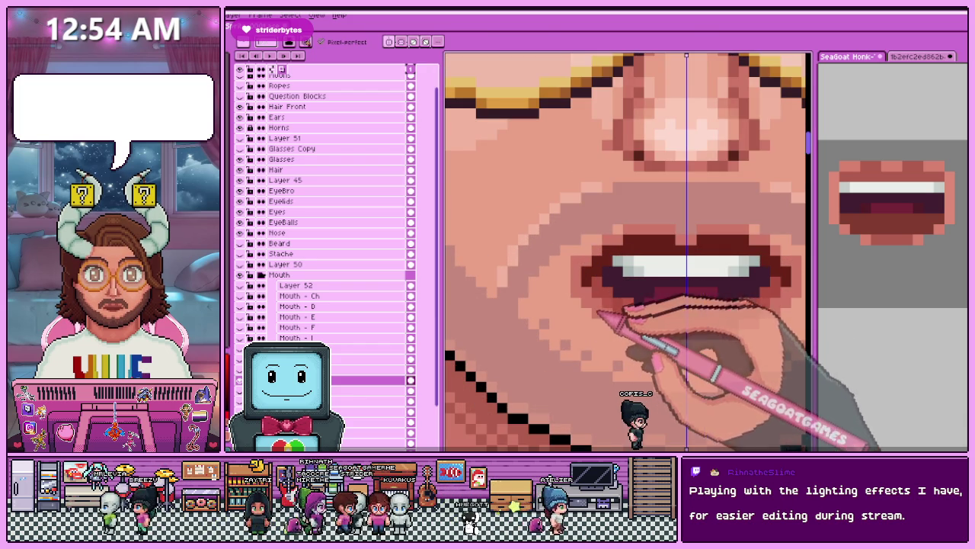
scroll(576, 323, "down", 1)
scroll(575, 324, "down", 1)
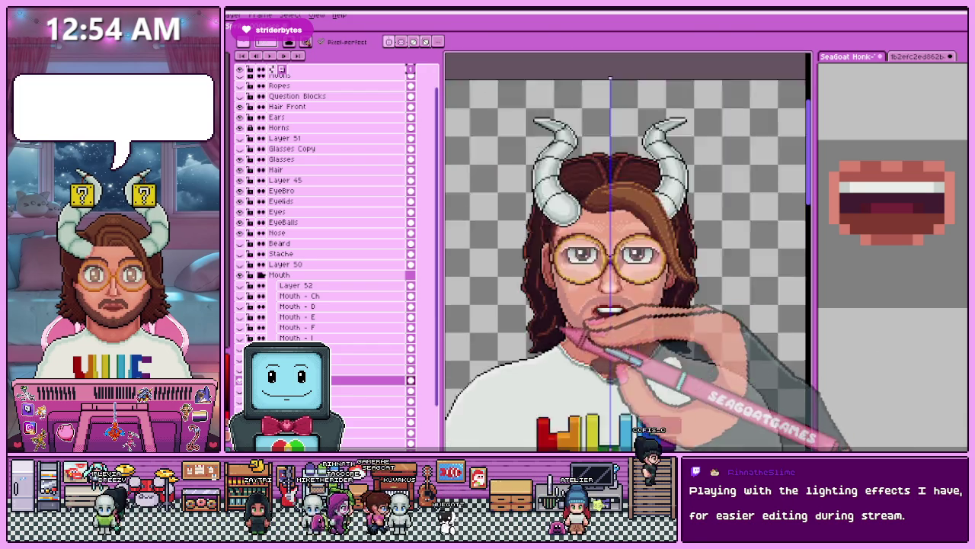
scroll(575, 324, "down", 1)
scroll(583, 319, "up", 2)
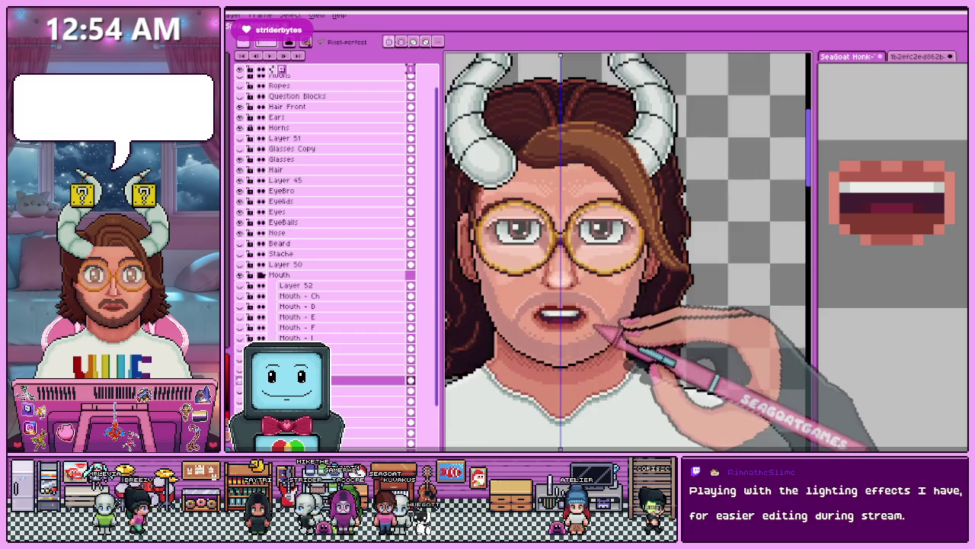
scroll(583, 318, "up", 2)
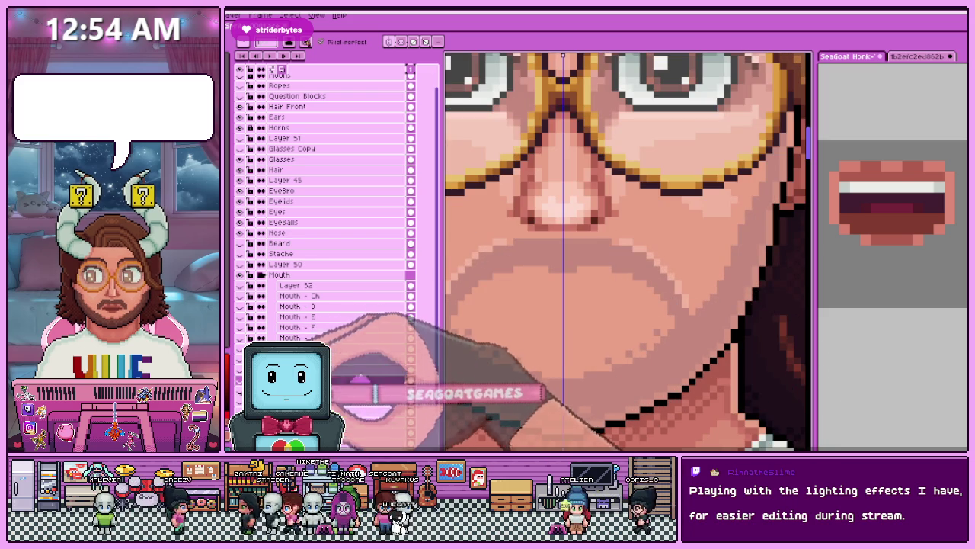
Show the teeth mouth shape again with the Pencil active, zooming to inspect it.
key("b")
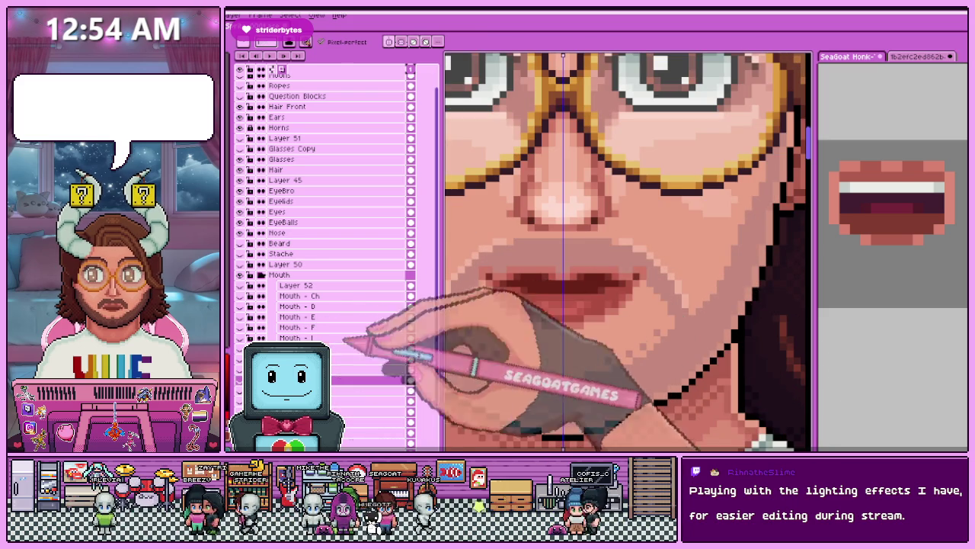
left_click(365, 380)
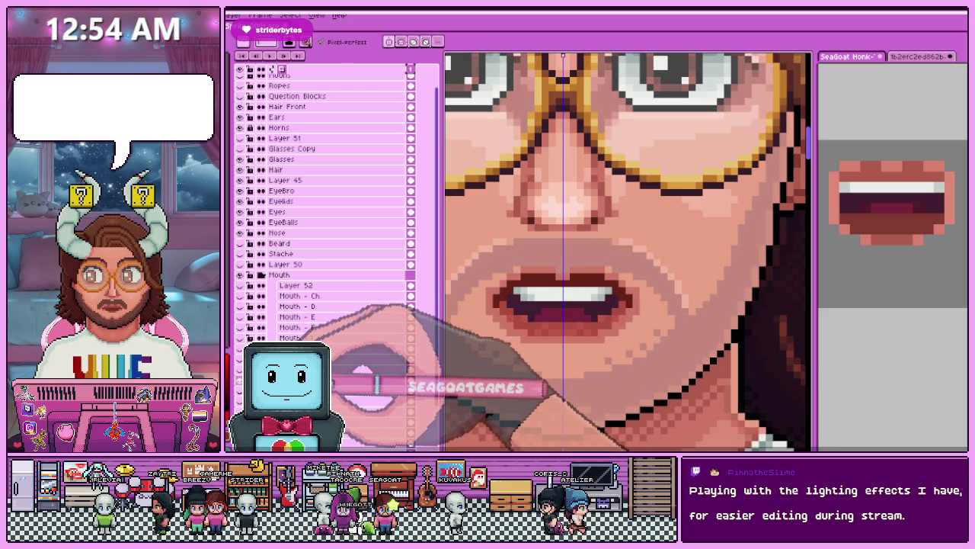
scroll(526, 297, "up", 1)
scroll(532, 273, "up", 1)
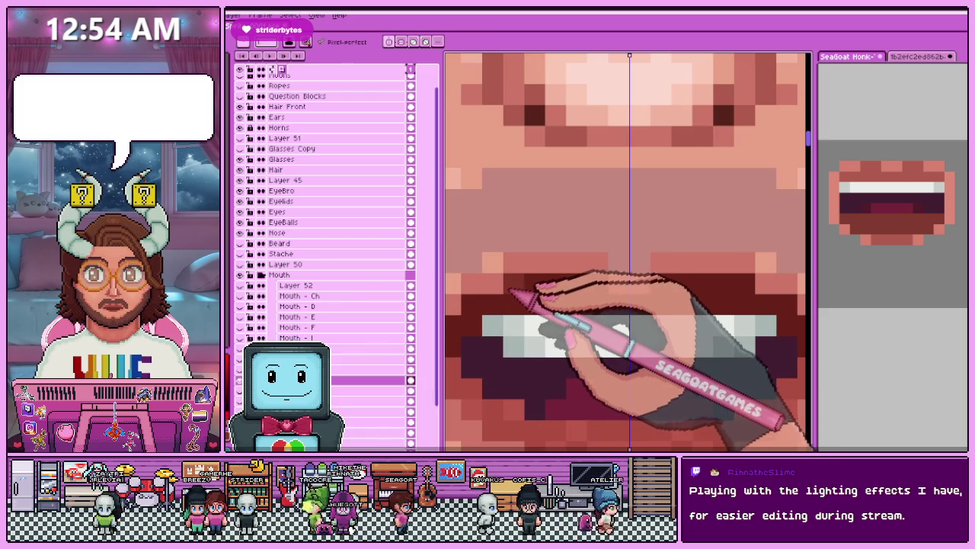
scroll(503, 293, "down", 1)
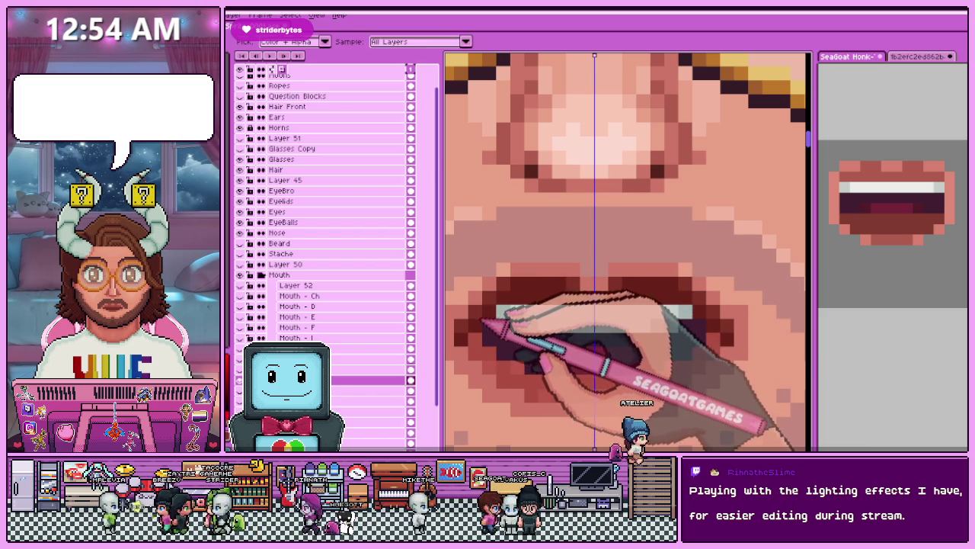
scroll(476, 324, "down", 2)
scroll(488, 308, "up", 1)
scroll(488, 309, "down", 3)
scroll(522, 352, "down", 1)
scroll(554, 312, "up", 4)
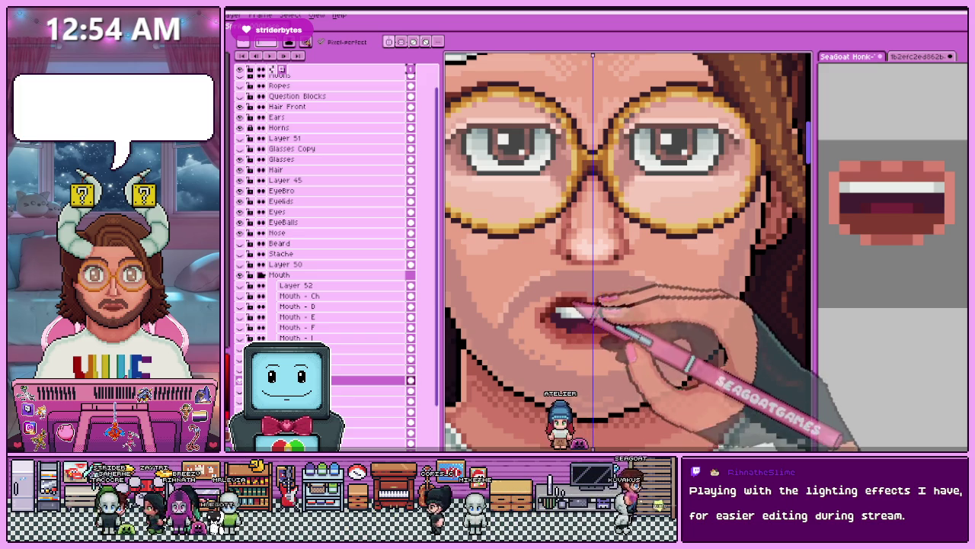
Clear the old mouth, leaving only bare skin and stubble below the nose.
scroll(571, 335, "down", 2)
scroll(572, 336, "down", 2)
scroll(571, 335, "up", 1)
scroll(572, 335, "down", 1)
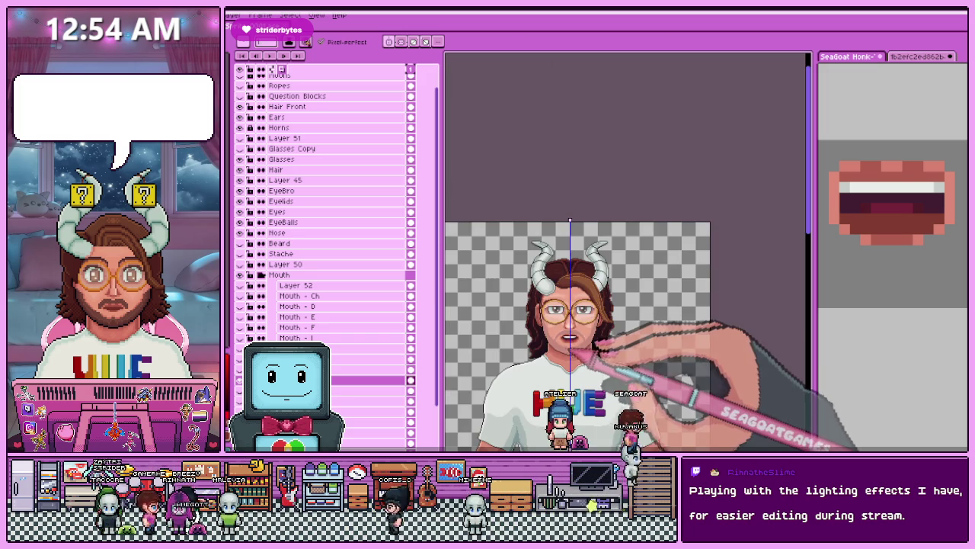
scroll(579, 335, "up", 3)
scroll(579, 335, "up", 1)
scroll(579, 335, "up", 1)
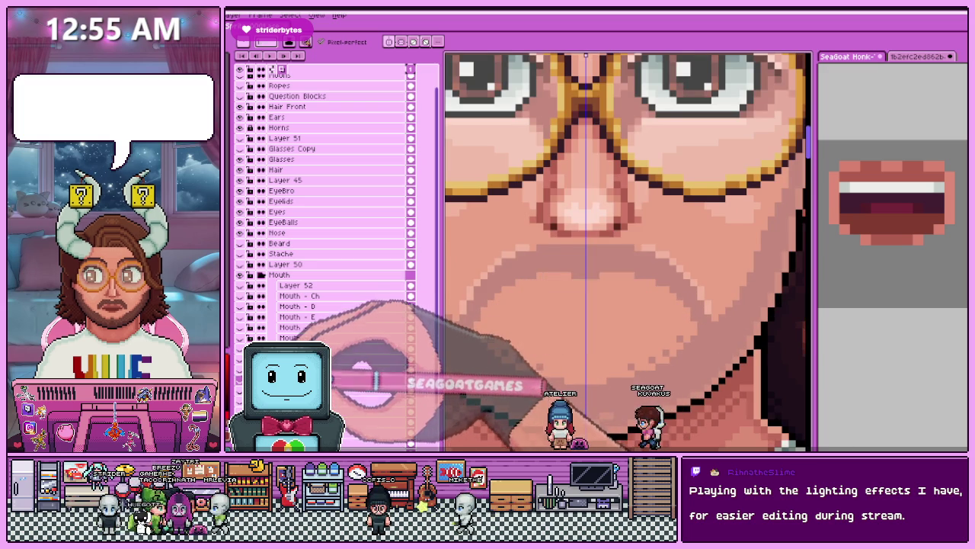
scroll(579, 335, "down", 2)
scroll(576, 324, "down", 2)
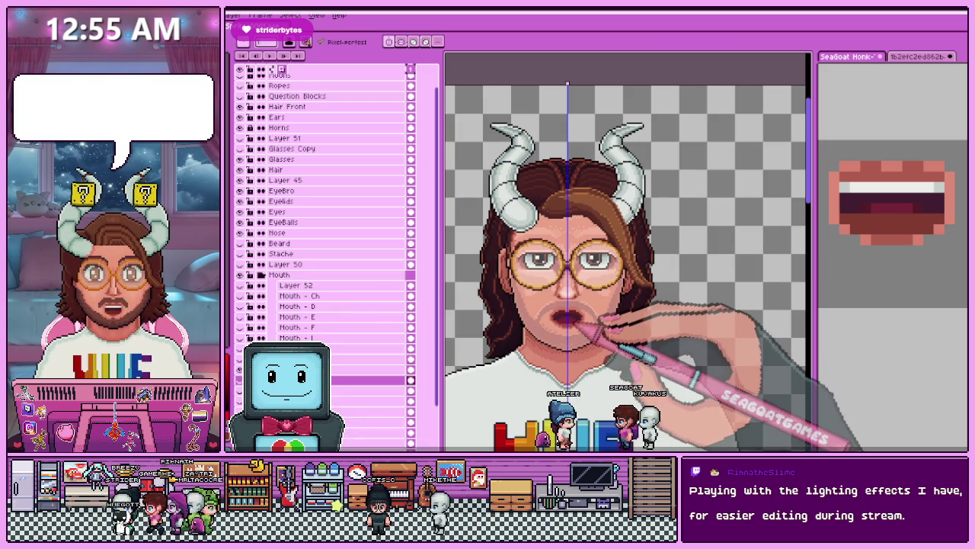
scroll(575, 324, "up", 1)
scroll(575, 324, "down", 2)
scroll(575, 324, "up", 2)
scroll(576, 324, "up", 1)
scroll(575, 324, "up", 1)
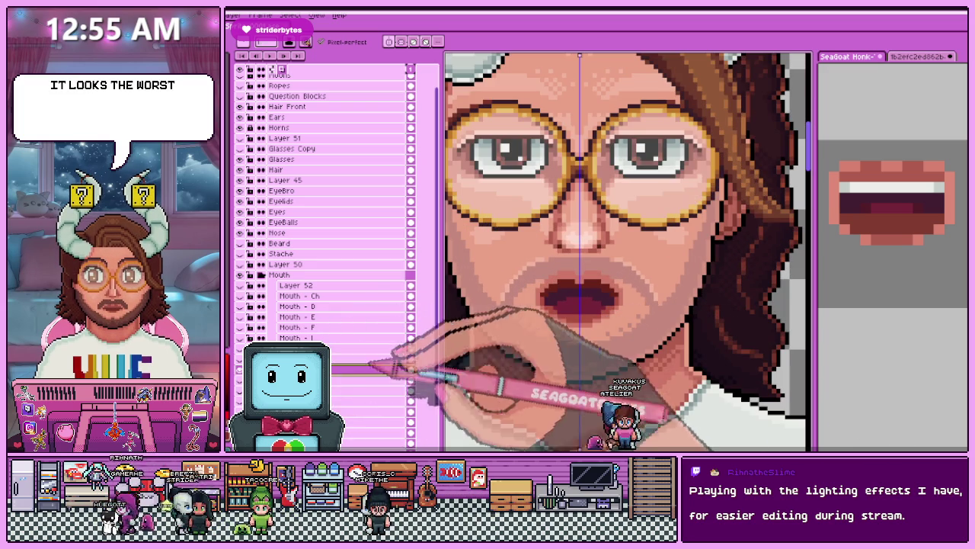
Select around the open mouth and drag the lower lip down.
key("m")
left_click_drag(477, 337, 518, 269)
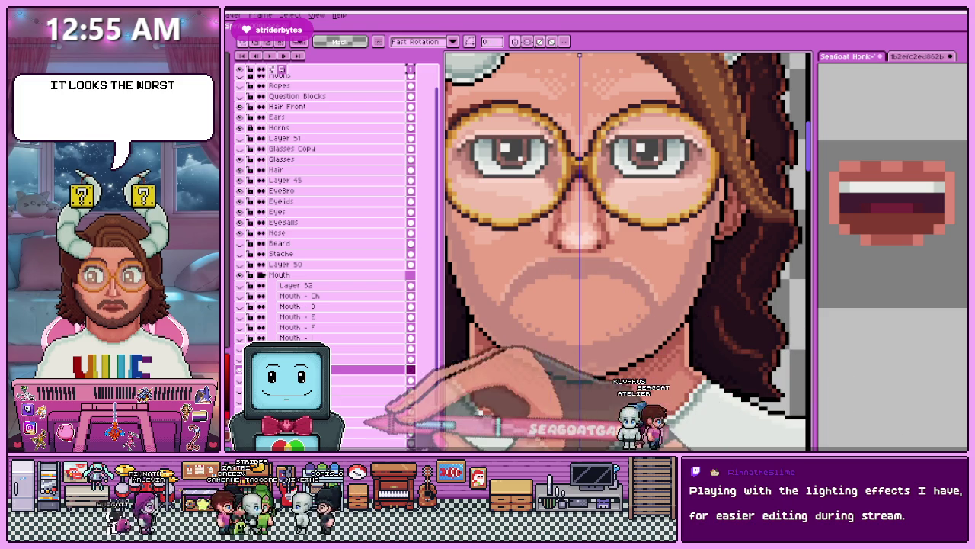
left_click_drag(507, 247, 651, 351)
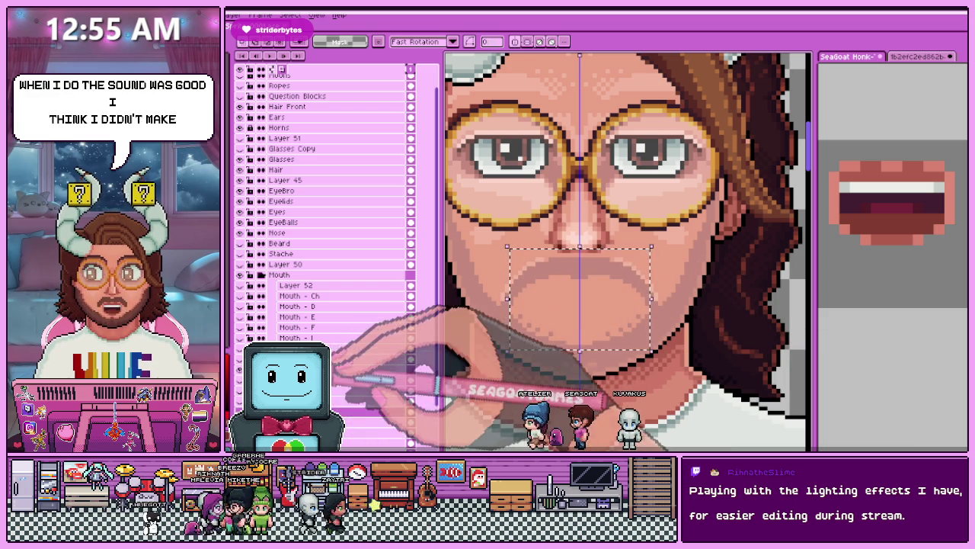
left_click(577, 337)
scroll(534, 281, "up", 1)
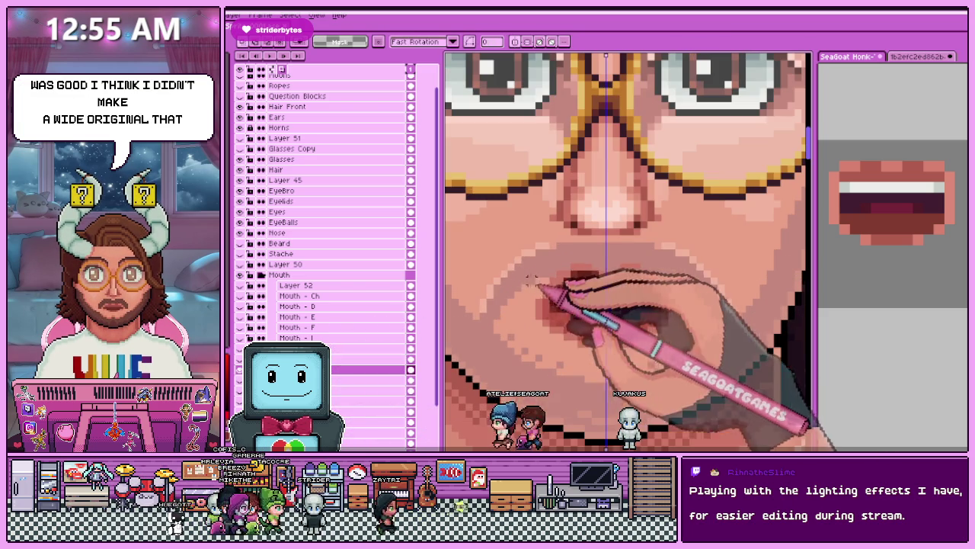
mouse_move(517, 259)
left_mouse_down()
mouse_move(571, 330)
mouse_move(602, 351)
left_mouse_up()
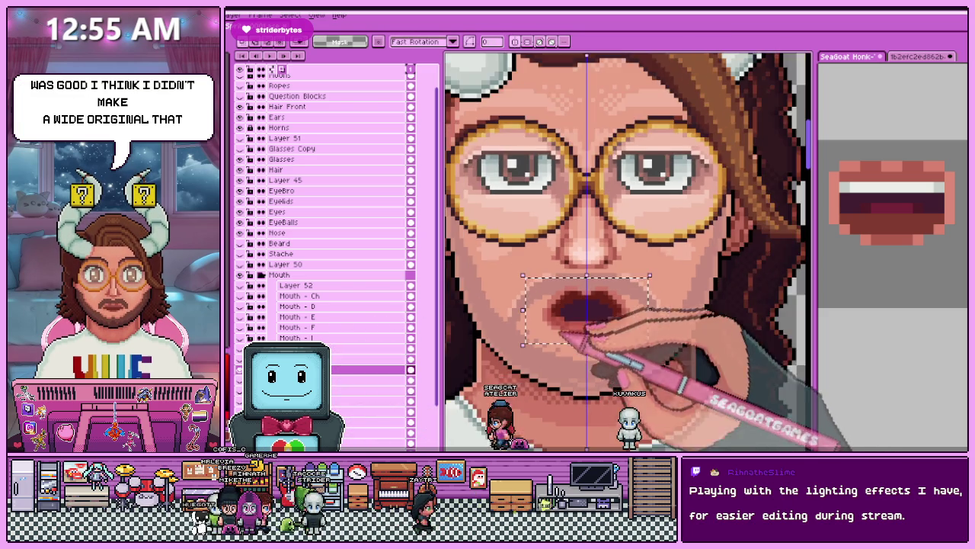
key("ctrl+d")
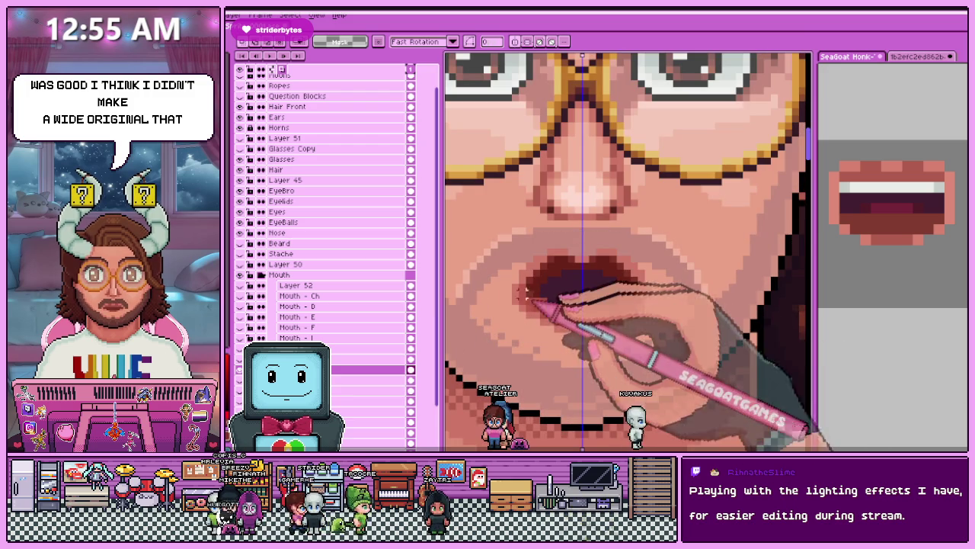
left_click_drag(582, 315, 582, 327)
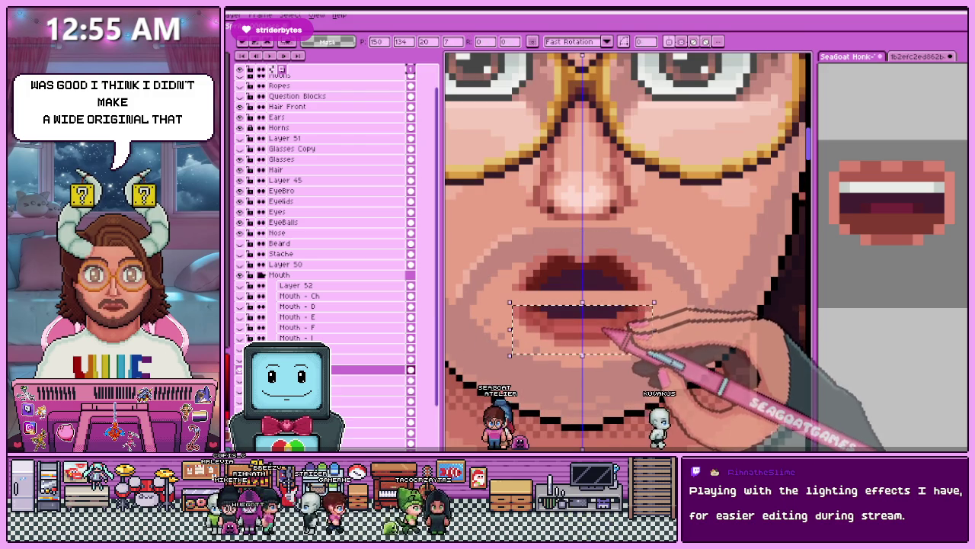
scroll(486, 265, "down", 2)
scroll(533, 305, "down", 1)
scroll(657, 350, "up", 1)
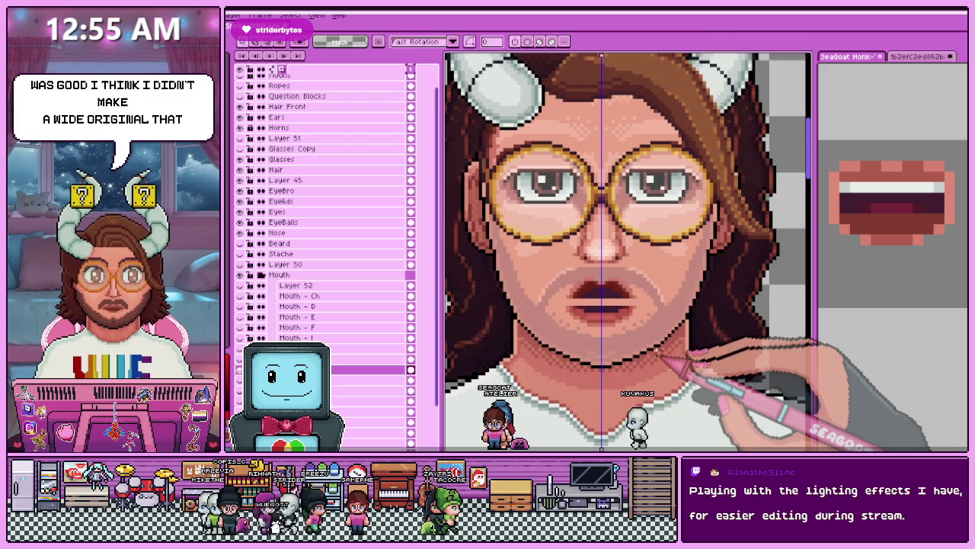
scroll(586, 293, "up", 2)
Select the thin strip along the lip line, reposition it, and apply.
left_click_drag(564, 291, 697, 291)
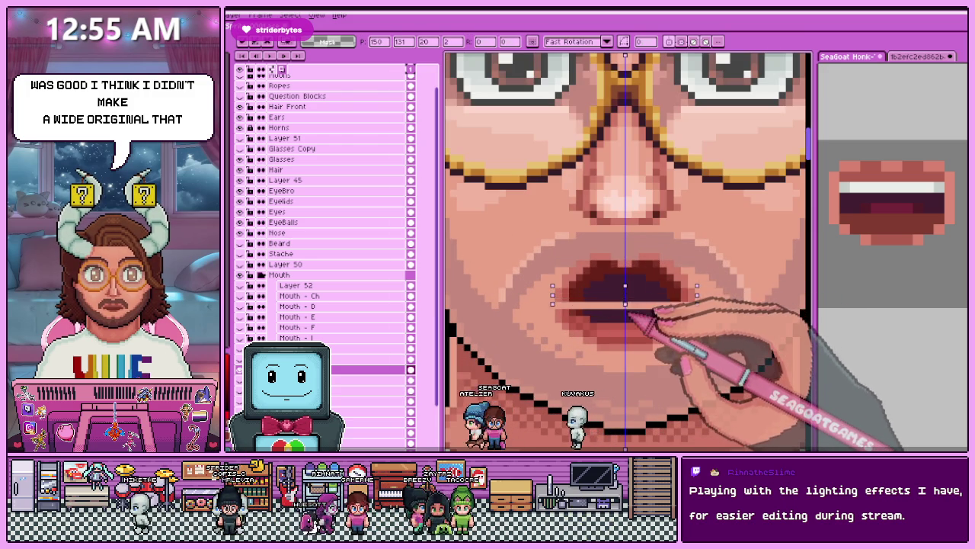
scroll(627, 312, "down", 3)
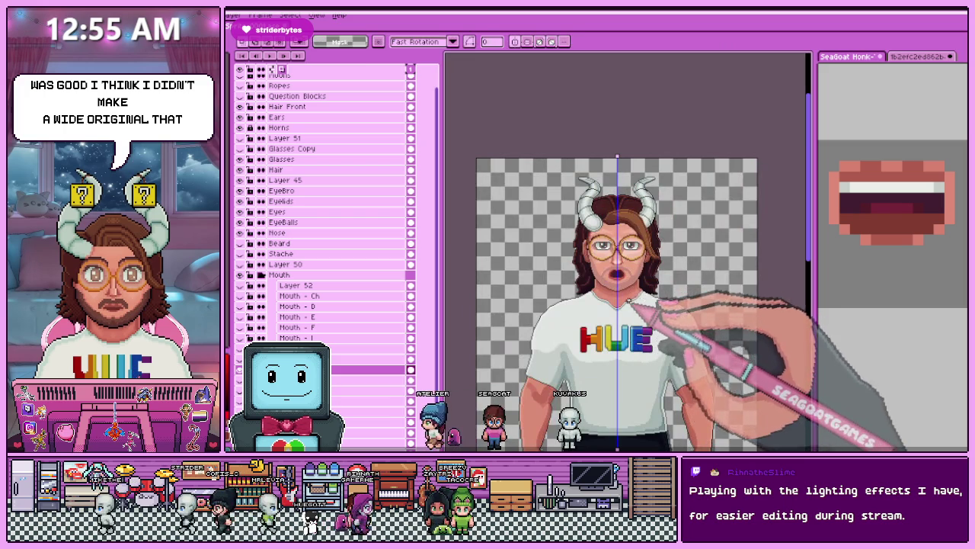
scroll(626, 275, "up", 3)
scroll(609, 271, "up", 1)
scroll(571, 270, "down", 1)
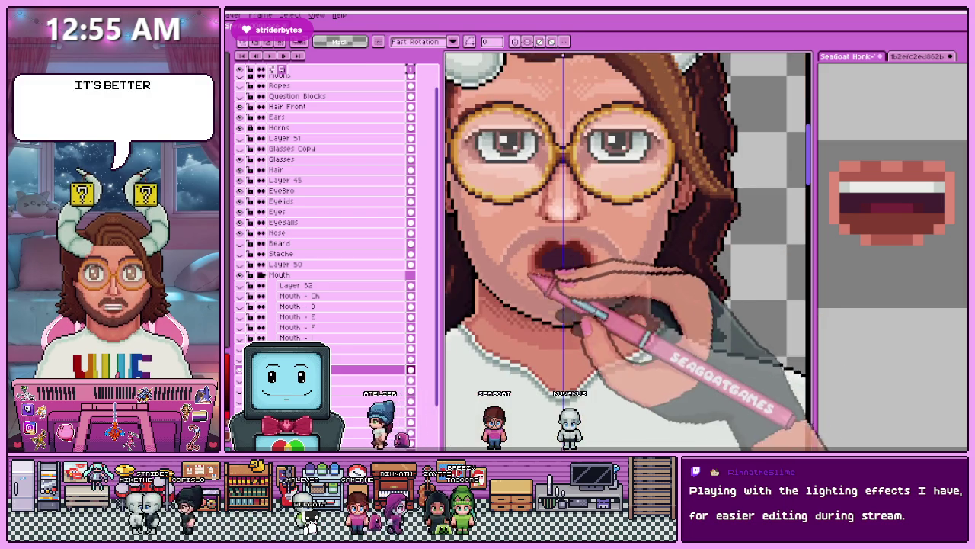
scroll(547, 263, "up", 1)
scroll(547, 263, "up", 2)
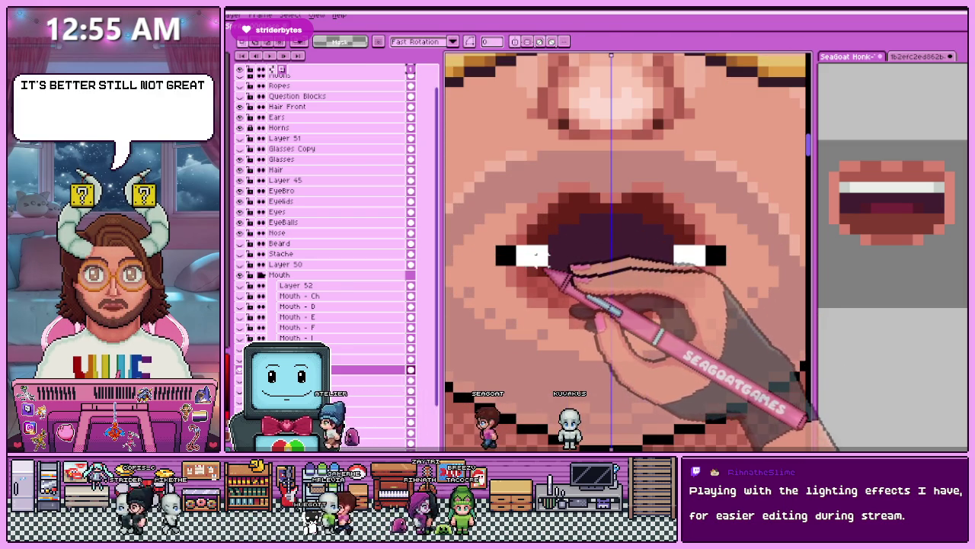
left_click(542, 263)
scroll(600, 243, "down", 2)
key("Return")
Erase the mouth's right part, leaving a smaller rounded opening.
left_click_drag(570, 220, 636, 312)
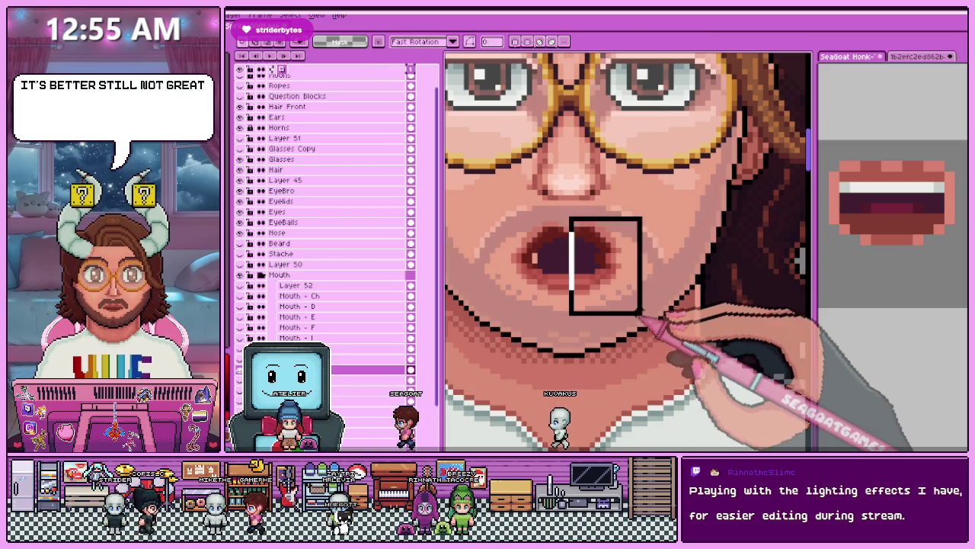
key("Delete")
scroll(538, 242, "up", 1)
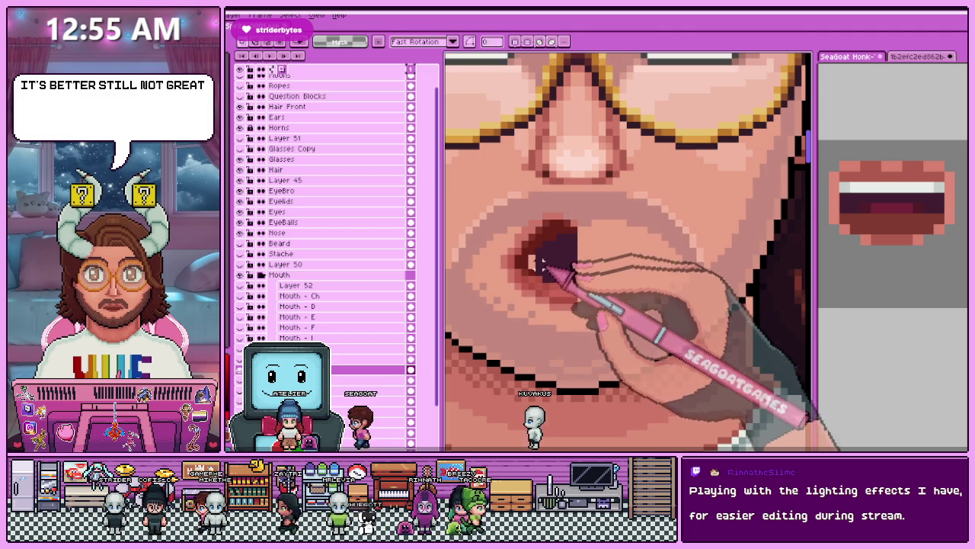
Switch to the Pencil and zoom in on the open mouth to inspect the lips.
key("b")
scroll(539, 242, "down", 1)
scroll(539, 242, "down", 1)
scroll(539, 247, "down", 2)
scroll(540, 247, "up", 2)
scroll(534, 274, "up", 1)
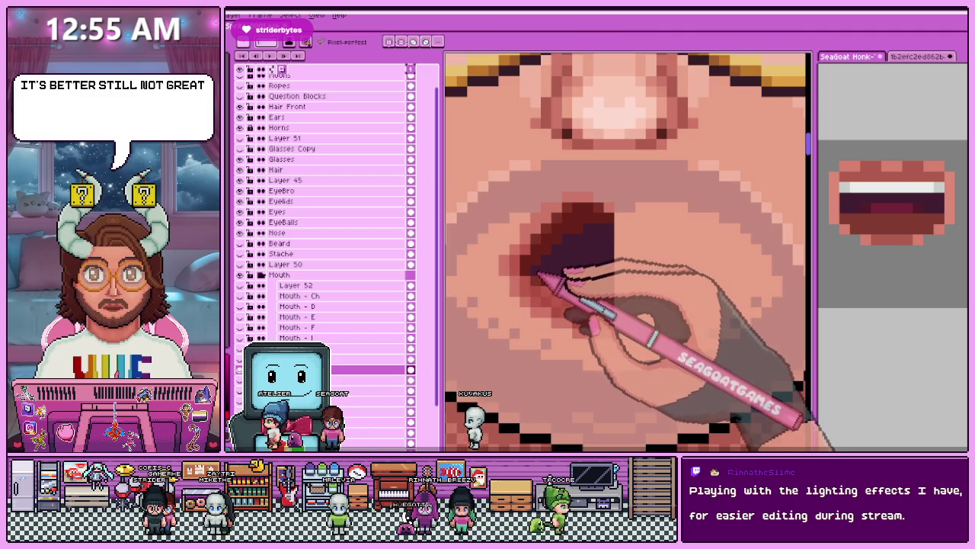
scroll(572, 245, "down", 1)
scroll(573, 305, "down", 1)
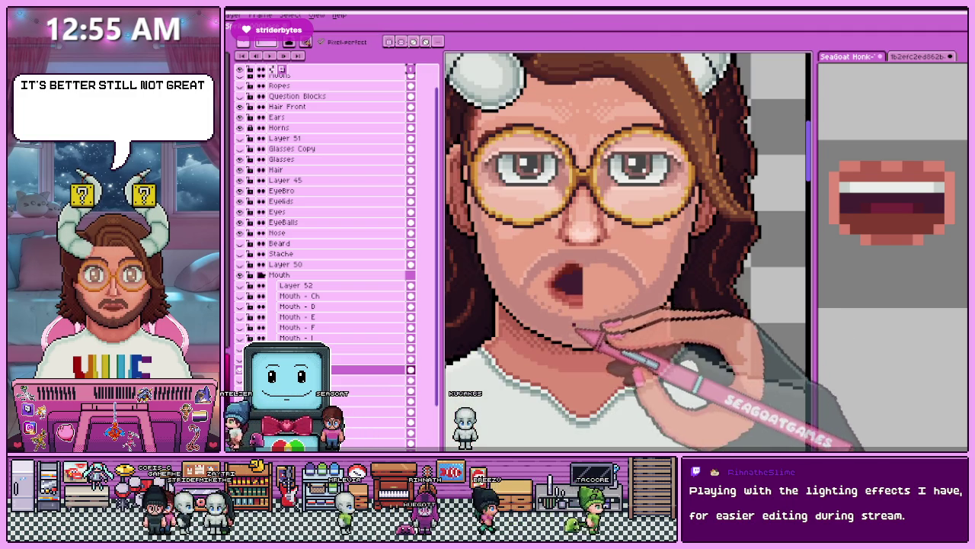
scroll(590, 266, "down", 1)
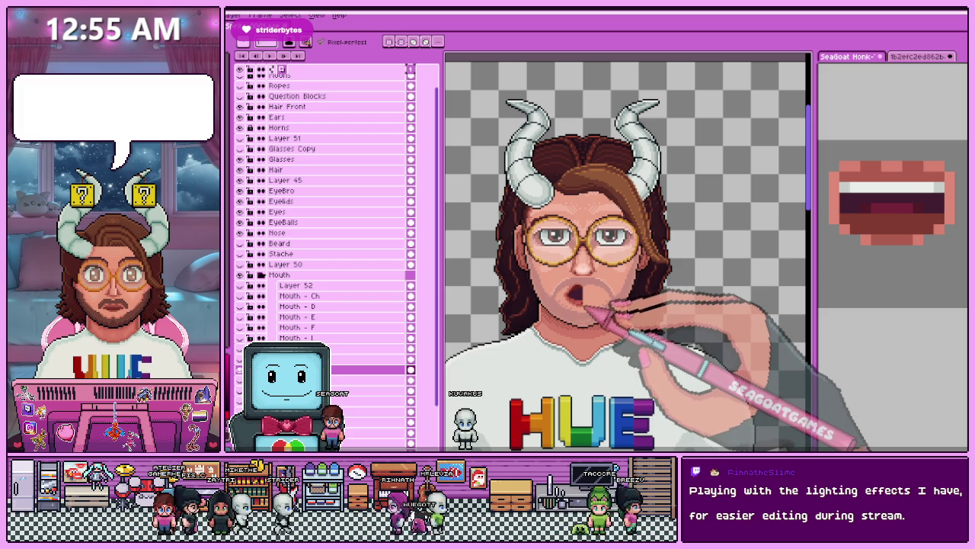
scroll(586, 304, "up", 2)
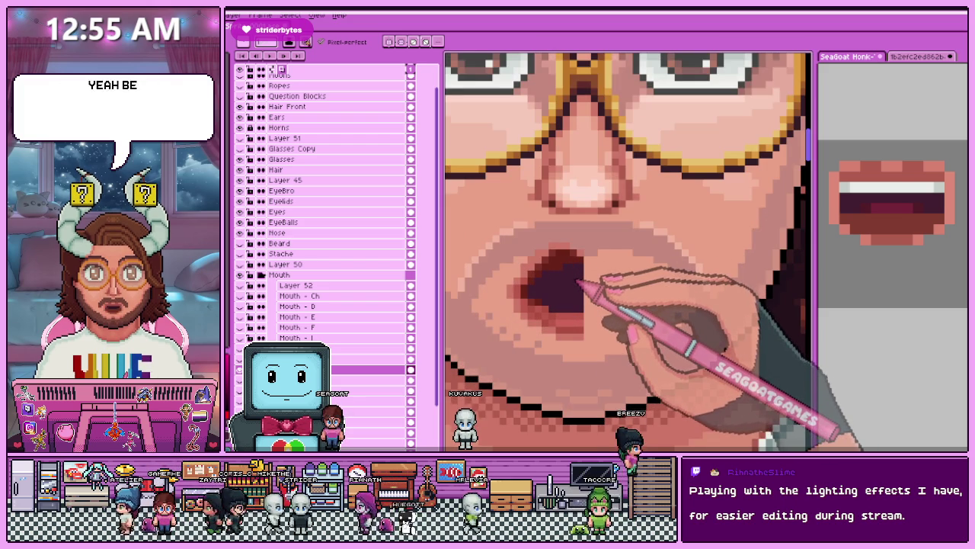
scroll(575, 299, "up", 1)
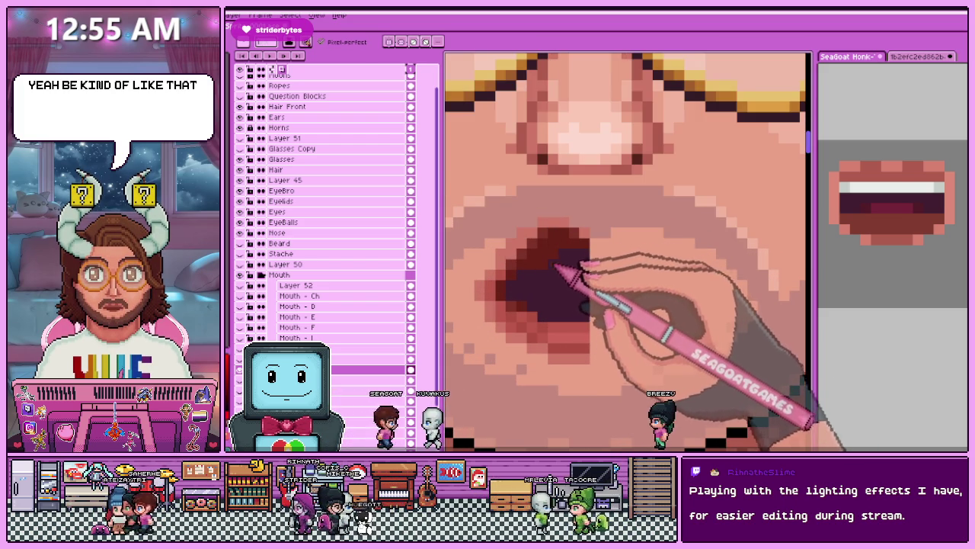
scroll(554, 259, "down", 2)
scroll(555, 251, "up", 1)
scroll(557, 240, "up", 1)
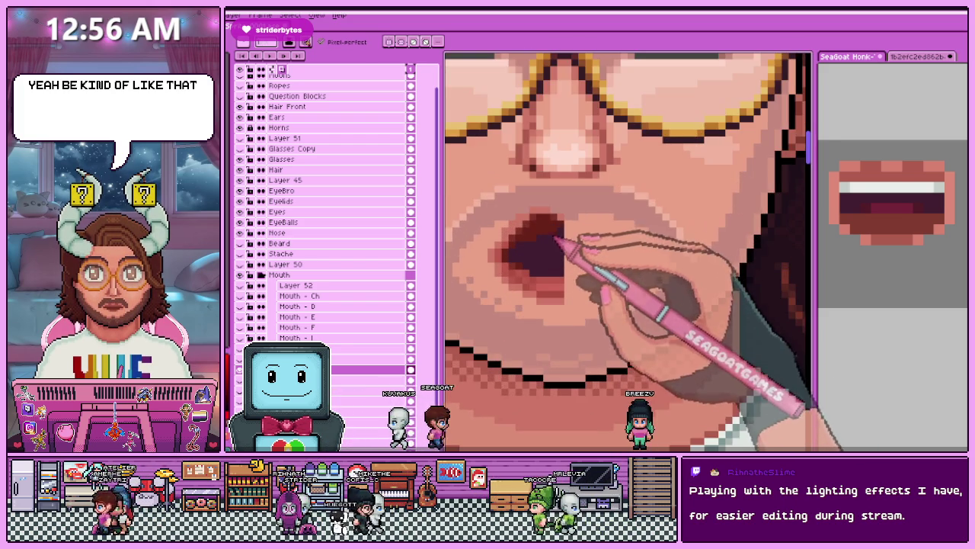
scroll(556, 240, "up", 1)
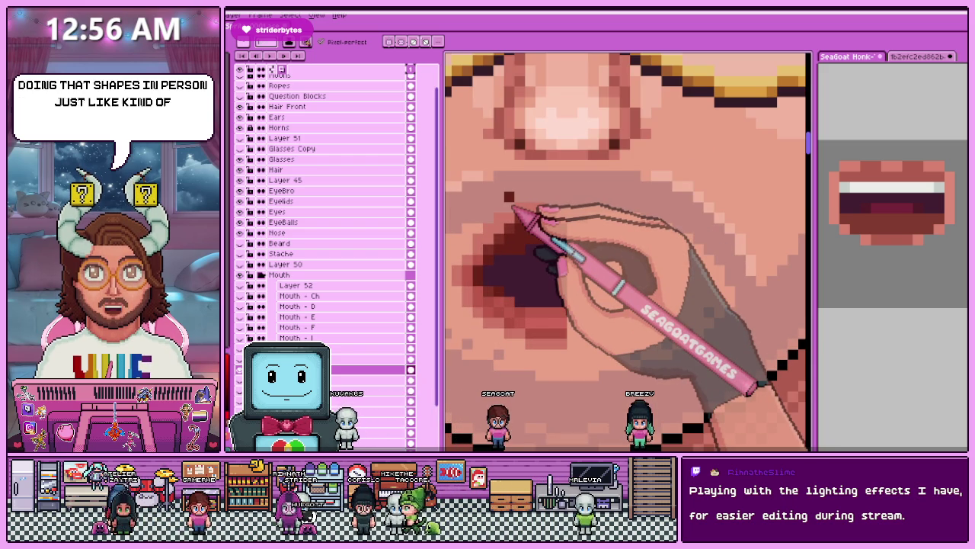
scroll(507, 175, "down", 2)
scroll(505, 196, "down", 1)
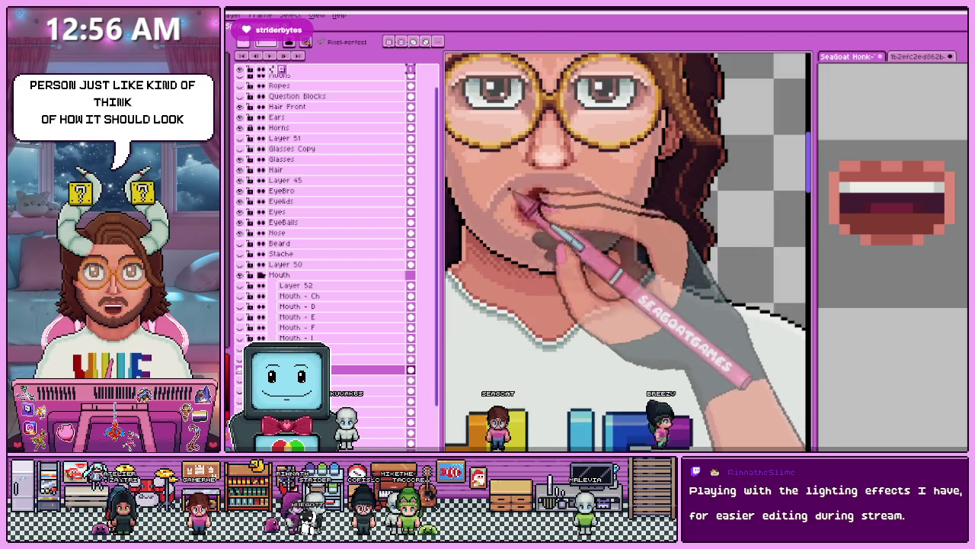
scroll(533, 209, "up", 2)
scroll(543, 232, "up", 1)
Sample the lip colour from the mouth artwork with the eyedropper.
key("alt")
scroll(543, 231, "down", 2)
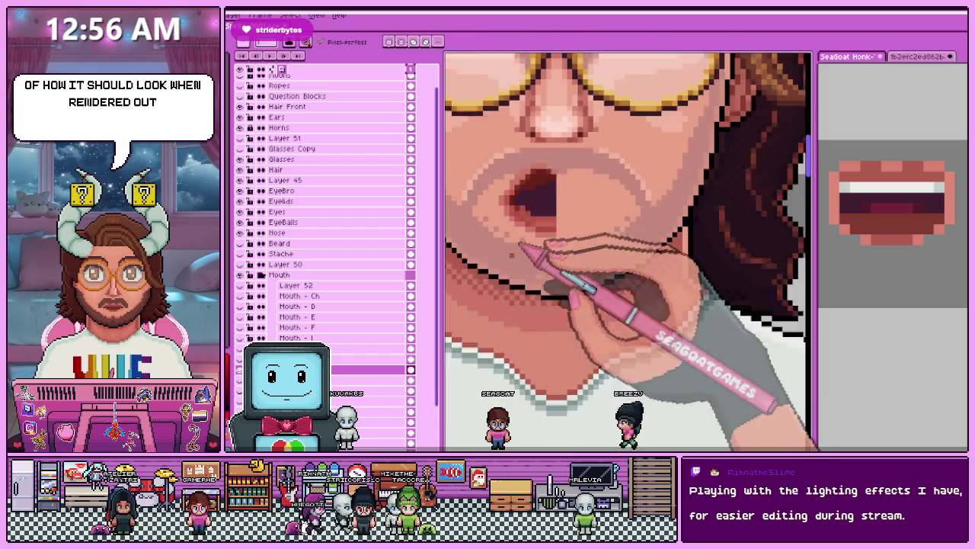
scroll(548, 296, "down", 1)
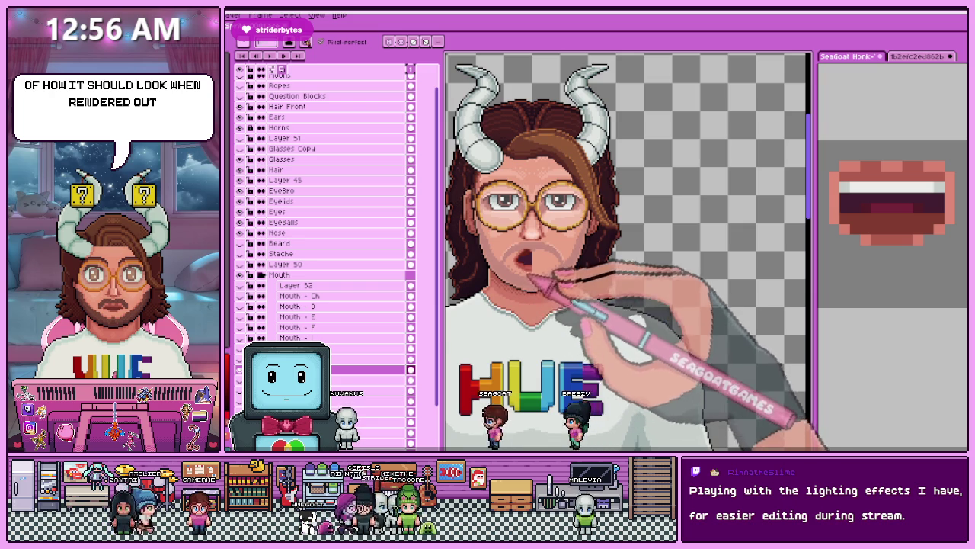
scroll(533, 284, "up", 2)
scroll(506, 269, "up", 1)
scroll(518, 259, "down", 2)
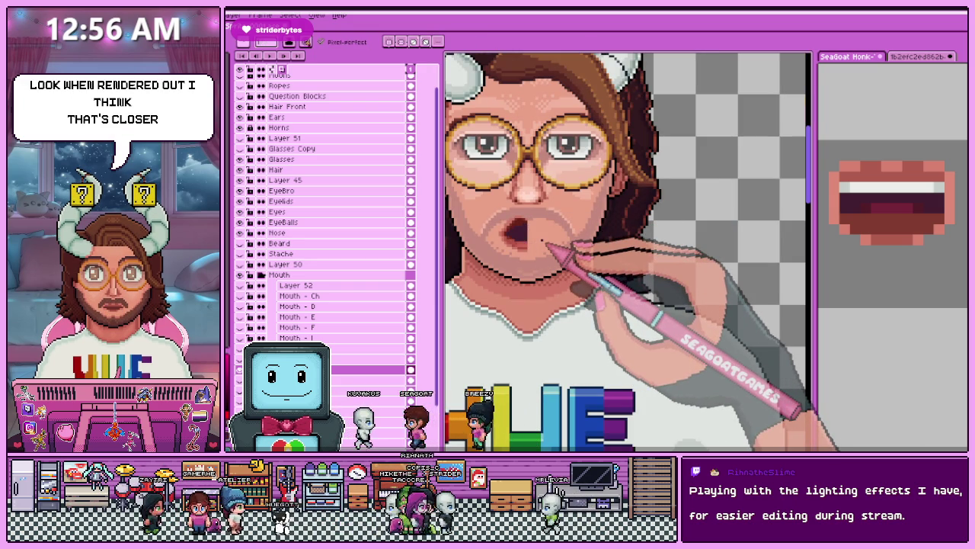
scroll(538, 263, "down", 2)
scroll(644, 322, "down", 1)
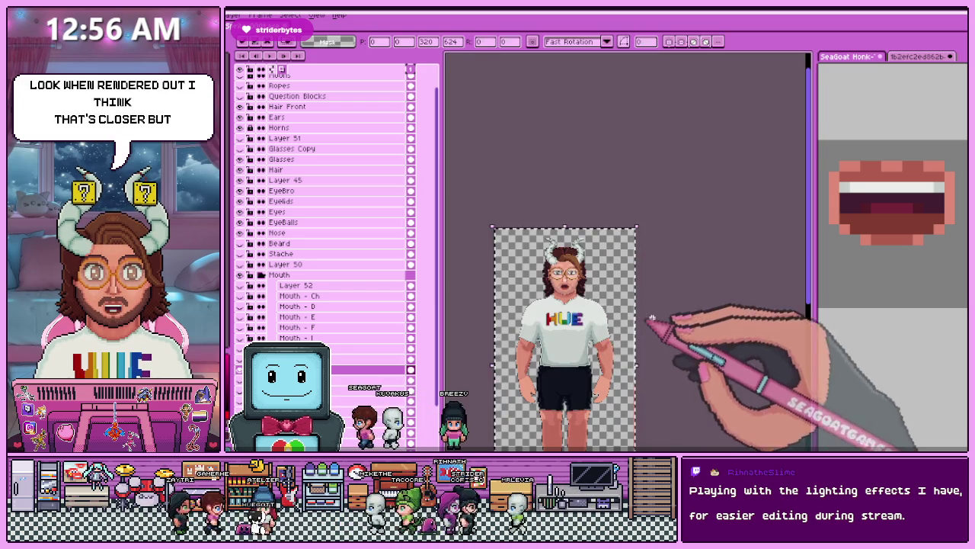
scroll(572, 294, "up", 1)
scroll(574, 296, "up", 1)
scroll(523, 218, "up", 1)
scroll(501, 268, "up", 2)
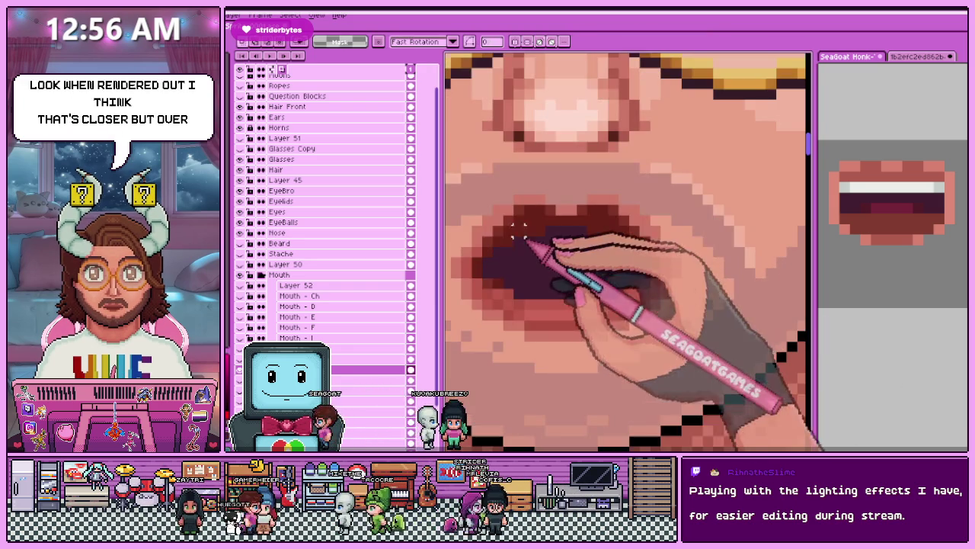
Marquee-select the lower part of the open mouth.
left_click_drag(460, 267, 689, 340)
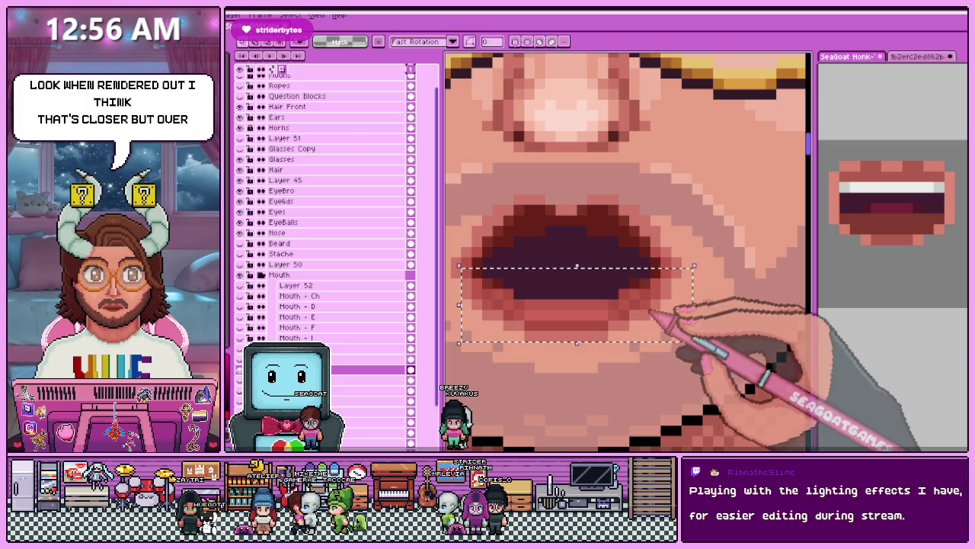
scroll(631, 313, "down", 1)
scroll(732, 355, "down", 1)
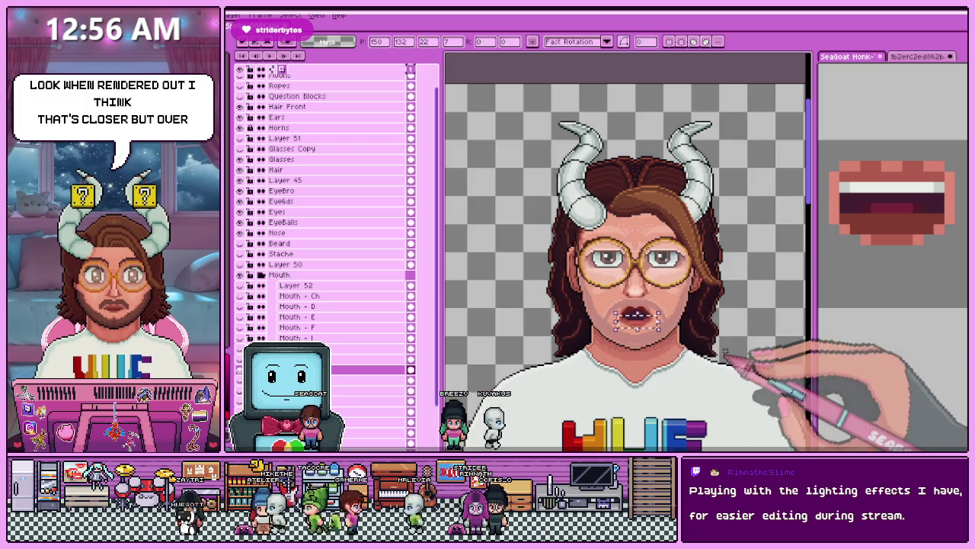
scroll(708, 326, "down", 1)
scroll(632, 306, "up", 3)
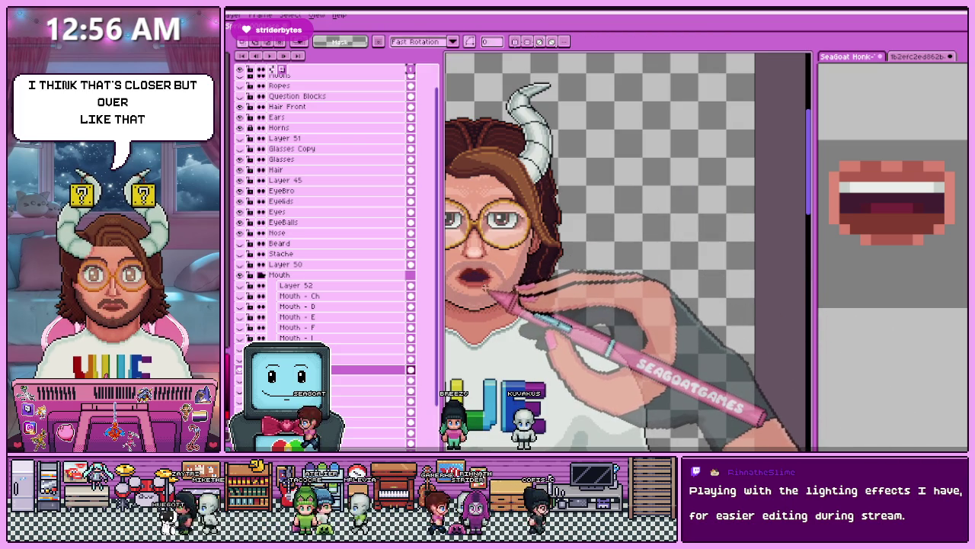
scroll(488, 251, "up", 2)
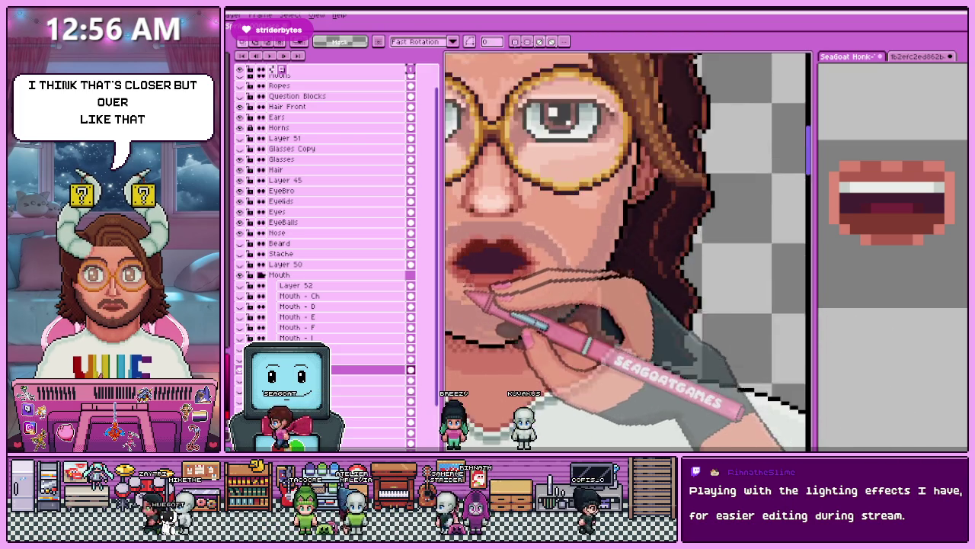
scroll(488, 251, "up", 1)
Repaint the lower lip fuller and clean up the dark mouth opening, using sampled colours.
key("alt")
scroll(479, 261, "up", 1)
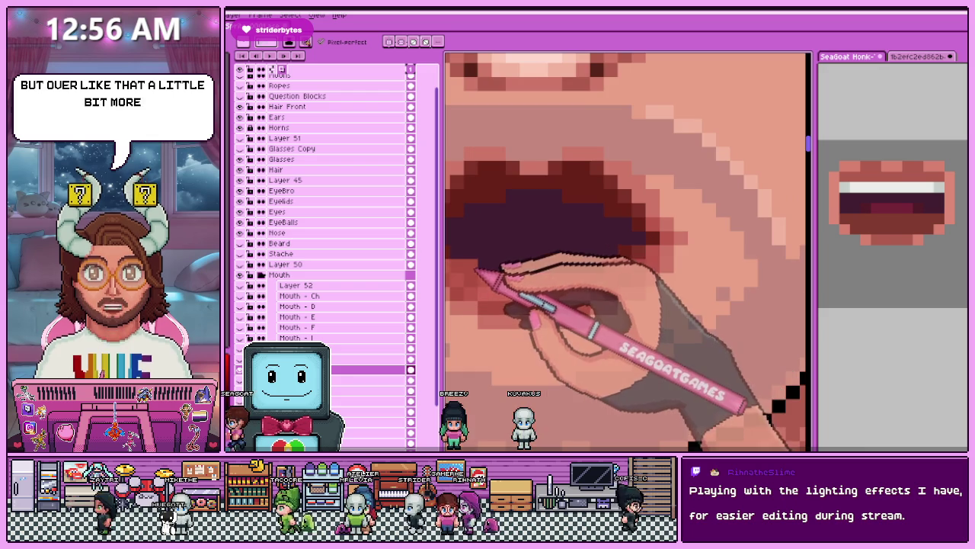
scroll(593, 275, "down", 3)
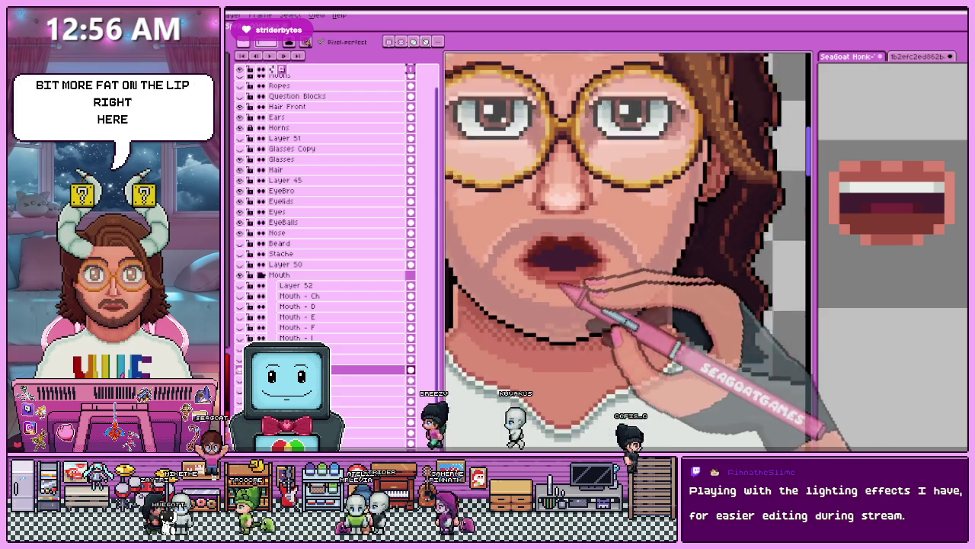
scroll(579, 308, "down", 2)
scroll(573, 327, "up", 2)
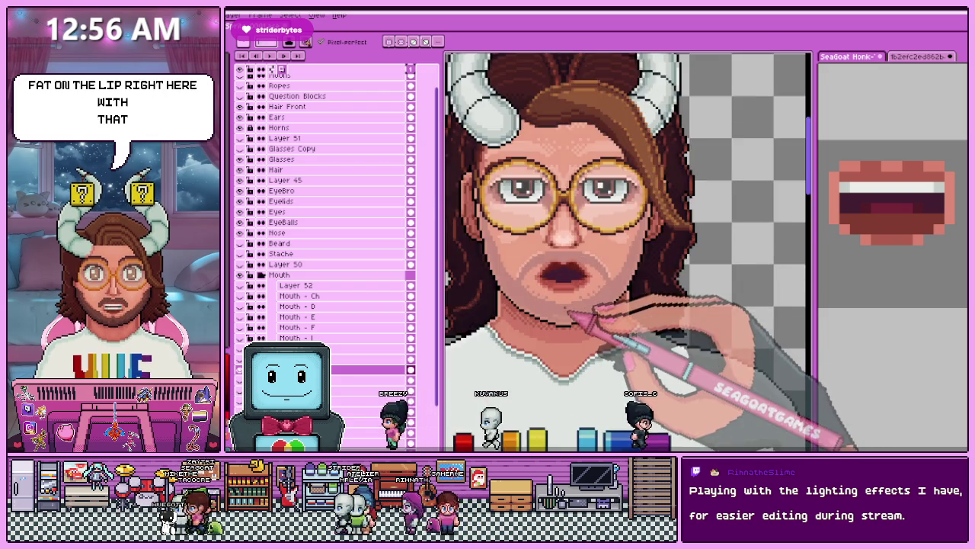
scroll(568, 312, "up", 1)
scroll(560, 297, "up", 1)
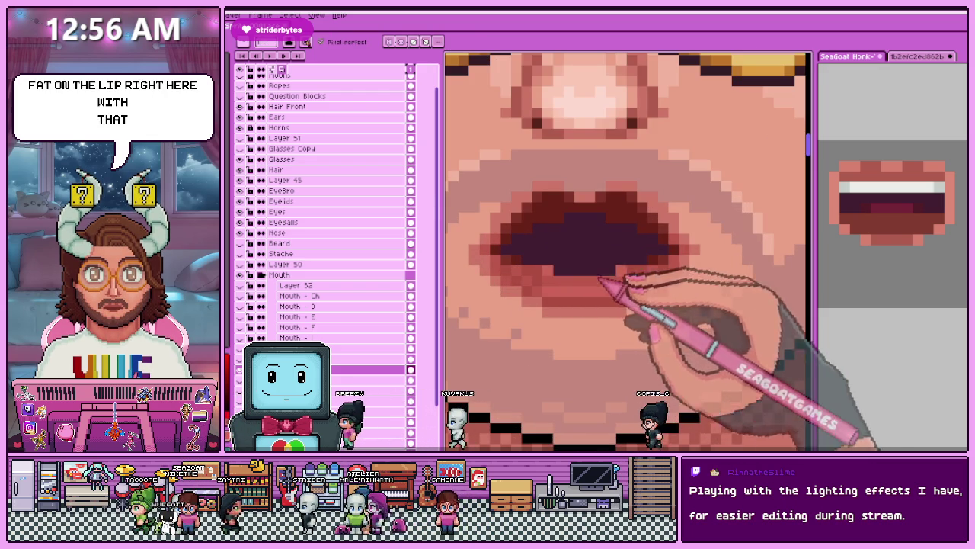
scroll(629, 278, "down", 2)
scroll(571, 267, "up", 2)
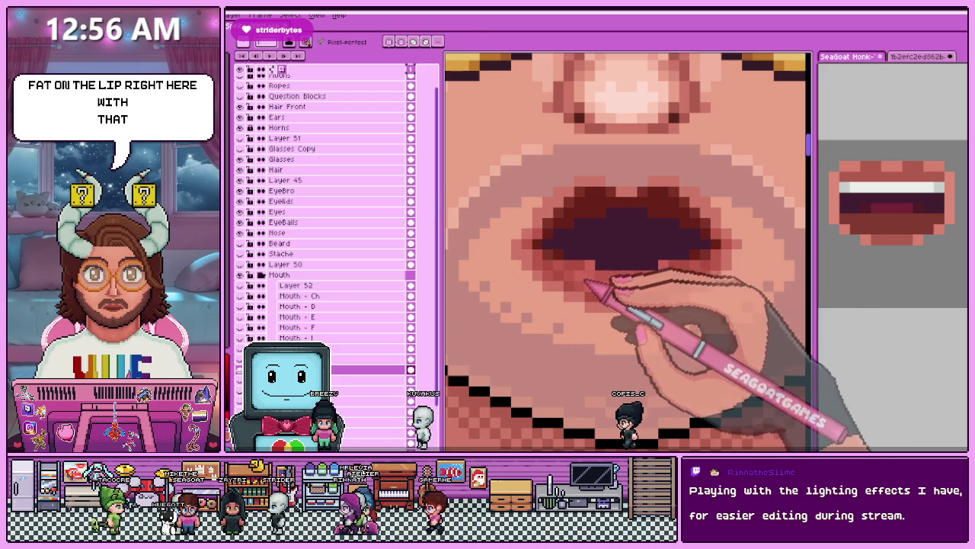
scroll(591, 290, "down", 2)
scroll(591, 290, "down", 2)
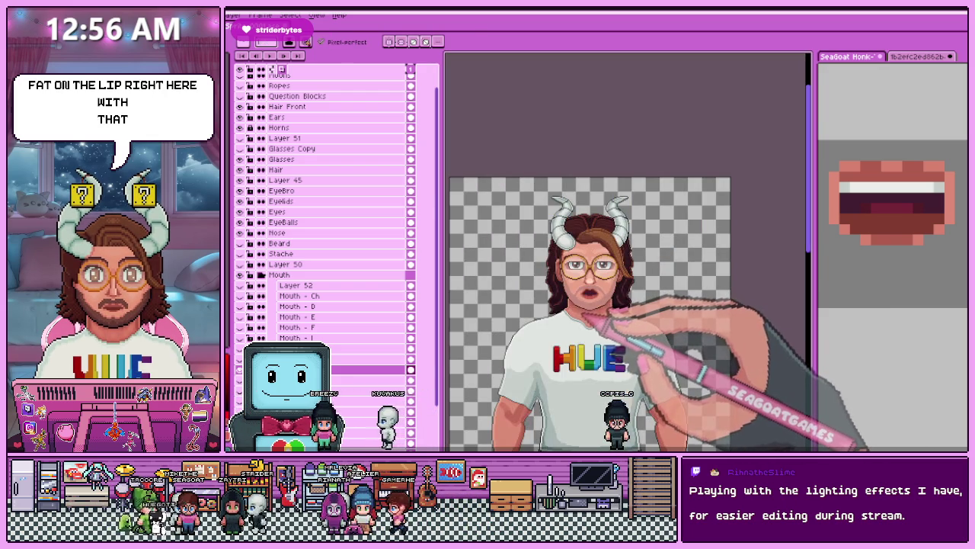
scroll(579, 289, "up", 3)
scroll(584, 257, "up", 2)
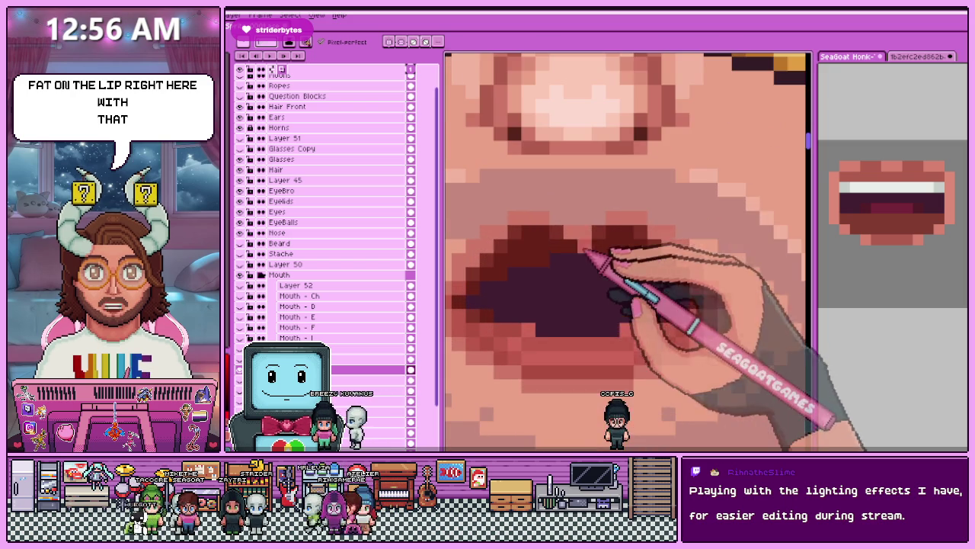
scroll(553, 261, "up", 1)
scroll(587, 263, "down", 2)
scroll(583, 313, "down", 1)
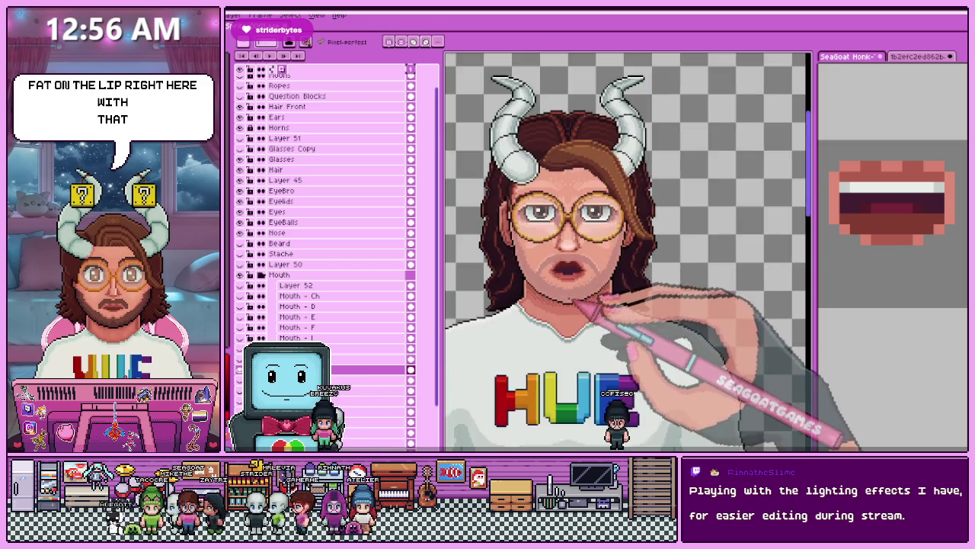
scroll(599, 305, "down", 1)
scroll(600, 309, "up", 1)
scroll(602, 306, "up", 2)
scroll(632, 320, "up", 1)
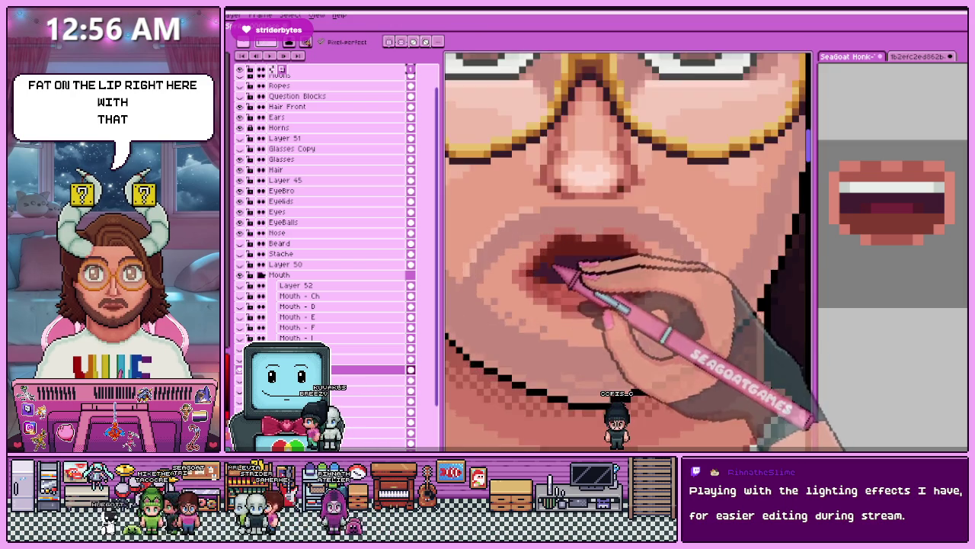
scroll(609, 267, "up", 2)
scroll(602, 251, "down", 1)
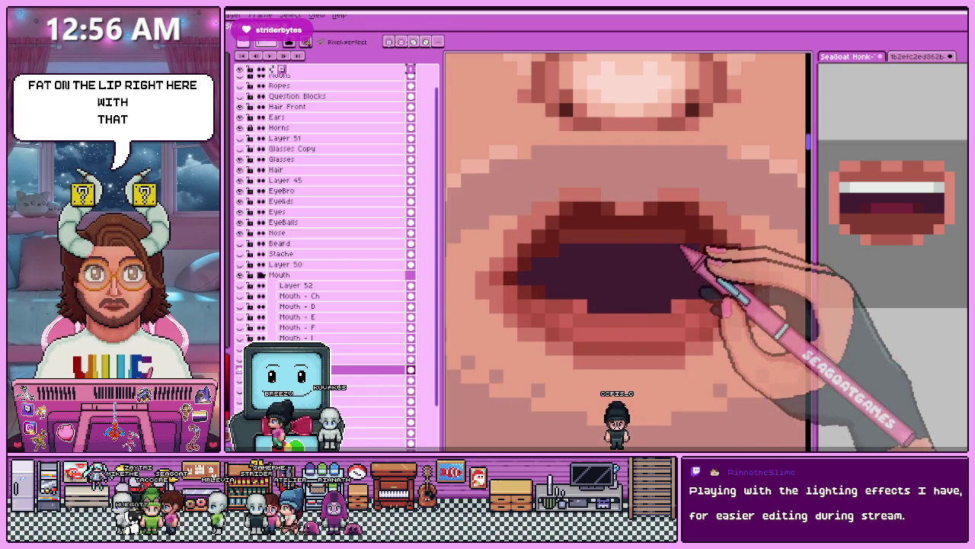
scroll(653, 257, "down", 1)
scroll(653, 279, "down", 1)
scroll(674, 286, "down", 1)
scroll(666, 274, "up", 3)
scroll(632, 279, "up", 1)
scroll(620, 257, "down", 1)
scroll(594, 255, "down", 1)
scroll(578, 256, "up", 2)
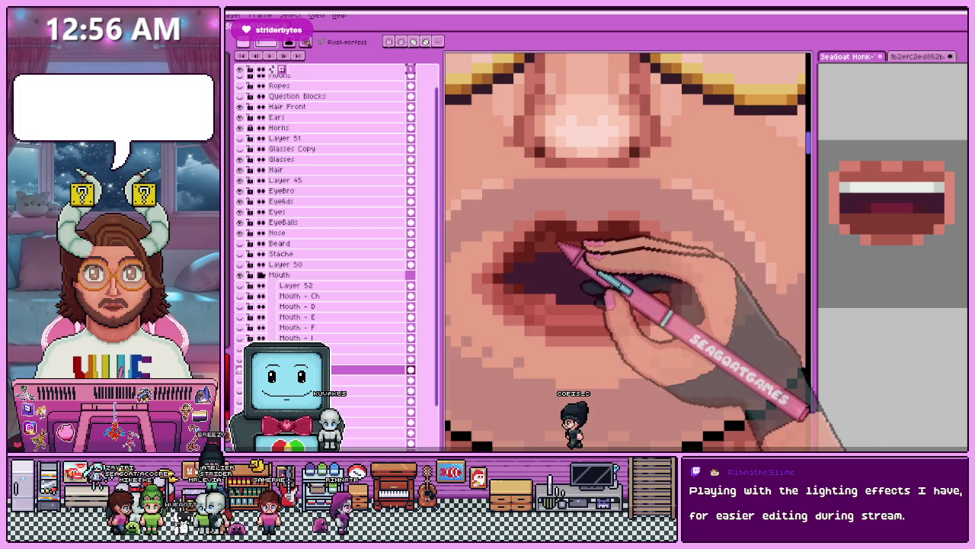
scroll(642, 256, "down", 1)
scroll(632, 255, "down", 2)
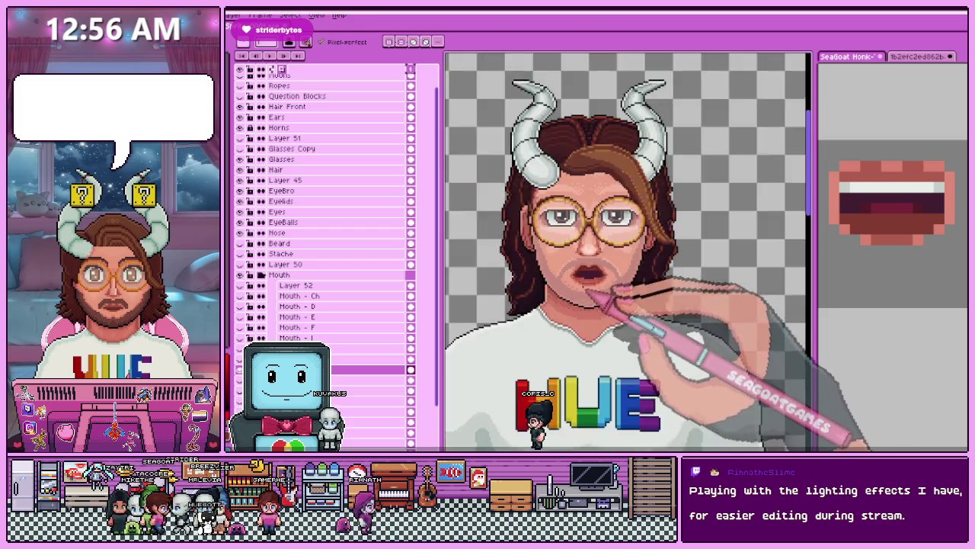
scroll(621, 256, "down", 1)
scroll(593, 297, "up", 1)
scroll(590, 296, "up", 1)
scroll(588, 272, "up", 2)
scroll(587, 301, "up", 1)
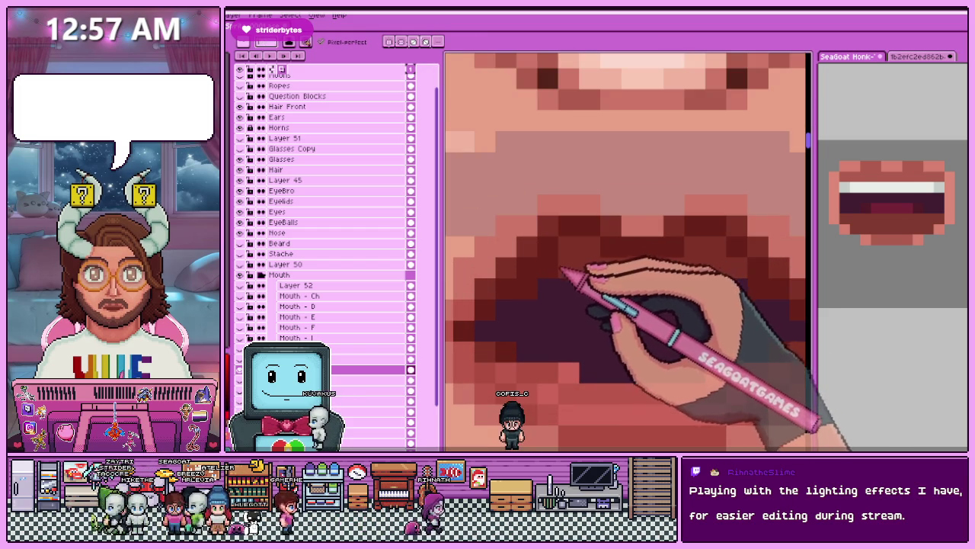
scroll(731, 283, "down", 1)
scroll(620, 338, "down", 2)
scroll(609, 324, "down", 1)
scroll(609, 323, "up", 2)
scroll(642, 272, "up", 1)
scroll(653, 279, "up", 1)
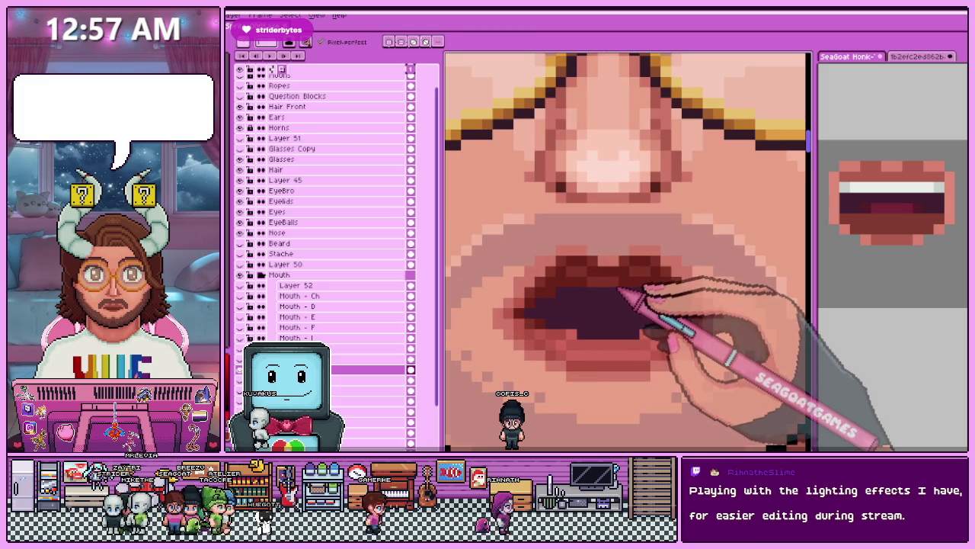
scroll(618, 289, "down", 2)
scroll(625, 293, "down", 1)
scroll(618, 329, "down", 1)
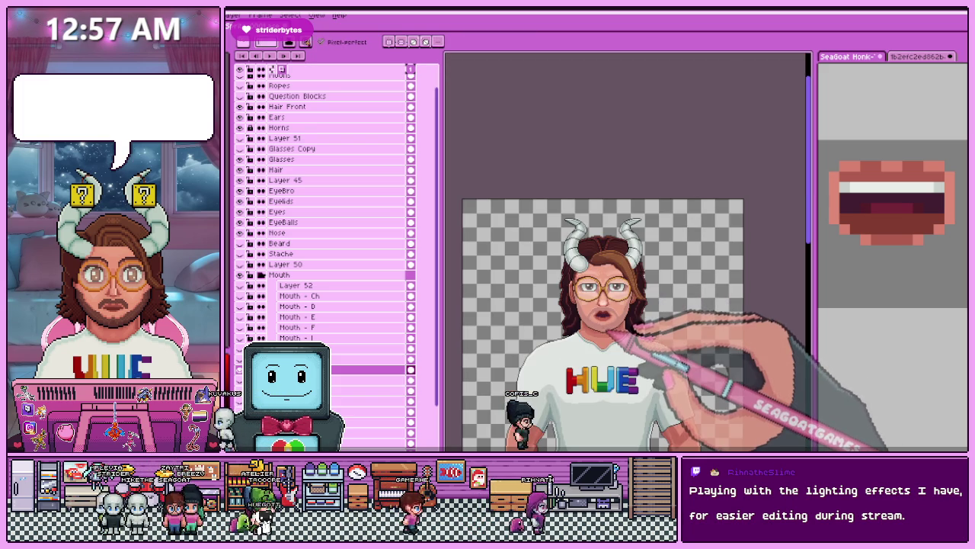
scroll(608, 334, "up", 2)
scroll(625, 338, "up", 1)
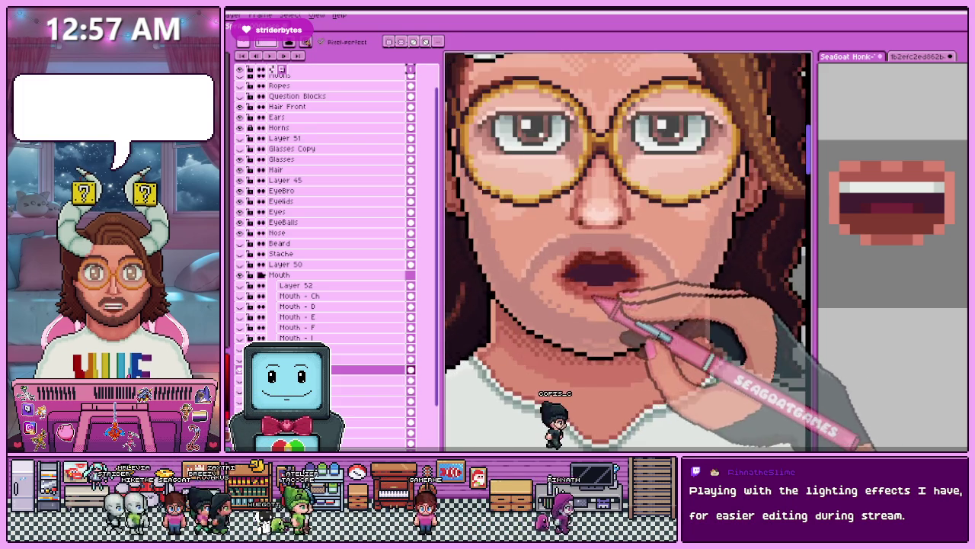
scroll(614, 349, "up", 1)
scroll(583, 370, "down", 1)
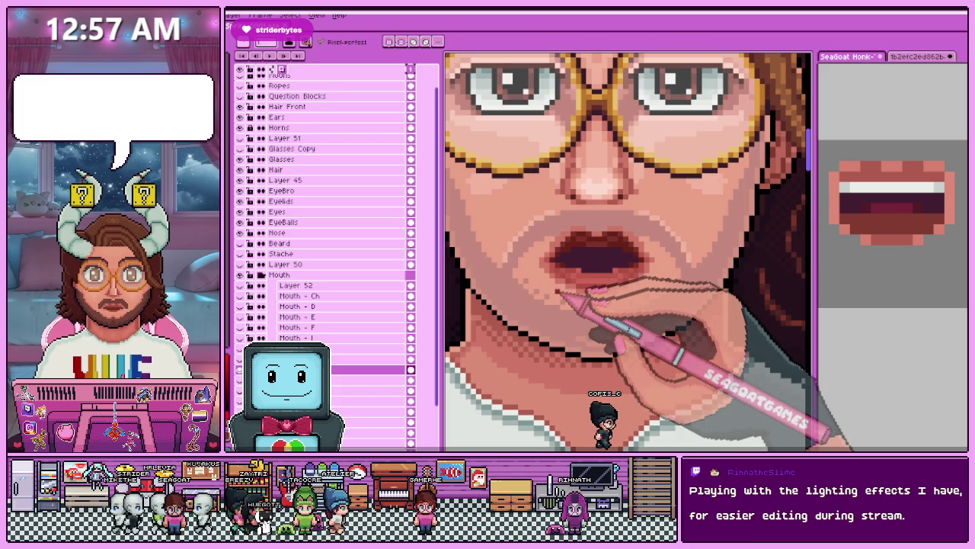
scroll(573, 278, "down", 1)
scroll(580, 272, "down", 1)
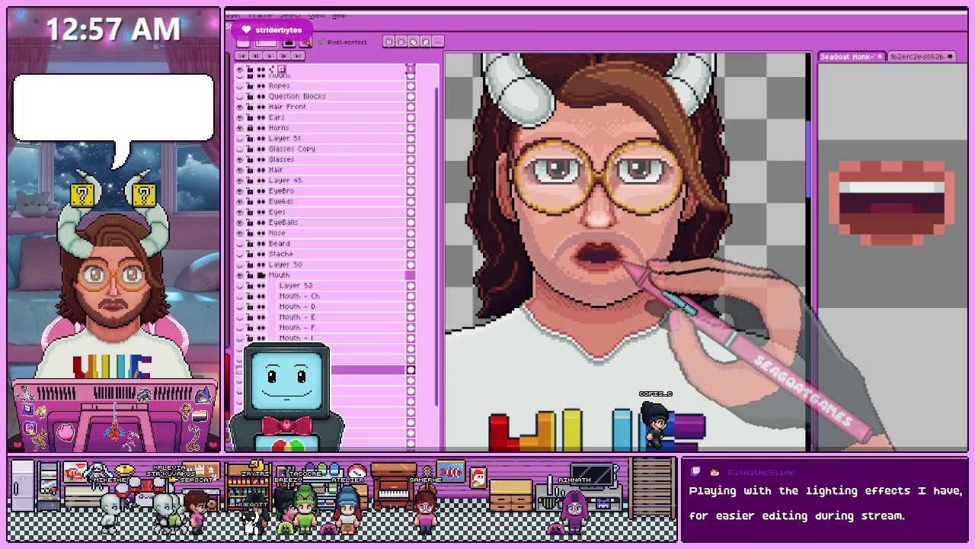
scroll(590, 268, "up", 2)
scroll(586, 252, "up", 1)
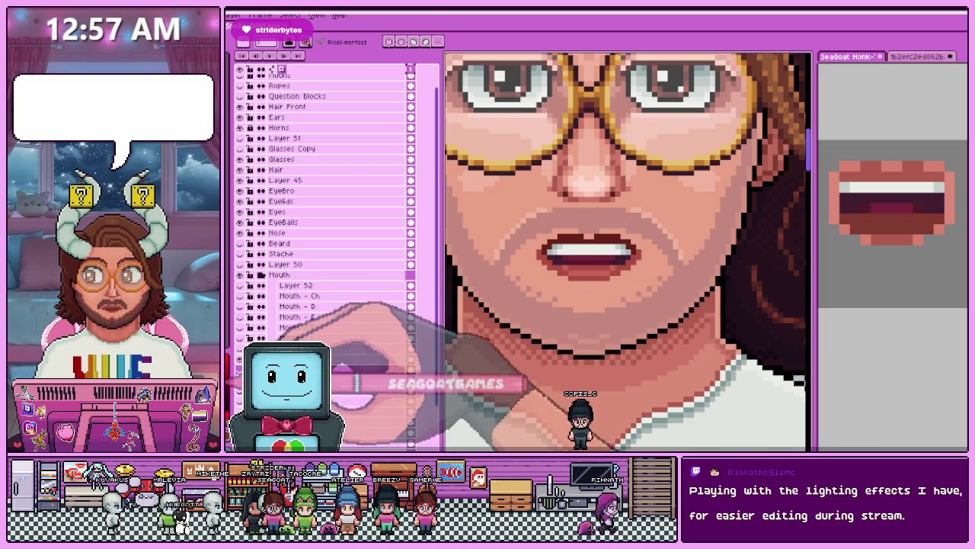
Sample a face colour and step to the toothy mouth shape to compare it.
key("i")
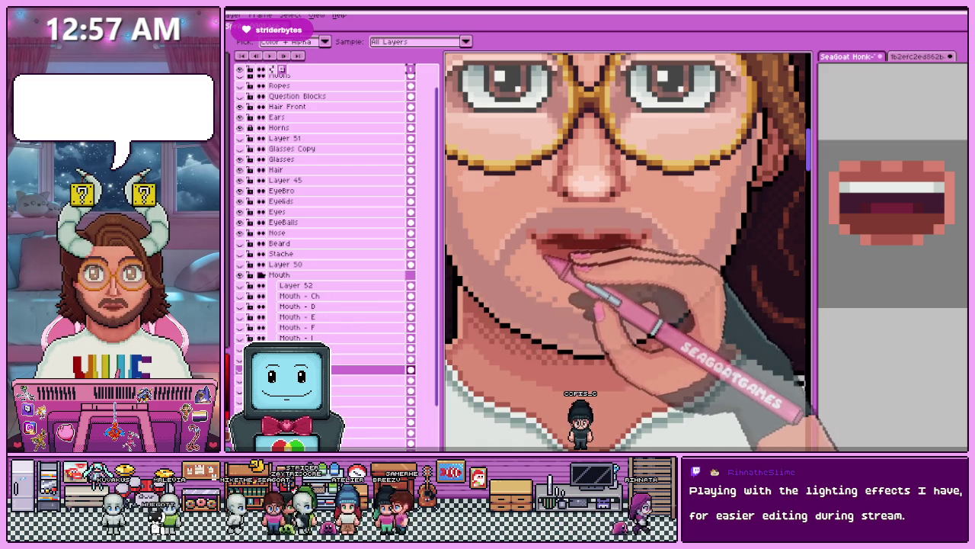
key("b")
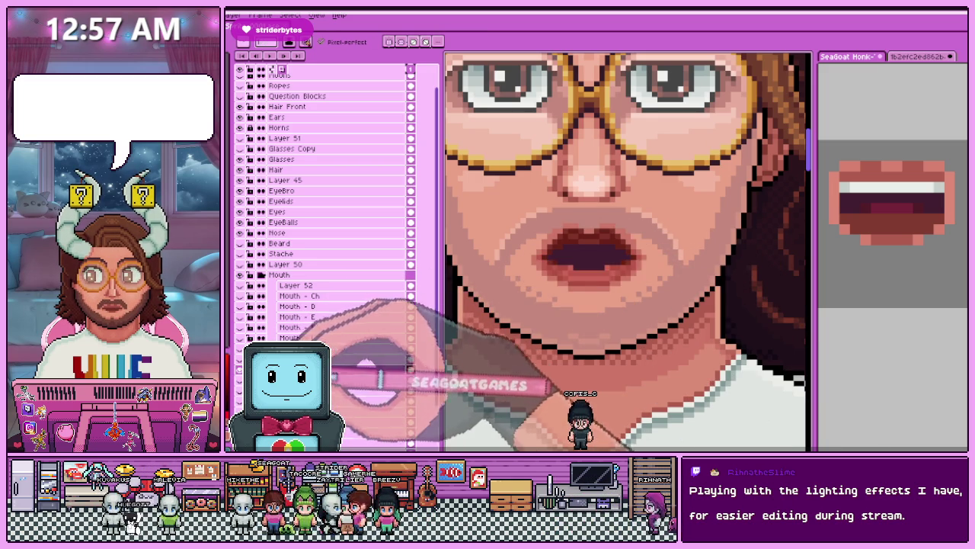
key("Right")
key("Right")
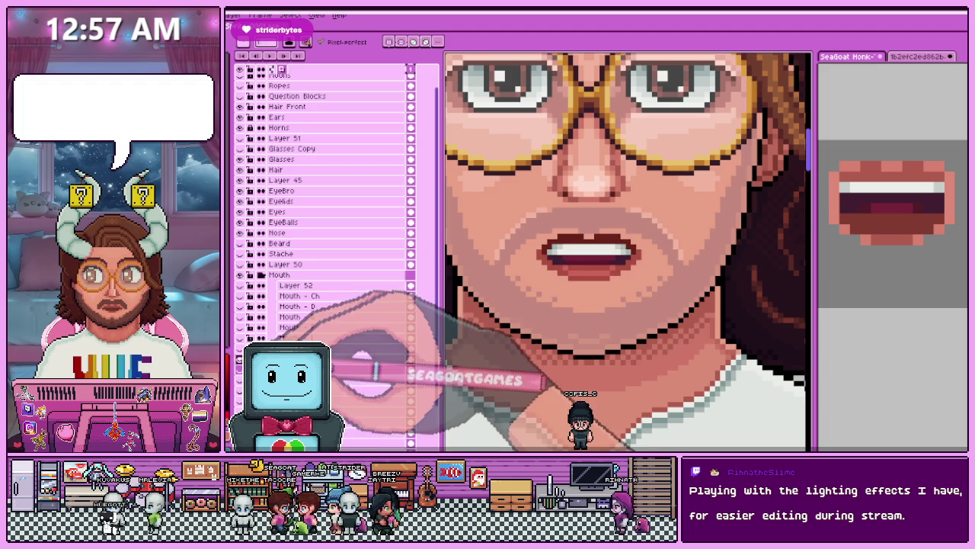
scroll(538, 274, "up", 2)
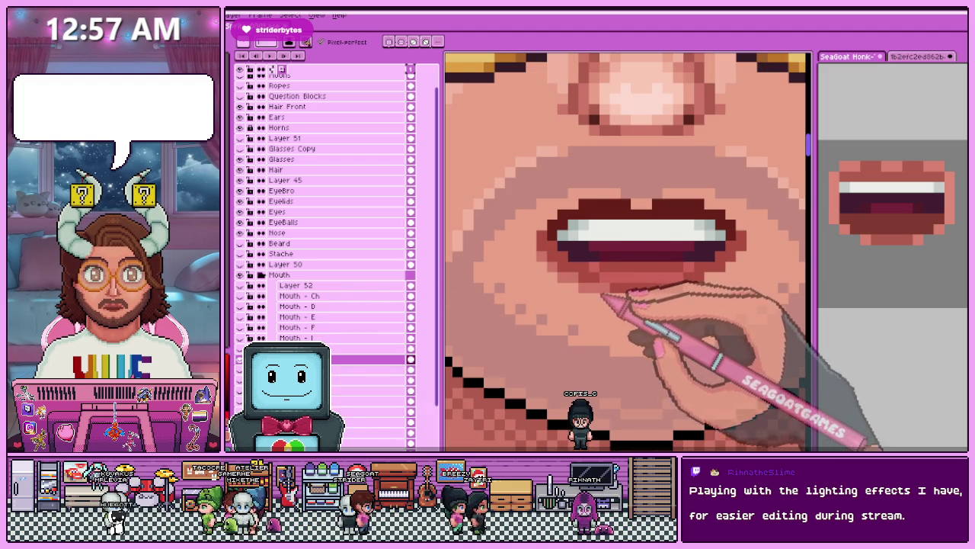
scroll(538, 274, "down", 3)
scroll(538, 275, "up", 1)
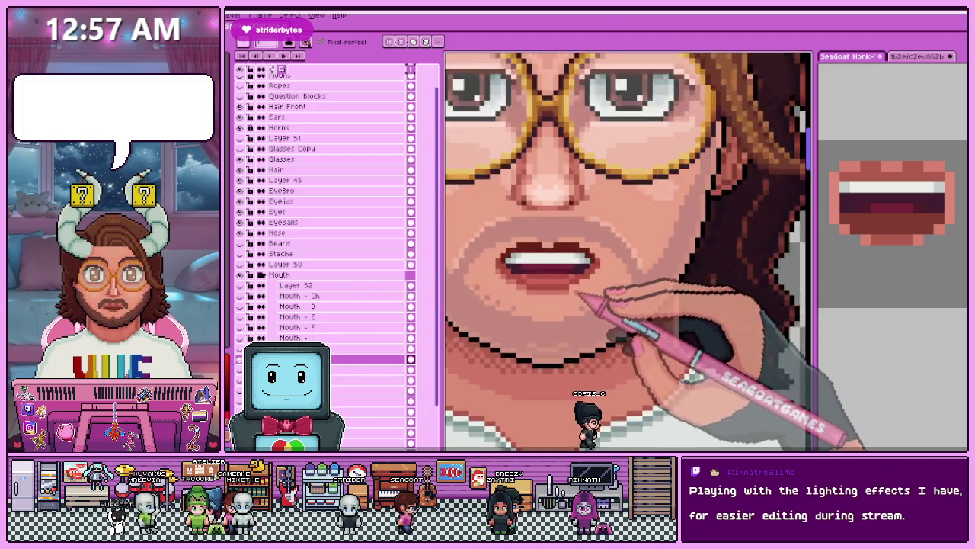
scroll(587, 283, "up", 2)
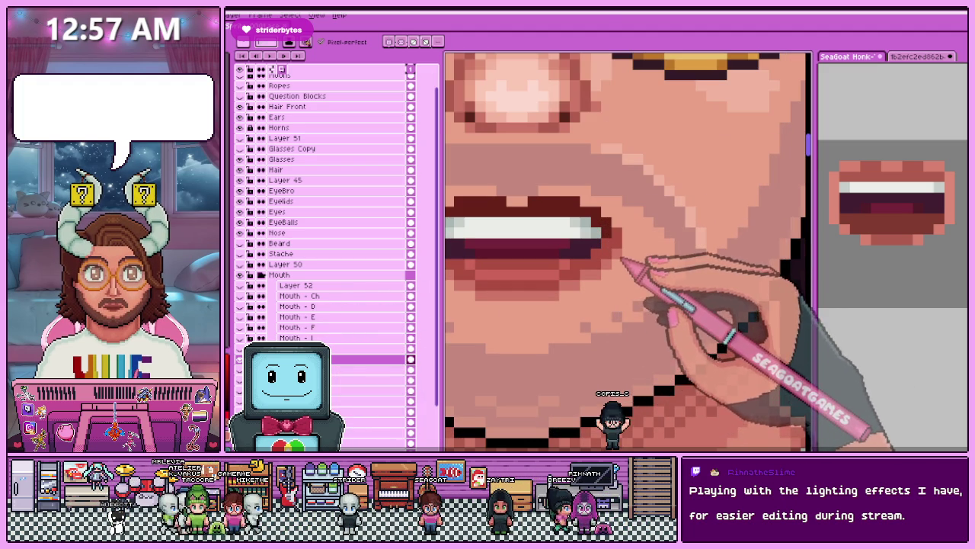
scroll(468, 218, "down", 2)
scroll(625, 202, "up", 3)
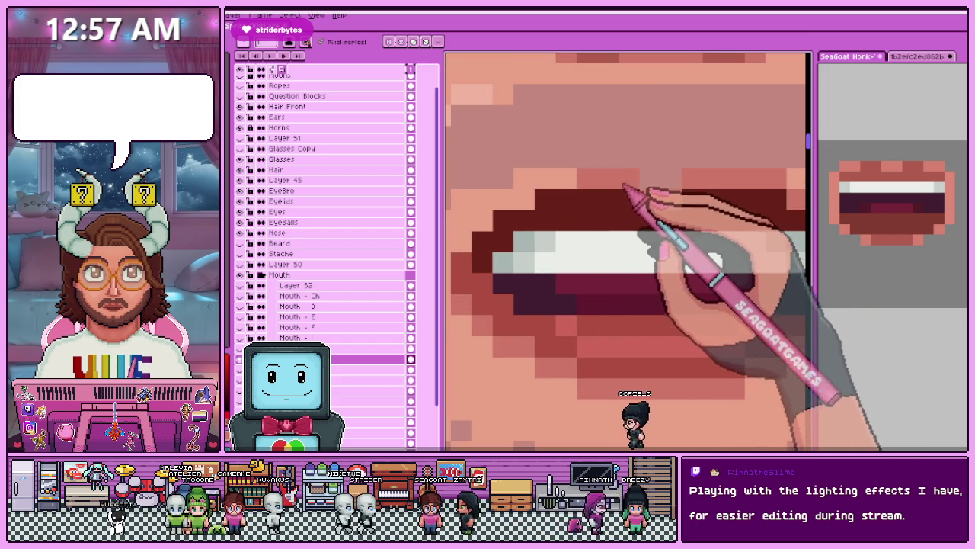
scroll(533, 213, "down", 1)
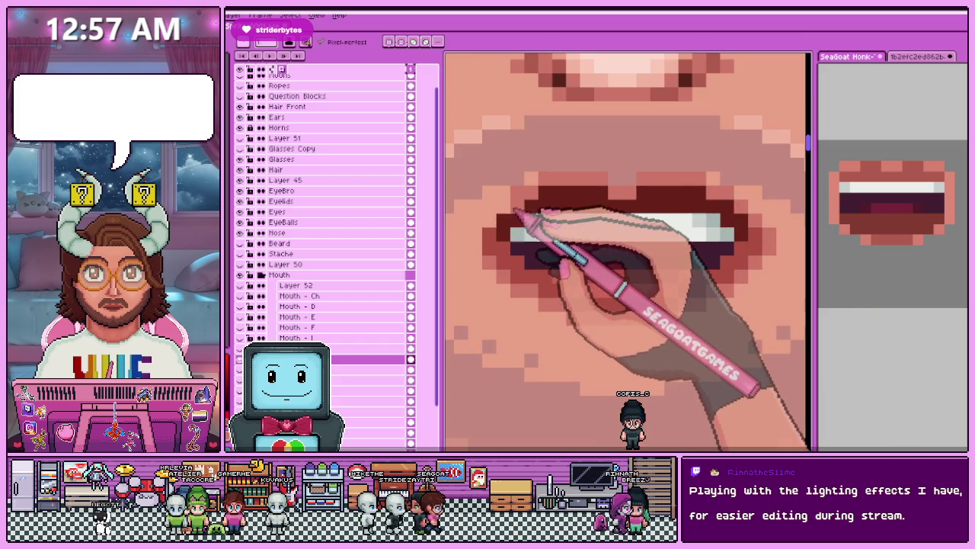
scroll(503, 228, "down", 3)
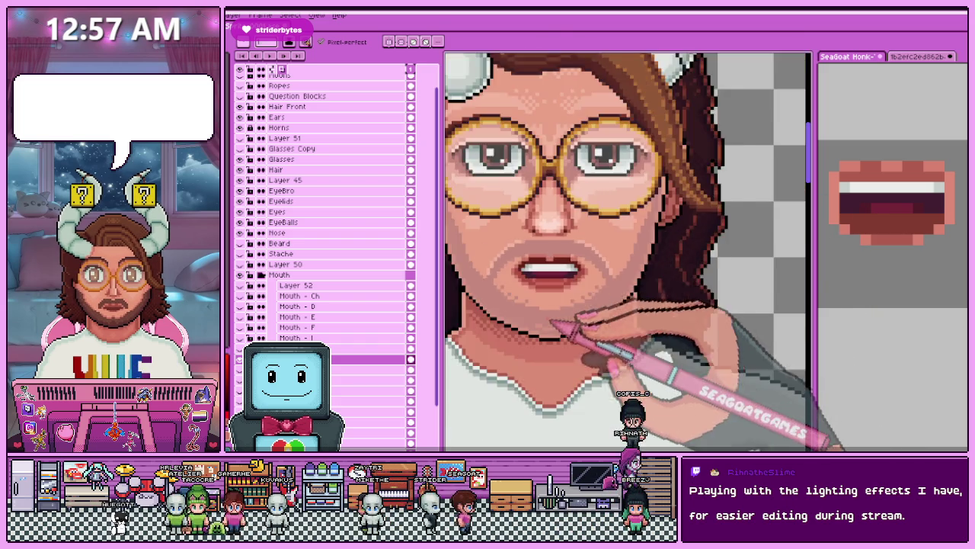
scroll(560, 324, "down", 3)
scroll(560, 328, "up", 1)
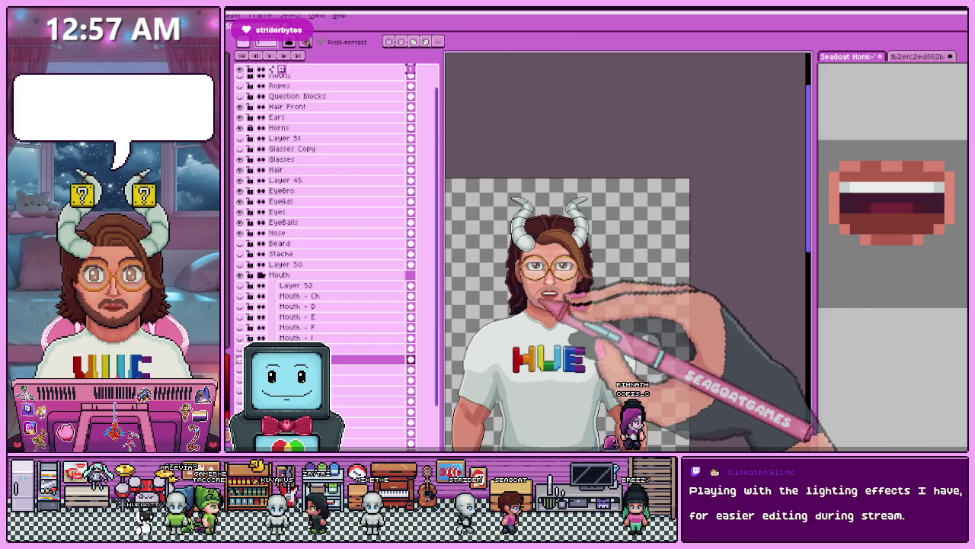
scroll(564, 289, "up", 3)
scroll(587, 274, "up", 2)
scroll(571, 280, "up", 2)
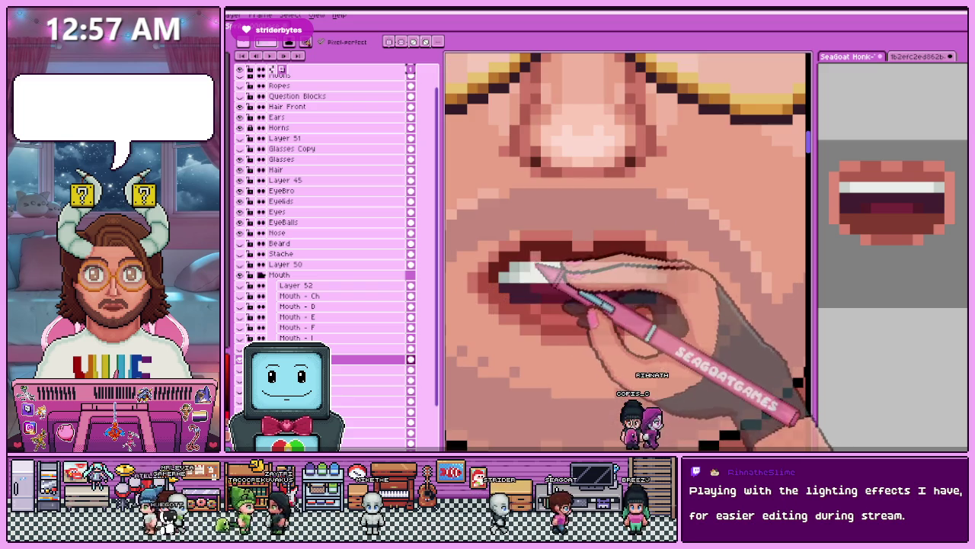
Pick colours from the artwork and redraw the white teeth pixels.
key("i")
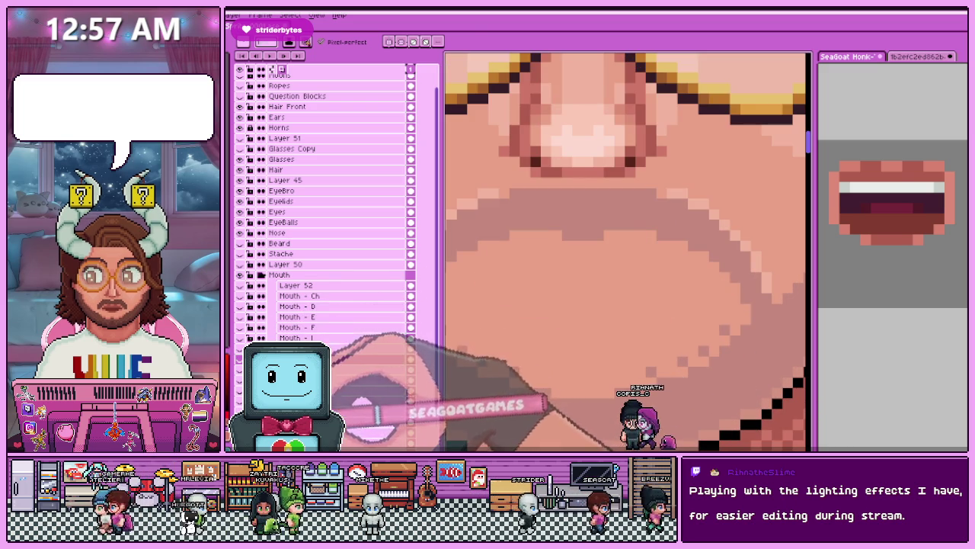
key("b")
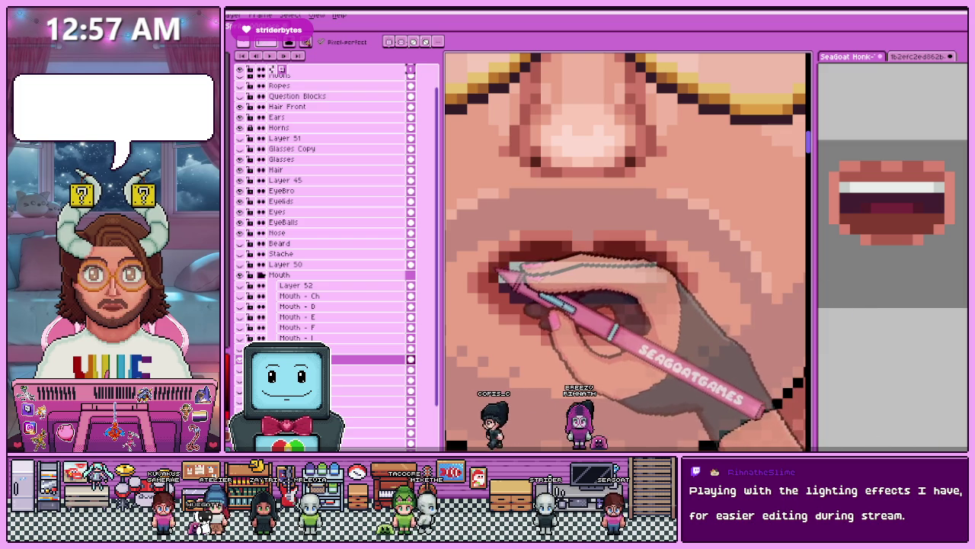
scroll(500, 292, "down", 1)
scroll(500, 292, "down", 1)
scroll(502, 289, "down", 1)
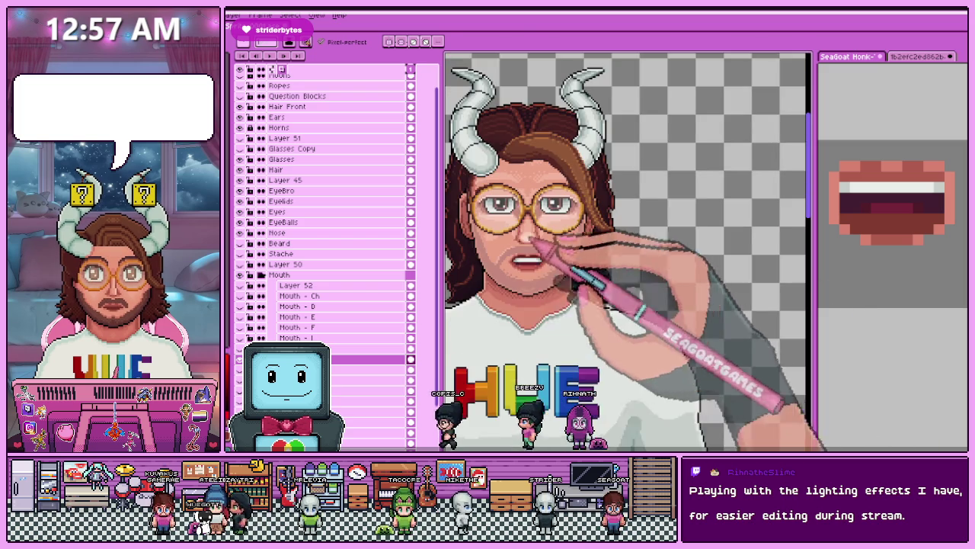
scroll(511, 288, "up", 2)
scroll(526, 283, "up", 1)
key("alt")
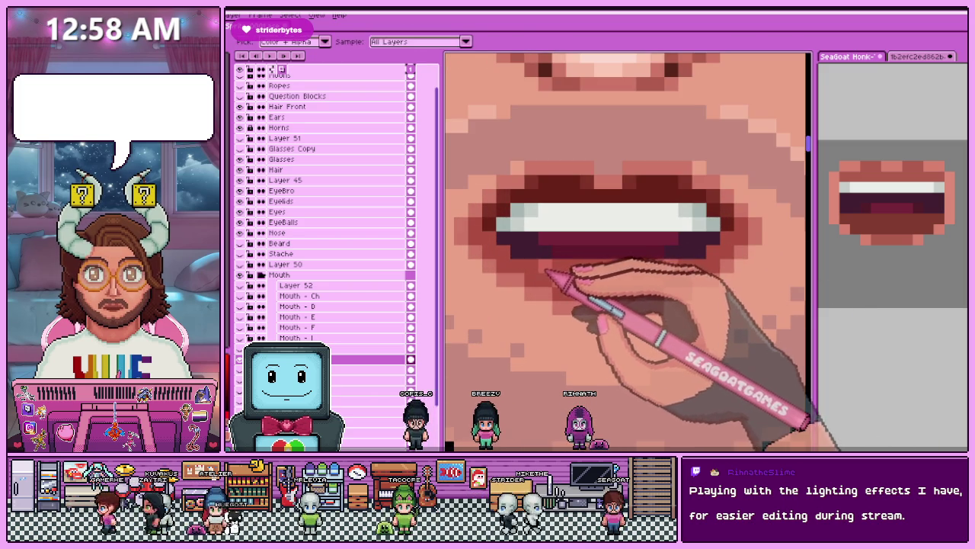
scroll(511, 289, "down", 1)
scroll(591, 315, "down", 1)
scroll(563, 331, "down", 1)
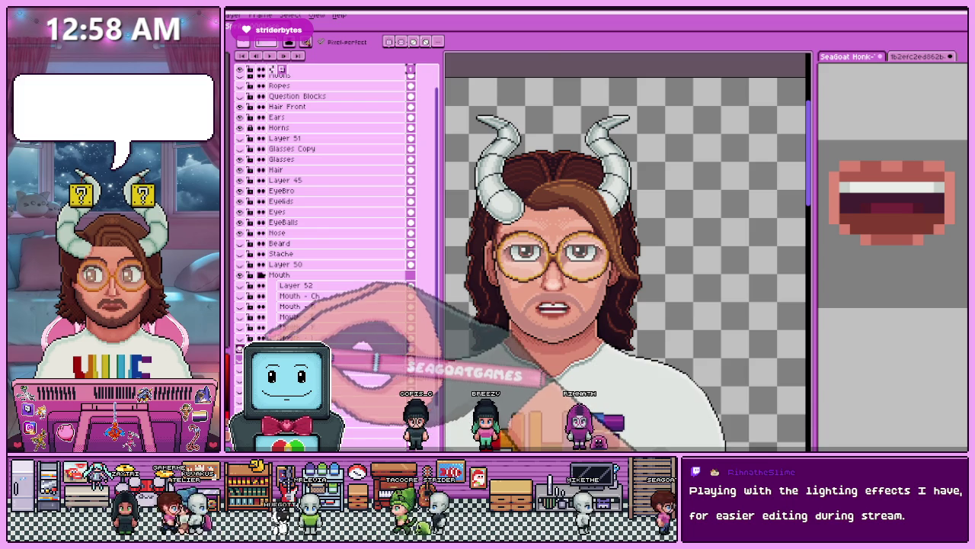
scroll(550, 336, "up", 1)
scroll(560, 304, "up", 1)
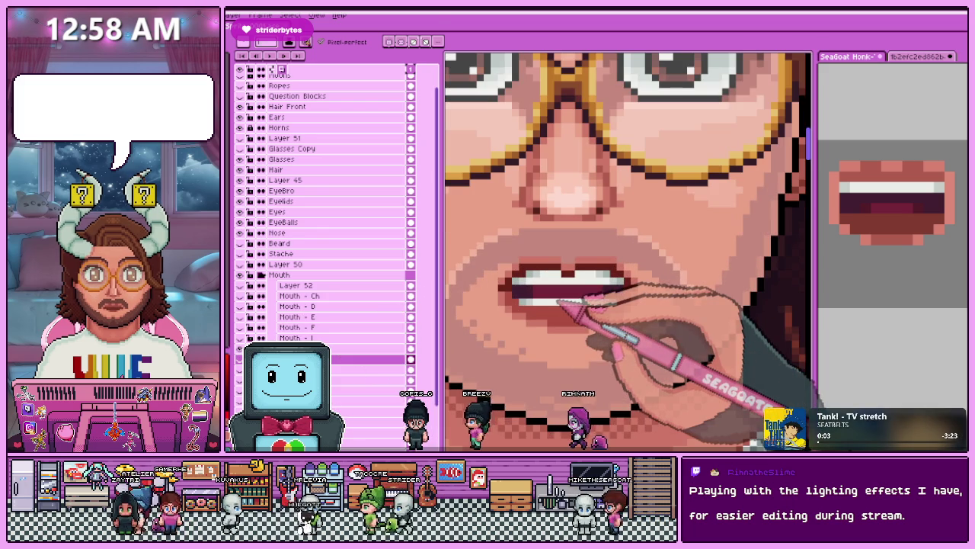
Hide the open-mouth layer to check underneath, then rework the dark maroon mouth interior.
left_click(354, 358)
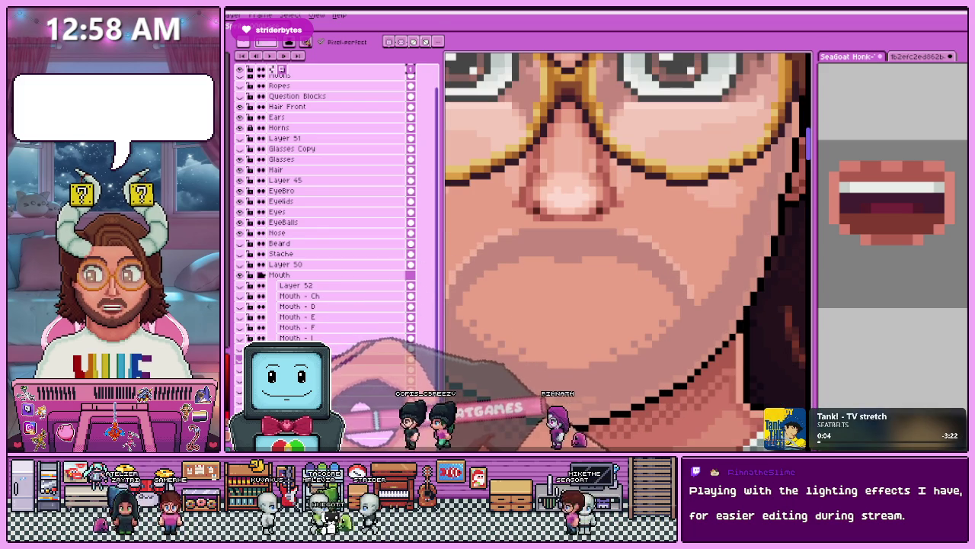
key("i")
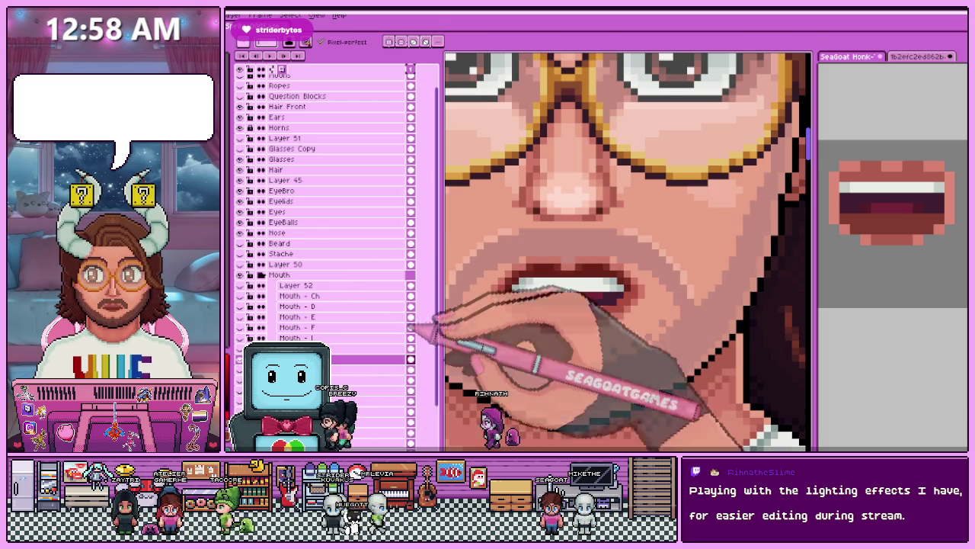
scroll(529, 286, "up", 3)
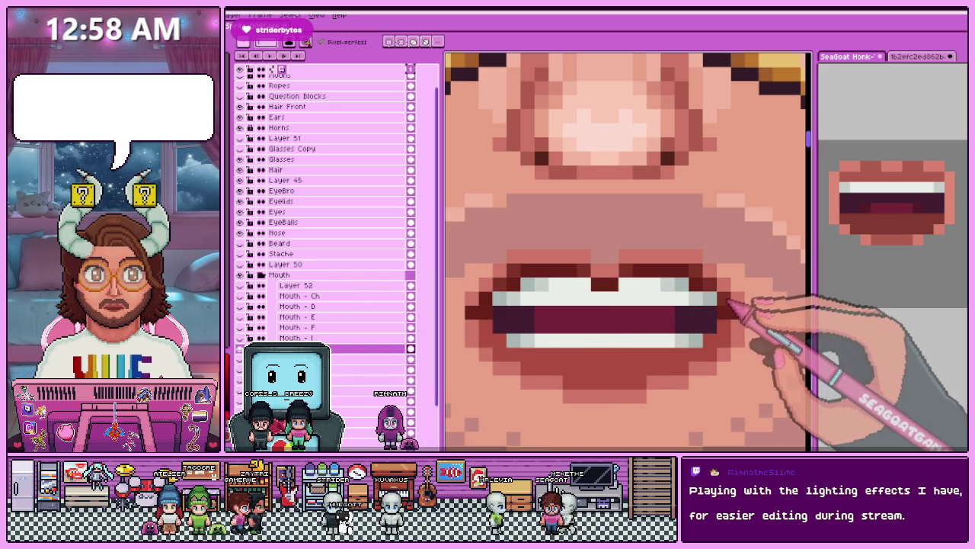
scroll(731, 305, "down", 3)
scroll(631, 305, "up", 2)
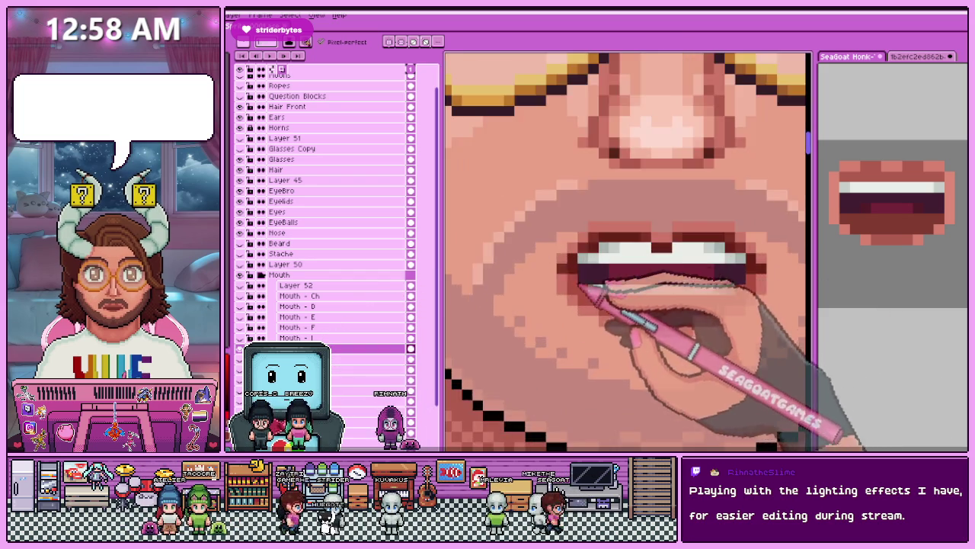
scroll(592, 279, "down", 3)
scroll(566, 305, "down", 2)
scroll(577, 283, "up", 3)
scroll(583, 276, "up", 2)
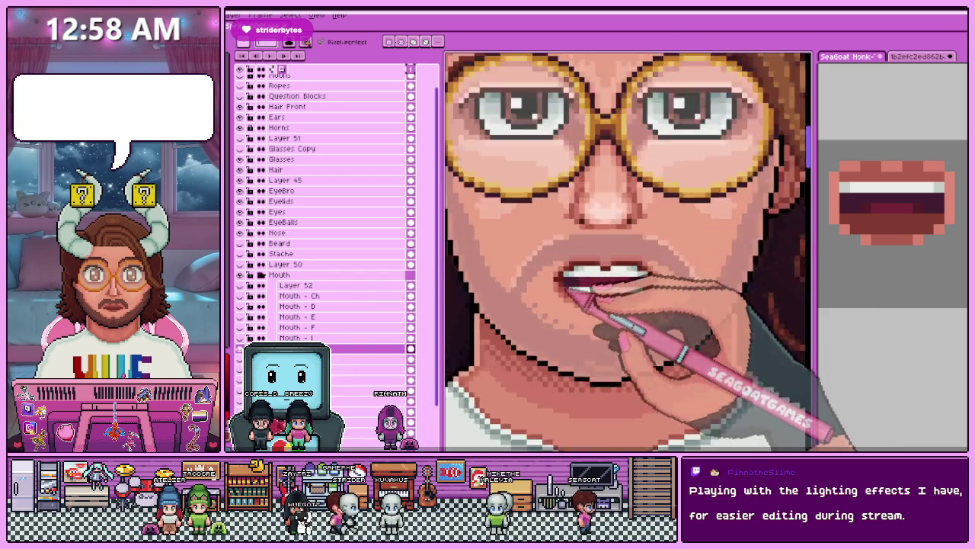
scroll(552, 291, "up", 2)
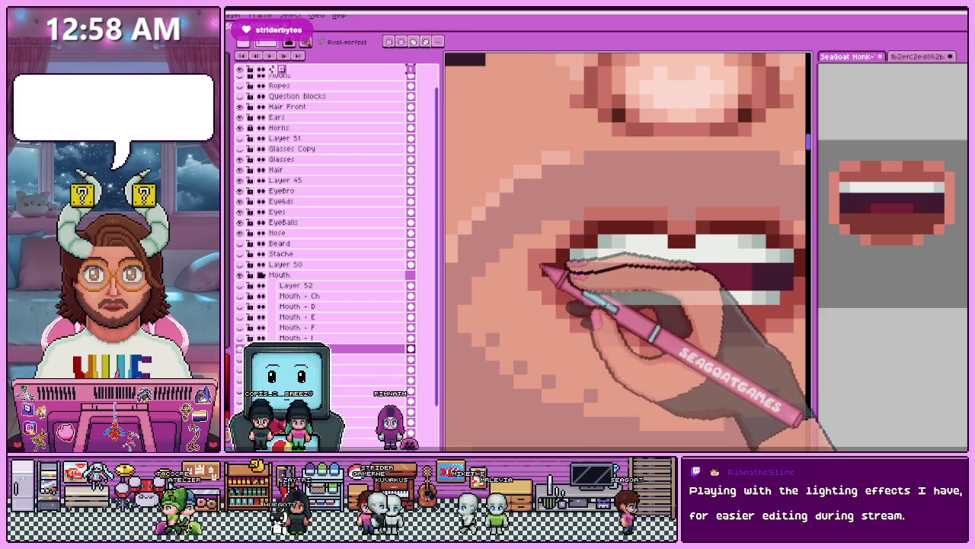
scroll(564, 274, "down", 1)
scroll(577, 324, "down", 3)
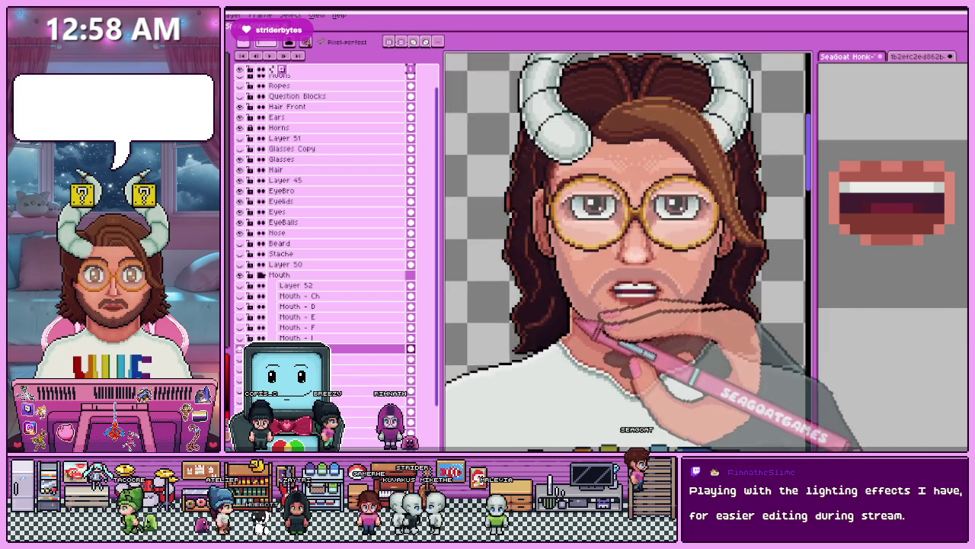
scroll(640, 320, "down", 1)
scroll(632, 320, "up", 2)
scroll(602, 312, "up", 2)
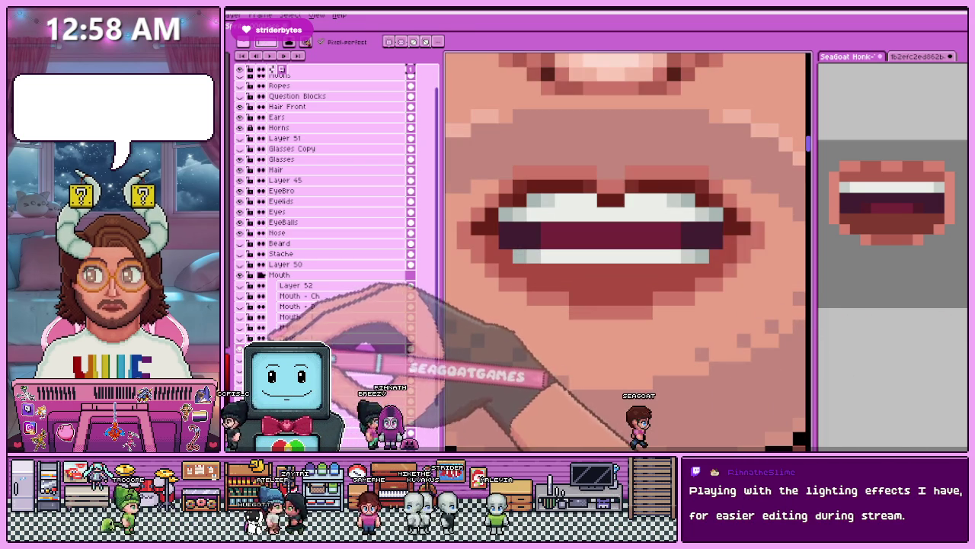
Compare the open and closed mouth shapes by toggling their layers, leaving the open mouth visible.
left_click(240, 296)
left_click(240, 307)
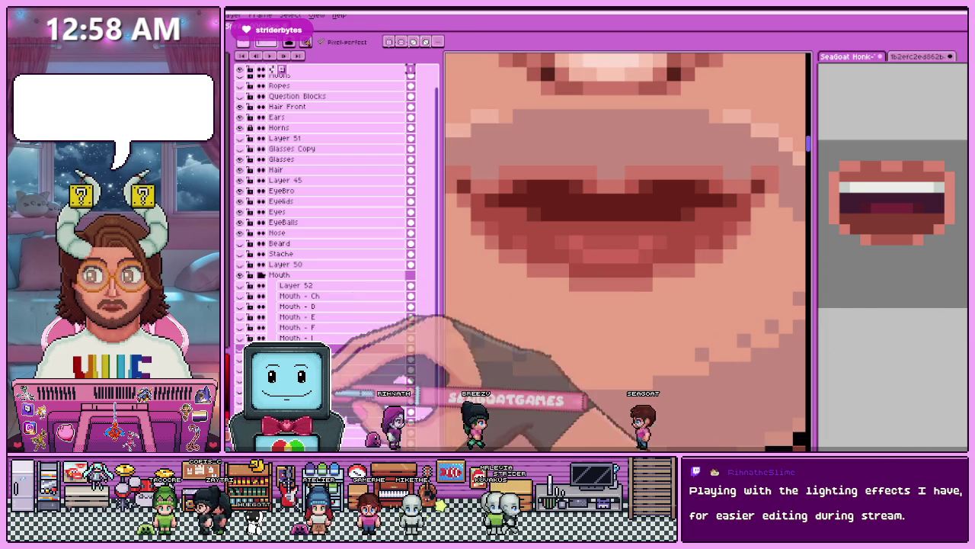
left_click(240, 306)
left_click(240, 295)
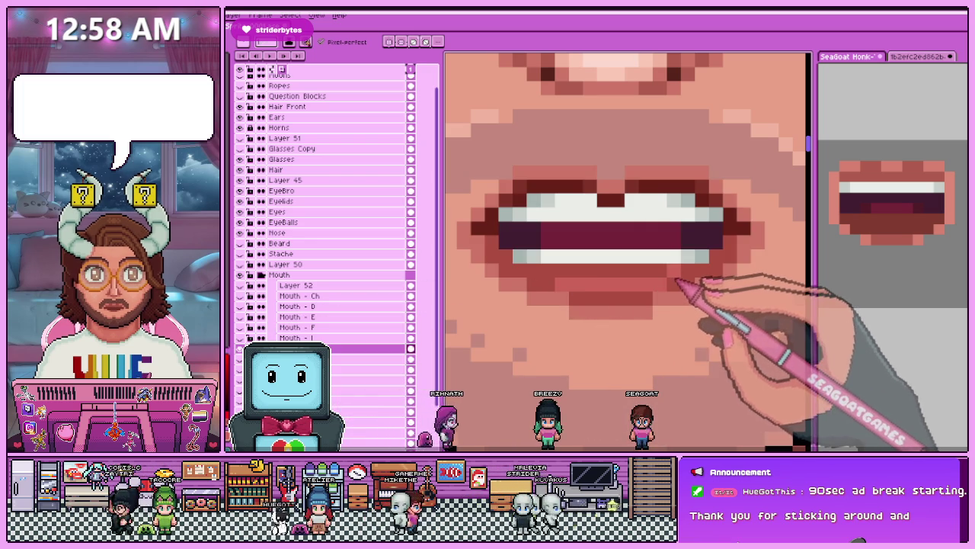
Sample a lip colour with the eyedropper and touch it onto the open mouth.
key("minus")
key("minus")
key("minus")
key("minus")
key("minus")
key("minus")
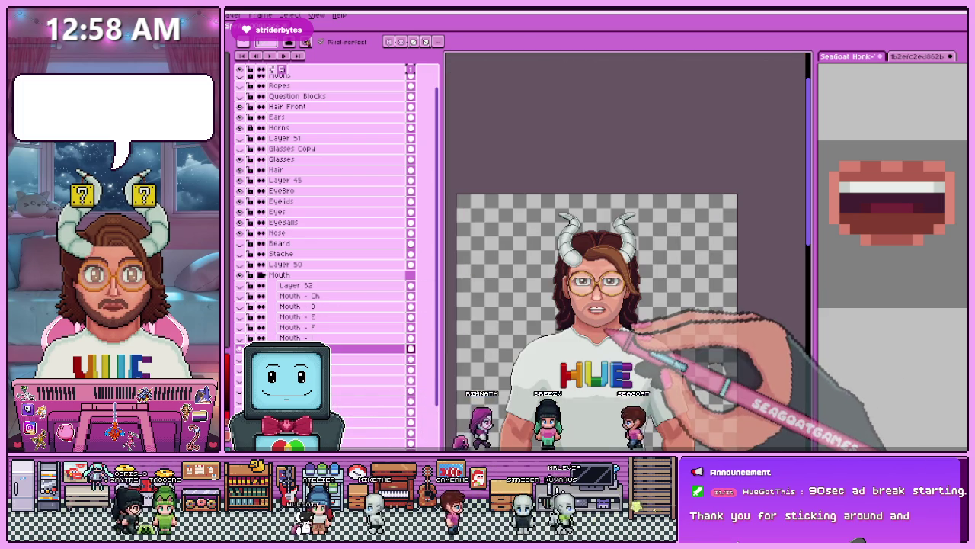
key("plus")
key("plus")
key("plus")
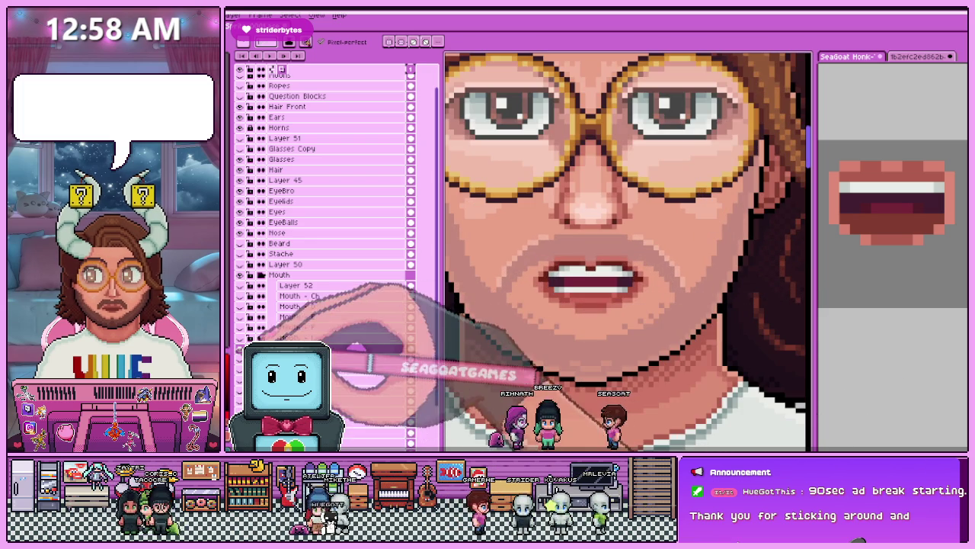
key("alt")
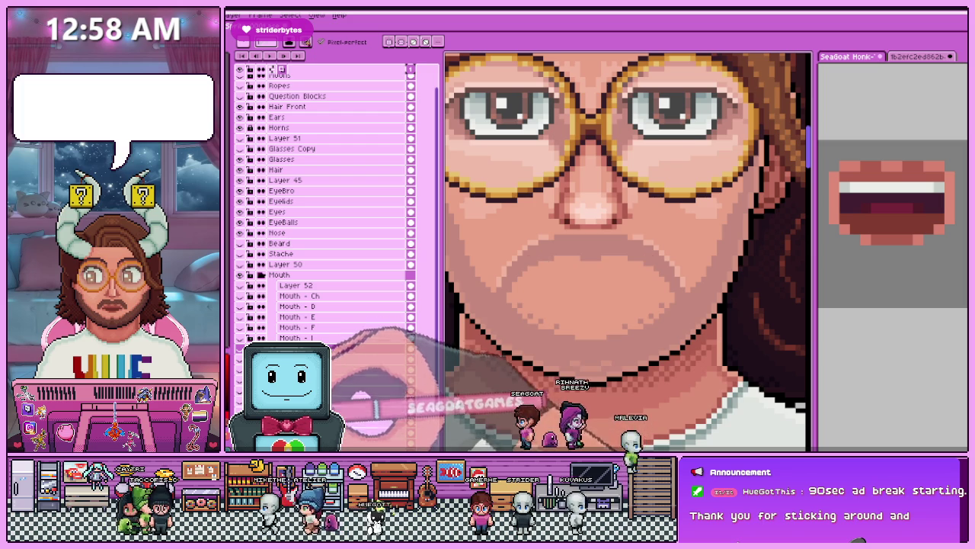
left_click(336, 350)
Zoom between the mouth and the whole head to judge the teeth and lip proportions.
key("plus")
key("plus")
key("plus")
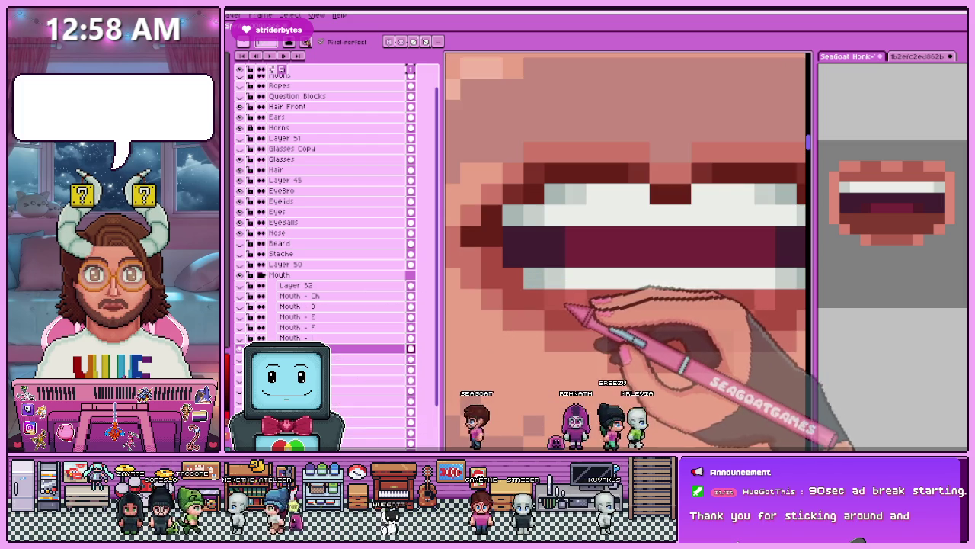
key("minus")
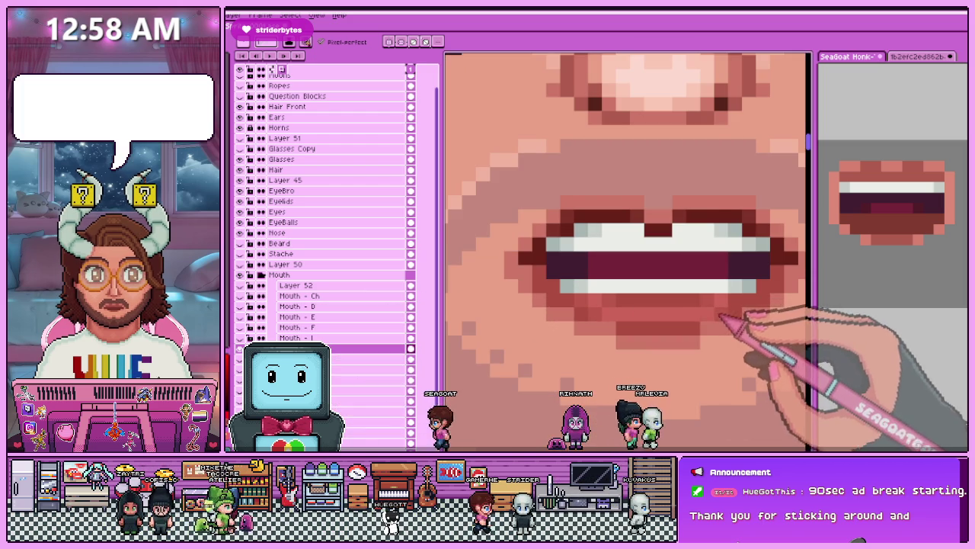
key("minus")
key("plus")
key("minus")
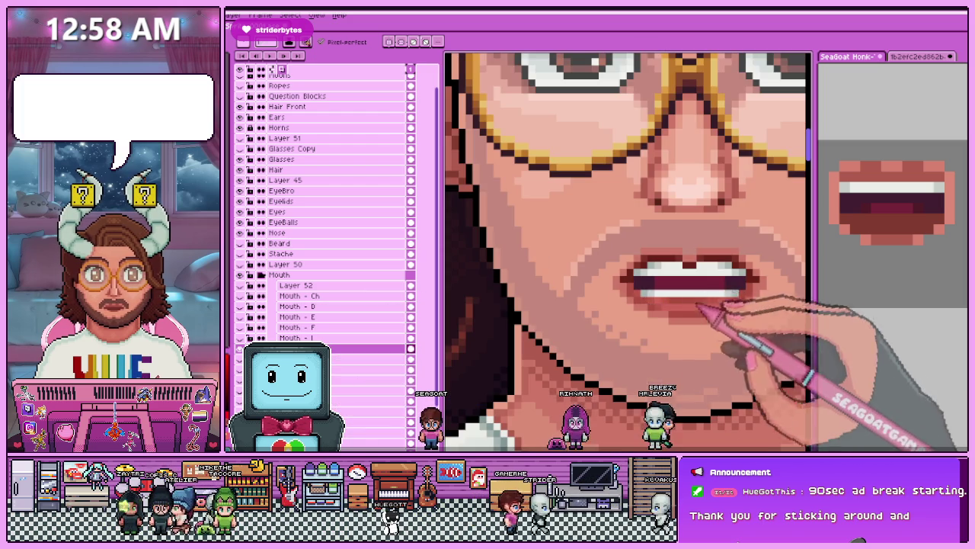
key("minus")
key("minus")
key("plus")
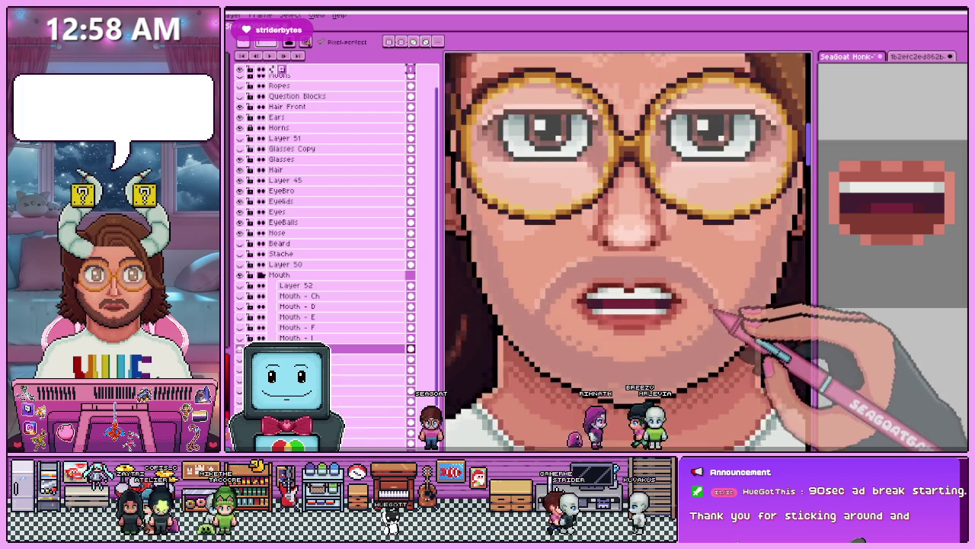
key("plus")
key("plus")
key("minus")
key("plus")
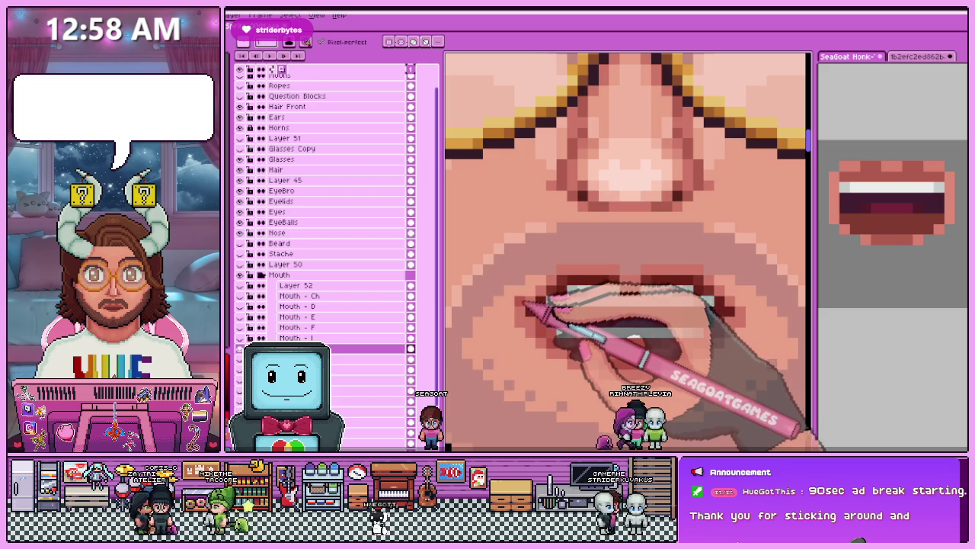
key("minus")
key("minus")
key("plus")
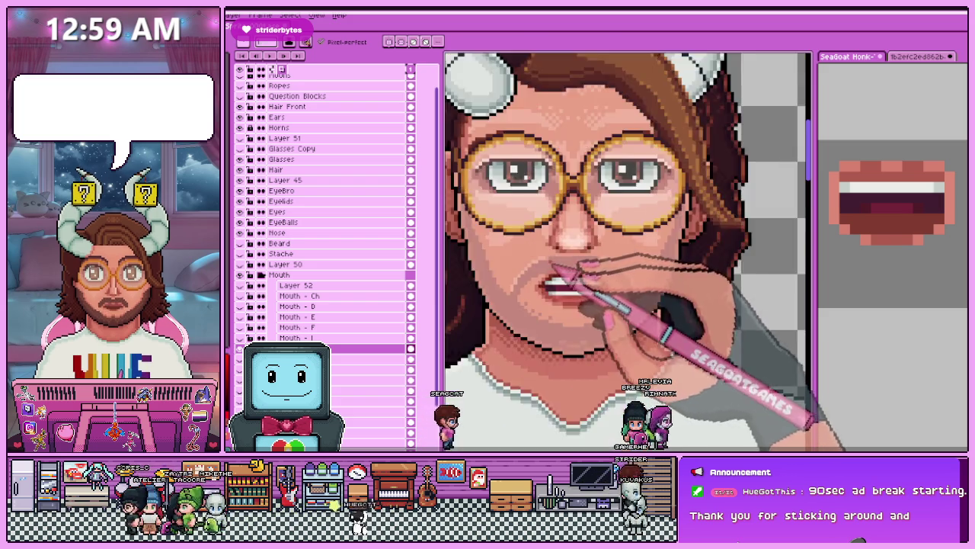
key("plus")
key("plus")
key("minus")
key("plus")
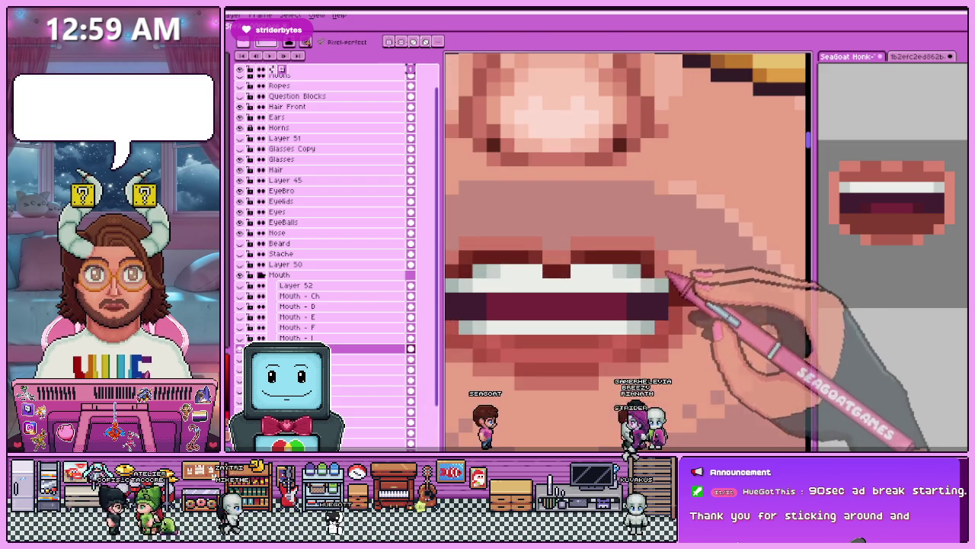
key("minus")
key("minus")
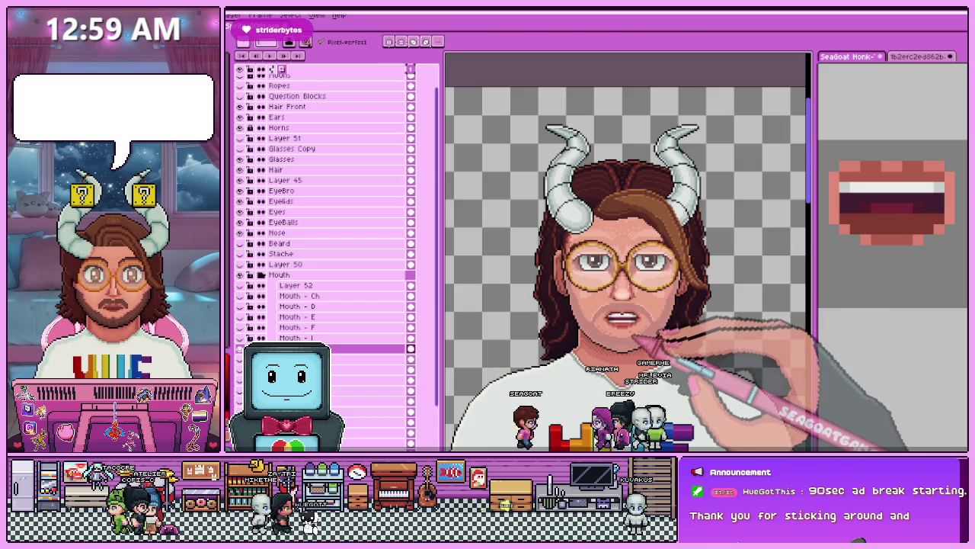
key("minus")
key("plus")
key("plus")
key("plus")
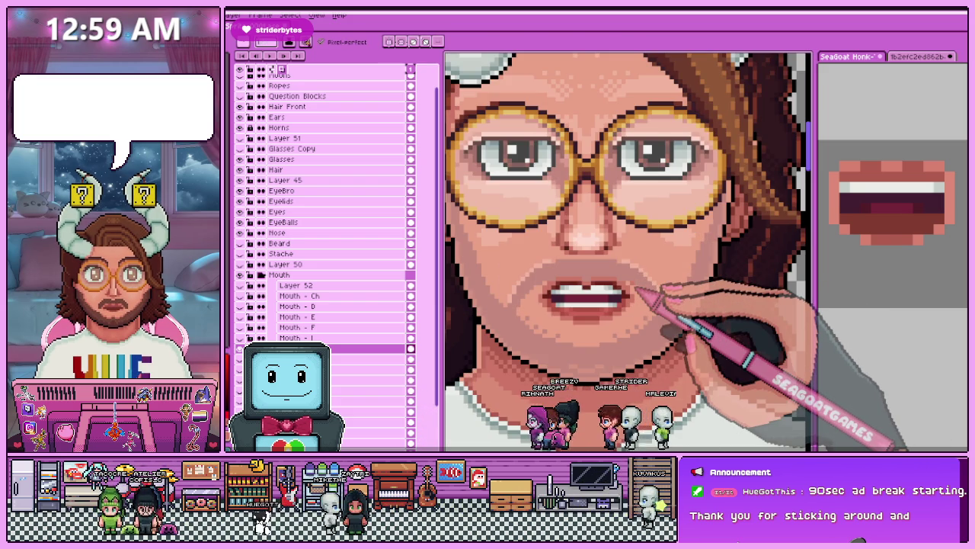
key("plus")
key("plus")
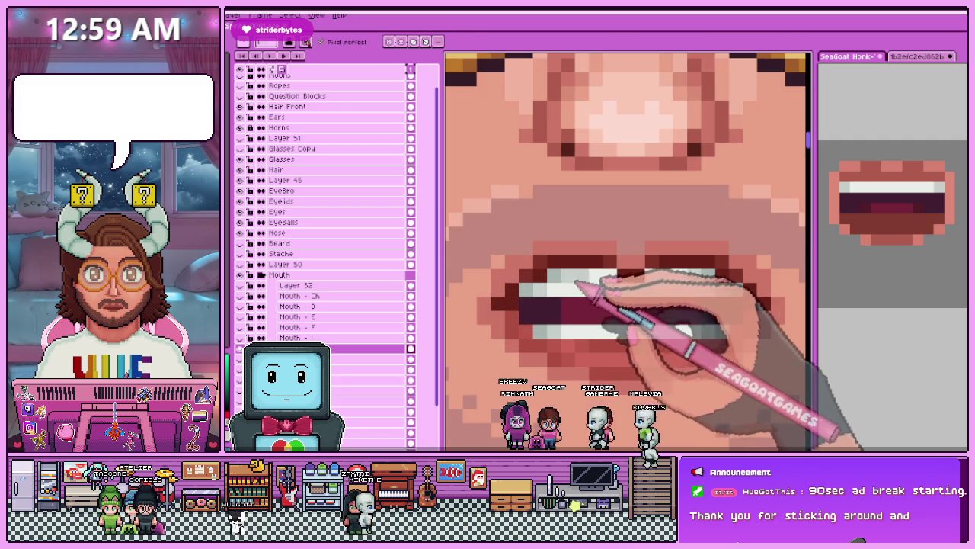
key("minus")
key("minus")
key("minus")
key("minus")
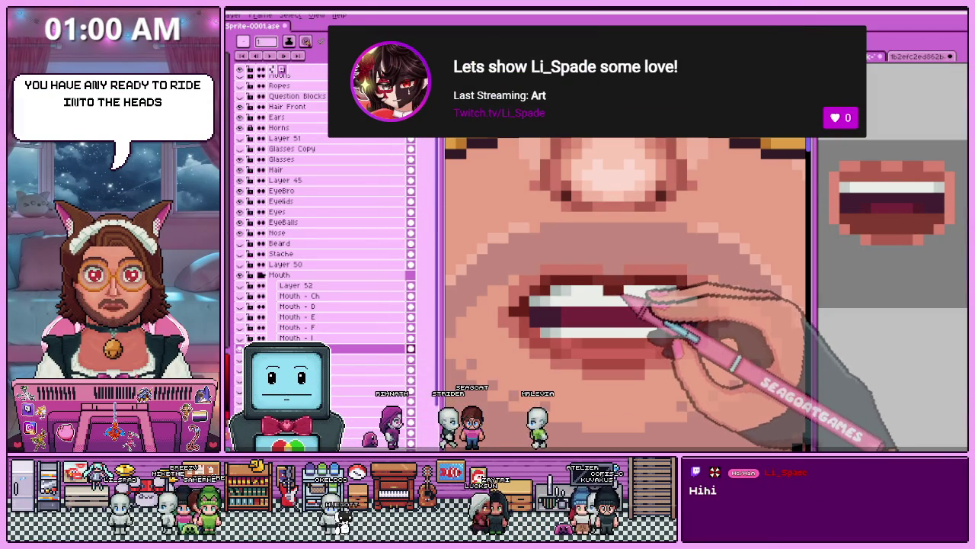
scroll(636, 304, "up", 2)
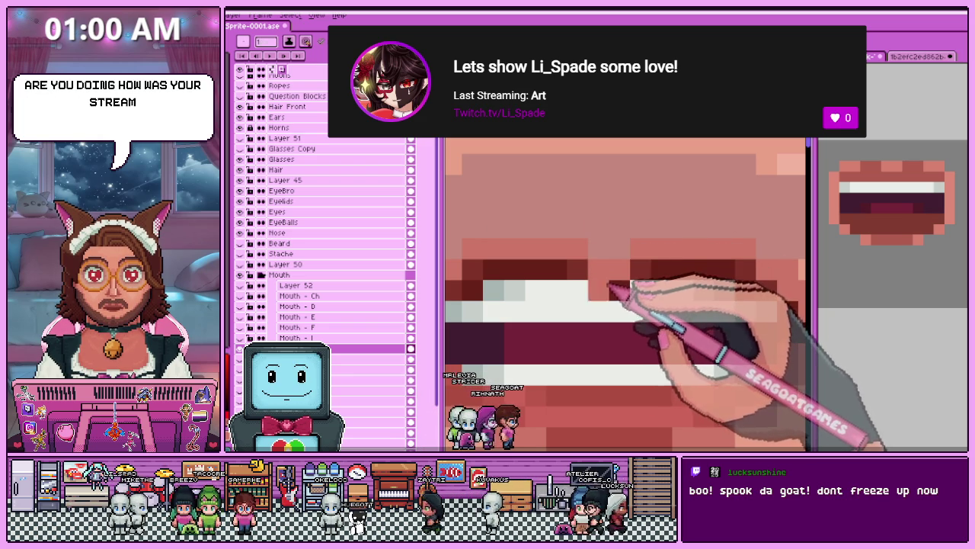
scroll(629, 288, "down", 2)
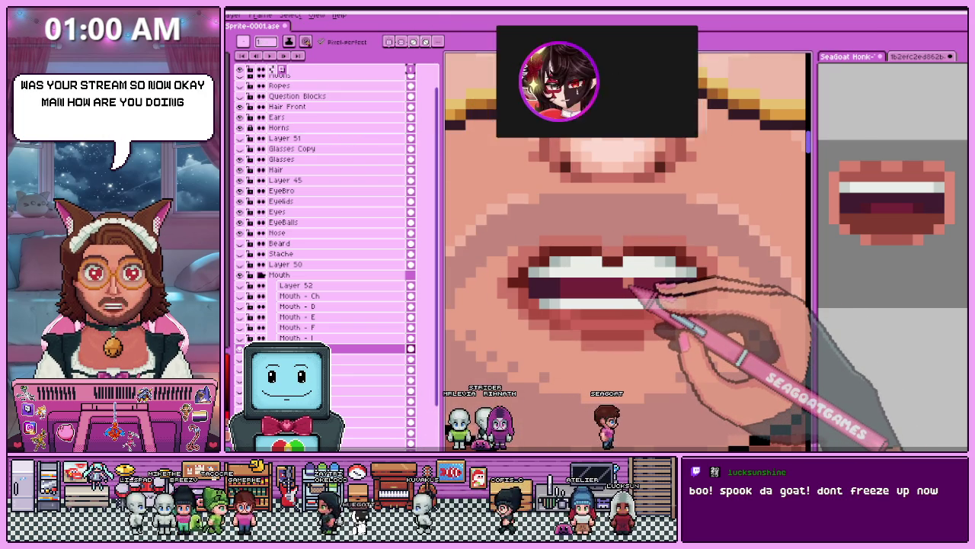
scroll(613, 283, "down", 2)
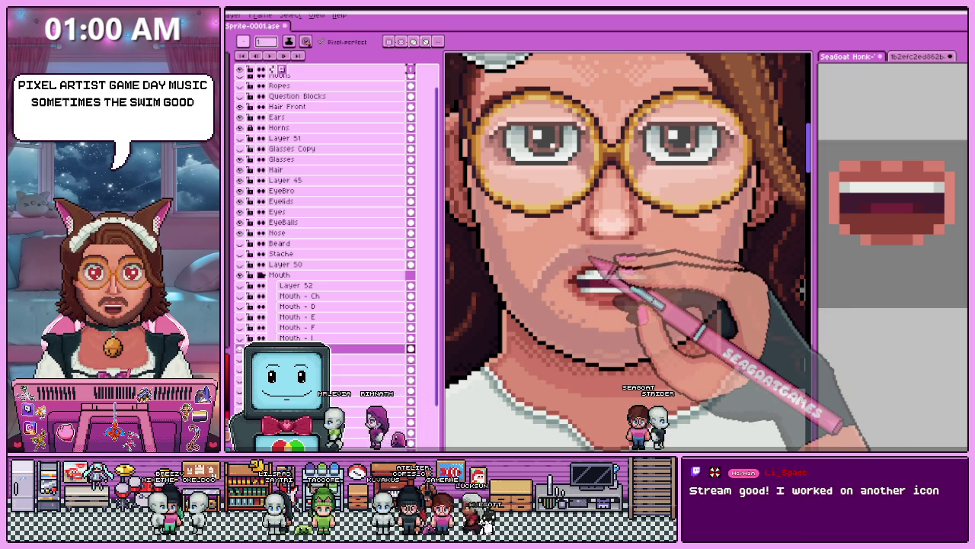
Scroll-zoom in and out around the portrait's face while bringing up the Mouth - I shape.
scroll(602, 278, "up", 1)
scroll(602, 278, "up", 1)
scroll(602, 278, "up", 1)
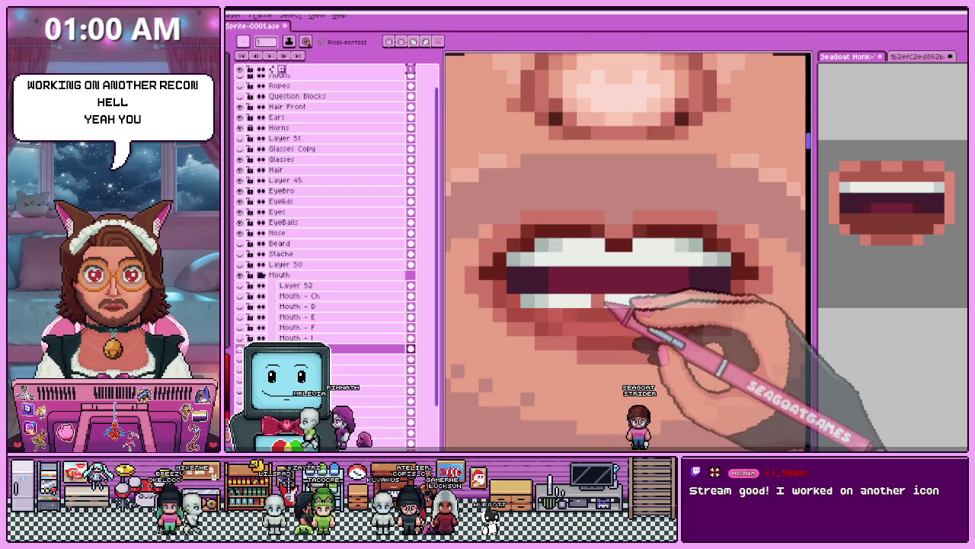
scroll(602, 278, "up", 1)
scroll(598, 263, "down", 3)
scroll(598, 263, "down", 1)
scroll(598, 263, "up", 1)
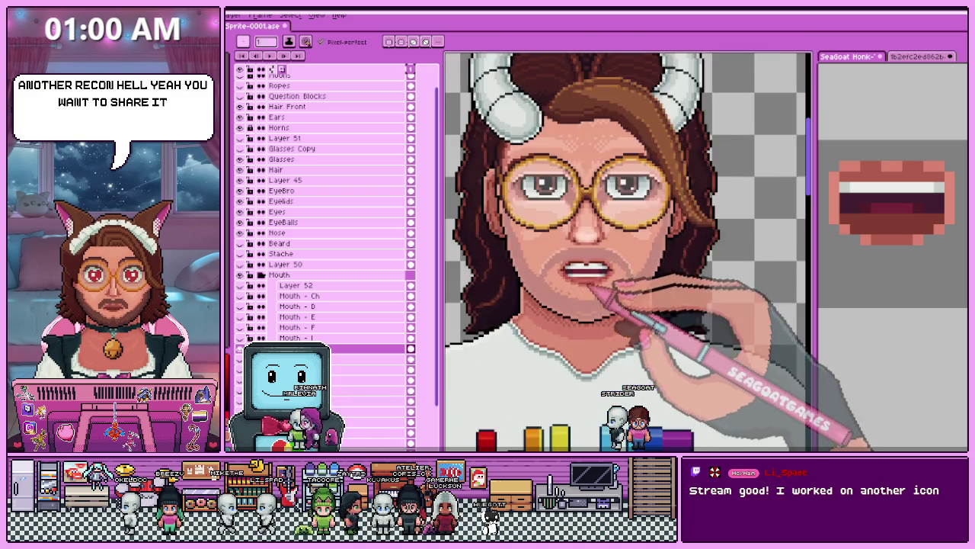
scroll(599, 262, "up", 2)
scroll(580, 284, "up", 1)
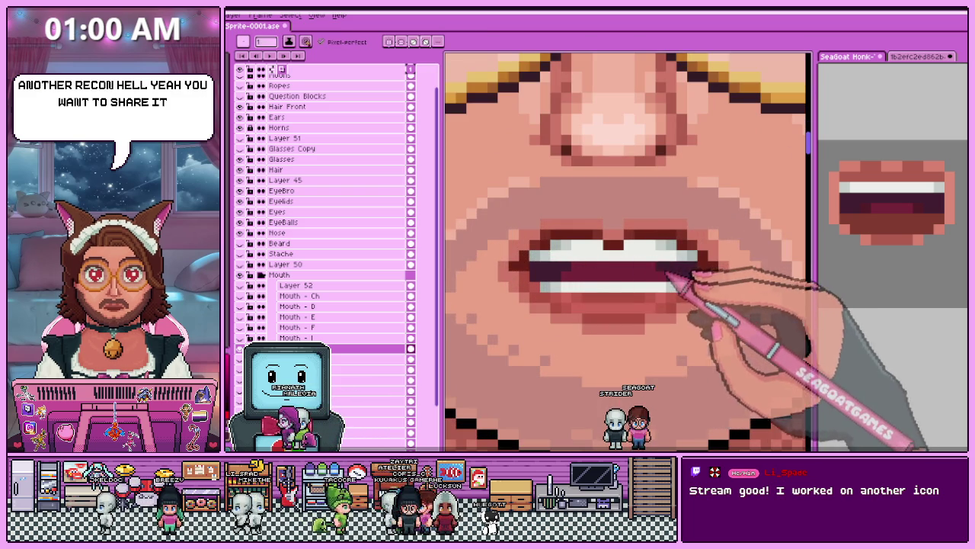
scroll(576, 284, "down", 2)
scroll(577, 287, "down", 3)
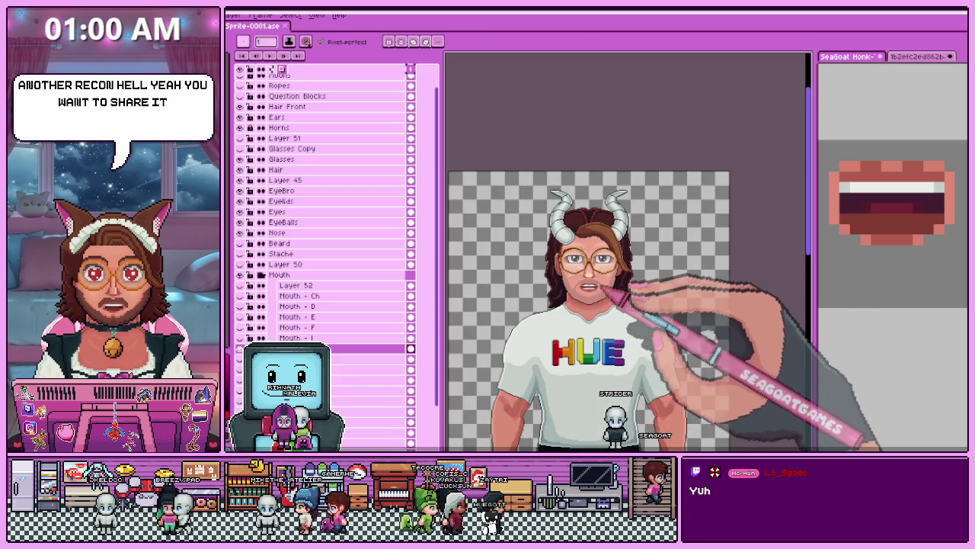
scroll(587, 289, "up", 3)
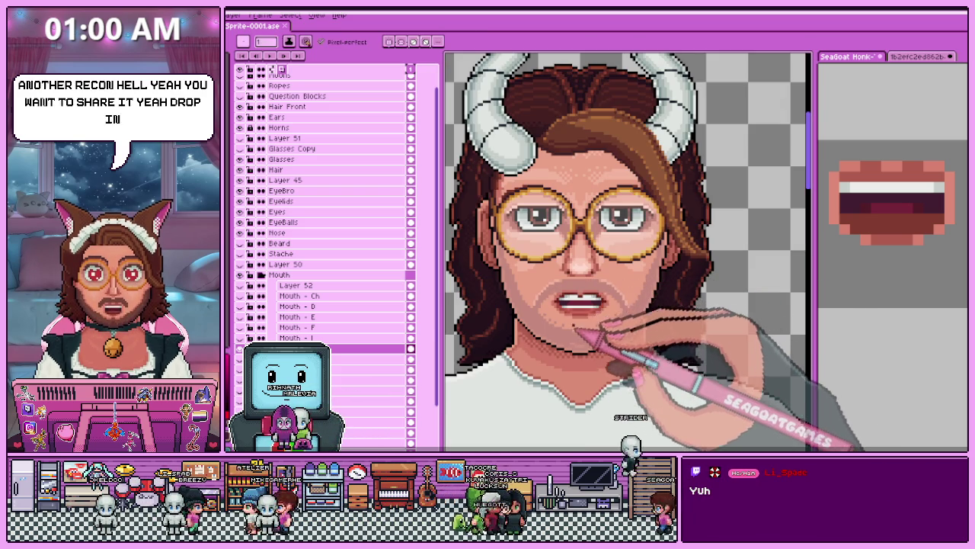
scroll(573, 302, "up", 2)
scroll(570, 266, "up", 1)
scroll(581, 305, "up", 1)
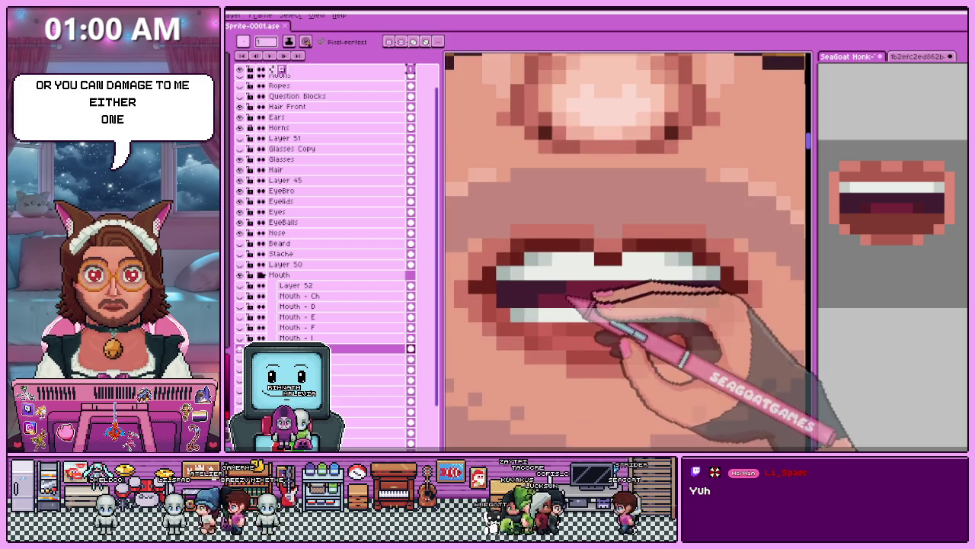
scroll(588, 279, "down", 2)
scroll(592, 279, "down", 1)
scroll(573, 318, "down", 1)
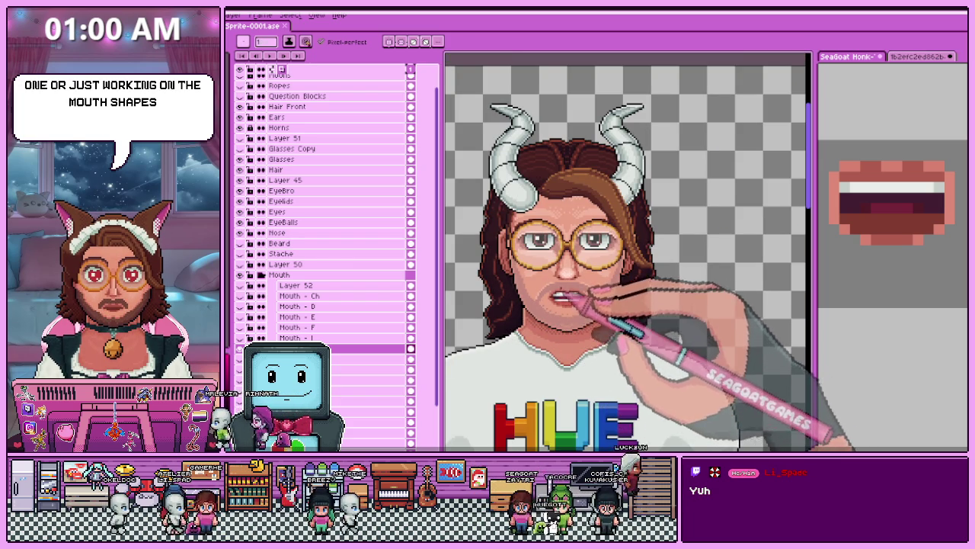
scroll(564, 297, "up", 1)
scroll(564, 297, "up", 1)
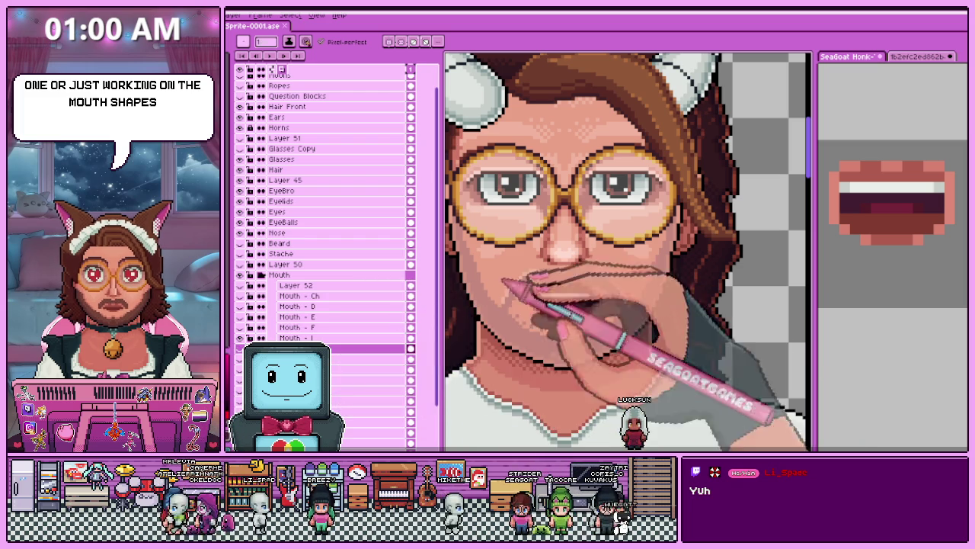
scroll(564, 293, "up", 1)
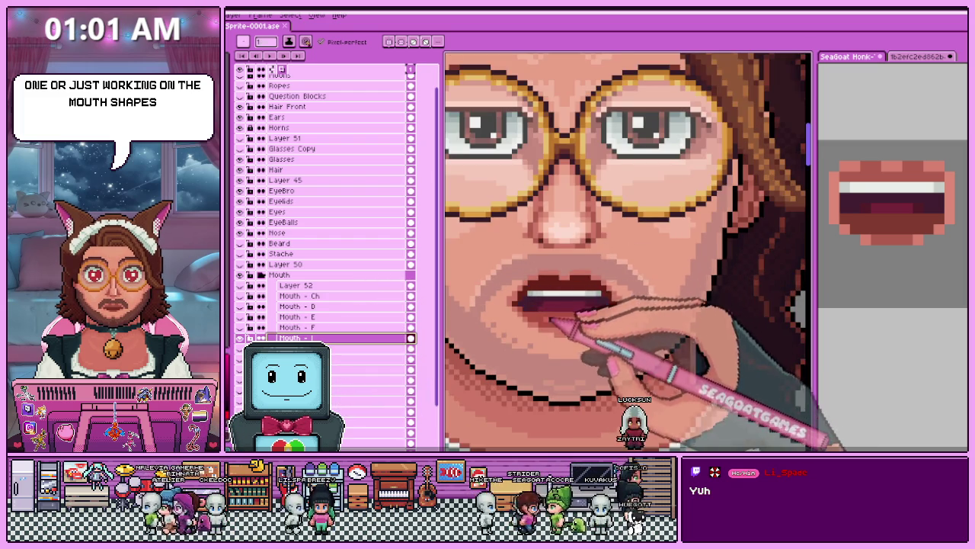
Toggle Mouth group layer visibility to preview other shapes, then restore the open-teeth mouth.
scroll(563, 304, "up", 2)
scroll(579, 312, "down", 1)
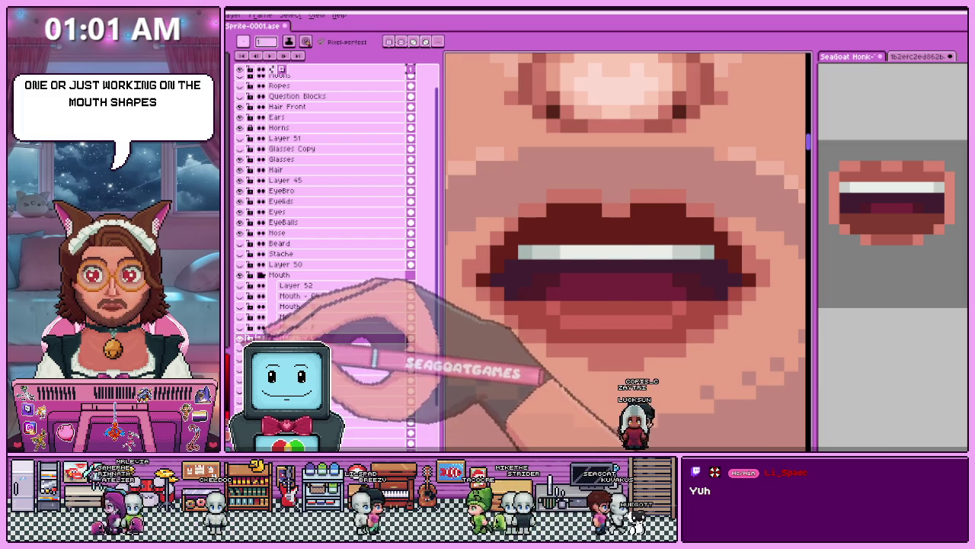
left_click(240, 316)
left_click(240, 337)
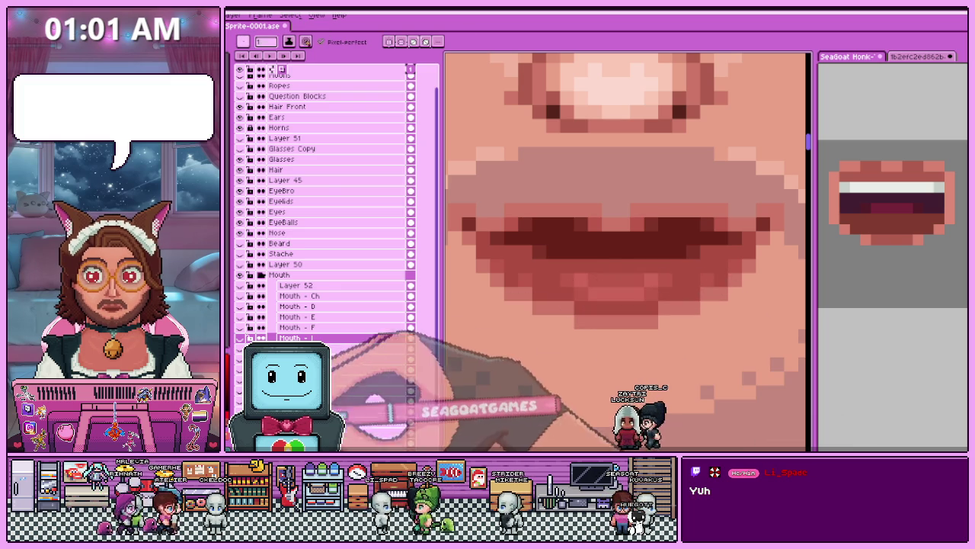
left_click(240, 338)
left_click(240, 305)
Delete the lip pixels from Mouth - I so bare skin shows, then close the Toyhou.se artwork view.
scroll(564, 328, "up", 1)
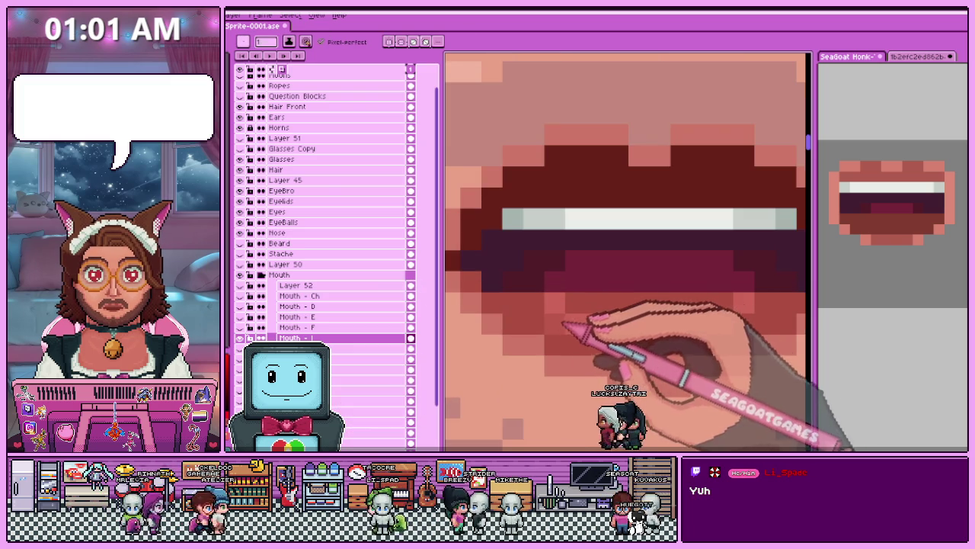
scroll(610, 320, "right", 2)
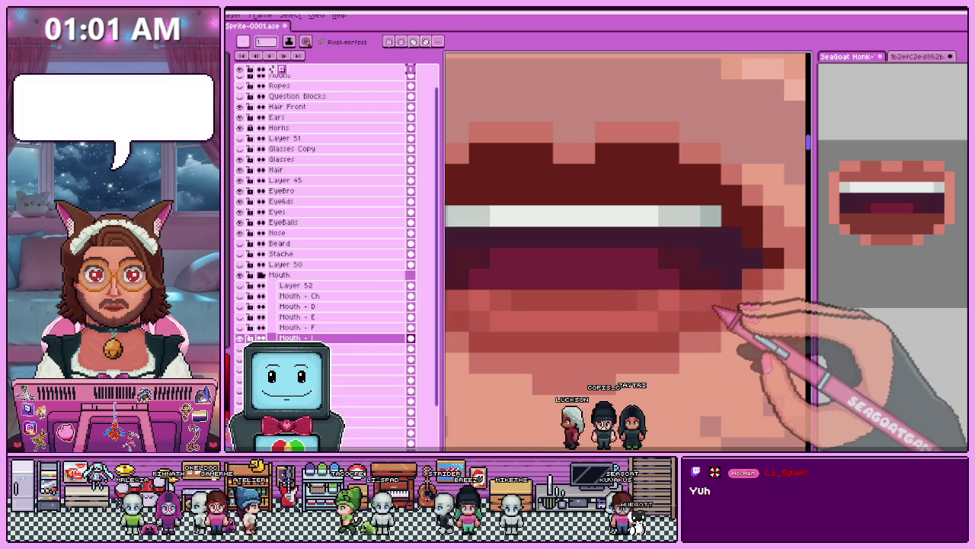
scroll(731, 312, "down", 2)
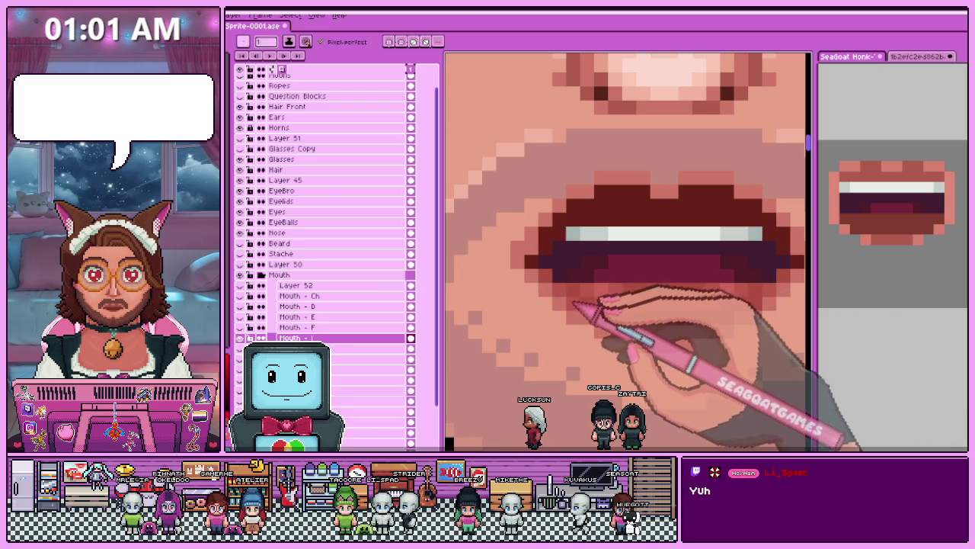
scroll(735, 320, "down", 2)
scroll(736, 320, "down", 2)
scroll(679, 344, "up", 2)
scroll(725, 333, "up", 2)
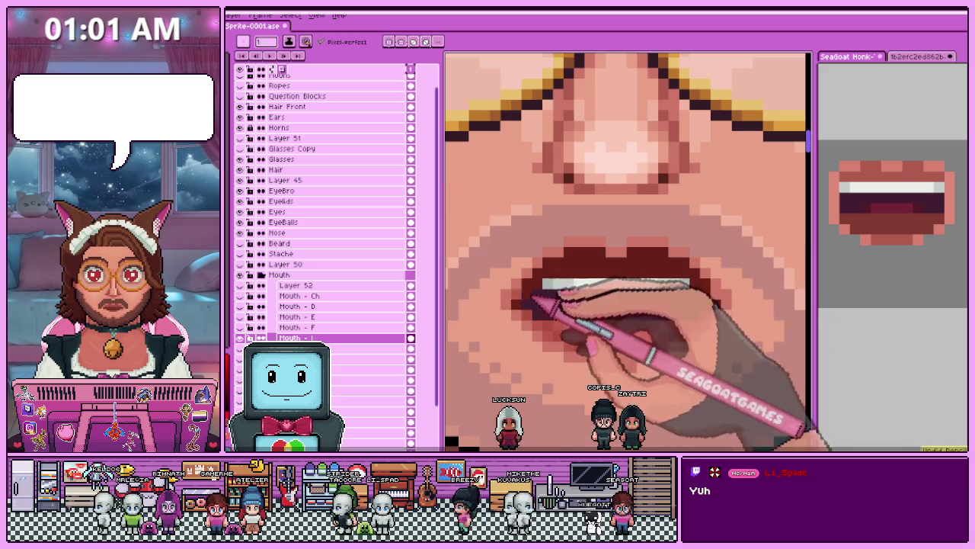
key("Delete")
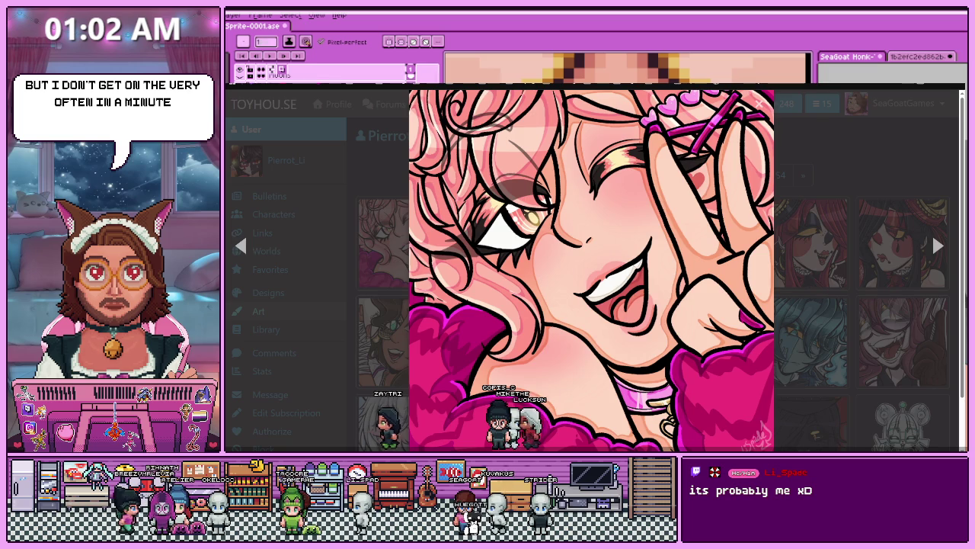
left_click(783, 106)
Open the Toyhou.se Activity feed and start browsing the newly submitted images.
left_click(783, 107)
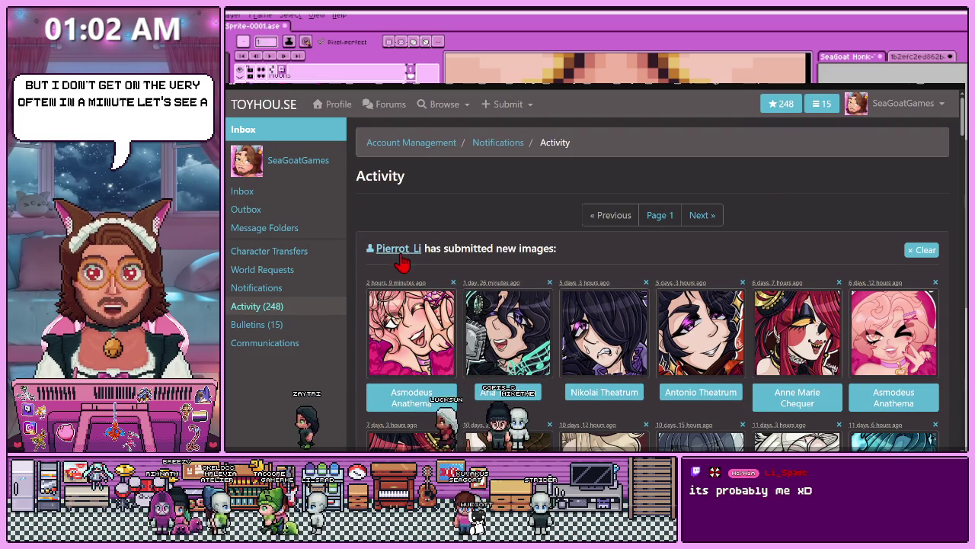
scroll(633, 373, "down", 3)
scroll(626, 375, "down", 3)
scroll(621, 377, "down", 2)
scroll(621, 378, "up", 8)
scroll(659, 308, "down", 8)
scroll(632, 314, "down", 2)
scroll(605, 320, "down", 5)
scroll(496, 312, "down", 3)
scroll(427, 305, "up", 3)
scroll(416, 162, "up", 1)
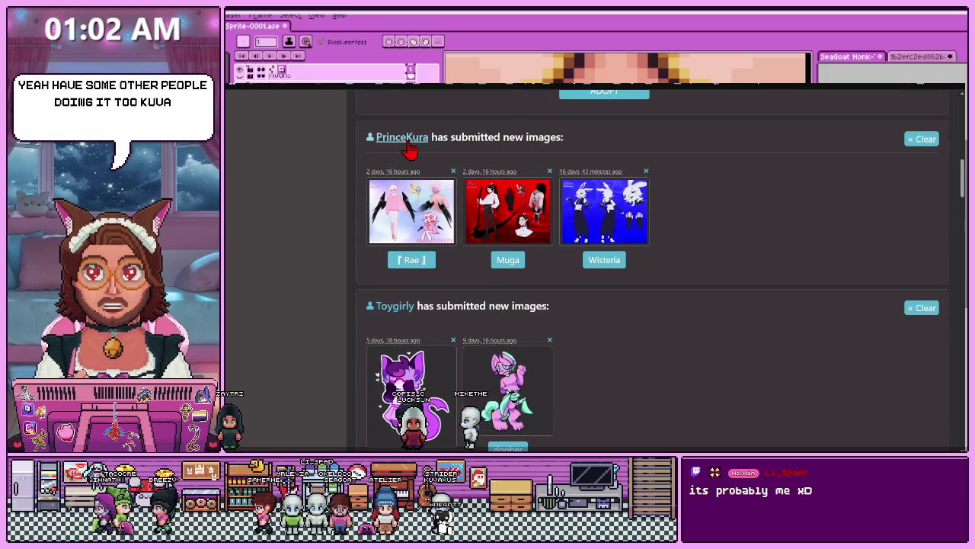
Scroll through the rest of the submissions, then alt+Tab back to Aseprite.
scroll(495, 309, "down", 1)
scroll(495, 308, "down", 3)
scroll(495, 309, "down", 2)
scroll(494, 311, "down", 1)
scroll(495, 311, "down", 1)
scroll(457, 336, "down", 6)
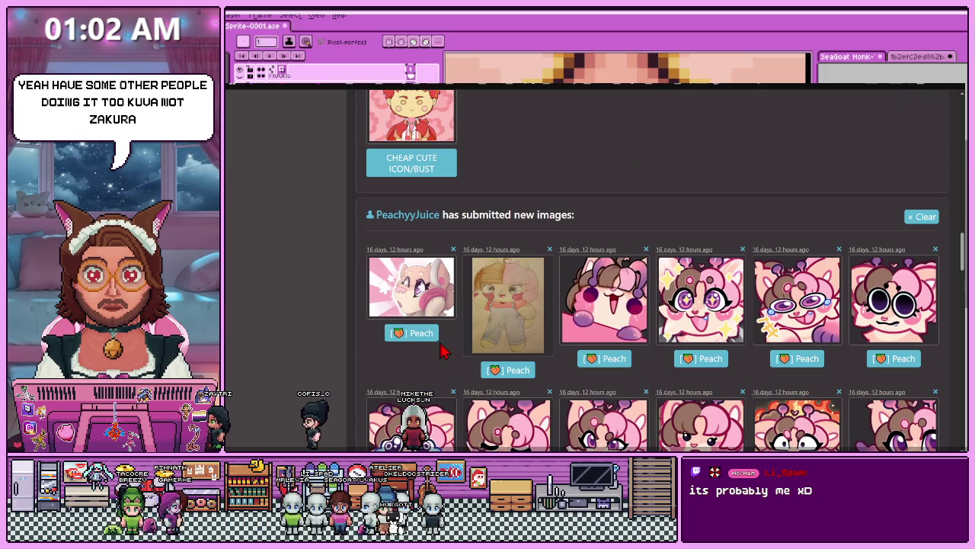
scroll(572, 328, "down", 2)
scroll(564, 320, "down", 6)
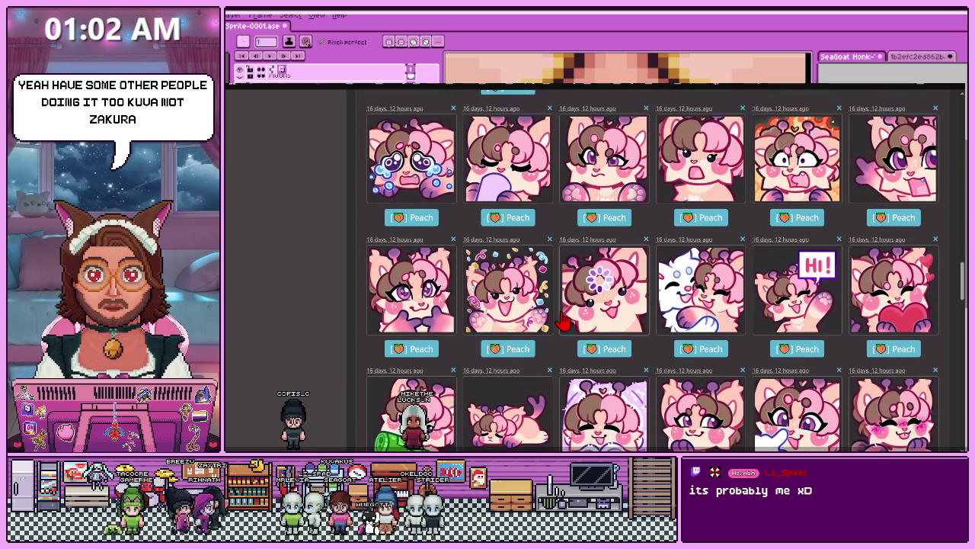
scroll(561, 323, "down", 1)
scroll(562, 323, "down", 6)
scroll(562, 322, "down", 2)
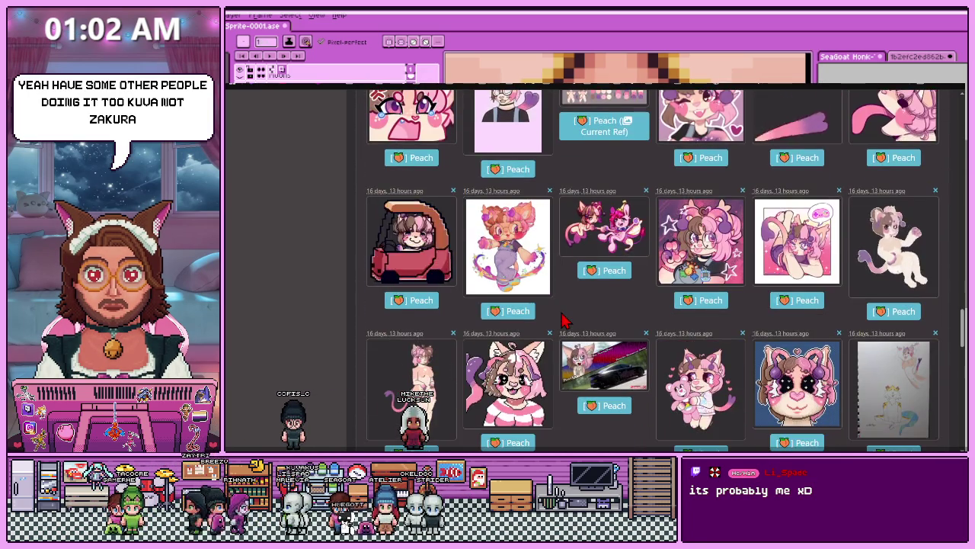
scroll(562, 322, "down", 4)
scroll(562, 323, "down", 5)
scroll(561, 323, "down", 5)
scroll(561, 322, "down", 5)
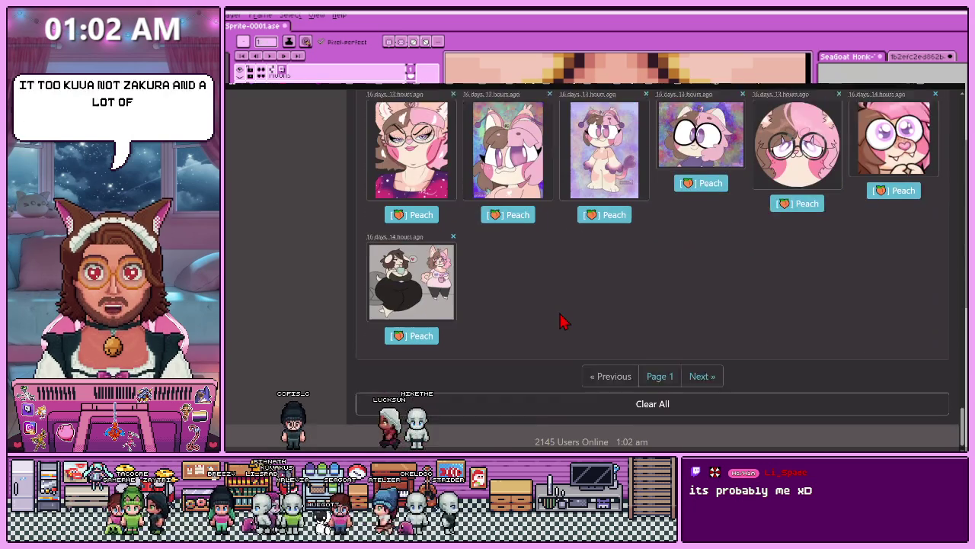
scroll(546, 328, "up", 5)
scroll(541, 335, "up", 5)
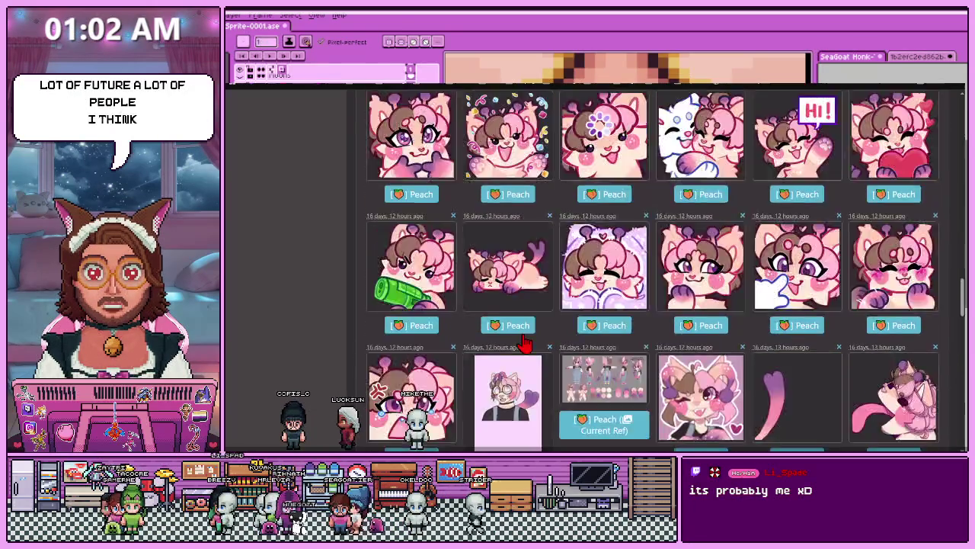
scroll(530, 341, "up", 5)
scroll(536, 343, "up", 3)
scroll(536, 343, "up", 4)
scroll(495, 335, "down", 1)
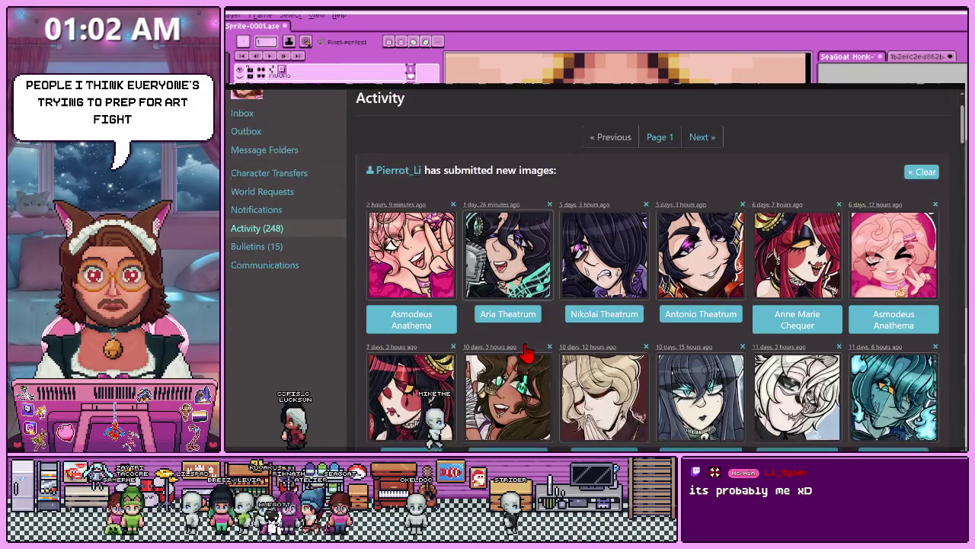
scroll(450, 329, "down", 1)
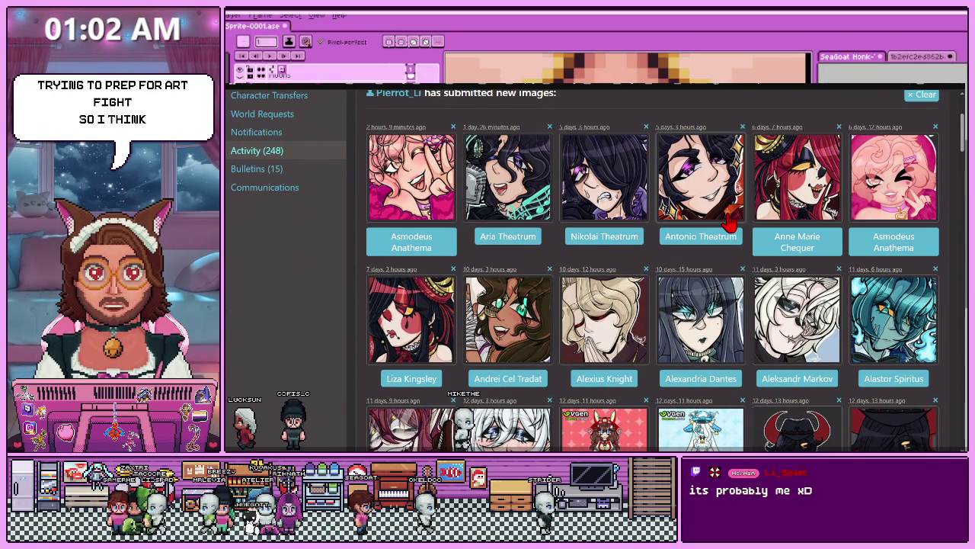
key("alt+Tab")
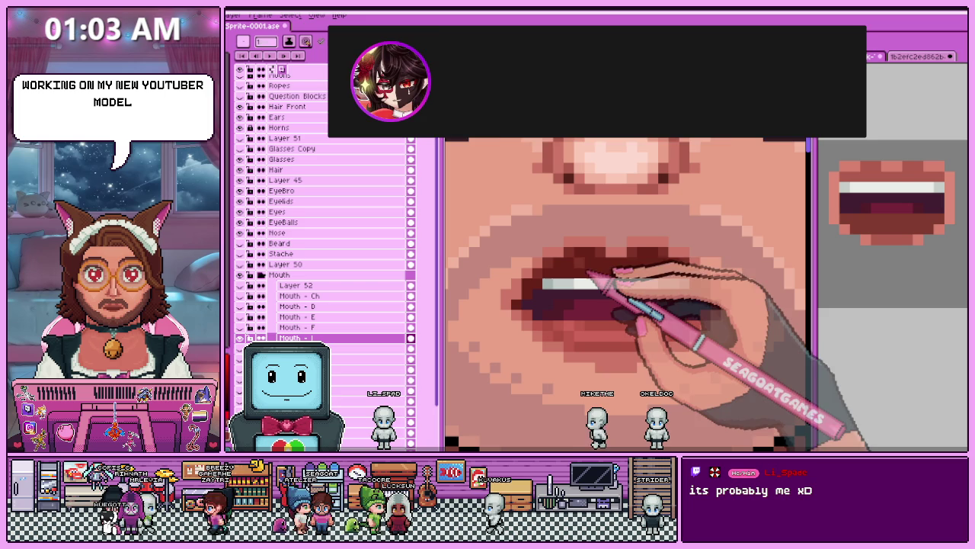
Zoom in and out on the mouth to inspect the upper teeth and dark interior.
scroll(591, 289, "down", 2)
scroll(591, 290, "down", 2)
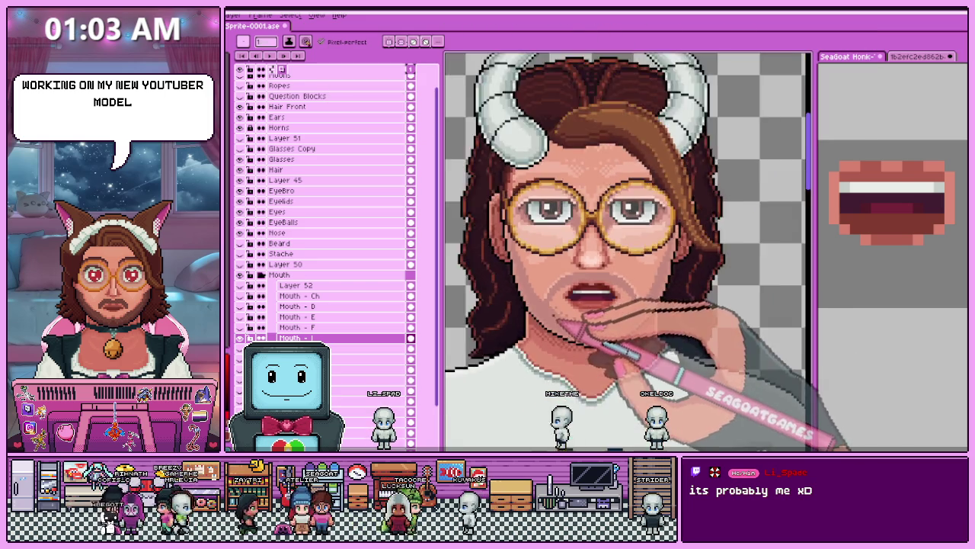
scroll(537, 336, "down", 1)
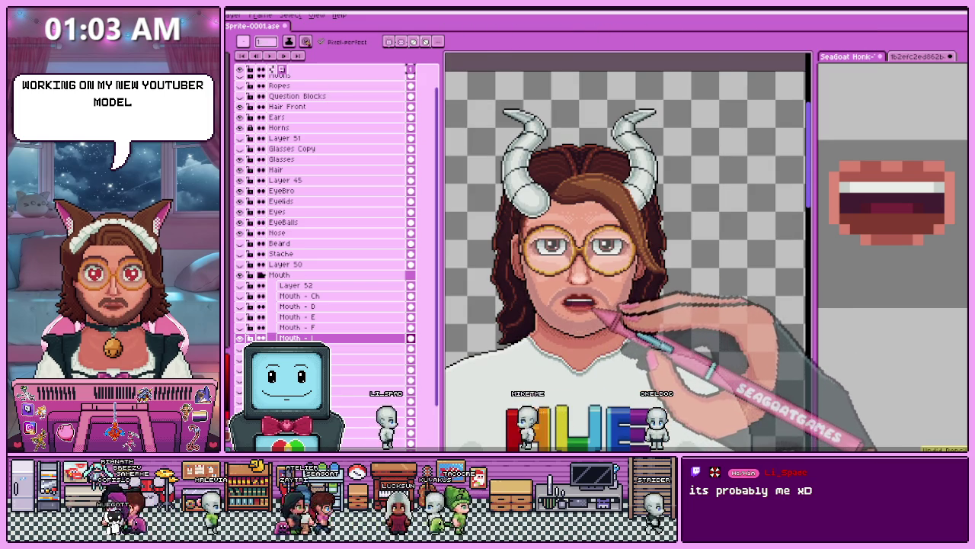
scroll(583, 305, "up", 2)
scroll(582, 305, "up", 2)
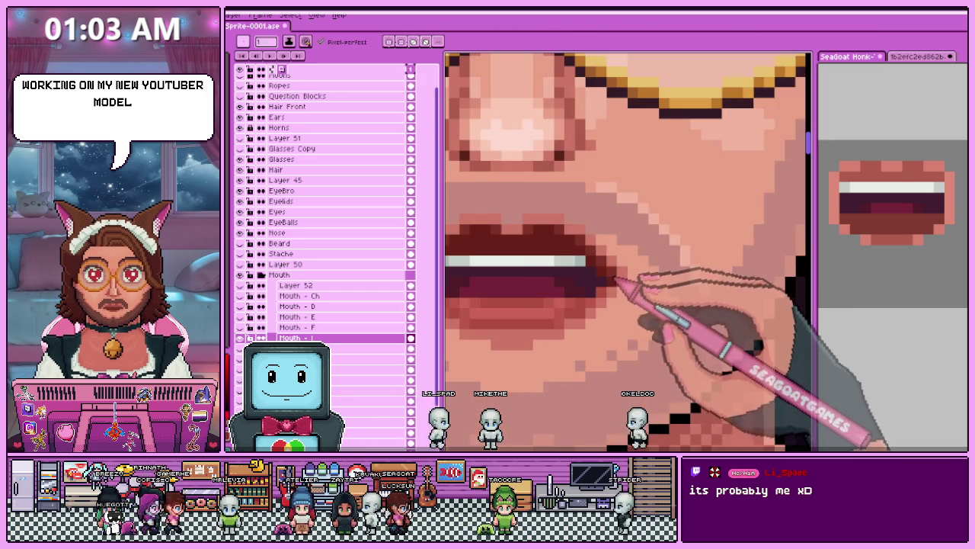
scroll(564, 279, "down", 3)
scroll(510, 275, "up", 3)
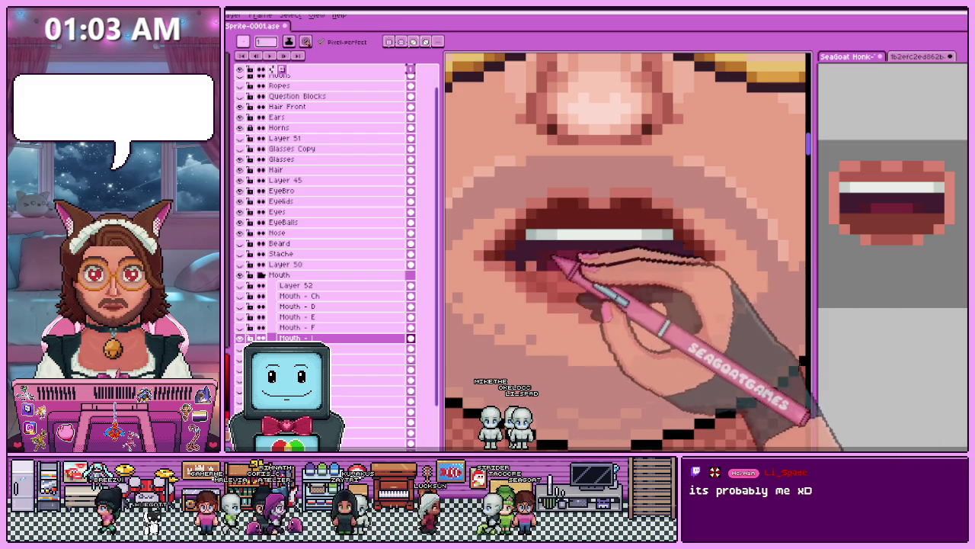
scroll(614, 261, "down", 2)
scroll(619, 268, "down", 2)
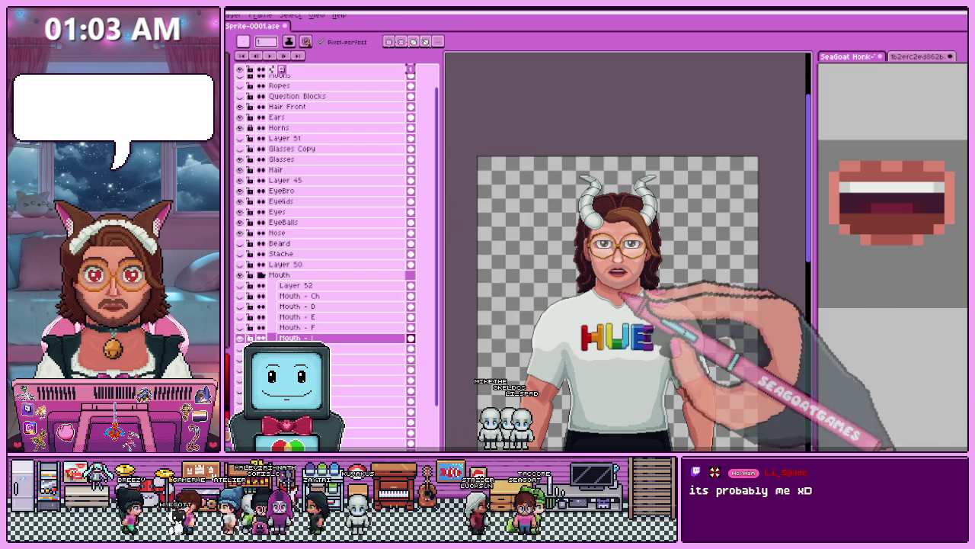
scroll(632, 270, "up", 3)
scroll(615, 256, "up", 2)
scroll(625, 264, "down", 1)
scroll(583, 337, "down", 2)
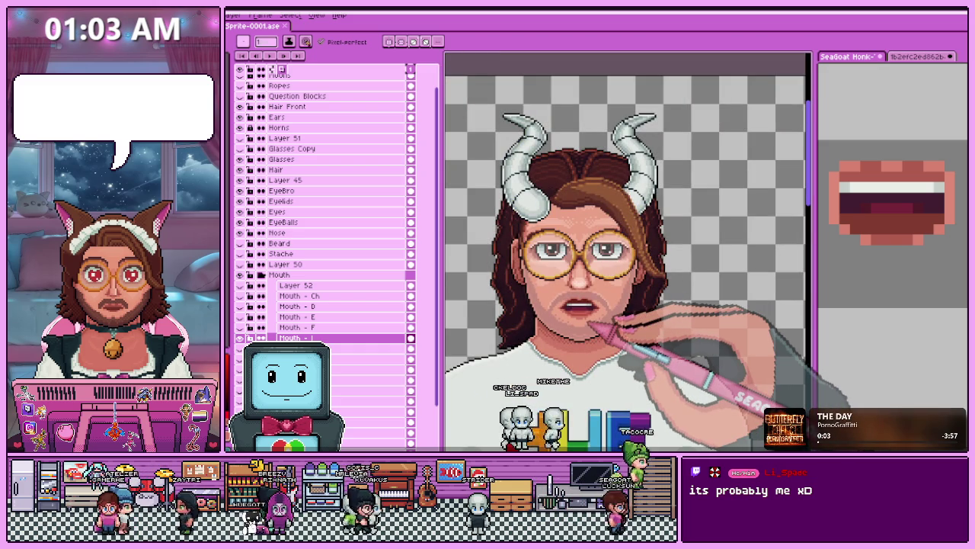
scroll(602, 329, "up", 2)
scroll(580, 343, "up", 2)
Switch back to the pencil with B and zoom around the mouth to shade it.
key("b")
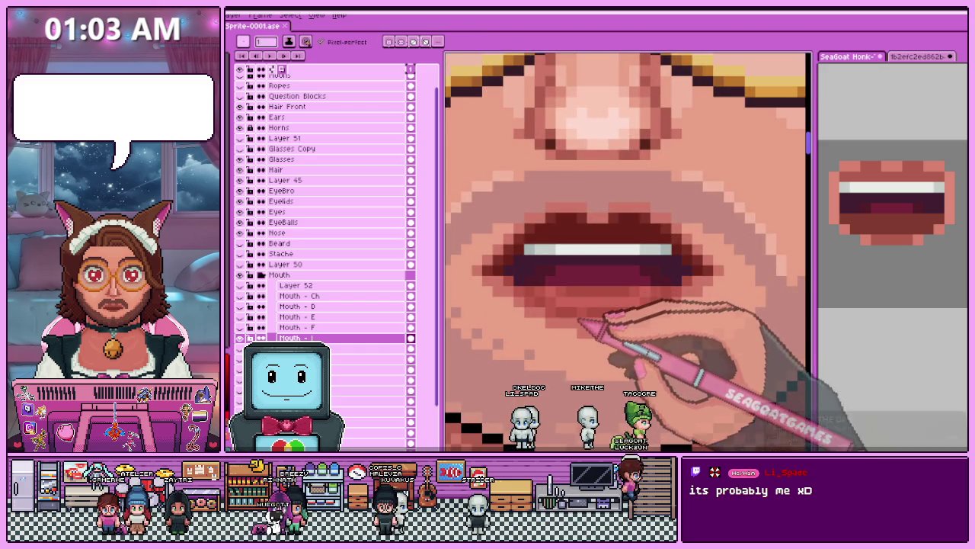
scroll(610, 328, "down", 2)
scroll(609, 336, "down", 2)
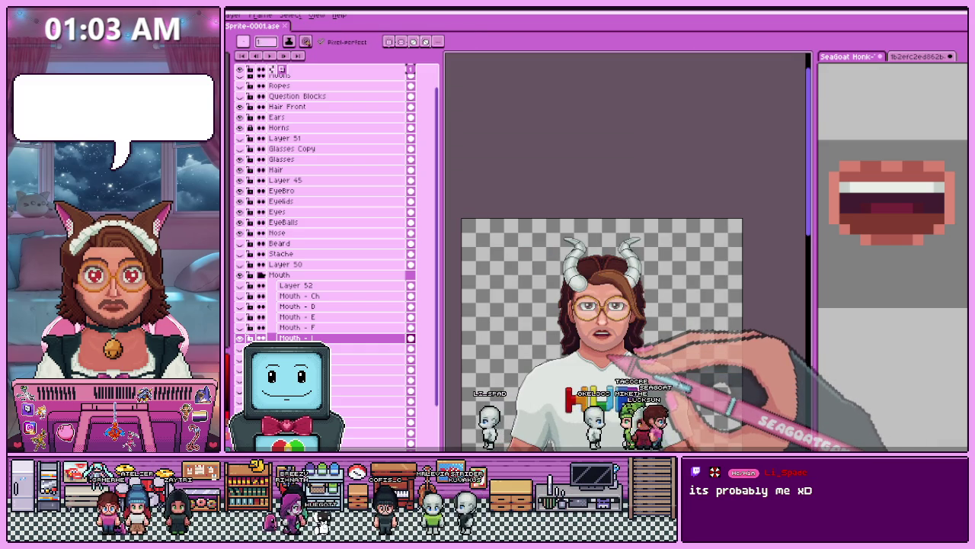
scroll(602, 331, "up", 2)
scroll(602, 331, "up", 2)
scroll(602, 331, "up", 2)
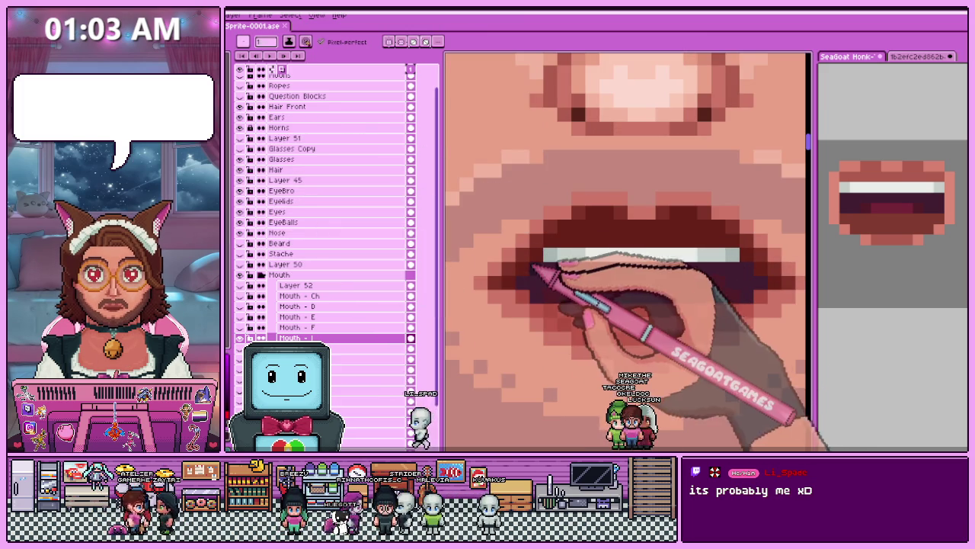
scroll(587, 282, "down", 2)
scroll(616, 320, "down", 2)
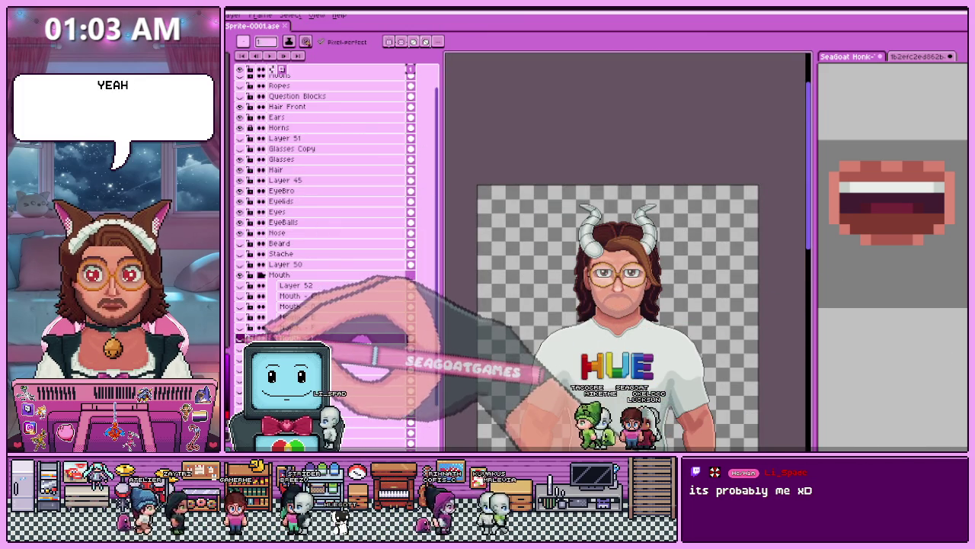
Add darker red shading to a corner of the wide toothy mouth.
scroll(640, 289, "up", 3)
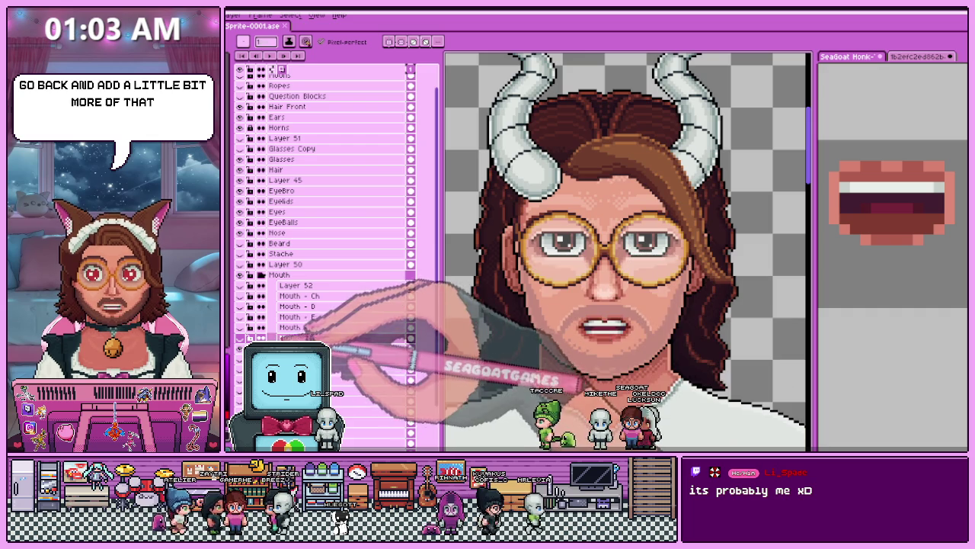
scroll(601, 320, "up", 1)
scroll(625, 324, "up", 2)
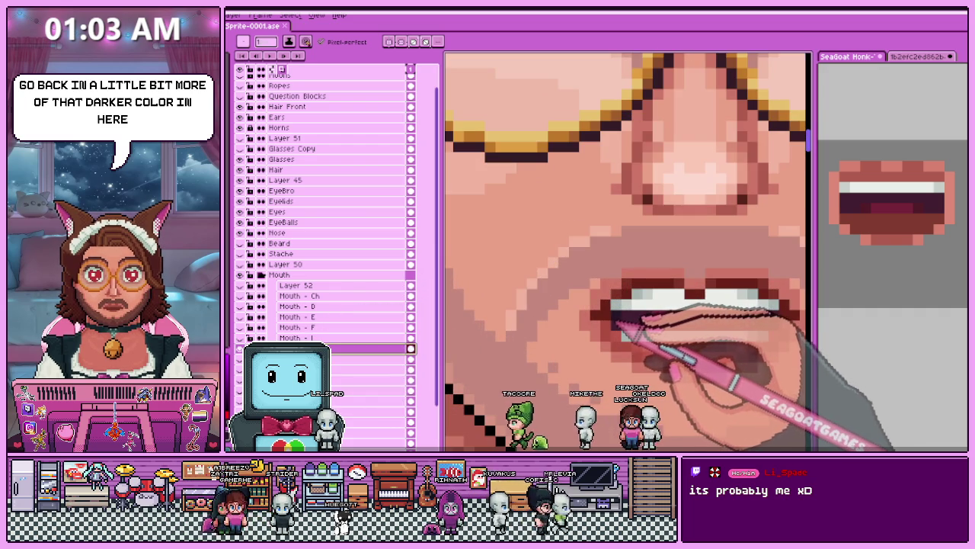
scroll(612, 320, "down", 2)
scroll(706, 322, "up", 2)
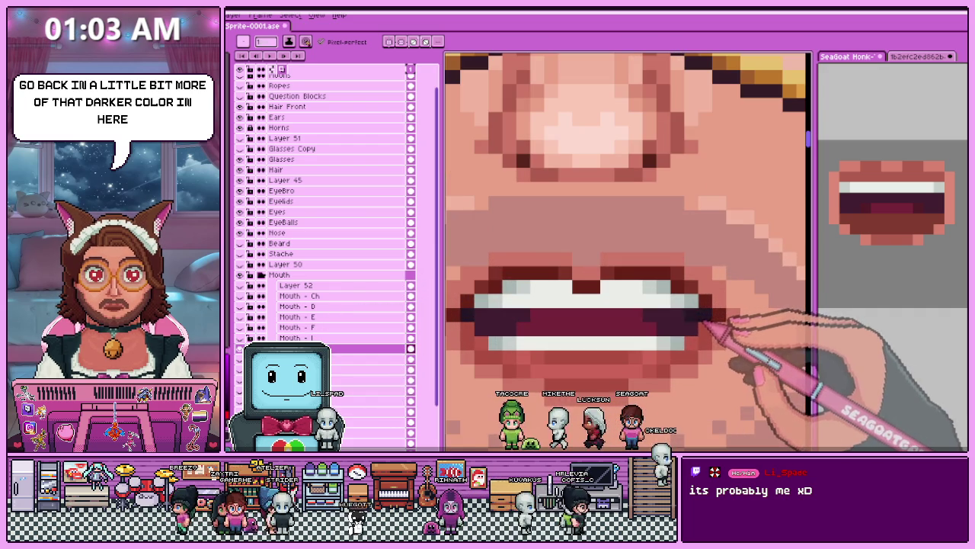
scroll(576, 321, "down", 3)
scroll(575, 354, "down", 2)
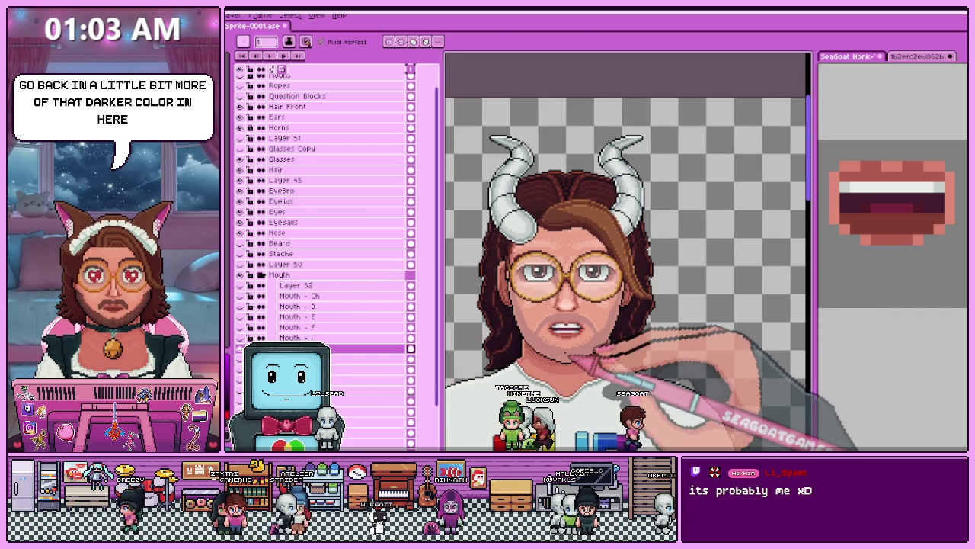
right_click(541, 207)
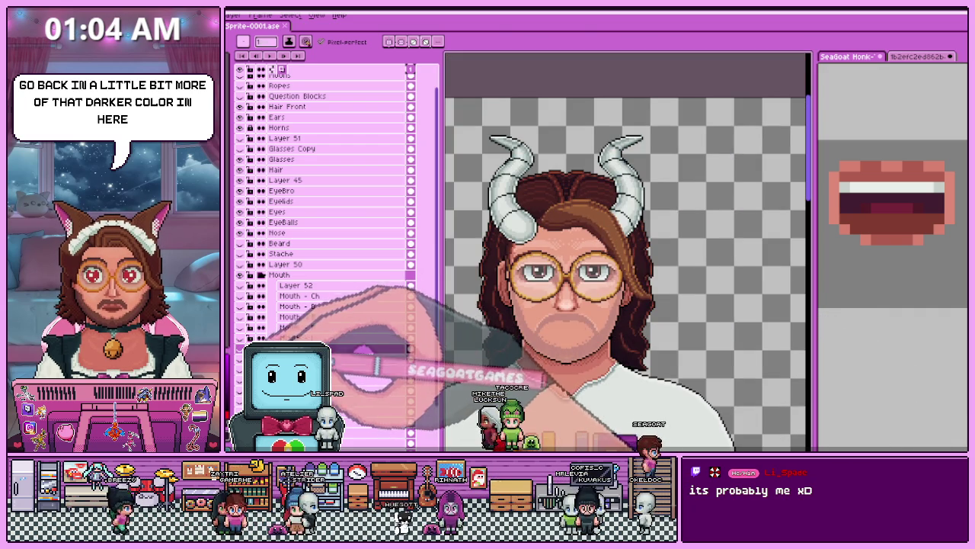
Pick the mouth colour and darken the lower edge, then show the wide-open toothless mouth layer.
scroll(562, 340, "up", 3)
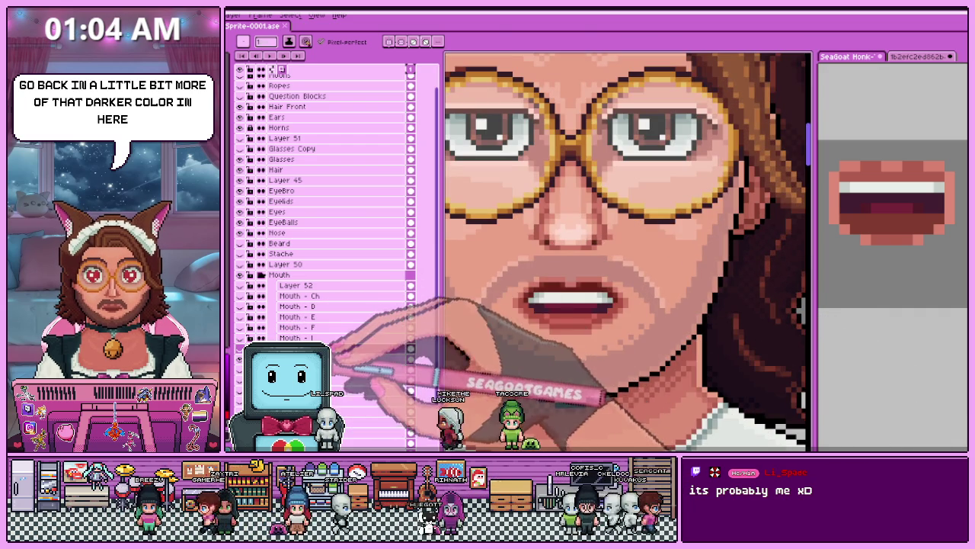
scroll(570, 298, "up", 3)
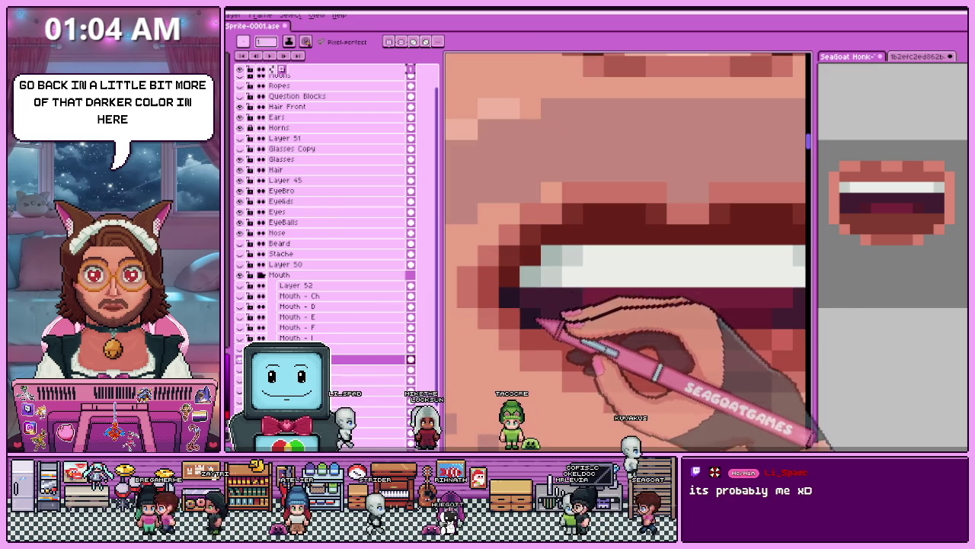
scroll(625, 252, "down", 1)
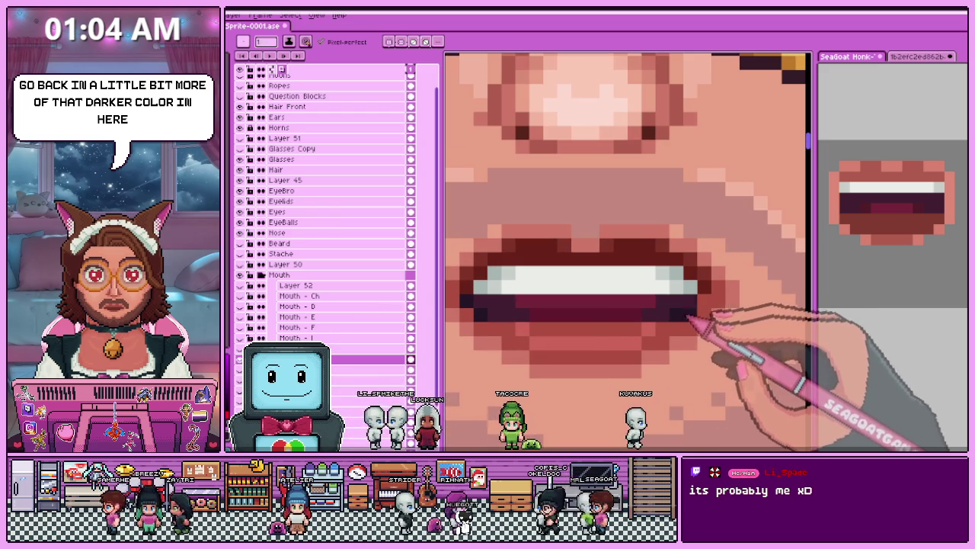
scroll(690, 320, "down", 2)
scroll(568, 304, "down", 1)
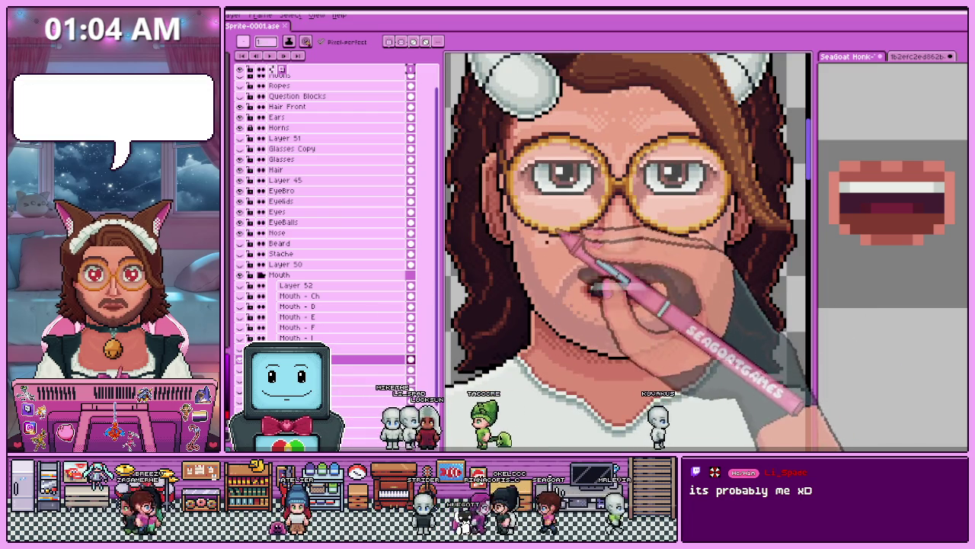
scroll(583, 309, "down", 3)
scroll(574, 319, "up", 3)
scroll(599, 333, "up", 2)
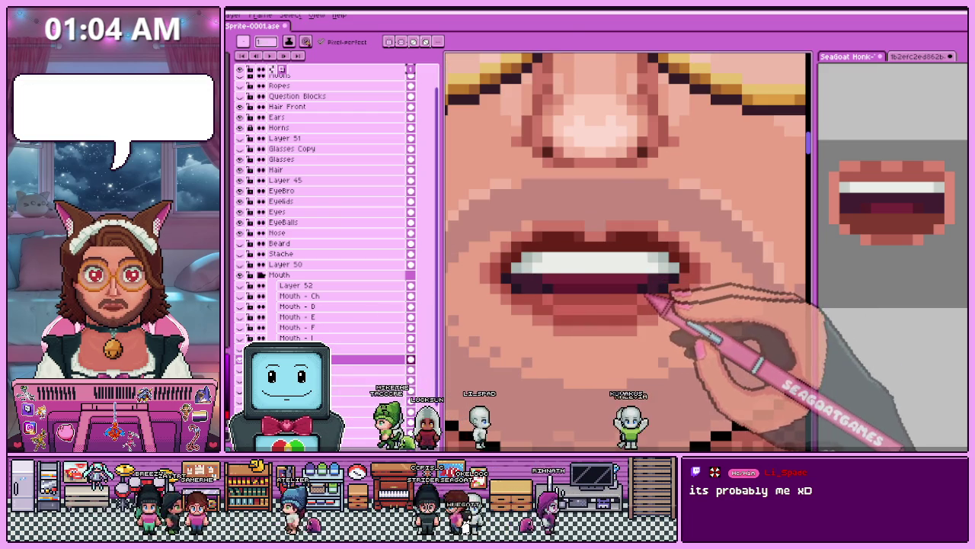
scroll(543, 297, "down", 2)
scroll(616, 348, "down", 2)
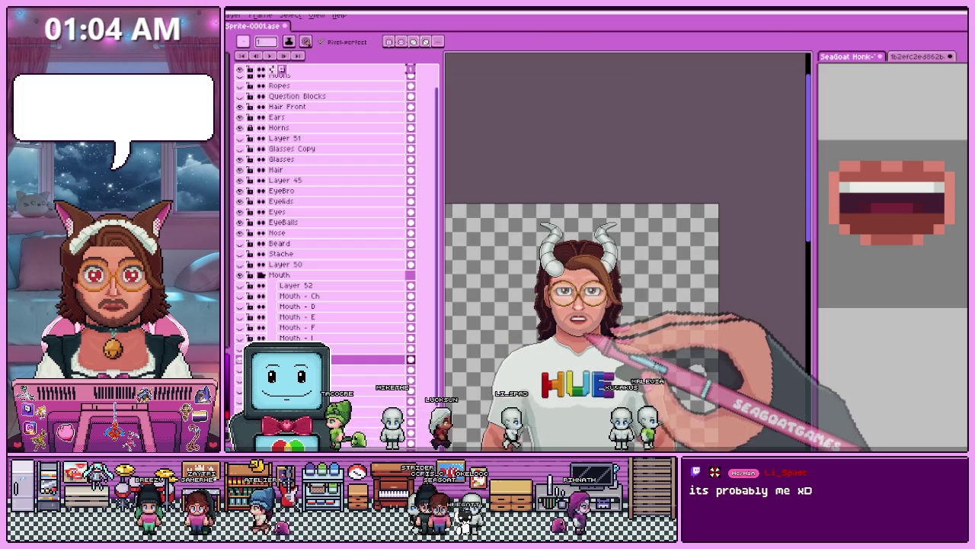
scroll(602, 339, "up", 2)
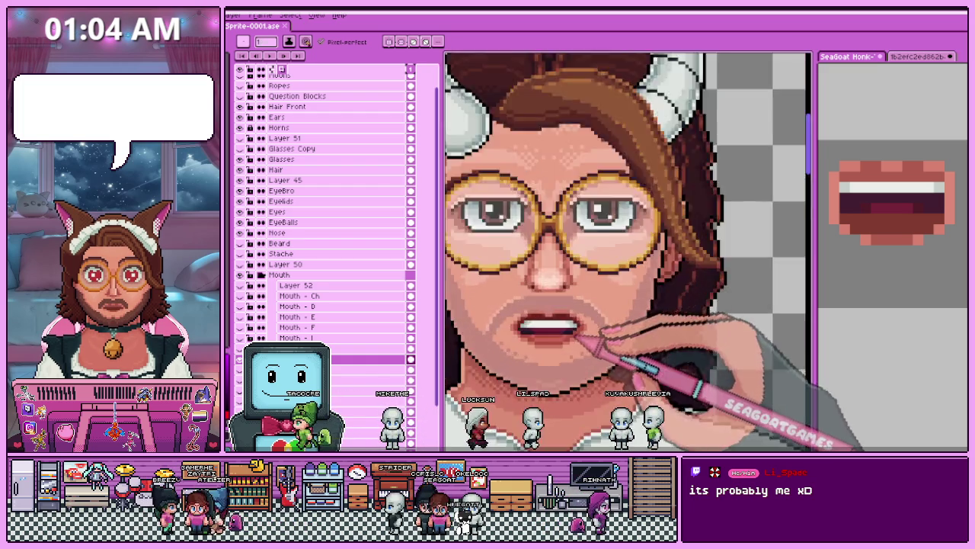
scroll(576, 332, "up", 2)
scroll(503, 347, "up", 2)
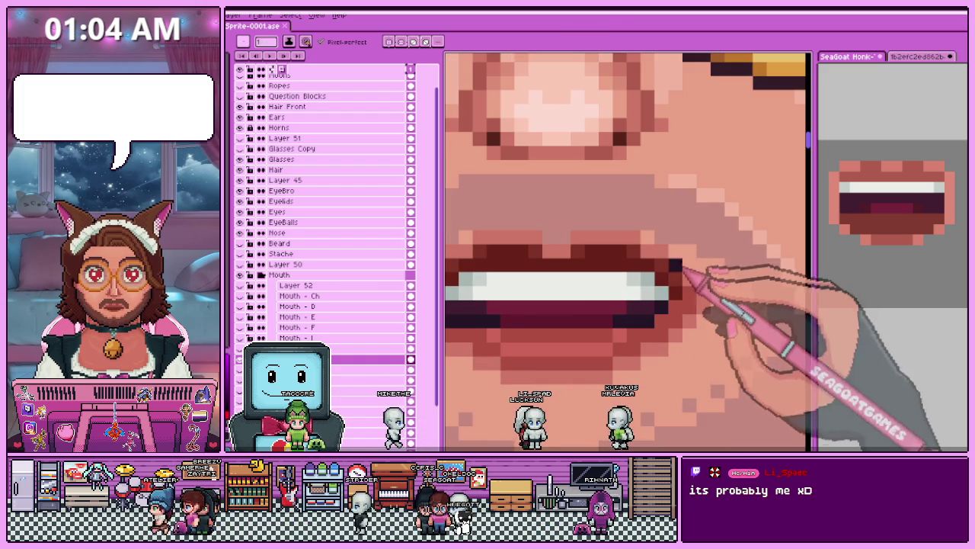
scroll(682, 313, "down", 2)
scroll(653, 322, "up", 1)
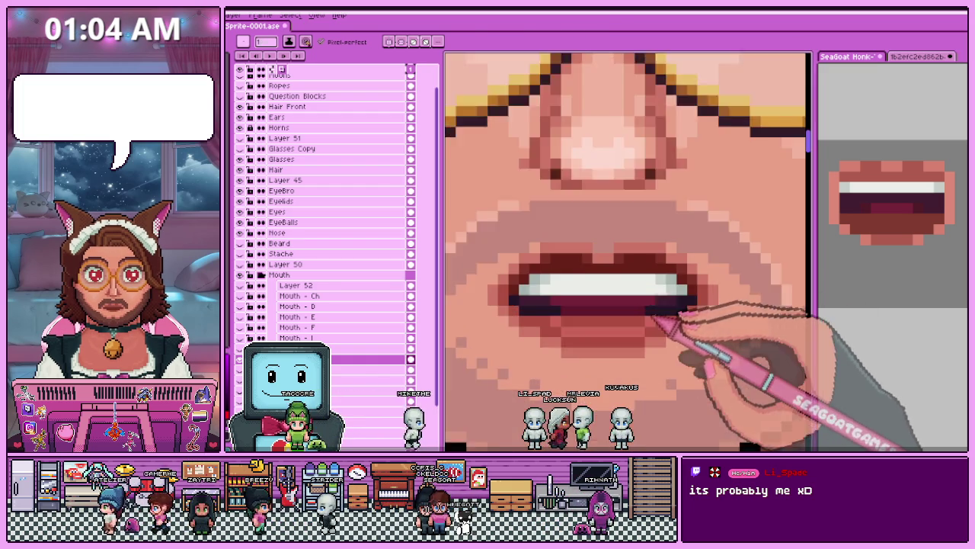
scroll(708, 320, "up", 1)
key("alt")
scroll(655, 305, "down", 2)
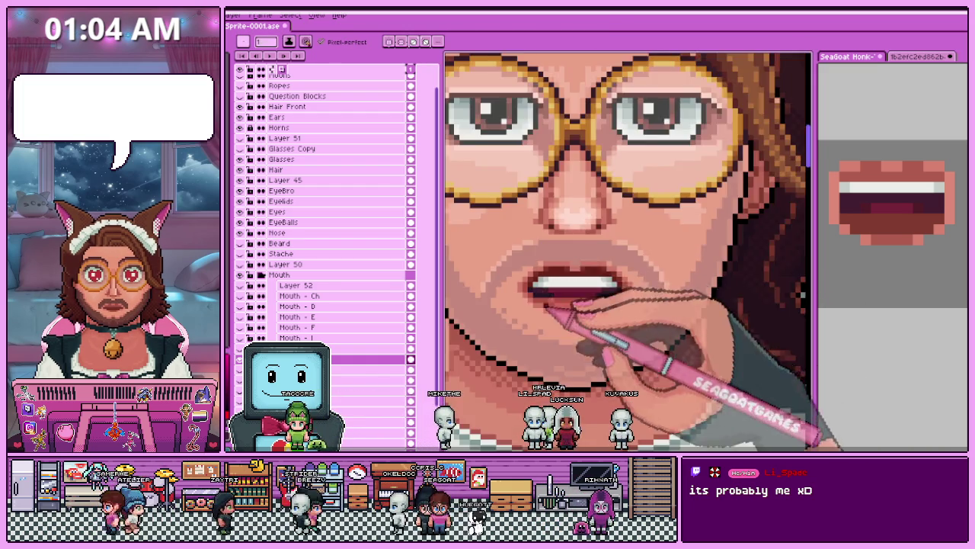
scroll(579, 340, "down", 2)
right_click(563, 343)
left_click(571, 244)
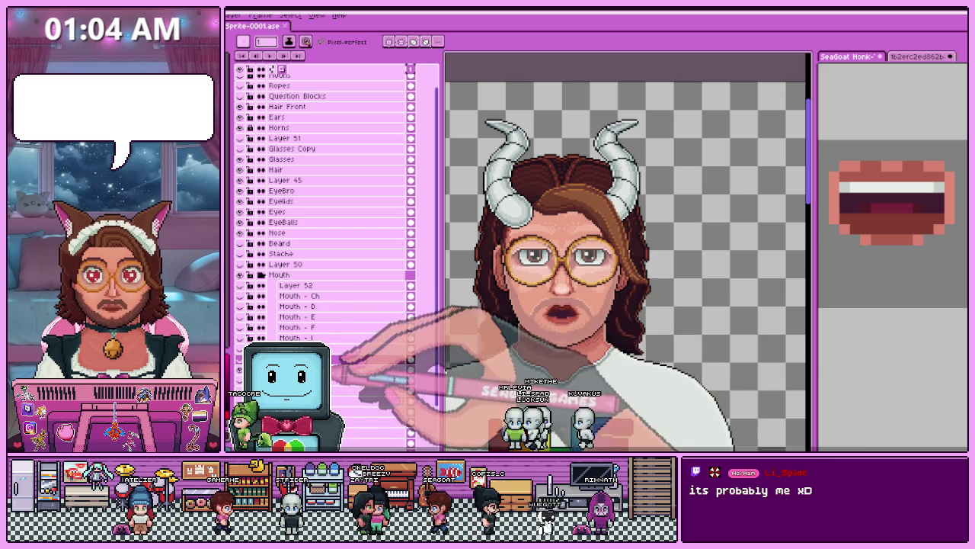
Zoom into the wide-open toothless mouth and return to the pencil tool.
scroll(544, 342, "up", 2)
scroll(564, 316, "up", 2)
scroll(557, 311, "up", 1)
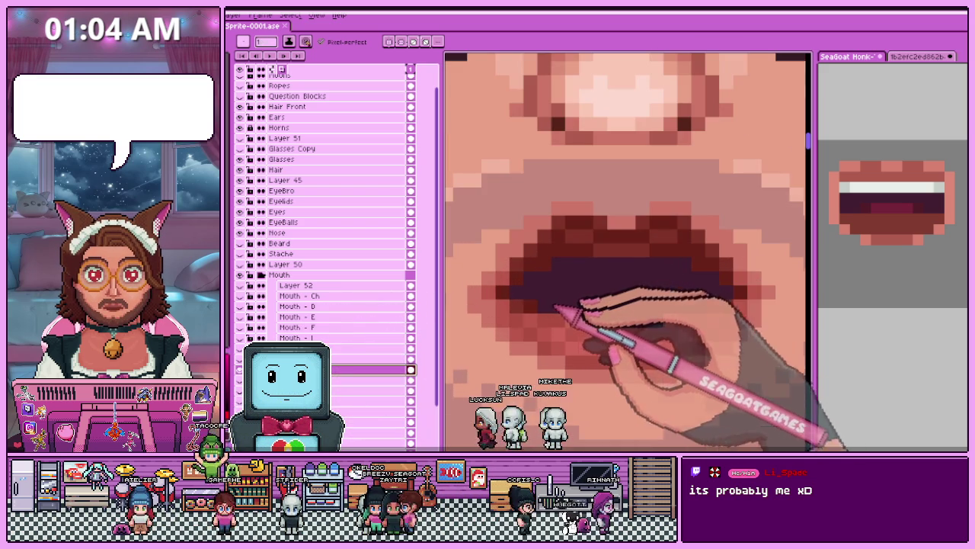
key("b")
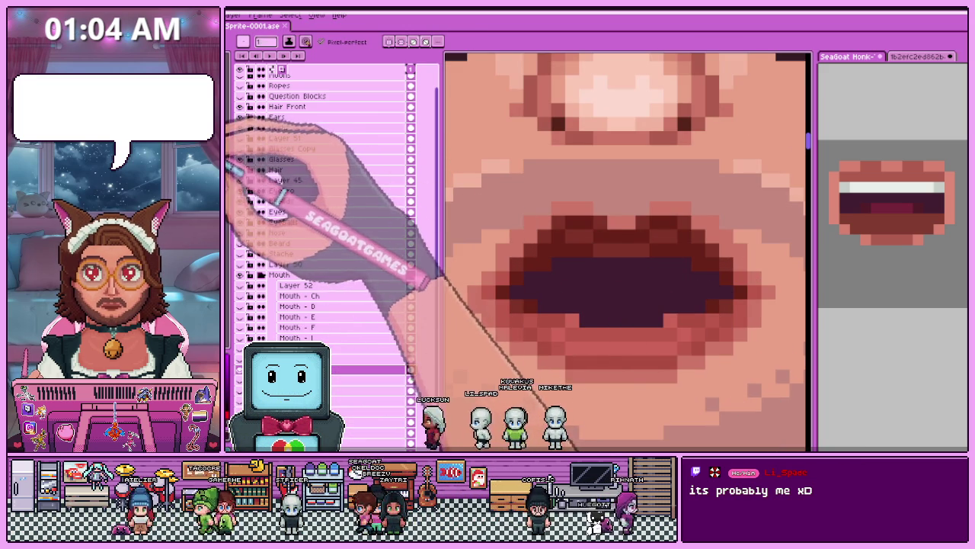
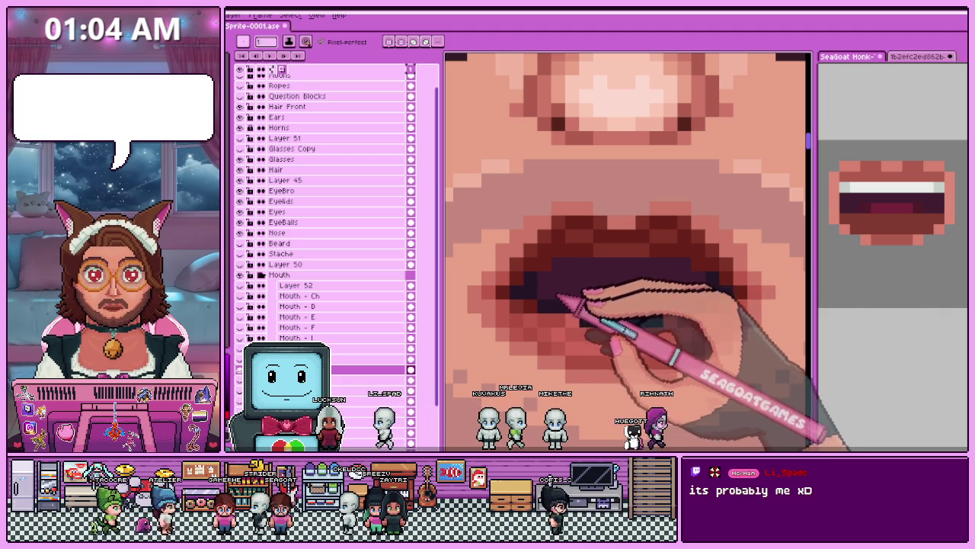
Repaint the open mouth's lip pixels to reshape the lips, checking at different zoom levels.
scroll(555, 323, "down", 2)
scroll(616, 282, "down", 1)
scroll(632, 305, "up", 1)
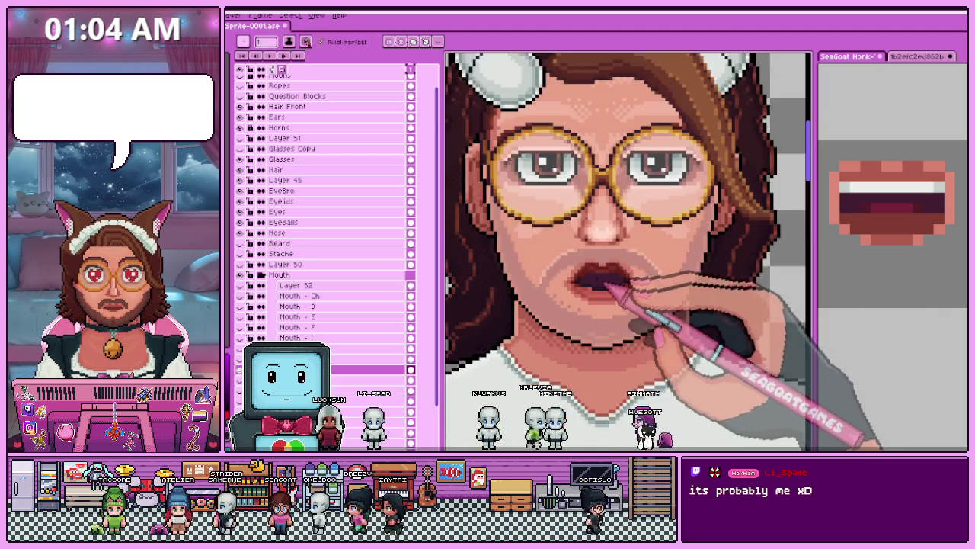
scroll(636, 304, "up", 1)
scroll(590, 290, "up", 1)
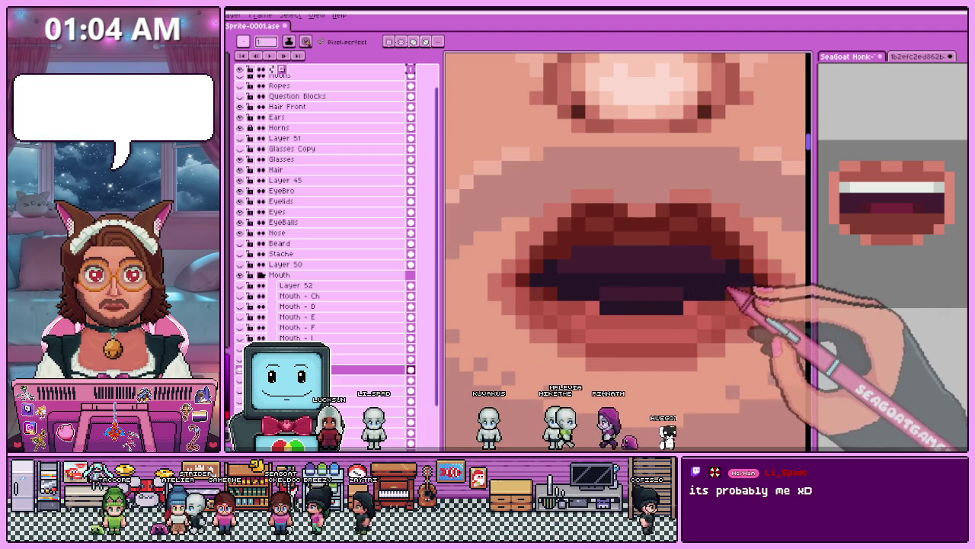
scroll(587, 267, "down", 1)
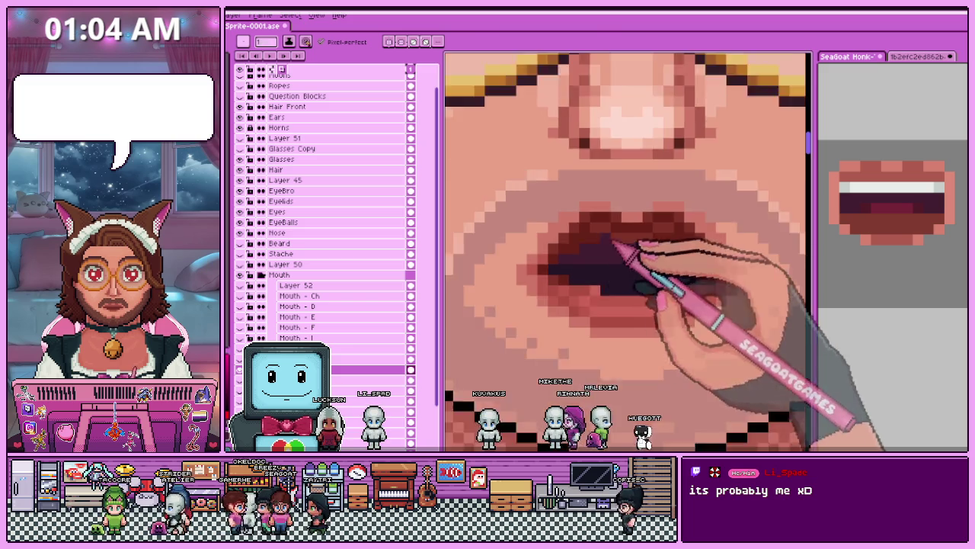
scroll(621, 259, "down", 1)
scroll(629, 263, "up", 1)
scroll(632, 282, "down", 1)
scroll(638, 289, "down", 3)
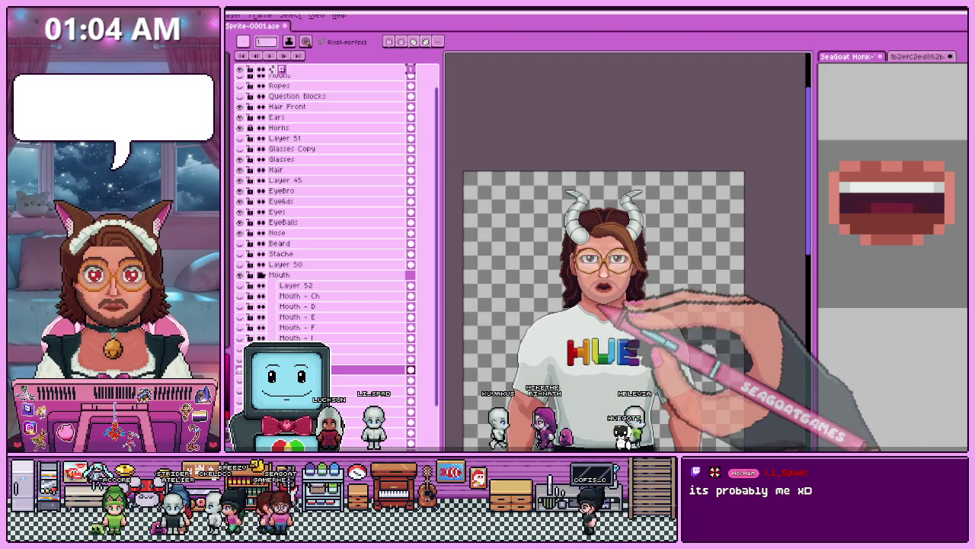
scroll(612, 308, "up", 3)
scroll(625, 267, "up", 2)
scroll(602, 275, "up", 2)
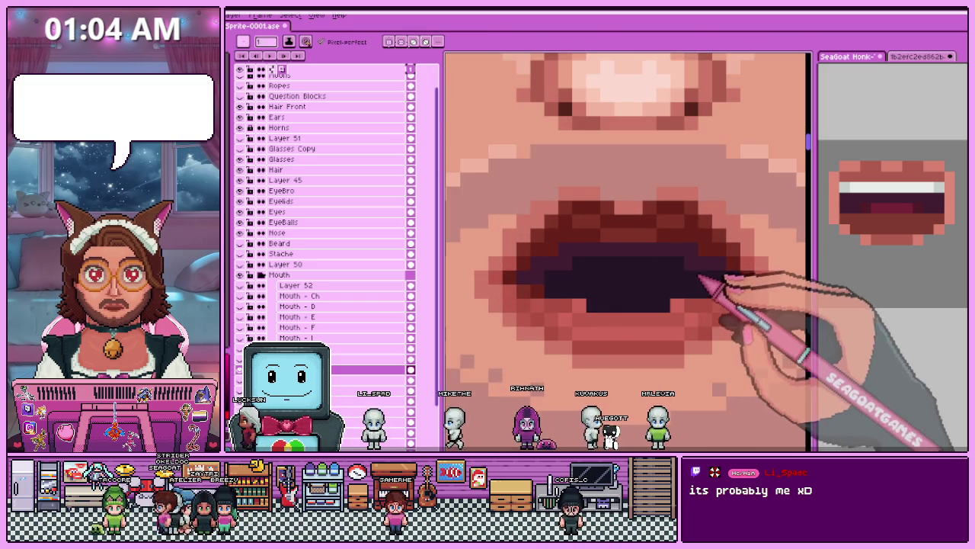
scroll(716, 284, "down", 2)
scroll(663, 272, "down", 2)
scroll(653, 327, "down", 1)
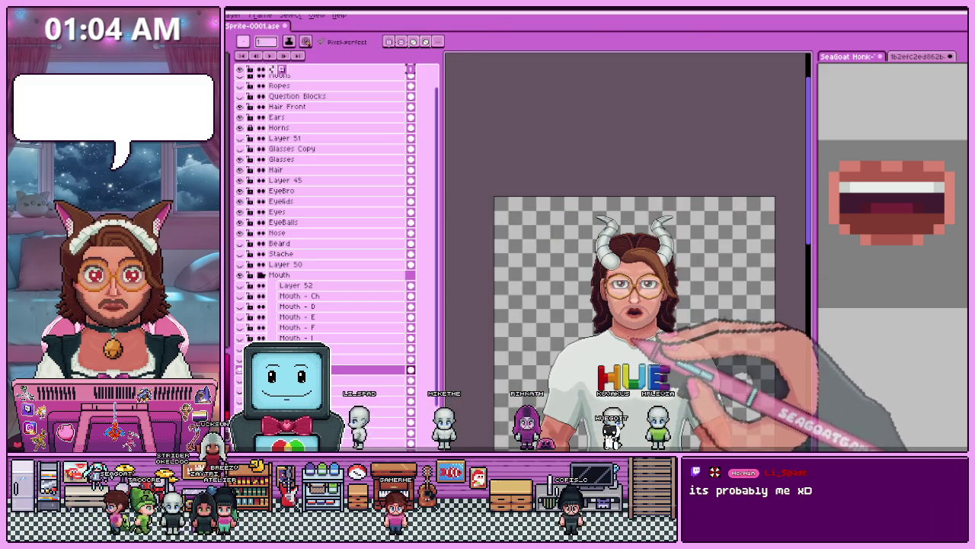
scroll(641, 357, "up", 1)
scroll(663, 322, "up", 1)
scroll(675, 309, "up", 1)
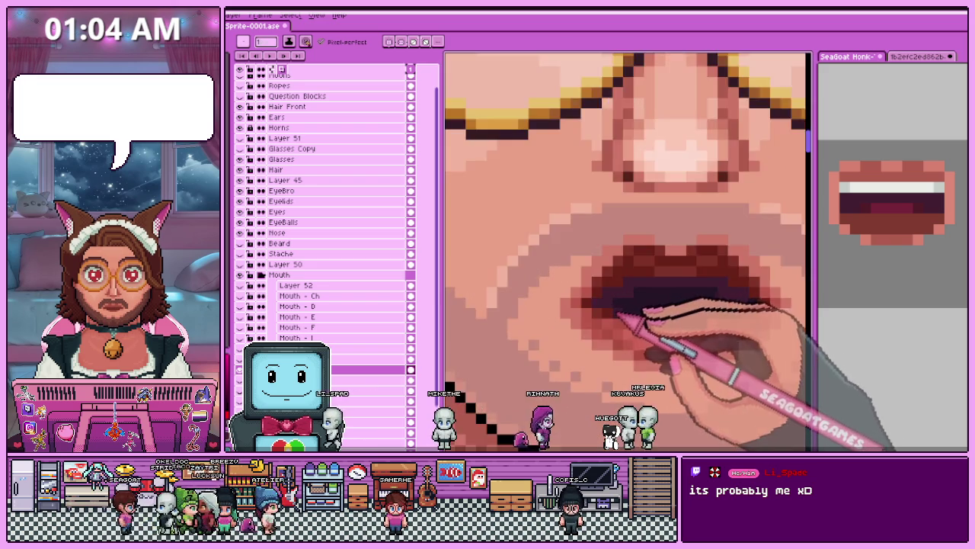
scroll(621, 323, "up", 1)
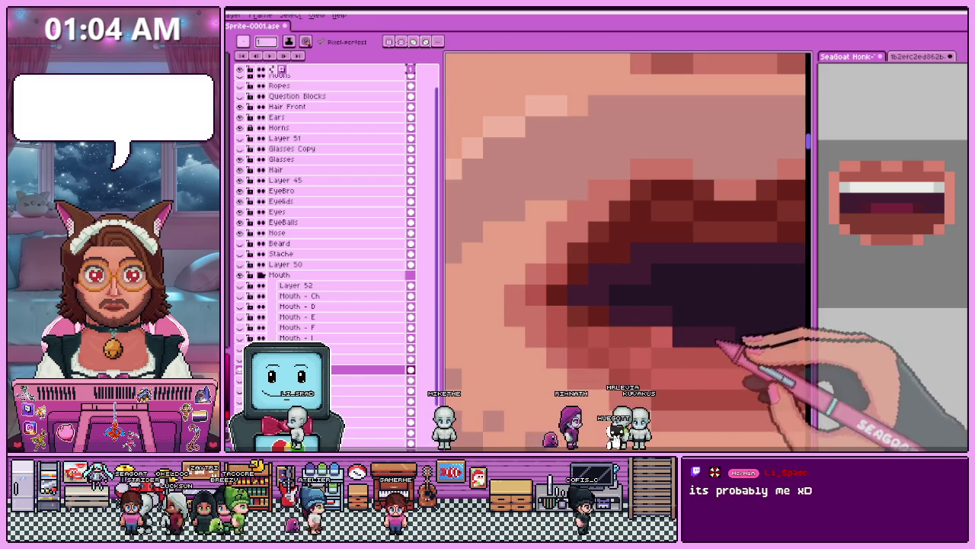
scroll(718, 344, "down", 2)
scroll(660, 305, "up", 1)
scroll(660, 337, "up", 1)
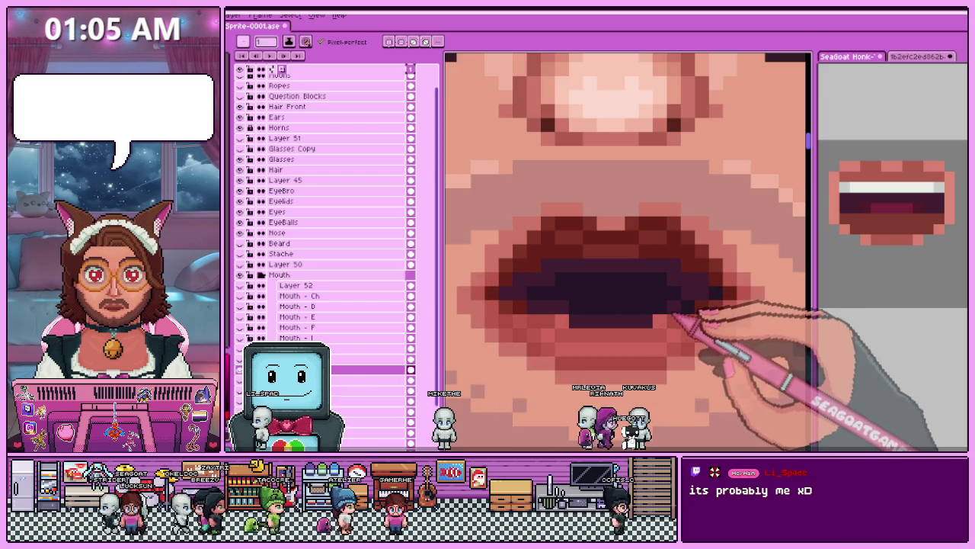
scroll(685, 308, "down", 2)
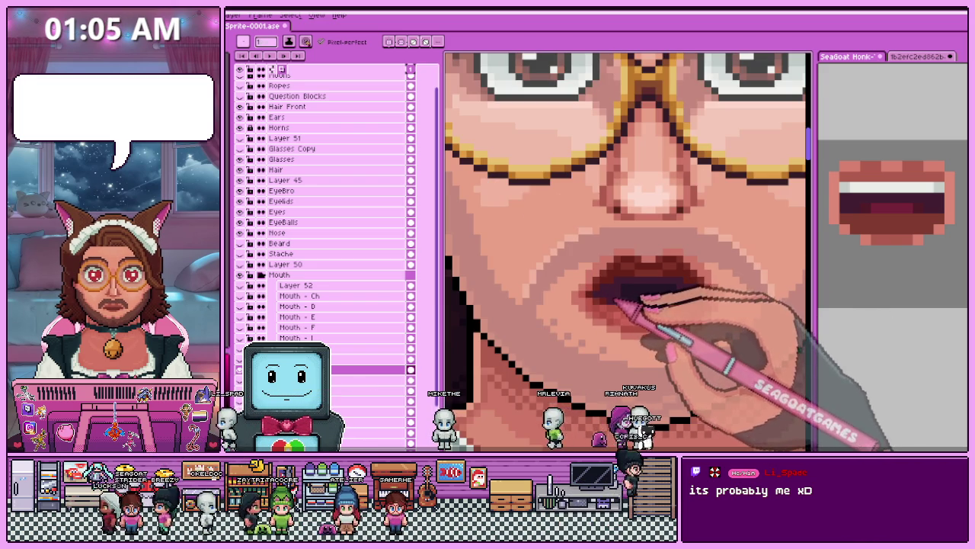
scroll(616, 304, "up", 1)
scroll(602, 308, "up", 1)
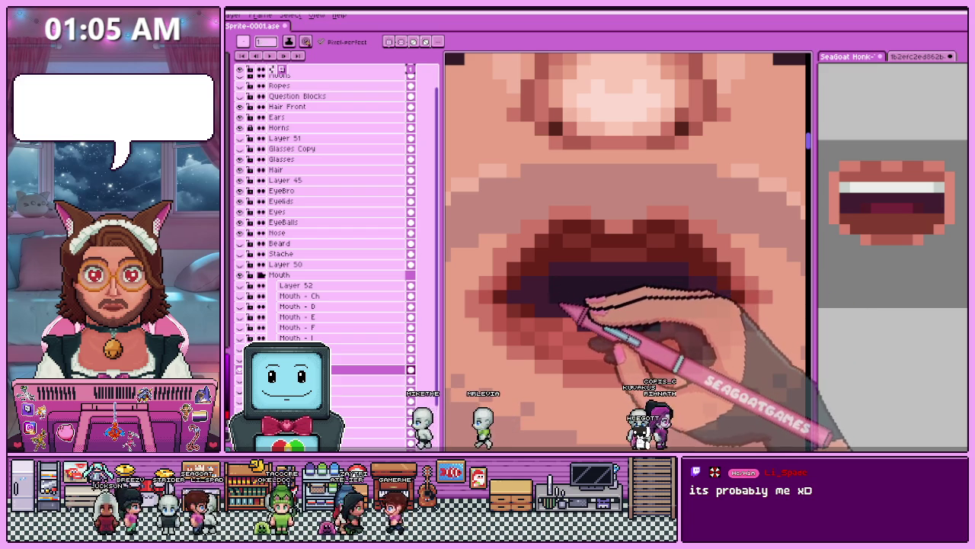
scroll(632, 296, "down", 1)
scroll(648, 288, "down", 1)
scroll(648, 286, "down", 2)
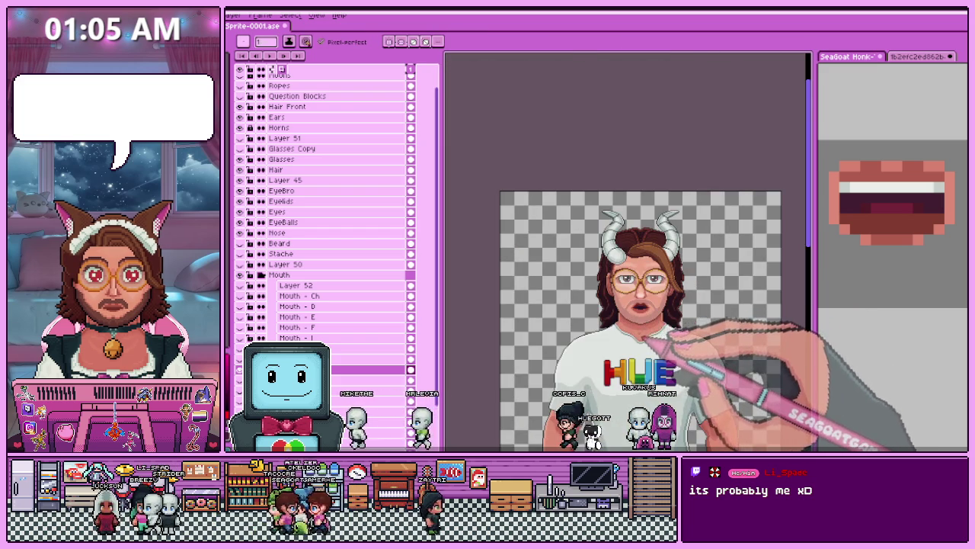
scroll(642, 324, "up", 2)
scroll(636, 305, "up", 1)
scroll(631, 281, "up", 1)
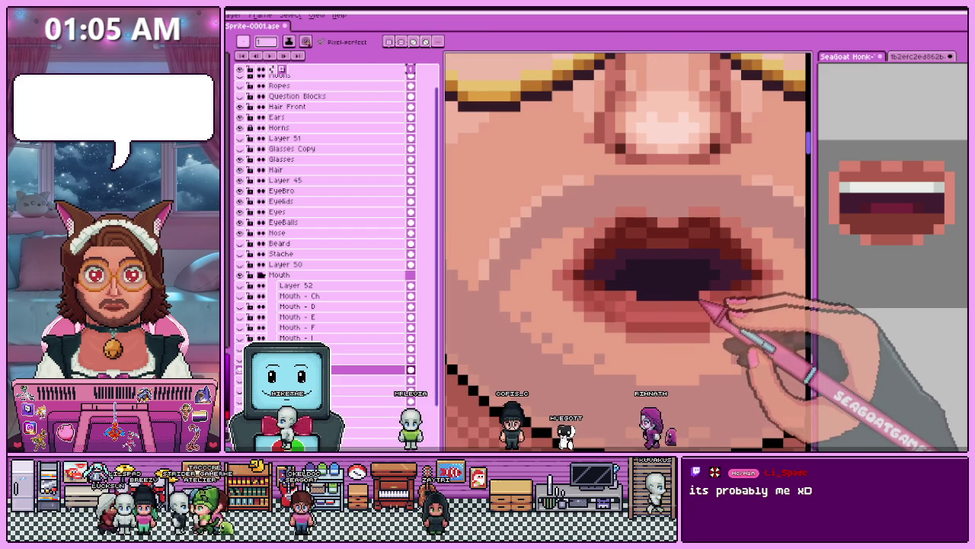
scroll(639, 320, "down", 3)
scroll(639, 320, "up", 2)
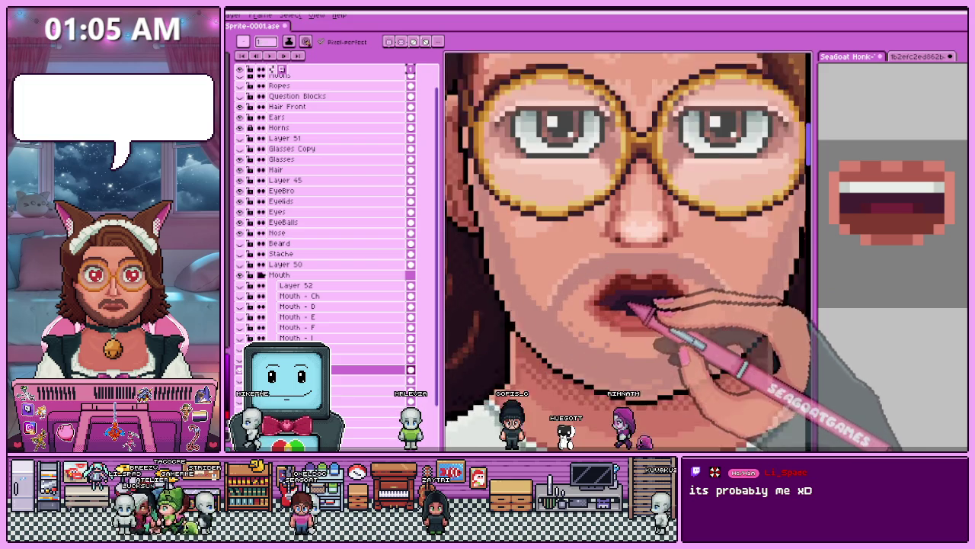
scroll(629, 308, "up", 1)
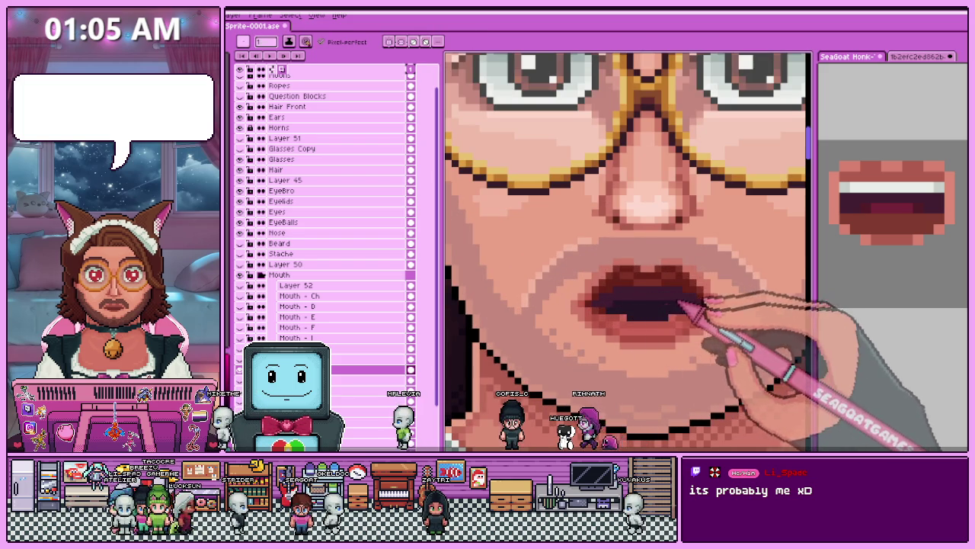
scroll(679, 320, "down", 2)
scroll(653, 339, "down", 1)
scroll(655, 346, "down", 1)
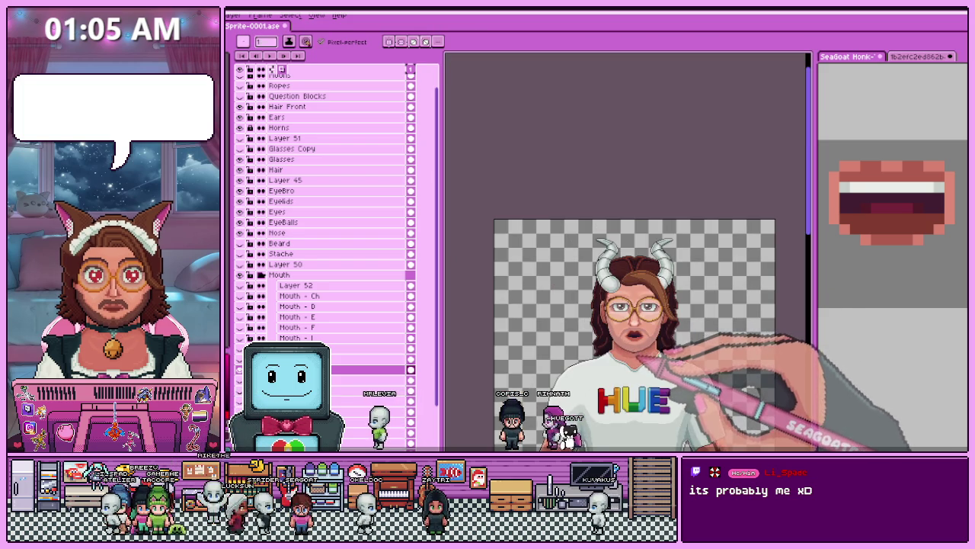
scroll(640, 357, "up", 2)
scroll(609, 328, "up", 1)
scroll(599, 298, "up", 1)
Fill the dark mouth interior with a dithered checker pattern using colours sampled from the canvas.
key("alt")
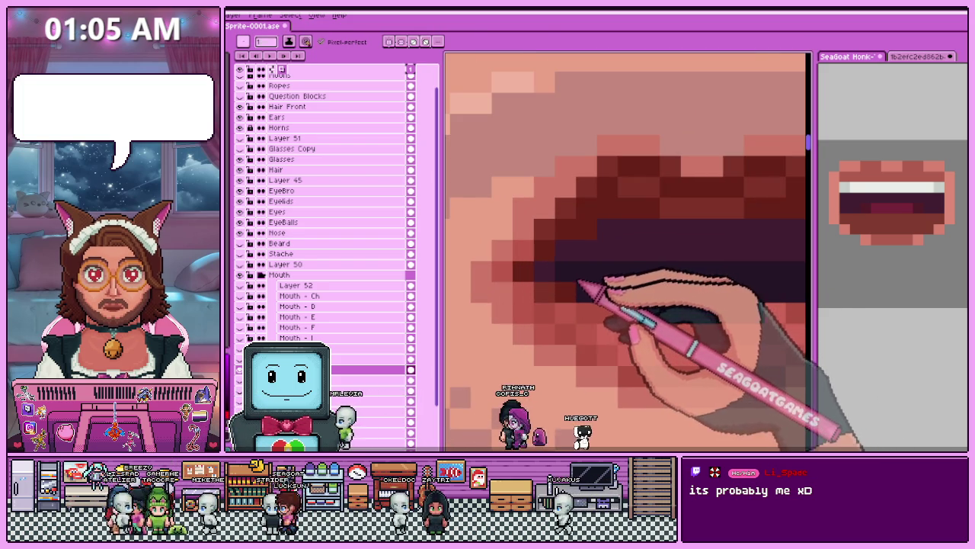
scroll(648, 259, "down", 1)
scroll(705, 259, "up", 1)
scroll(708, 279, "down", 1)
scroll(693, 282, "down", 1)
scroll(686, 288, "down", 1)
scroll(663, 304, "down", 1)
scroll(644, 312, "up", 1)
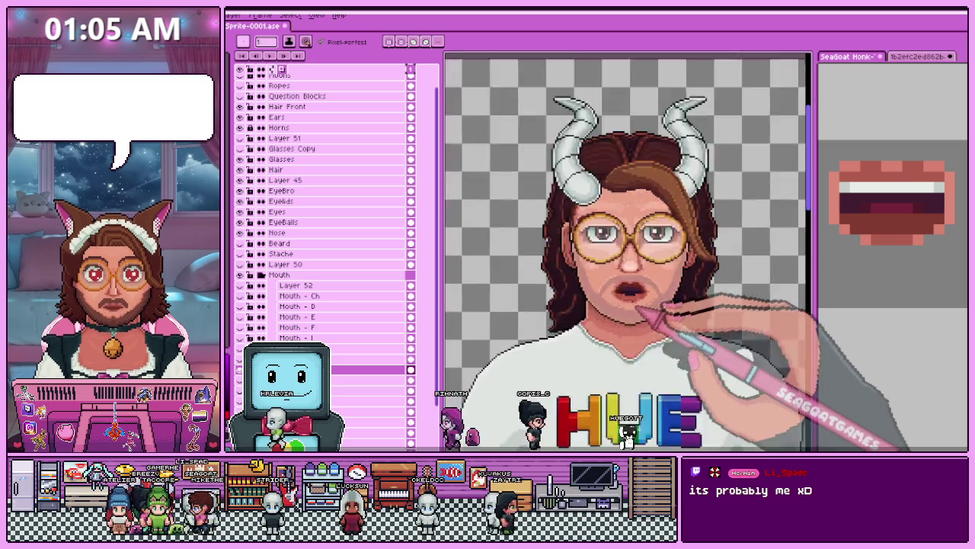
scroll(641, 308, "up", 2)
scroll(632, 283, "up", 2)
scroll(631, 305, "down", 1)
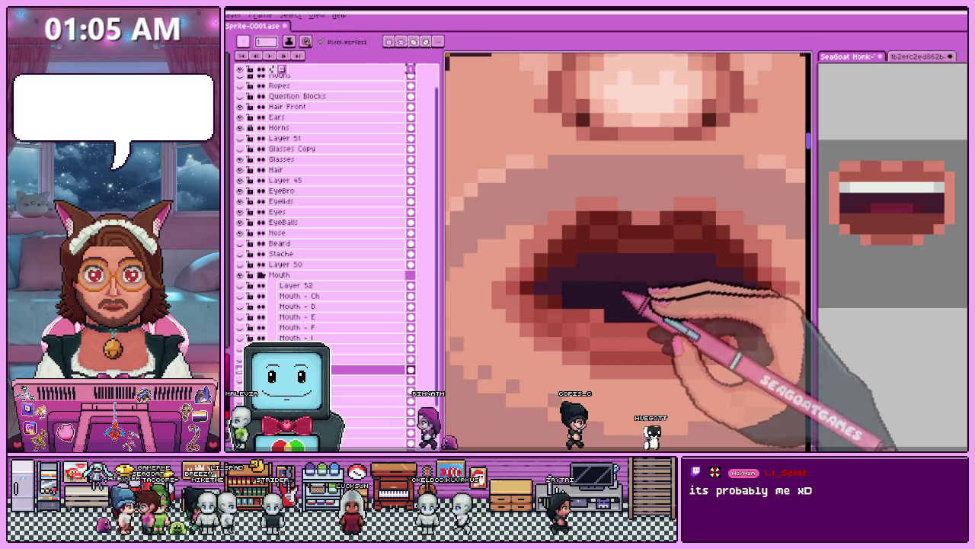
scroll(640, 293, "down", 1)
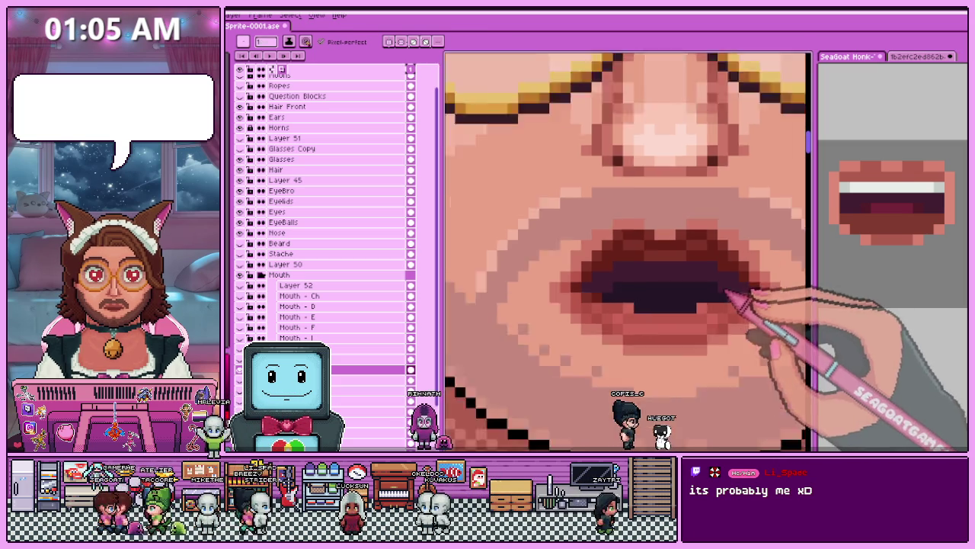
scroll(723, 279, "down", 2)
scroll(602, 327, "down", 1)
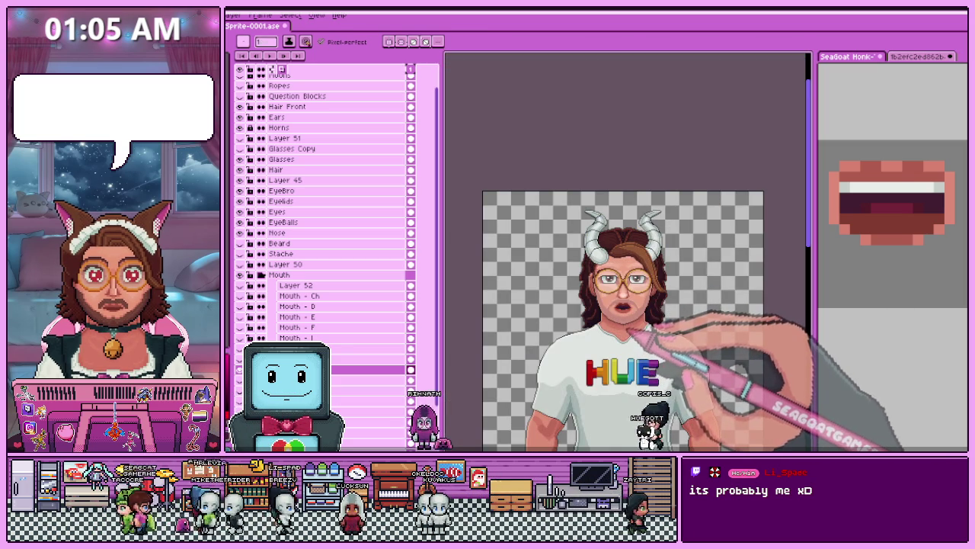
scroll(629, 323, "up", 2)
scroll(631, 259, "up", 2)
scroll(645, 267, "up", 1)
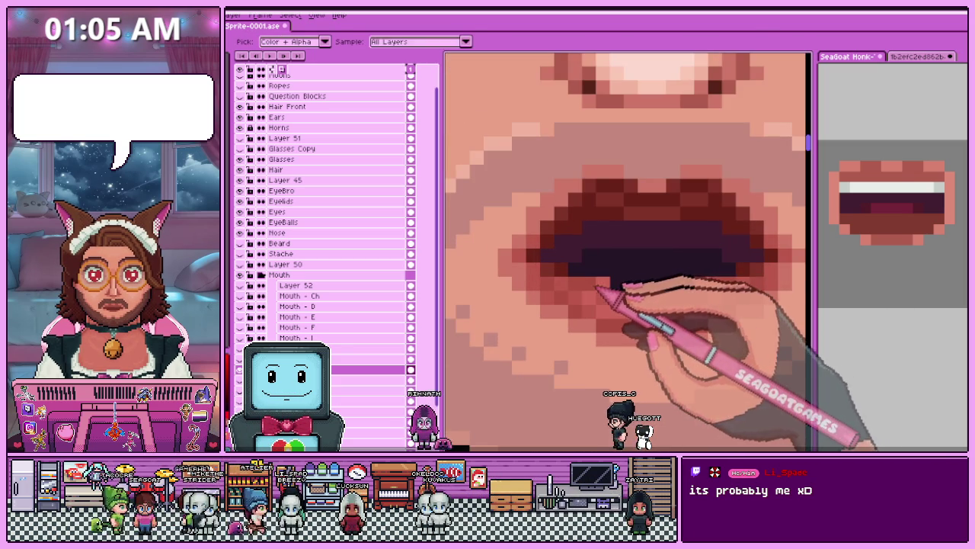
scroll(708, 294, "down", 1)
scroll(620, 279, "down", 1)
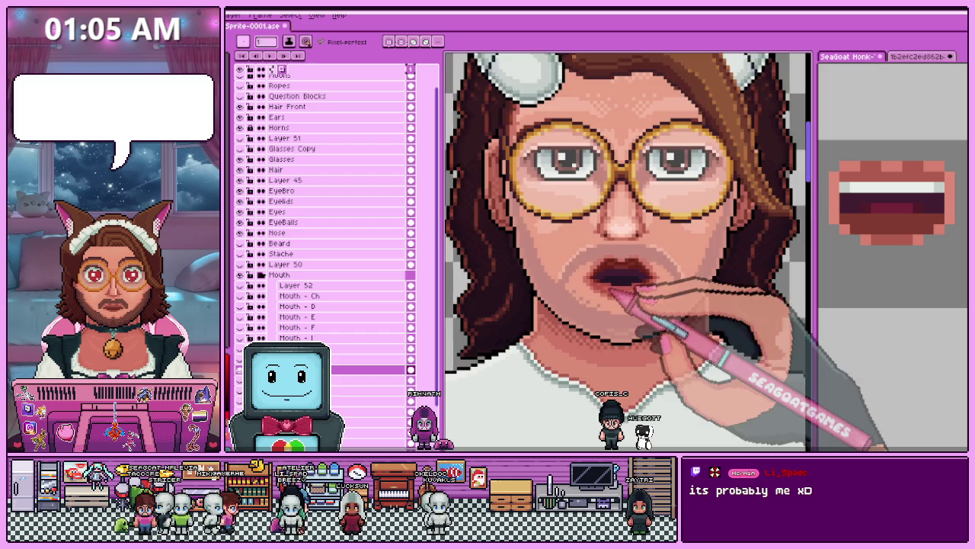
scroll(631, 294, "down", 1)
scroll(610, 320, "down", 1)
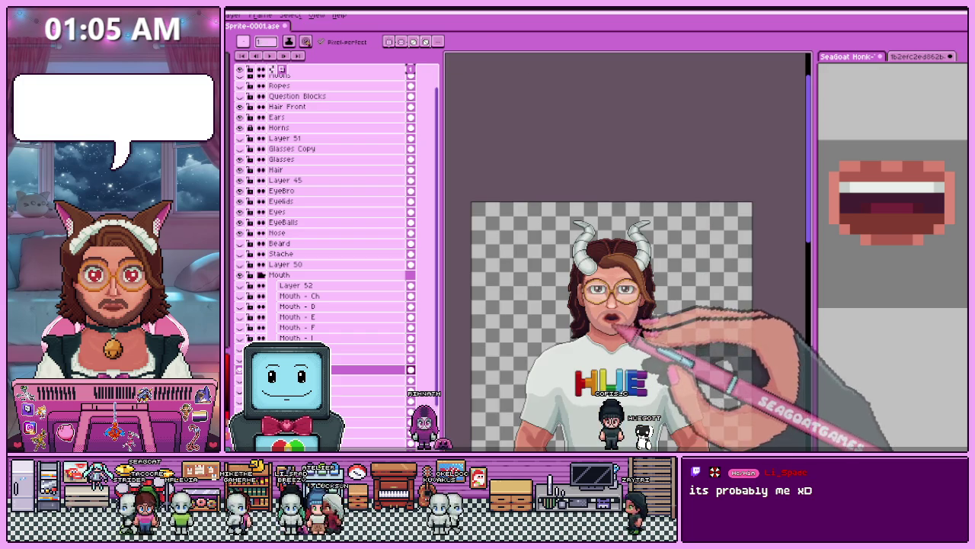
scroll(616, 330, "up", 2)
scroll(619, 312, "up", 2)
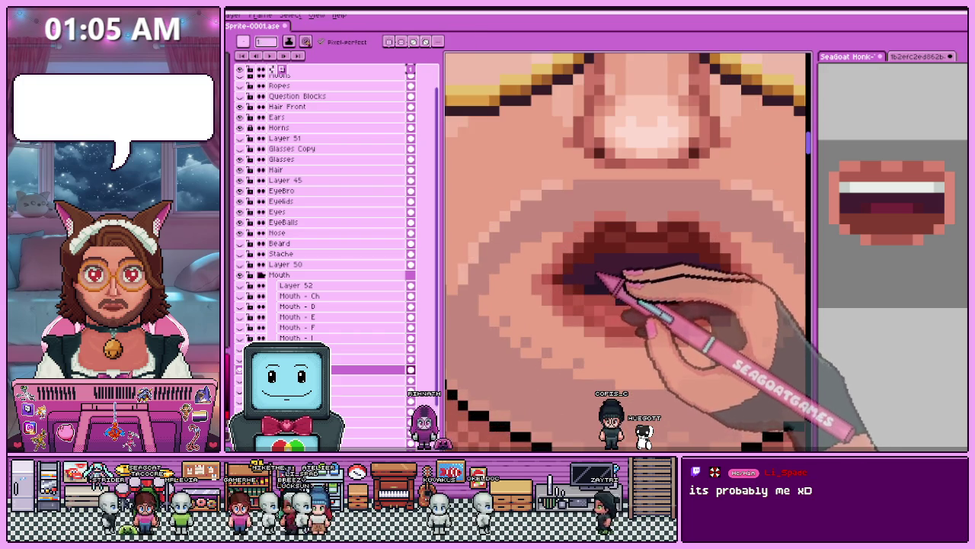
scroll(598, 278, "up", 1)
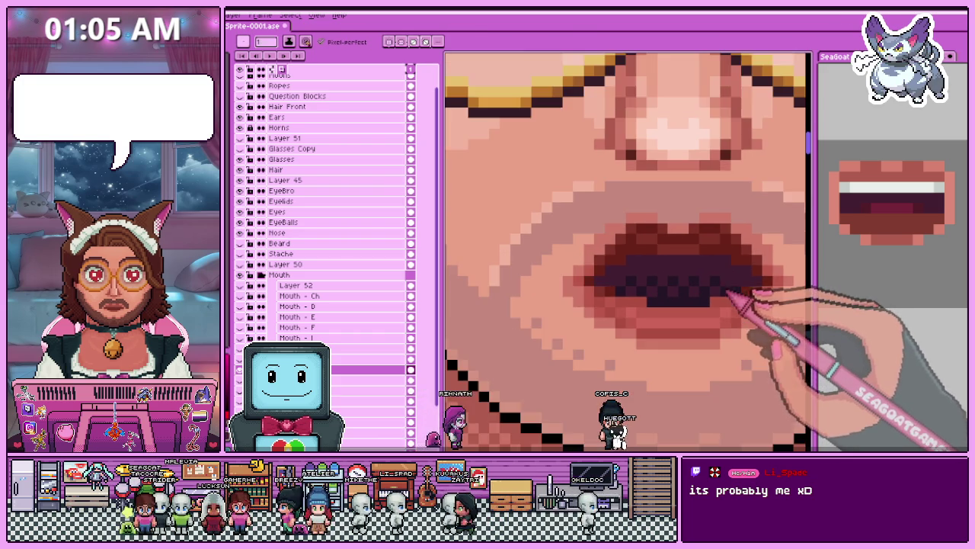
scroll(720, 293, "down", 3)
Zoom in on the mouth and pick the dark interior colour from the mouth pixels.
scroll(694, 320, "down", 2)
scroll(656, 327, "up", 2)
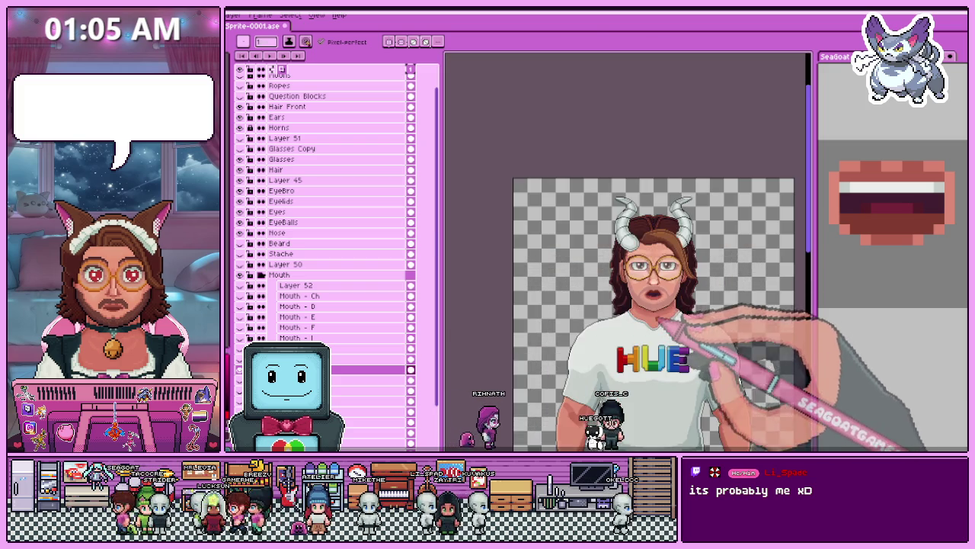
scroll(660, 332, "up", 2)
scroll(648, 323, "up", 2)
key("alt")
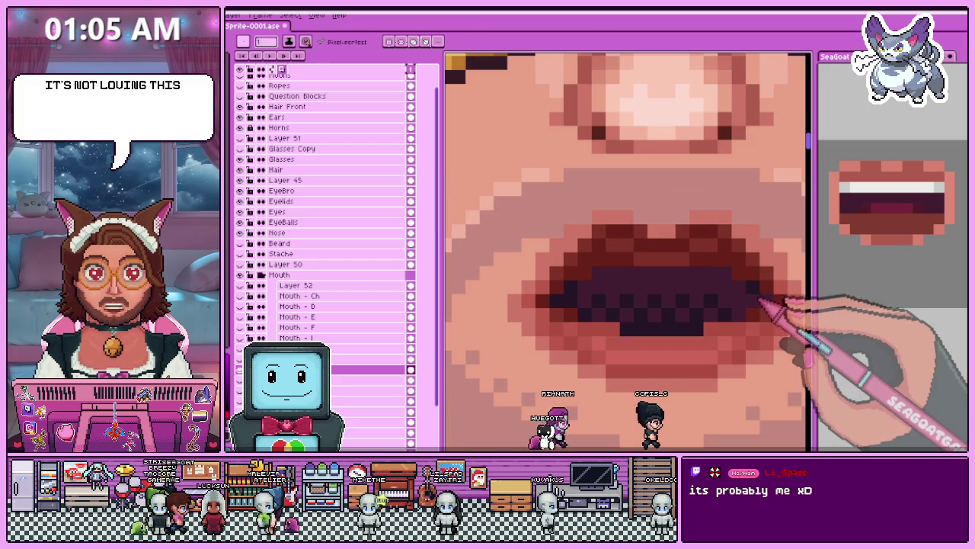
scroll(599, 297, "down", 2)
scroll(579, 320, "down", 1)
scroll(602, 329, "down", 1)
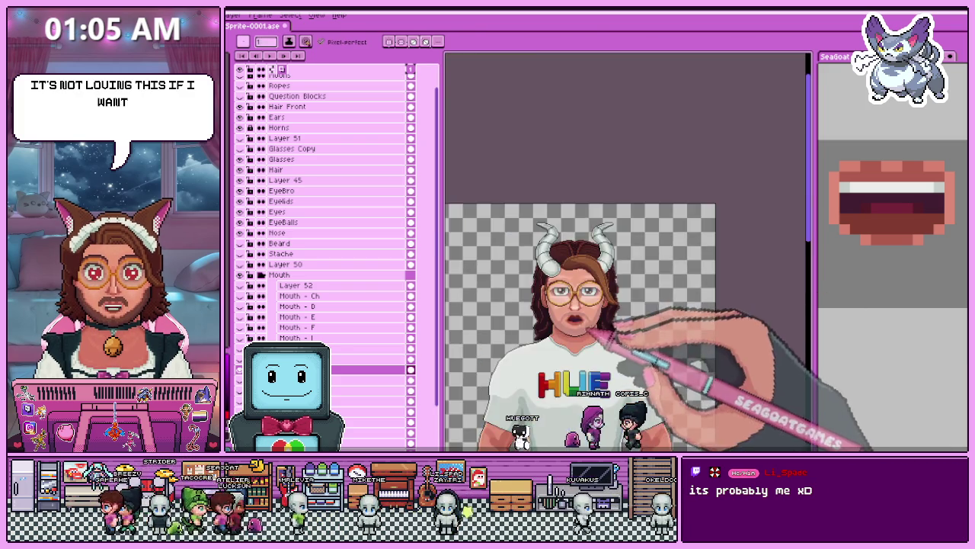
scroll(614, 330, "up", 2)
scroll(587, 328, "up", 1)
scroll(577, 312, "up", 1)
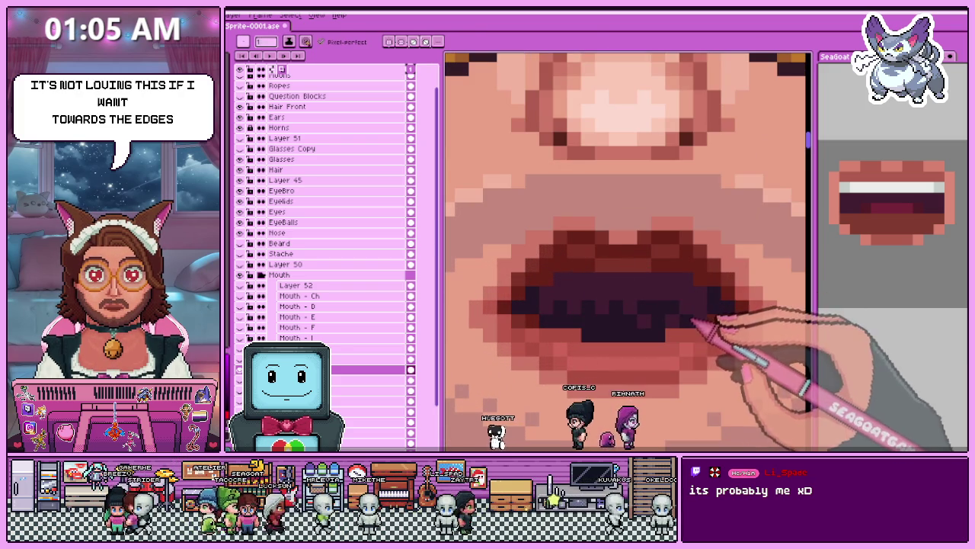
key("alt")
scroll(632, 316, "down", 3)
scroll(629, 336, "down", 3)
scroll(655, 221, "up", 2)
scroll(627, 311, "up", 2)
scroll(602, 307, "up", 2)
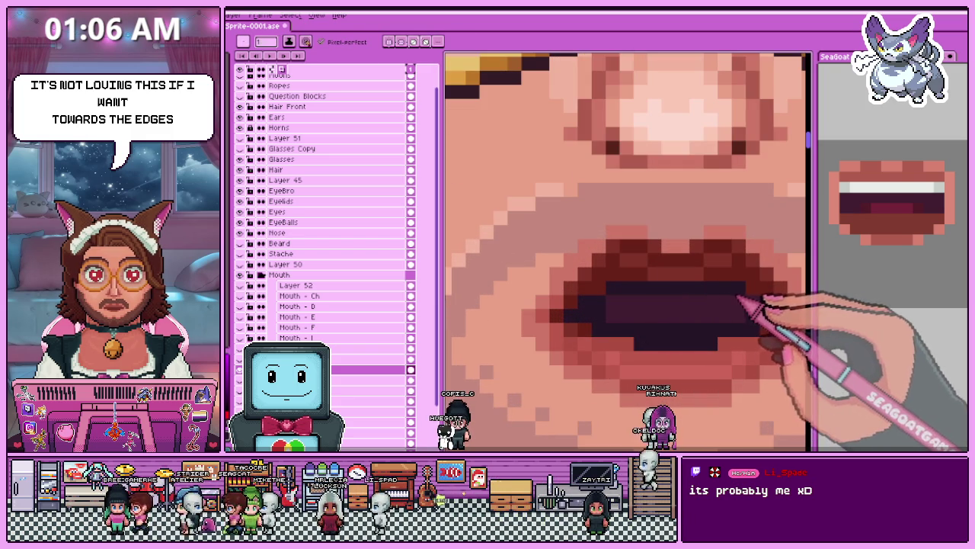
scroll(693, 309, "down", 2)
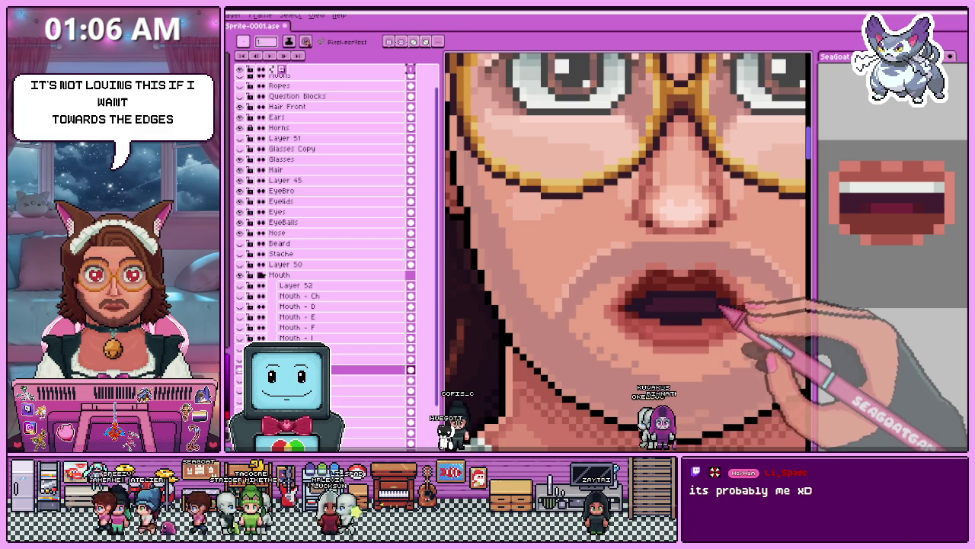
scroll(721, 307, "down", 2)
scroll(707, 255, "down", 2)
scroll(701, 218, "up", 3)
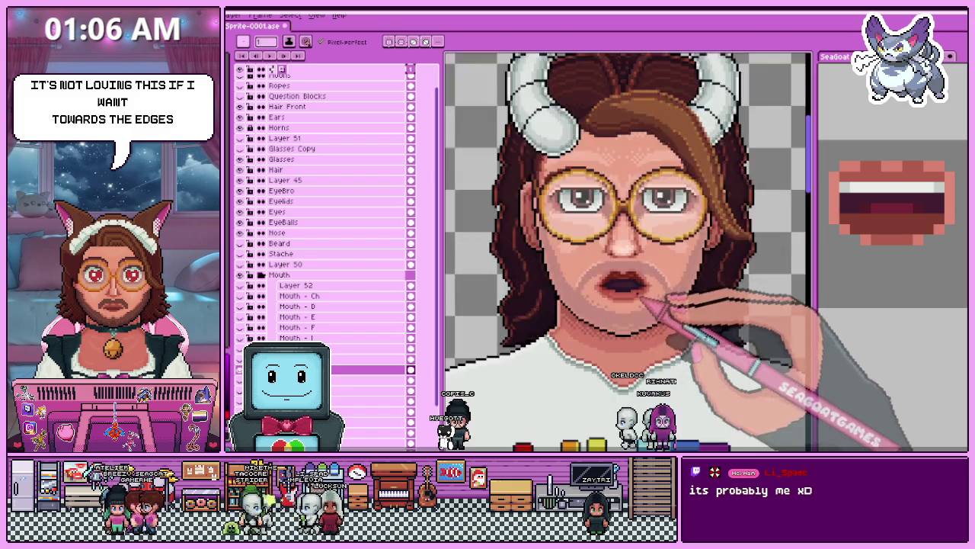
scroll(692, 261, "up", 2)
scroll(605, 288, "up", 1)
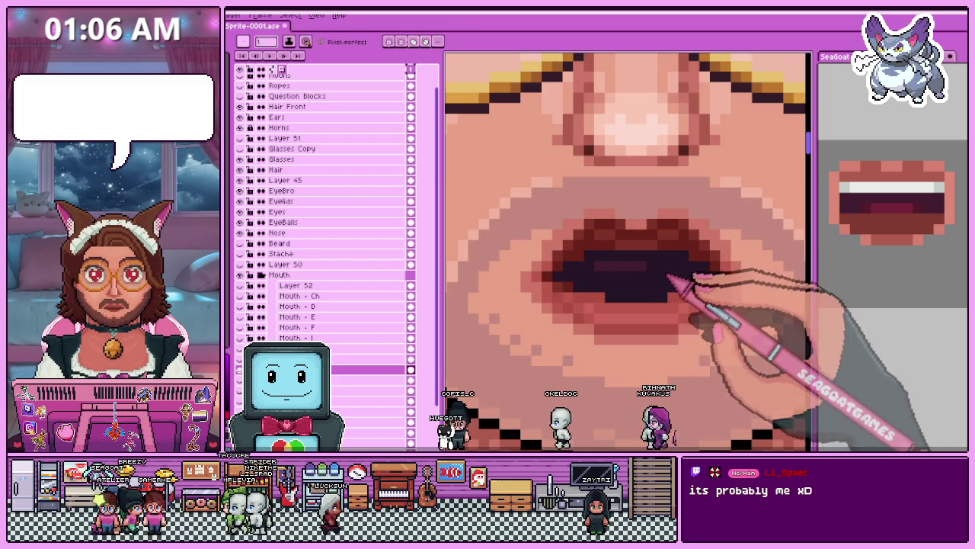
scroll(678, 280, "down", 2)
scroll(645, 280, "down", 2)
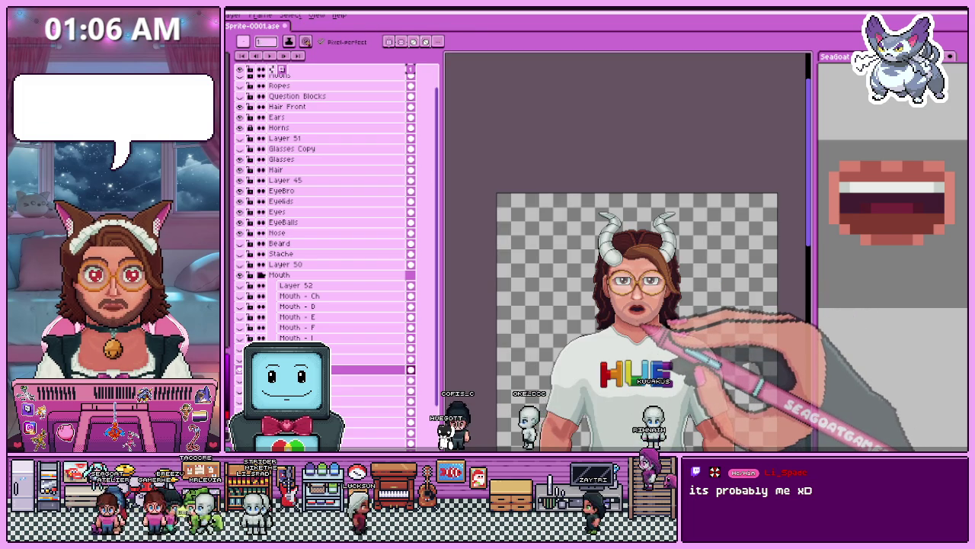
scroll(644, 305, "up", 3)
scroll(651, 282, "up", 2)
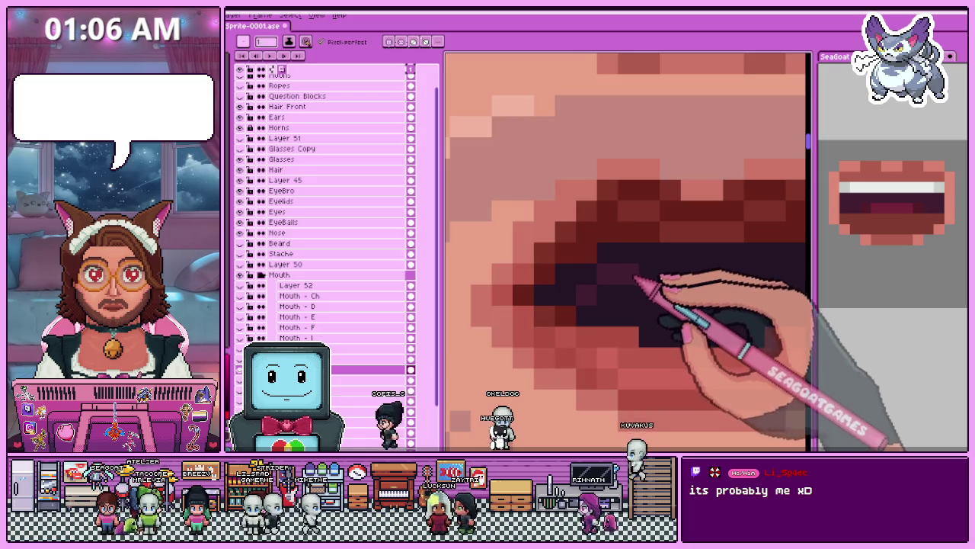
scroll(648, 281, "down", 1)
scroll(698, 281, "down", 1)
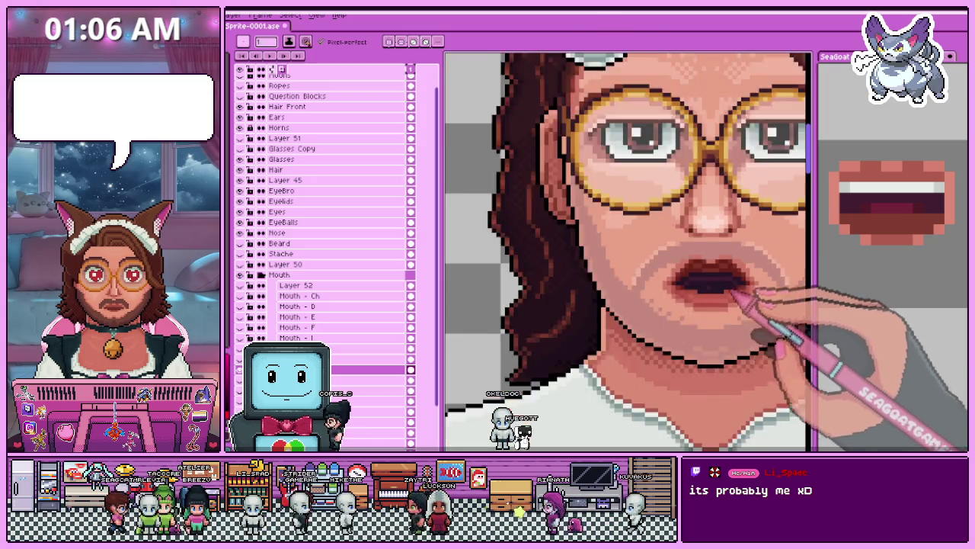
scroll(735, 290, "down", 1)
scroll(670, 320, "down", 1)
scroll(670, 312, "up", 3)
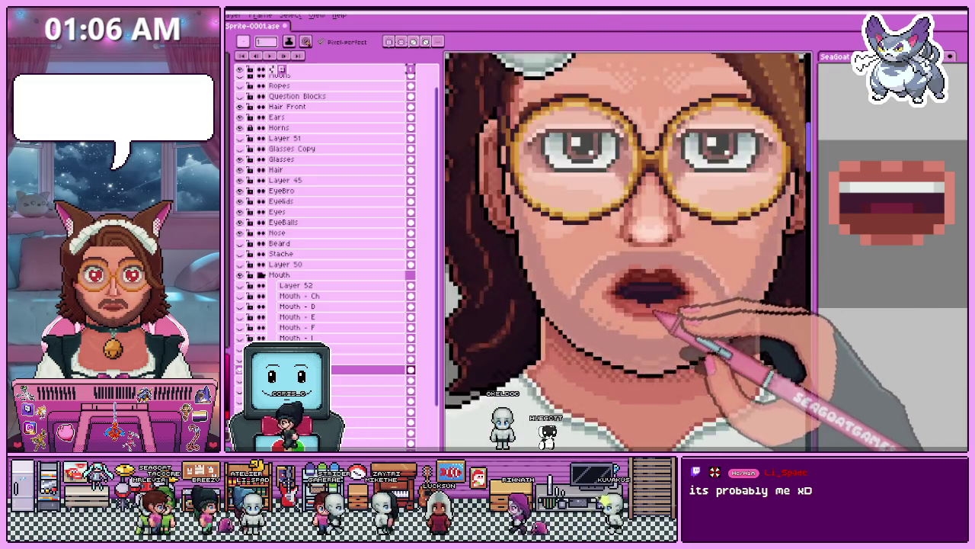
scroll(647, 290, "up", 2)
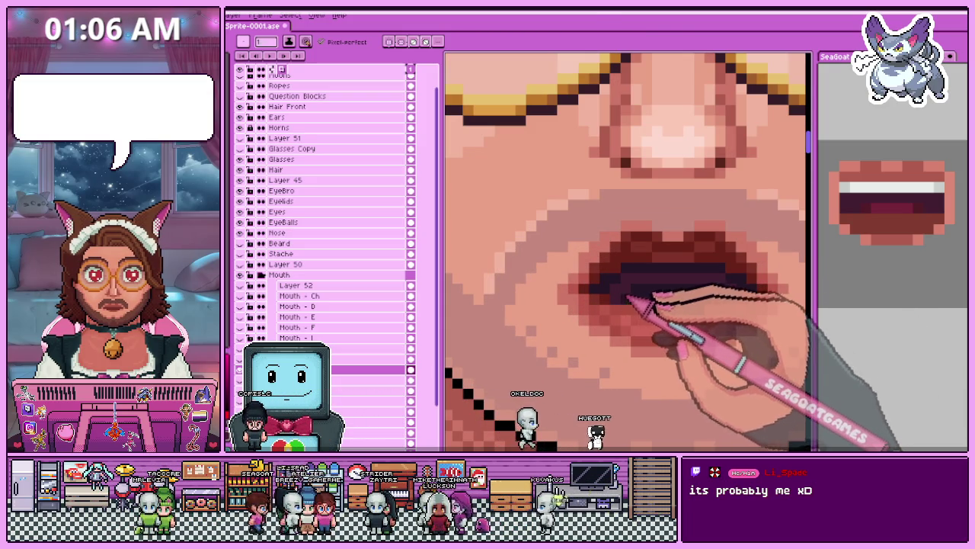
Paint a darker row of pixels along the lower inside of the open mouth.
left_click_drag(628, 295, 725, 297)
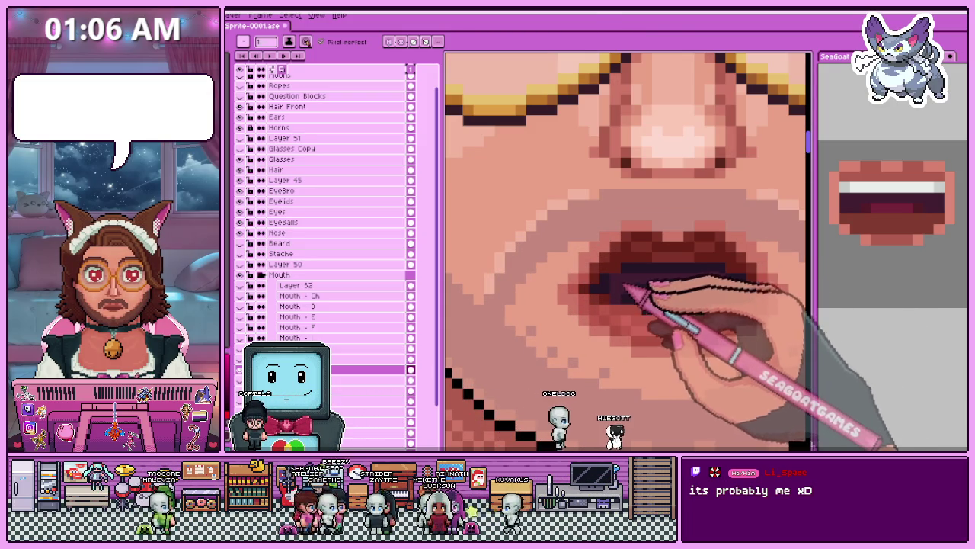
scroll(640, 293, "down", 2)
scroll(659, 316, "down", 2)
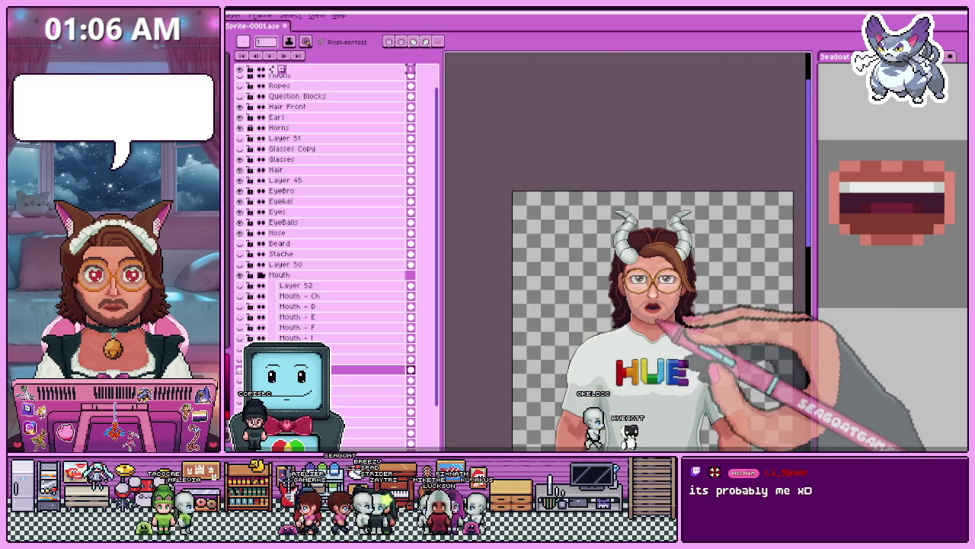
scroll(662, 315, "up", 3)
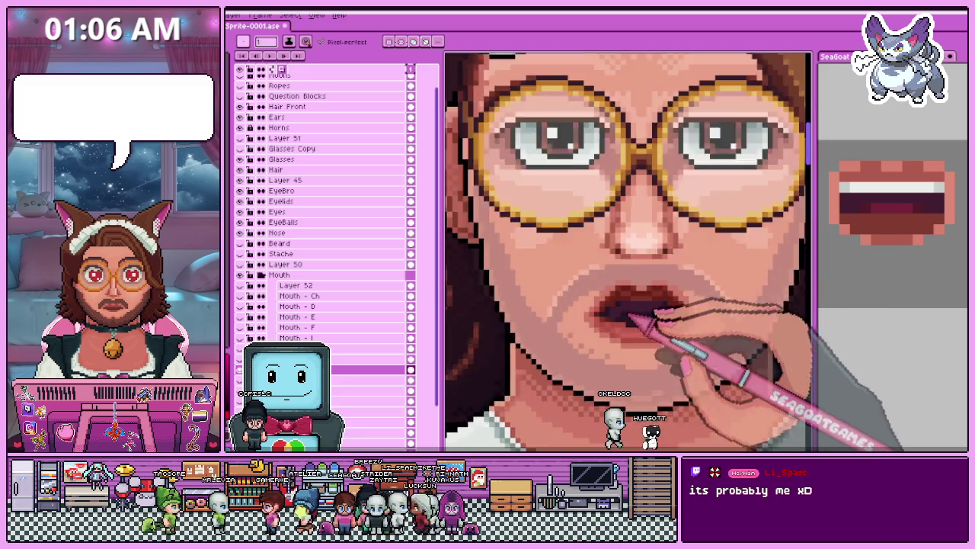
scroll(653, 329, "up", 2)
scroll(670, 312, "down", 1)
scroll(701, 305, "up", 1)
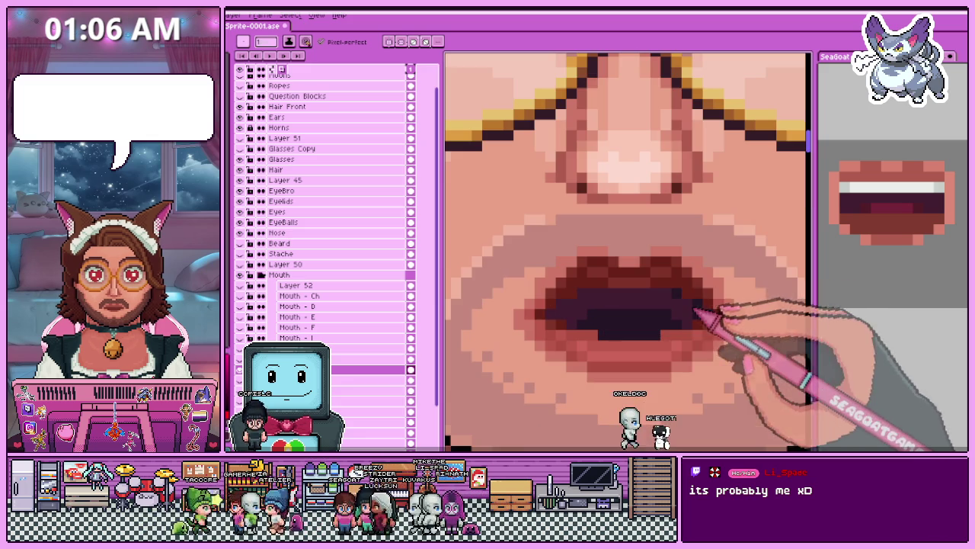
scroll(702, 316, "down", 1)
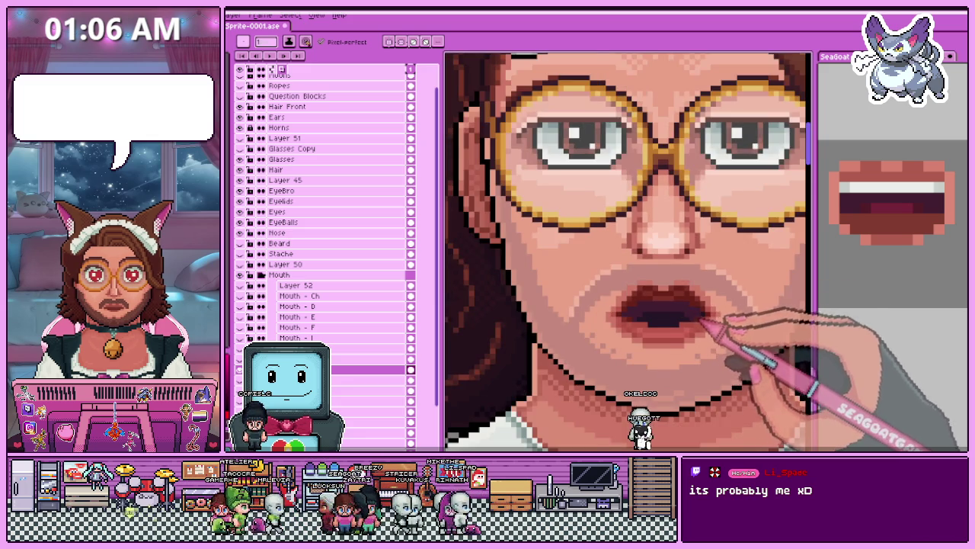
scroll(703, 323, "up", 1)
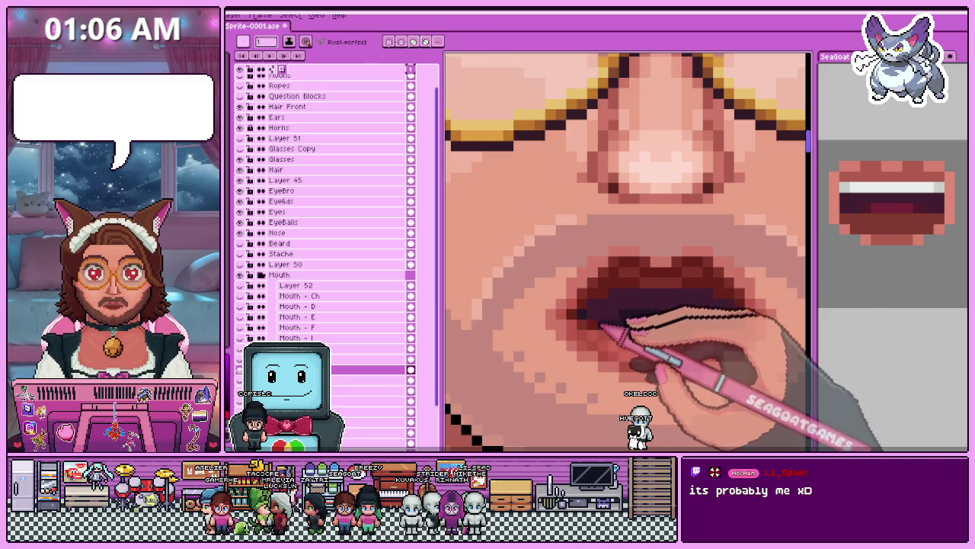
scroll(628, 251, "down", 1)
scroll(627, 251, "down", 1)
scroll(628, 251, "down", 1)
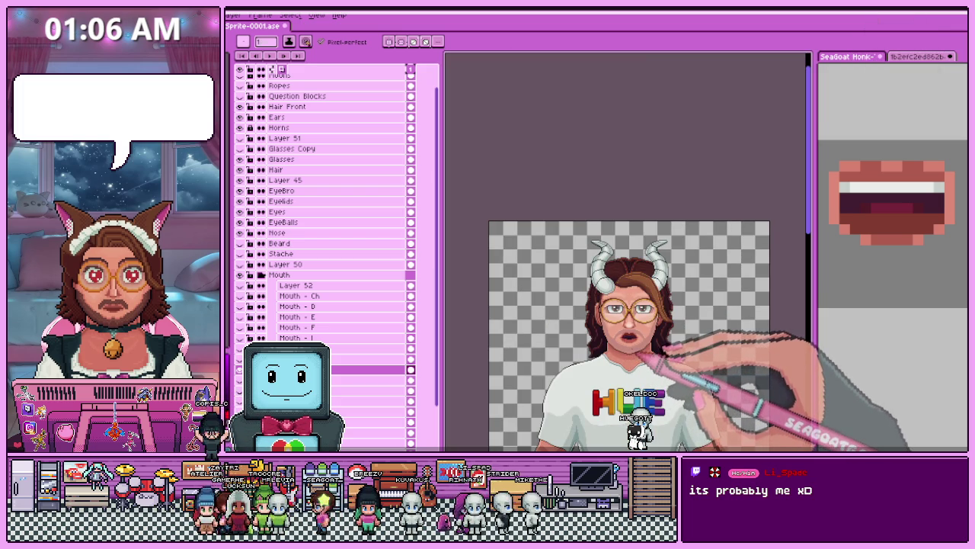
scroll(631, 329, "up", 2)
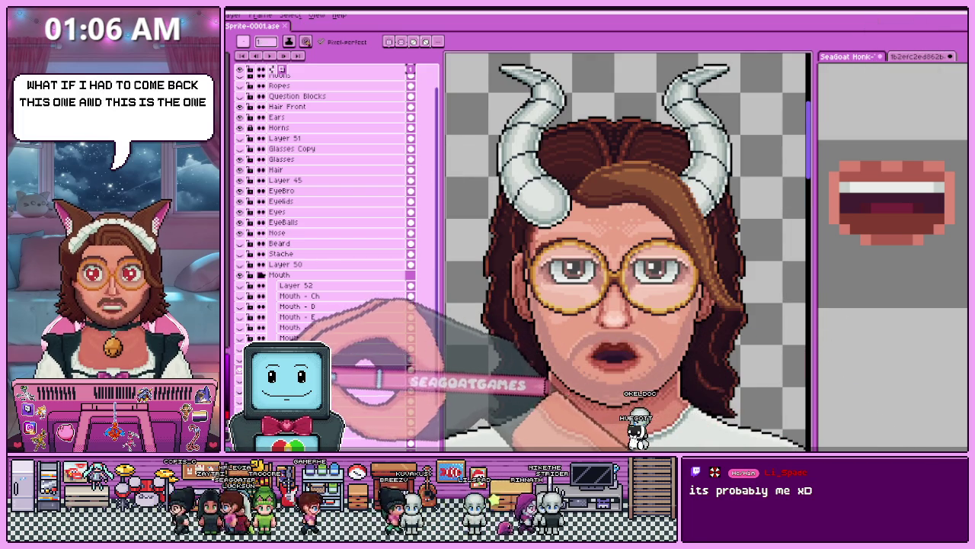
Compare mouth layers by toggling visibility, then show and select the teeth-baring Mouth - F layer.
left_click(250, 305)
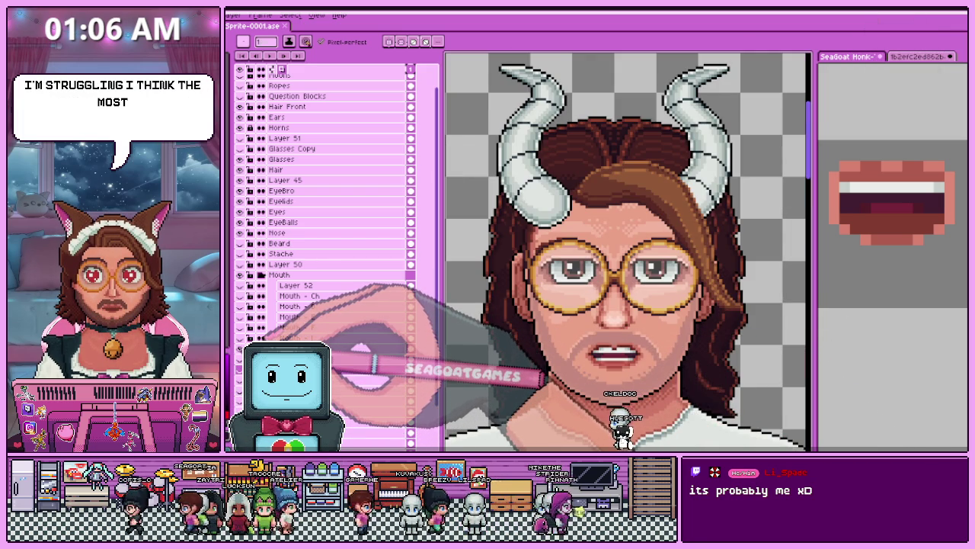
left_click(250, 306)
left_click(250, 306)
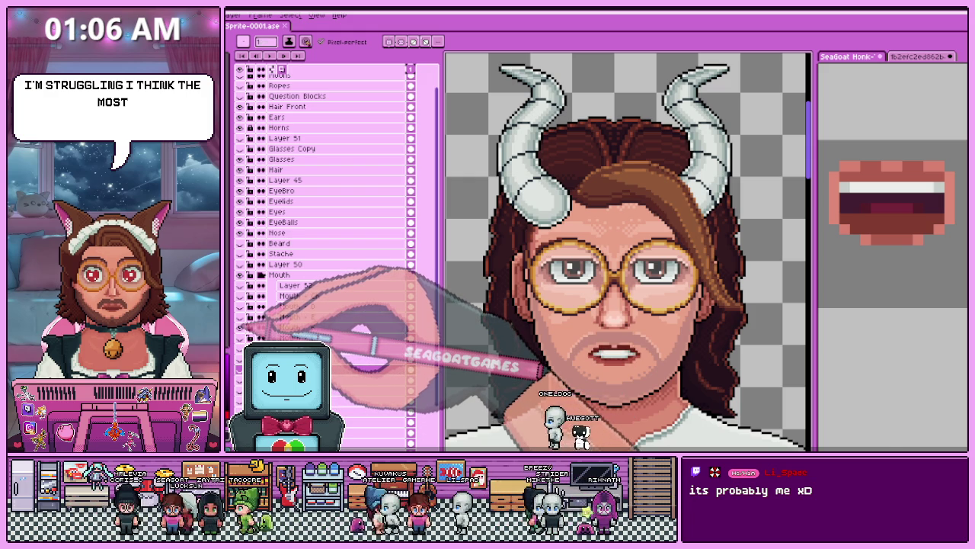
scroll(632, 377, "down", 1)
scroll(633, 377, "up", 1)
scroll(632, 378, "up", 2)
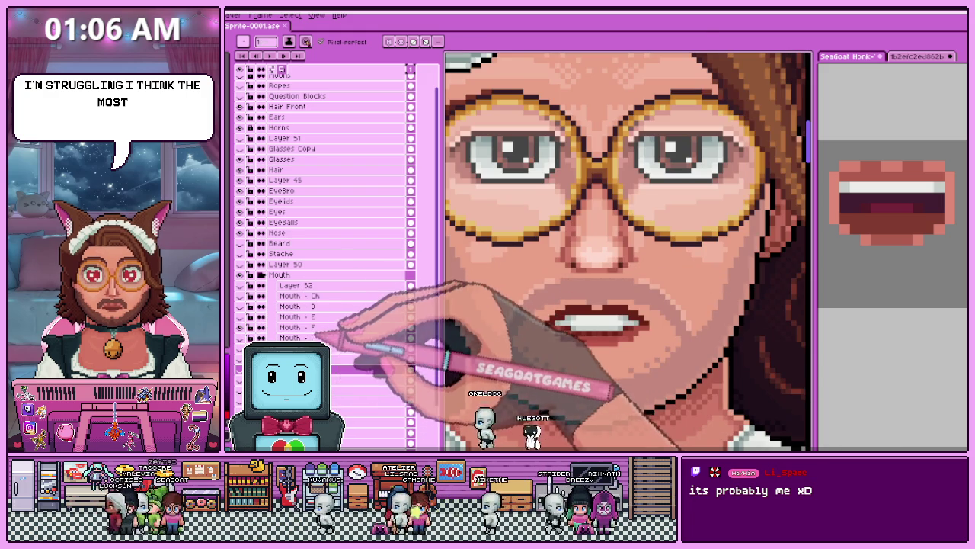
left_click(305, 327)
scroll(566, 340, "up", 2)
scroll(565, 340, "down", 2)
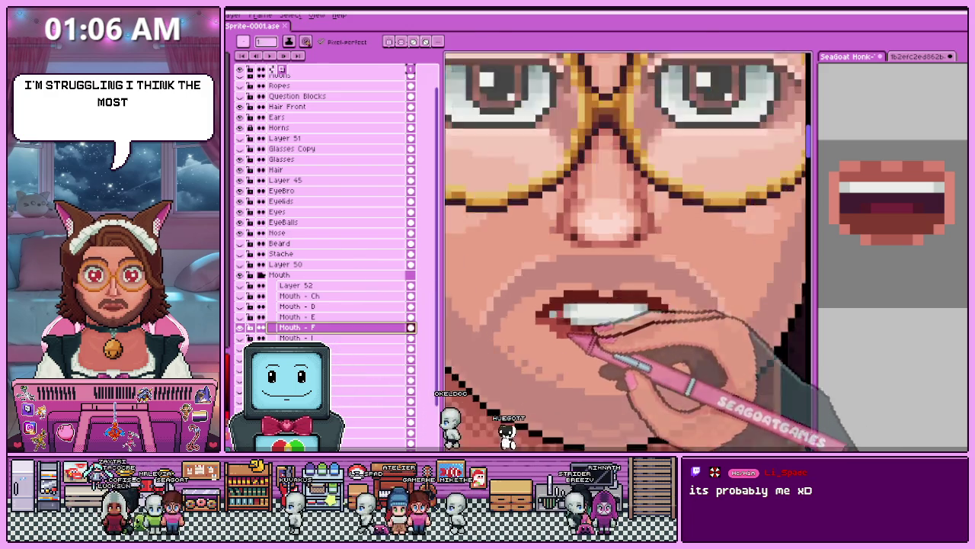
Reshade the Mouth - F lower lip pixels beneath the upper teeth with the Pencil.
scroll(534, 309, "up", 2)
key("b")
key("b")
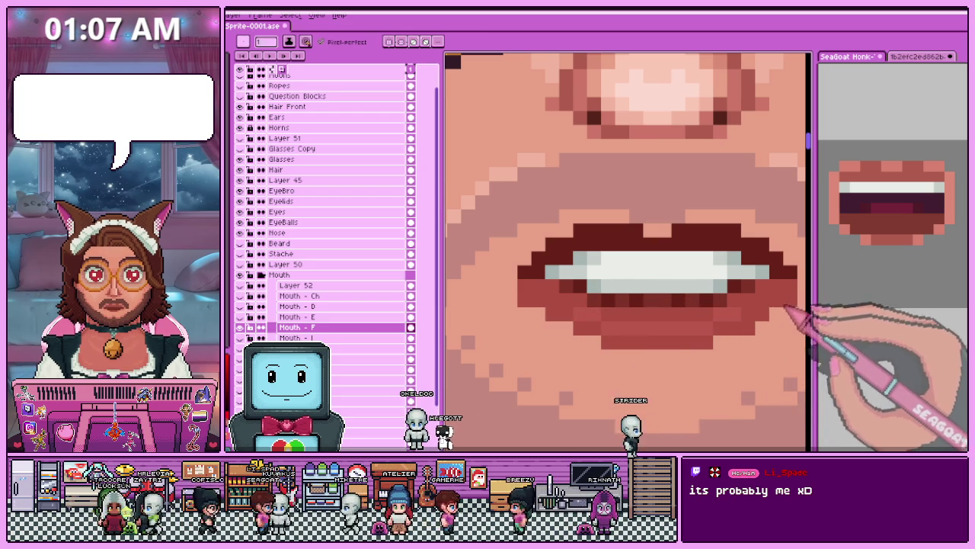
scroll(750, 316, "down", 3)
scroll(721, 309, "up", 3)
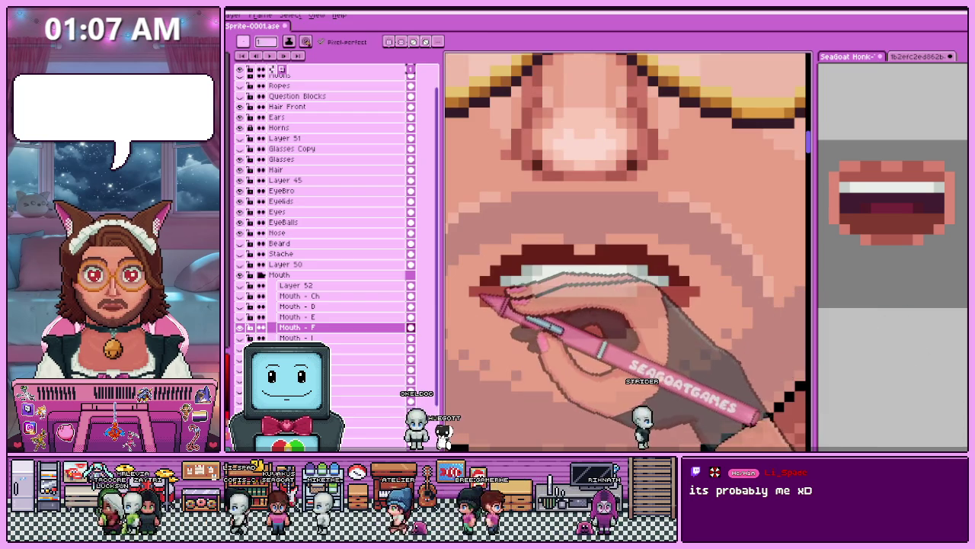
scroll(571, 320, "down", 2)
scroll(572, 320, "down", 2)
scroll(571, 320, "down", 2)
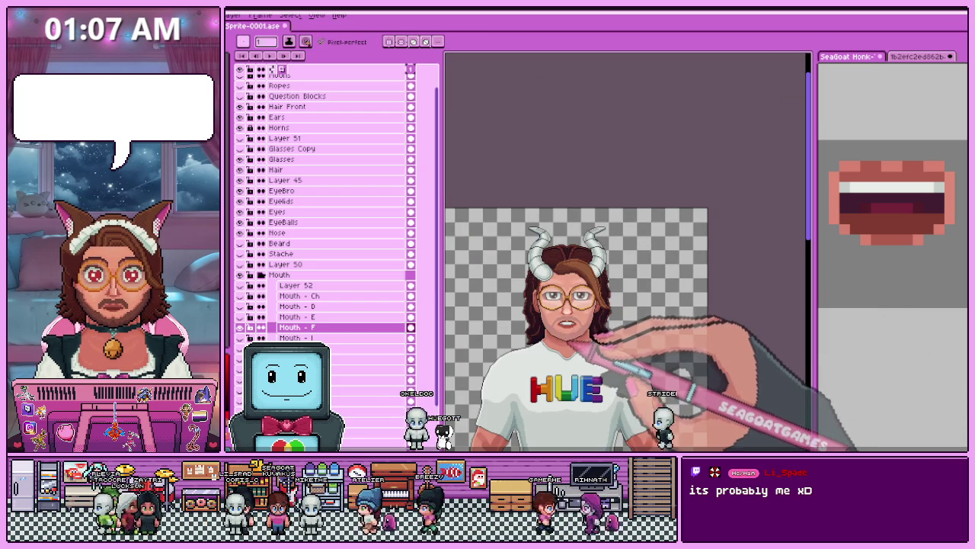
scroll(584, 342, "up", 1)
scroll(564, 274, "up", 2)
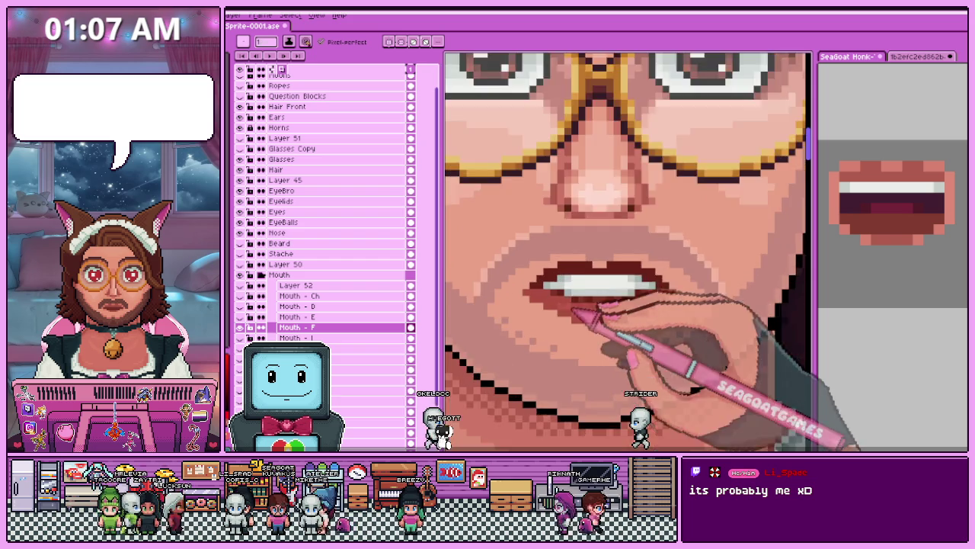
scroll(571, 301, "up", 2)
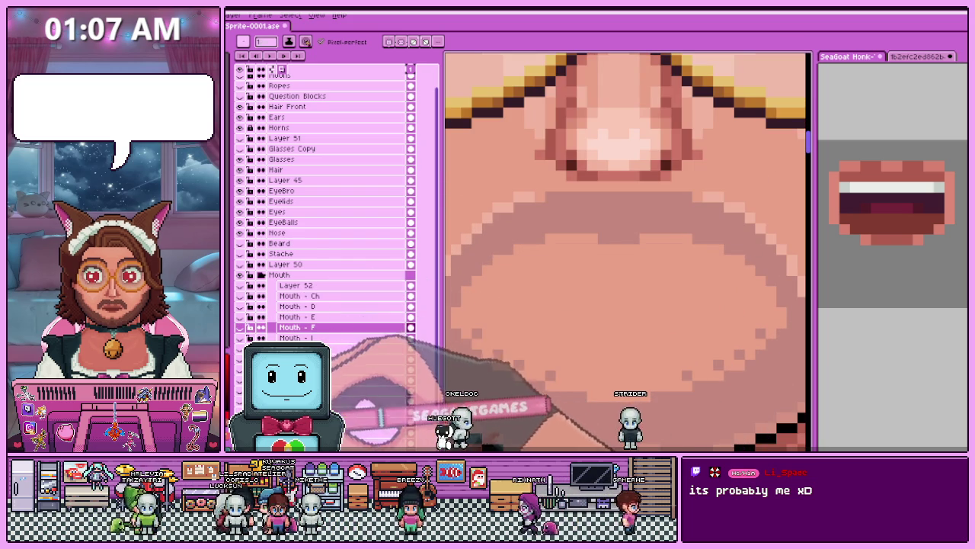
Compare the mouth with the teeth removed, then restore the white teeth.
key("i")
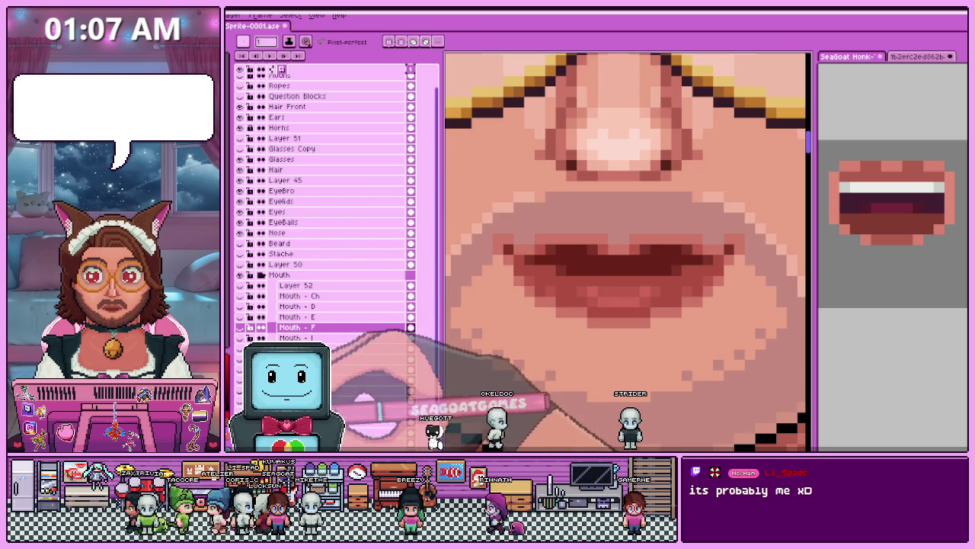
scroll(572, 324, "up", 1)
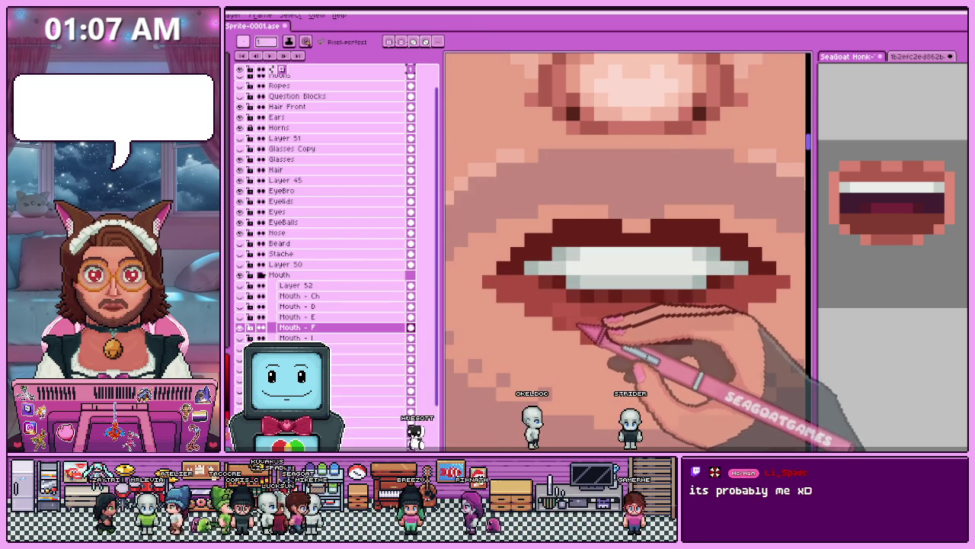
scroll(556, 308, "down", 1)
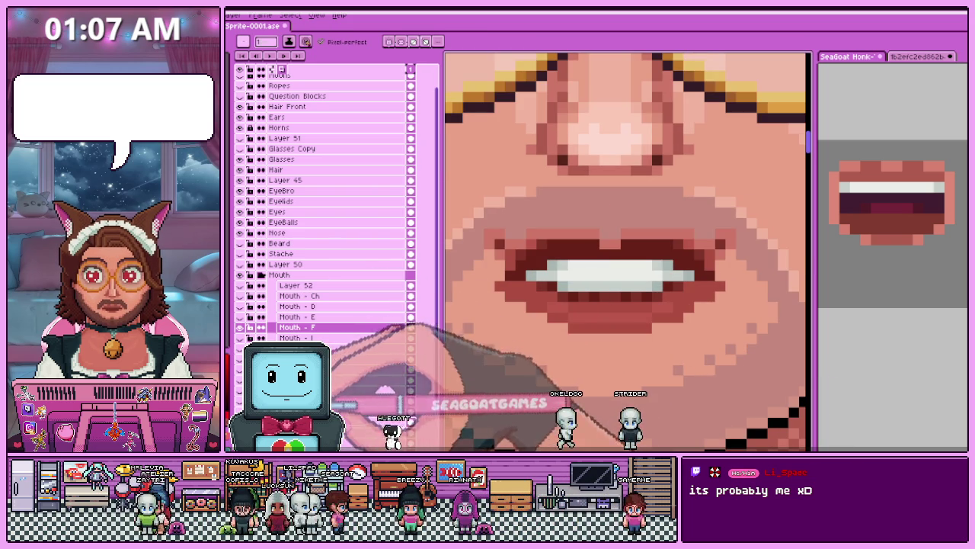
key("i")
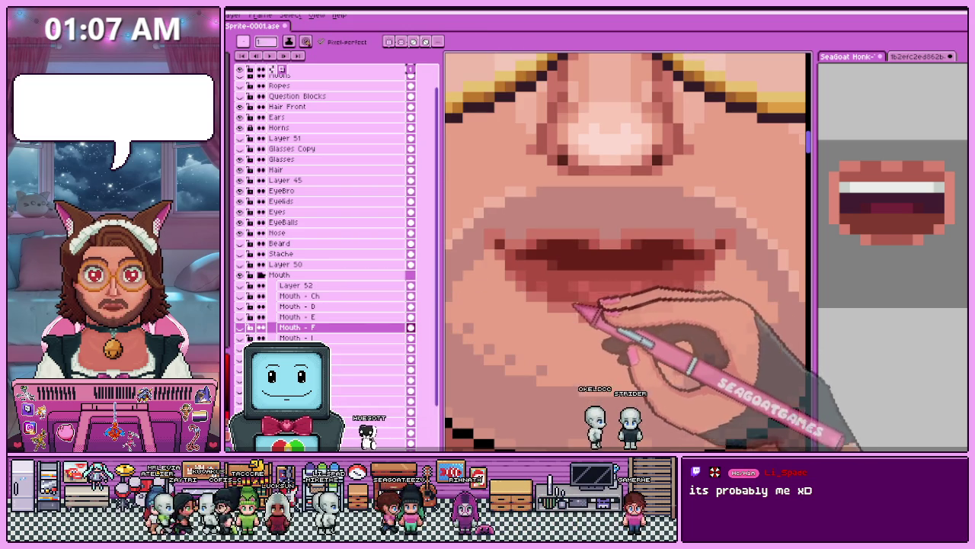
key("ctrl+z")
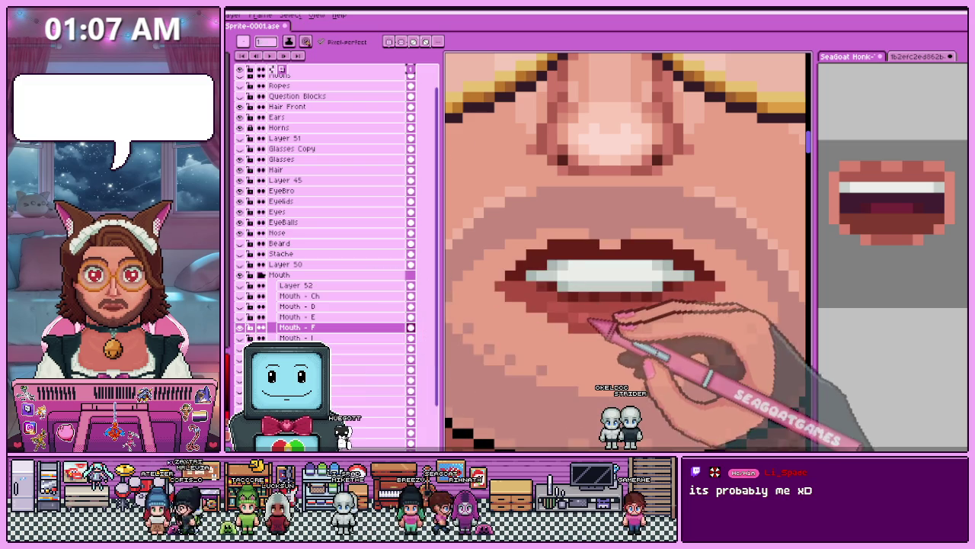
scroll(594, 320, "up", 1)
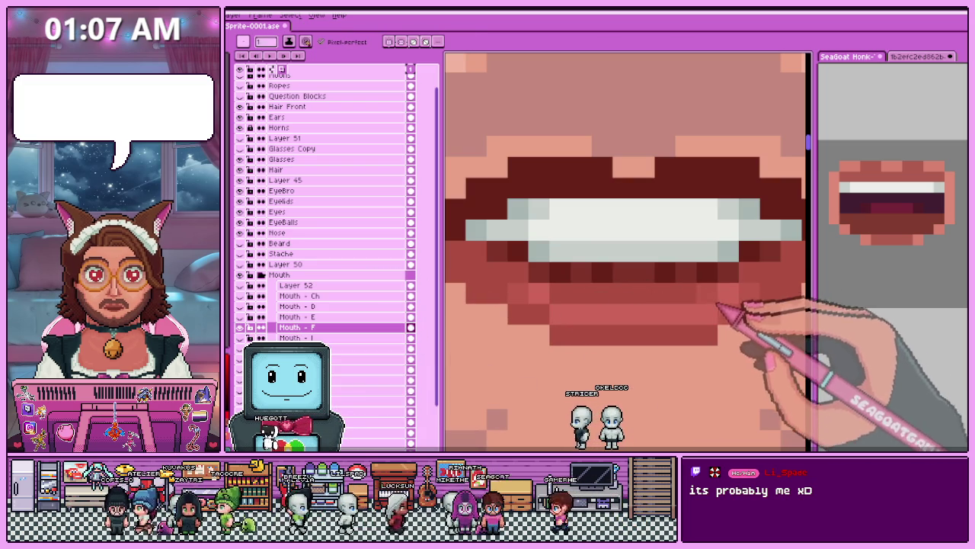
scroll(553, 301, "down", 1)
scroll(522, 263, "up", 1)
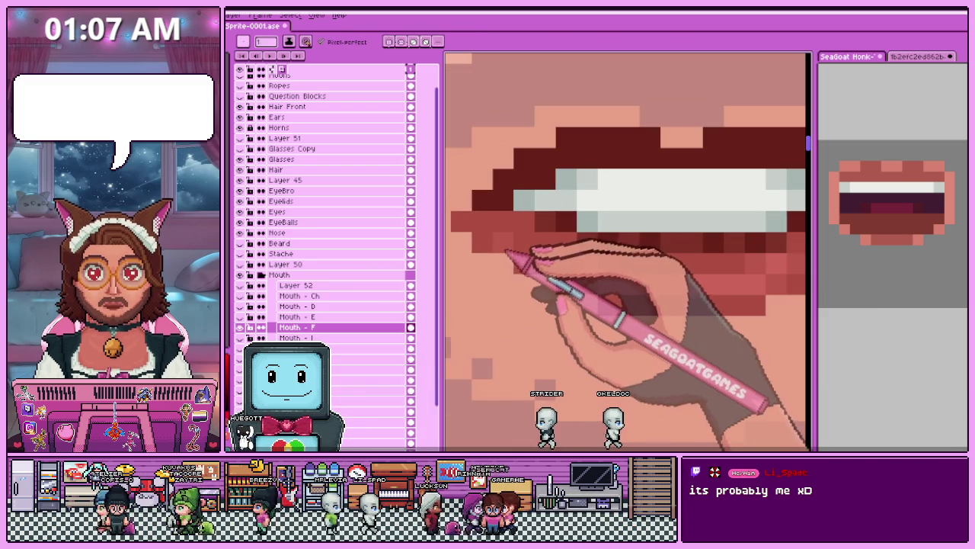
scroll(602, 275, "down", 2)
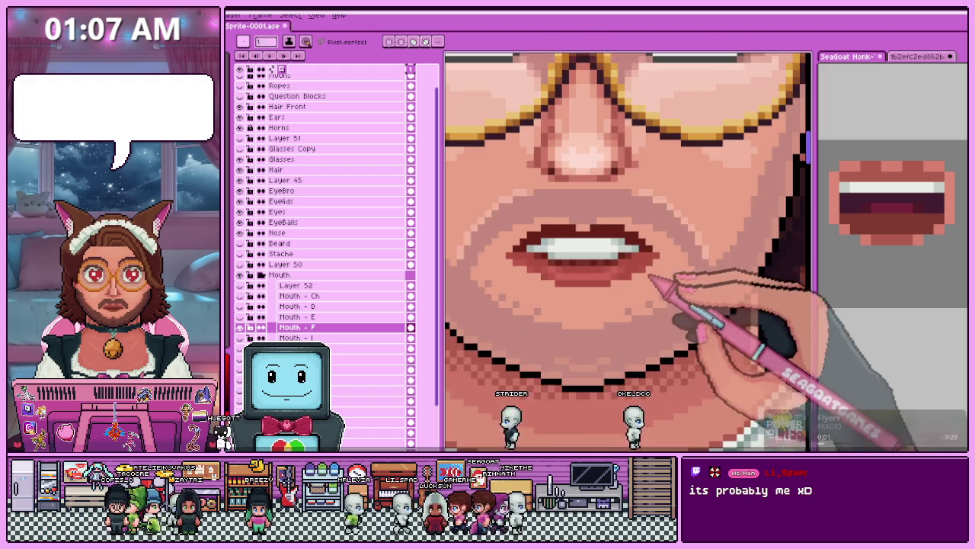
Hide and reshow the Mouth - F layer to compare the open mouth with closed lips.
scroll(648, 274, "down", 3)
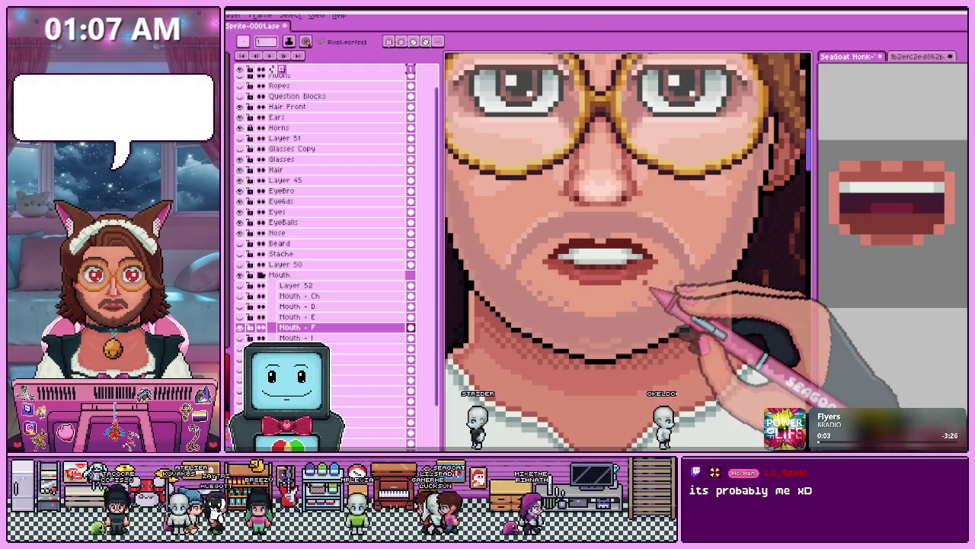
scroll(595, 286, "up", 2)
scroll(568, 286, "up", 2)
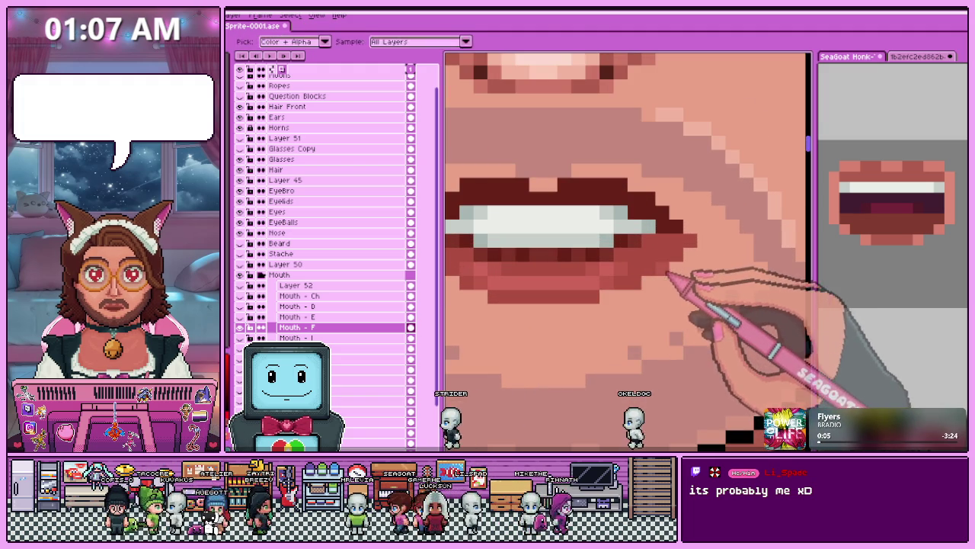
scroll(655, 275, "down", 2)
scroll(659, 274, "up", 2)
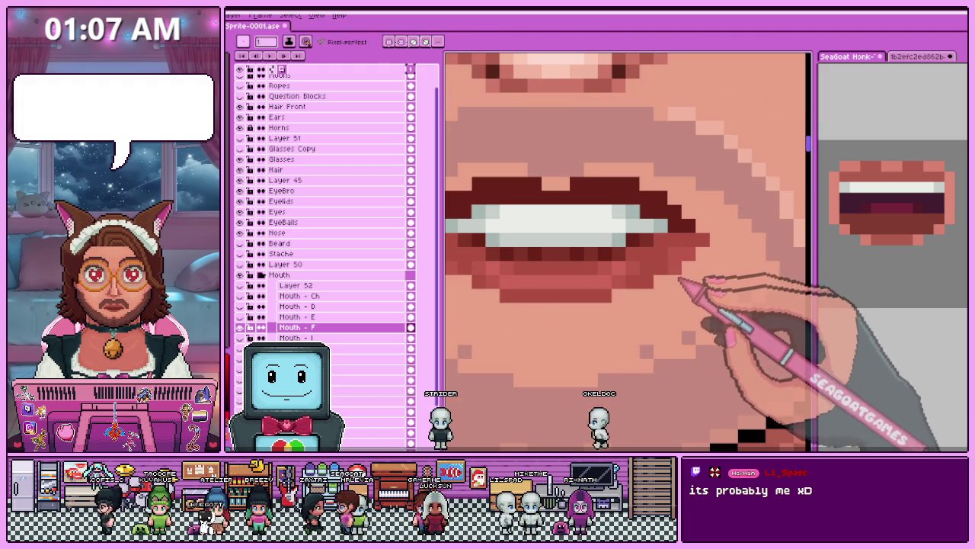
scroll(664, 278, "down", 1)
scroll(648, 282, "down", 2)
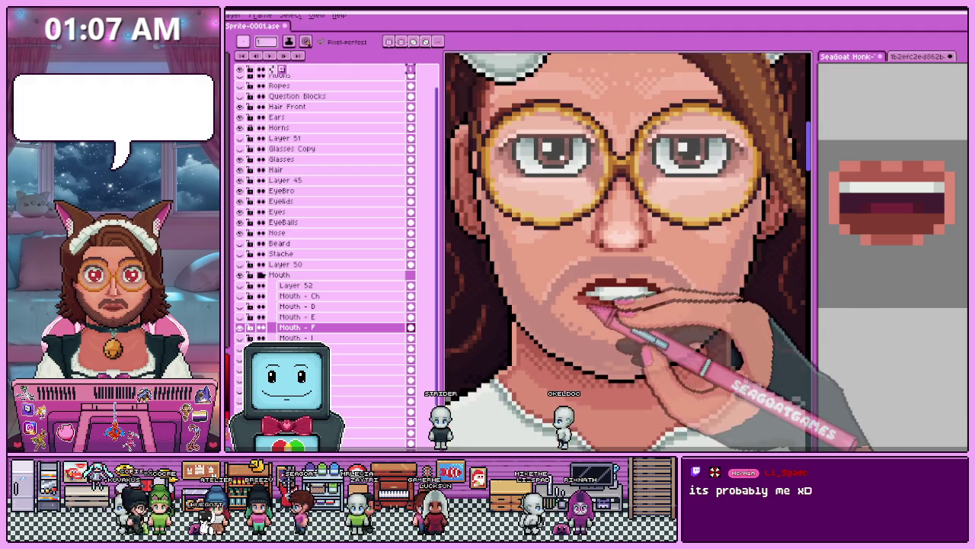
scroll(640, 282, "up", 2)
left_click(298, 327)
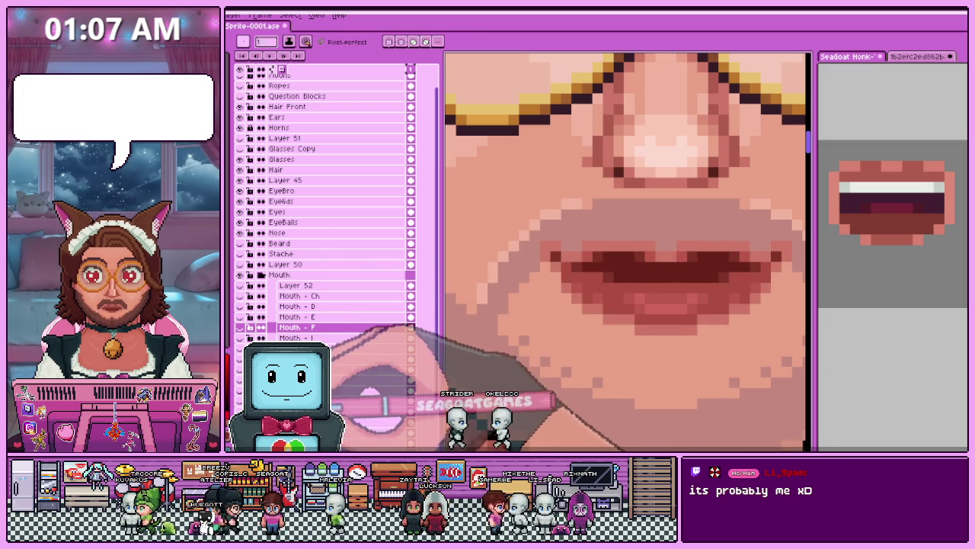
left_click(240, 327)
Sample a lip colour and repaint a wider row of white upper teeth with tidied corners.
scroll(604, 282, "up", 1)
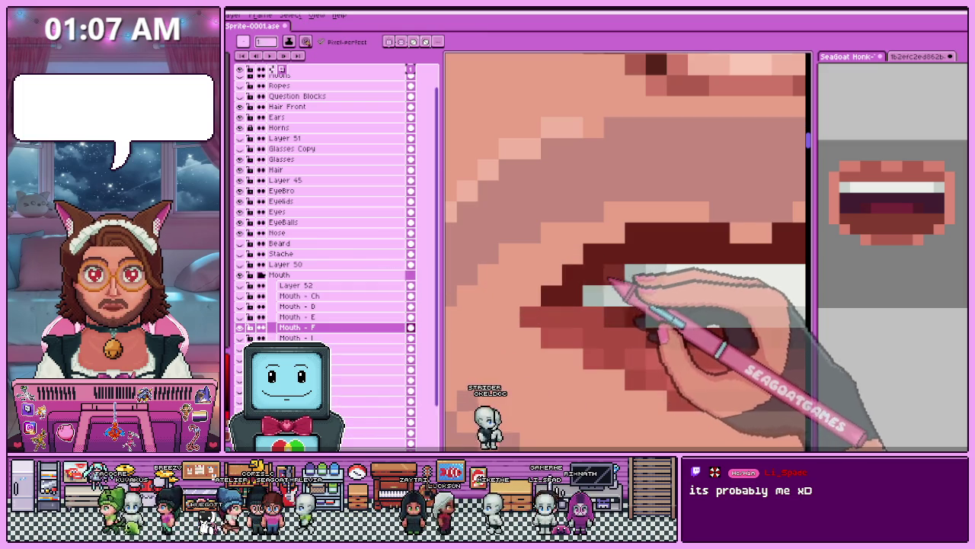
scroll(613, 252, "down", 1)
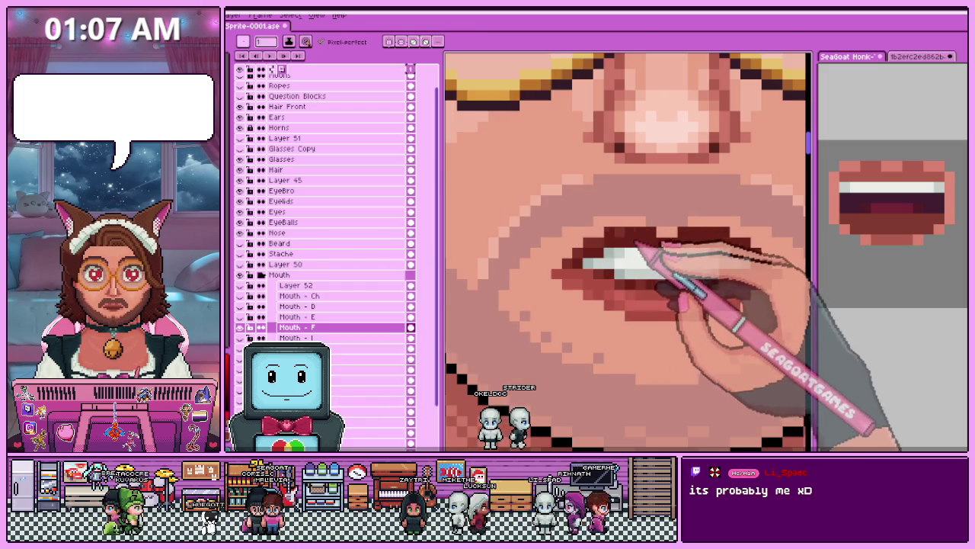
scroll(653, 256, "down", 2)
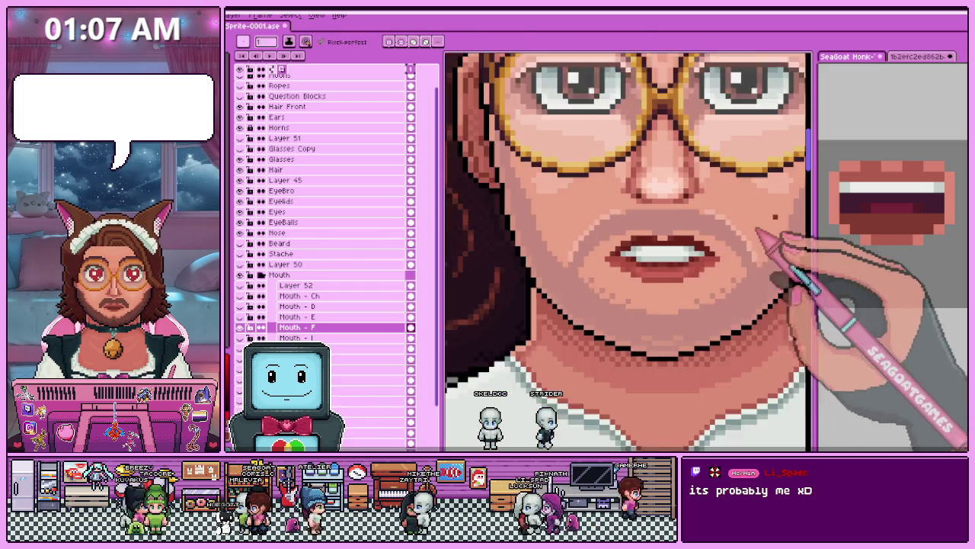
scroll(663, 240, "up", 2)
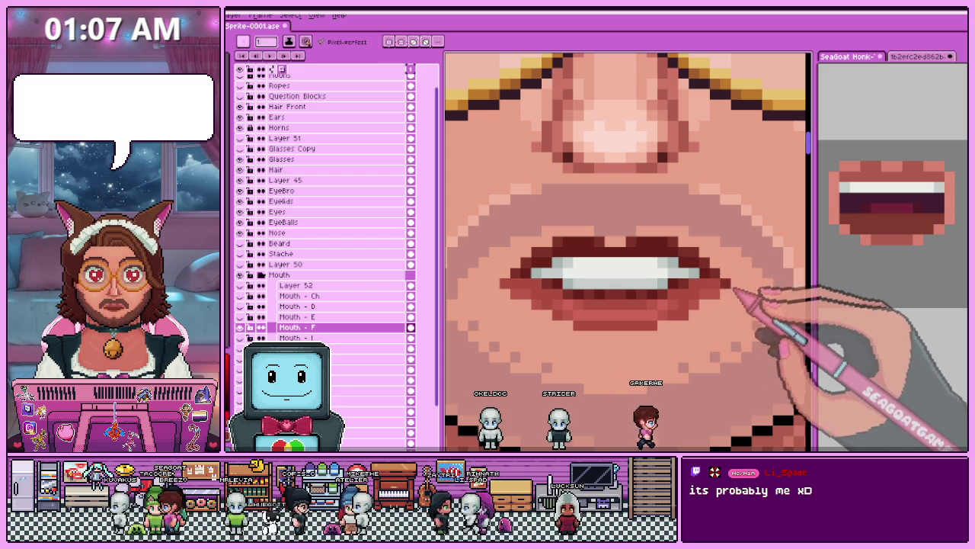
scroll(734, 284, "down", 2)
scroll(556, 244, "down", 2)
scroll(640, 299, "up", 2)
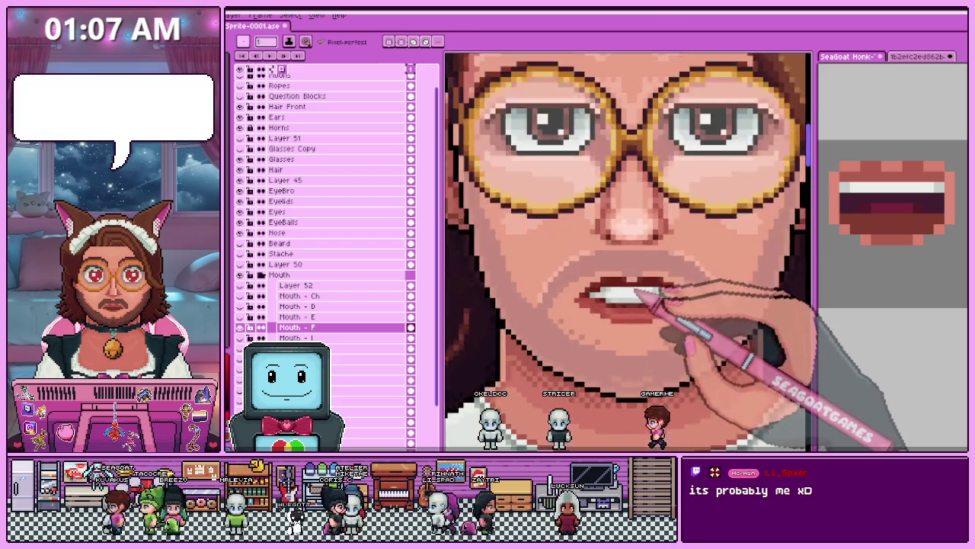
scroll(632, 283, "up", 2)
scroll(653, 294, "down", 1)
scroll(647, 267, "down", 1)
scroll(602, 278, "up", 3)
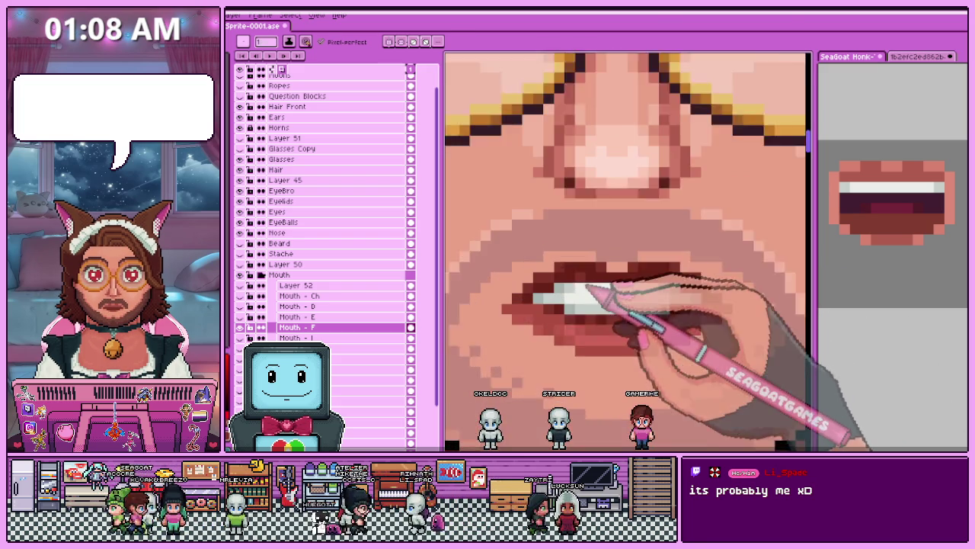
key("i")
scroll(660, 301, "down", 1)
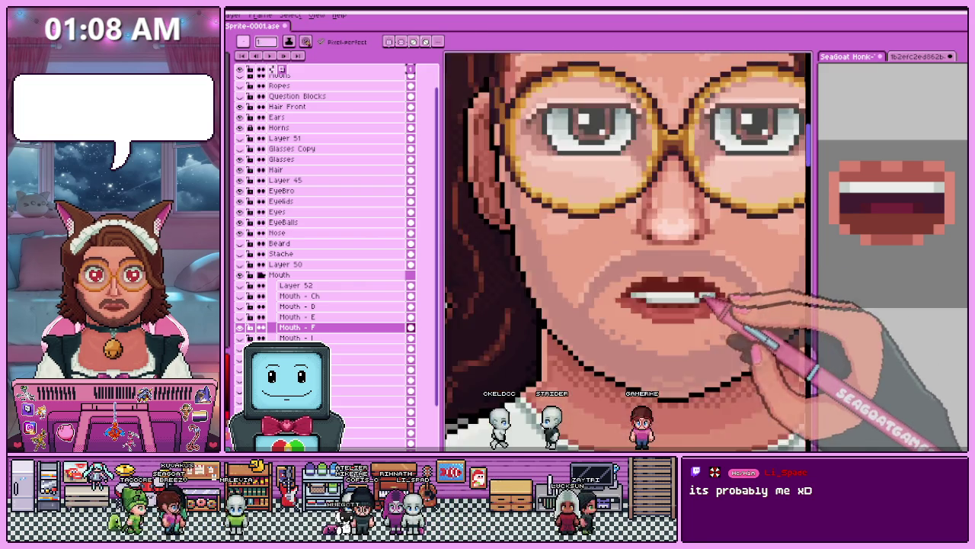
scroll(711, 277, "down", 1)
scroll(731, 333, "down", 1)
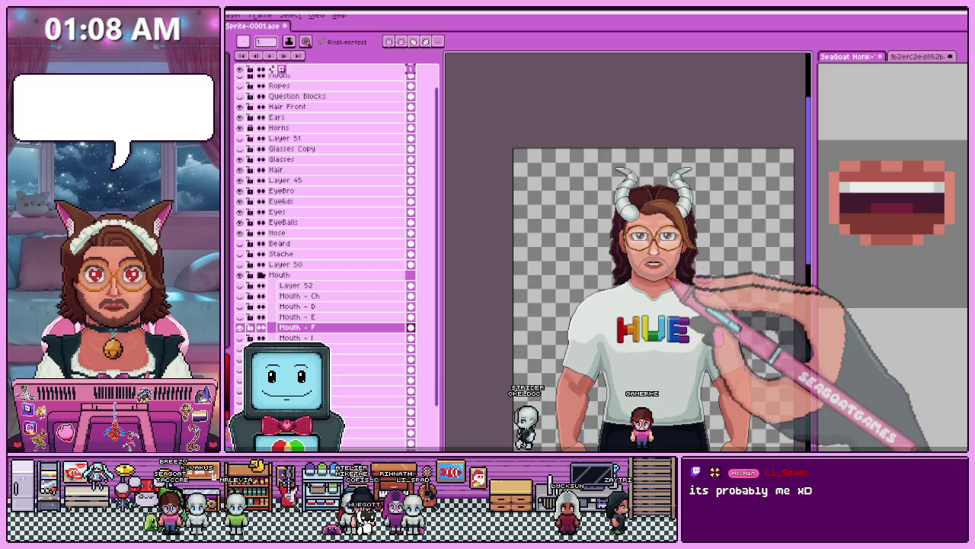
Zoom in on the F mouth and sample a lip colour with the Eyedropper.
scroll(664, 293, "up", 2)
scroll(663, 274, "up", 1)
scroll(625, 282, "up", 2)
scroll(629, 305, "down", 2)
scroll(634, 316, "up", 1)
scroll(628, 309, "up", 2)
scroll(632, 311, "up", 1)
key("i")
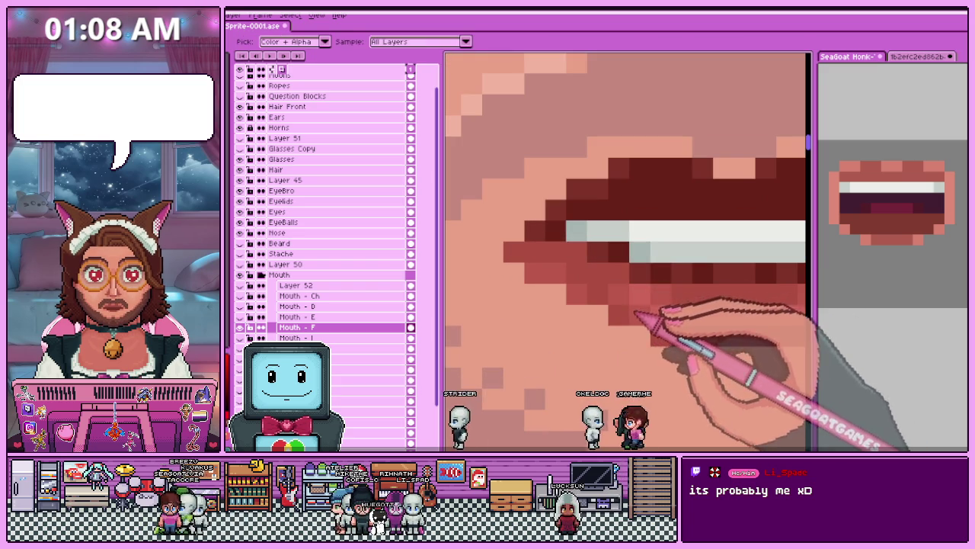
scroll(534, 266, "down", 1)
scroll(586, 272, "down", 1)
scroll(685, 274, "down", 1)
Toggle Mouth - F off and on to check the face without it, sampling another lip colour.
left_click(240, 327)
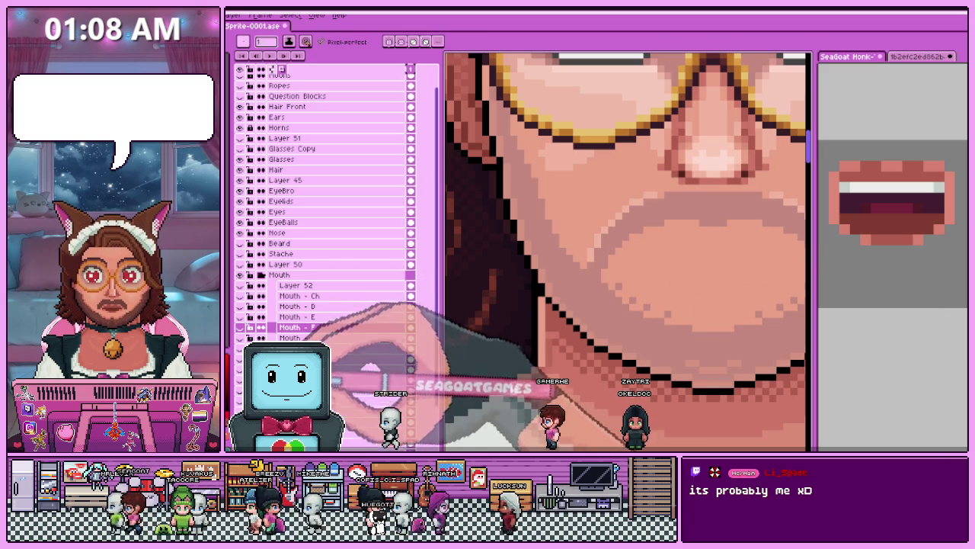
key("i")
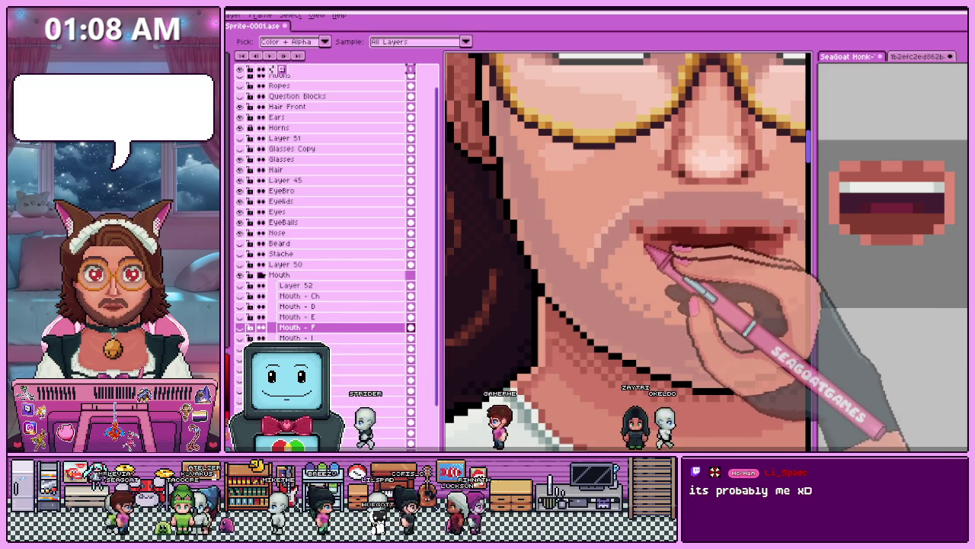
left_click(240, 327)
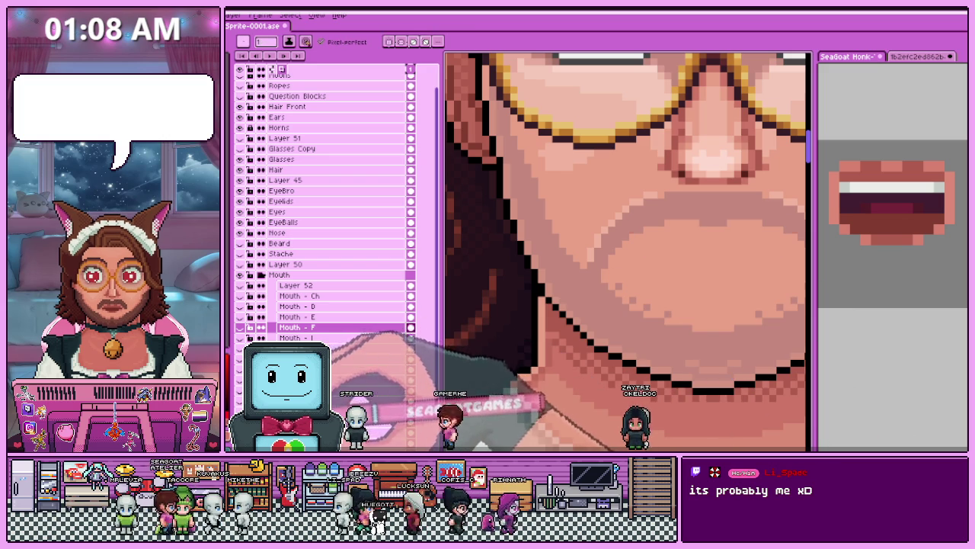
key("b")
left_click(240, 327)
Repaint the white upper teeth and dark red lower-lip shading with the Pencil.
scroll(649, 275, "up", 1)
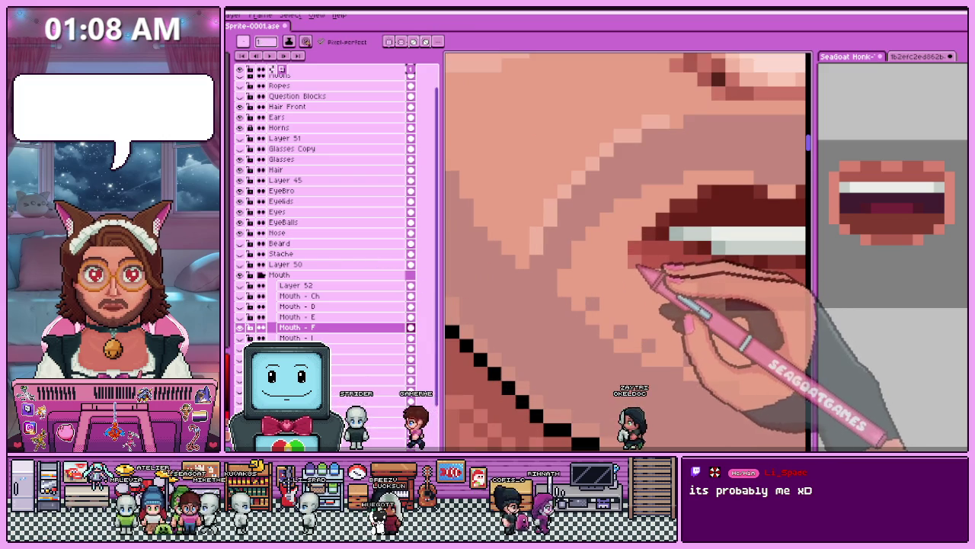
scroll(636, 266, "down", 2)
scroll(615, 313, "down", 1)
scroll(679, 290, "up", 3)
scroll(625, 283, "up", 1)
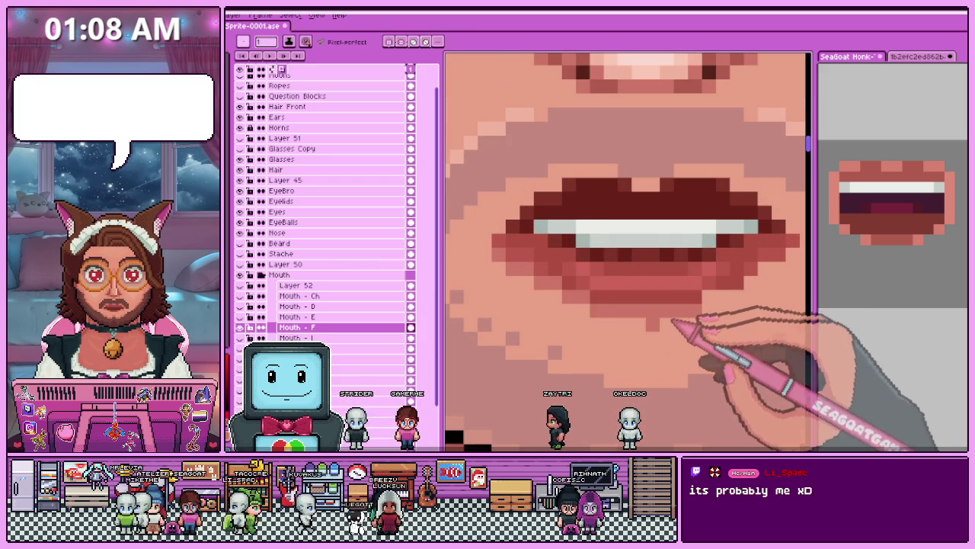
scroll(644, 341, "down", 2)
scroll(621, 337, "down", 1)
scroll(606, 353, "up", 2)
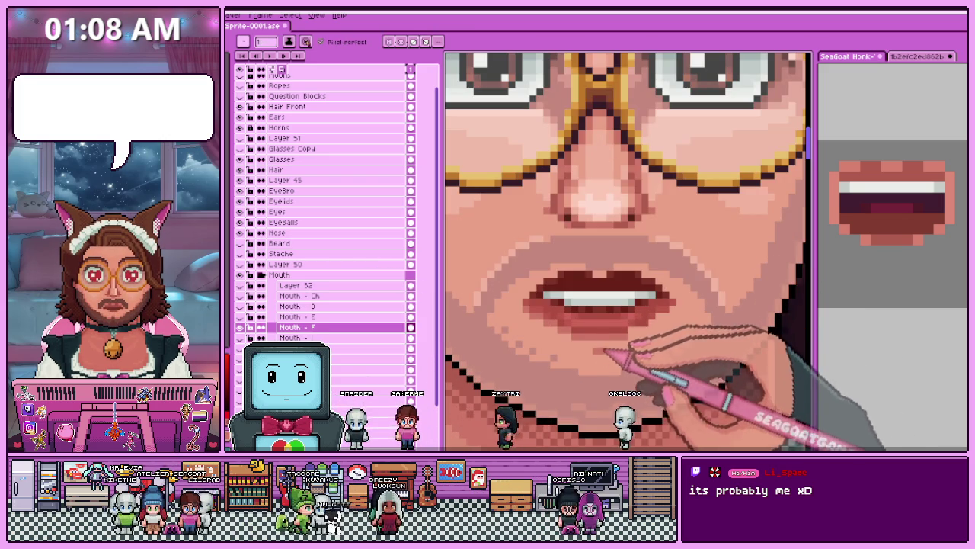
scroll(618, 352, "up", 3)
scroll(686, 305, "down", 2)
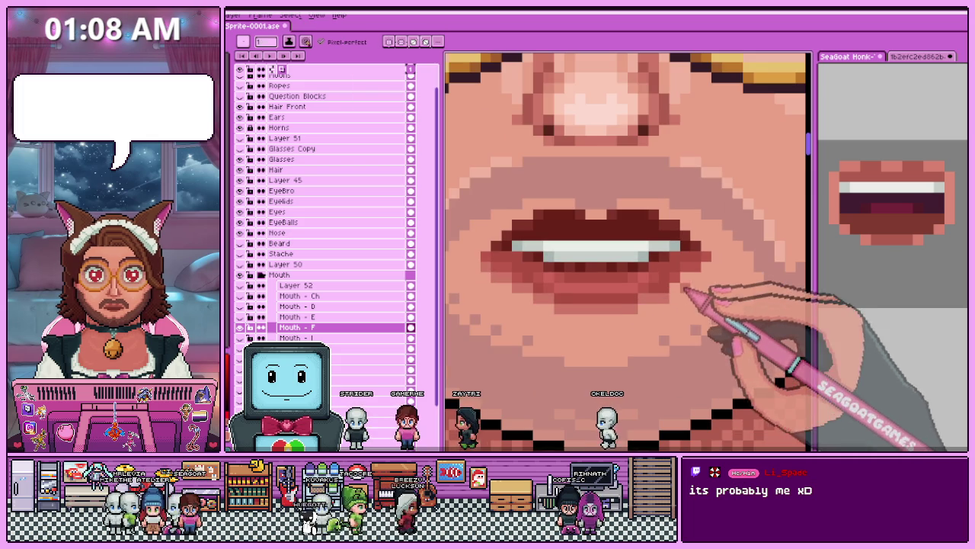
scroll(610, 320, "down", 1)
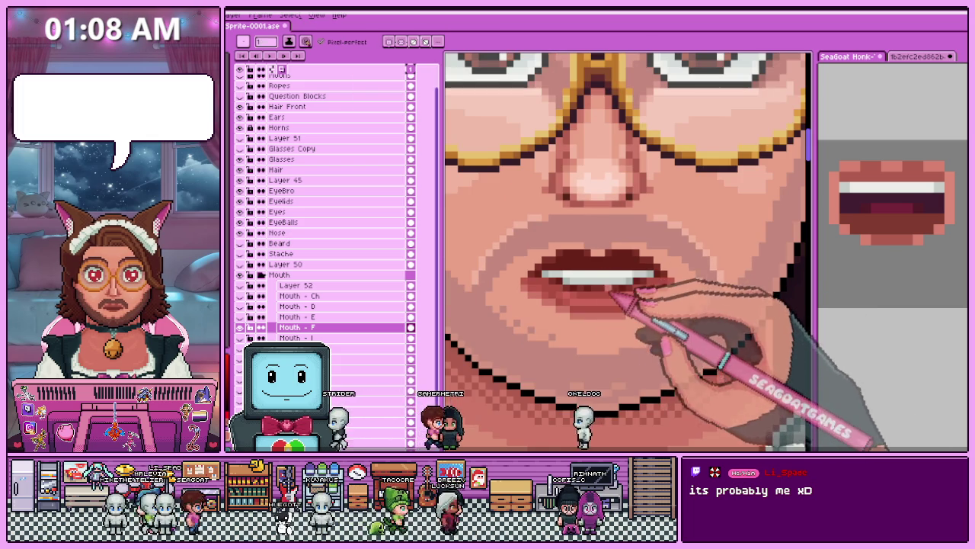
scroll(602, 278, "up", 2)
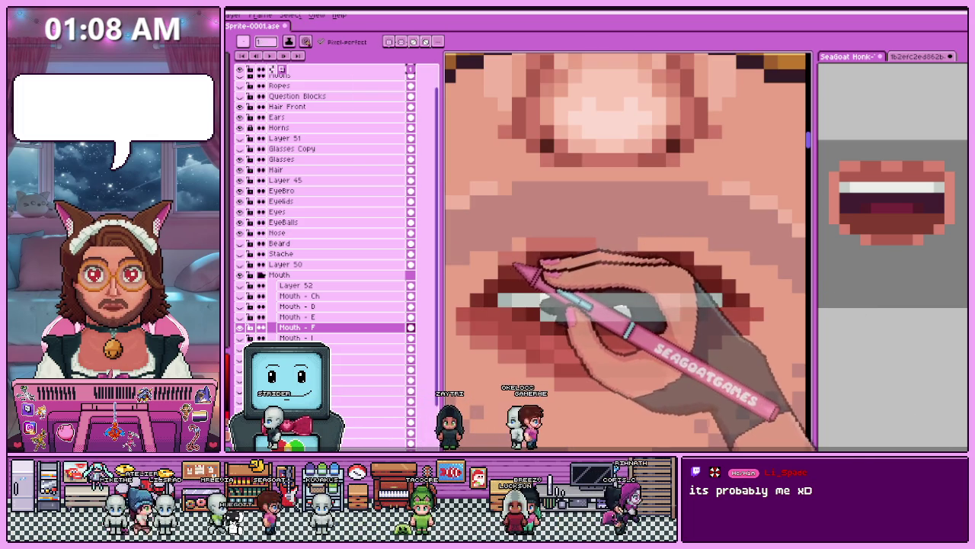
scroll(462, 312, "down", 1)
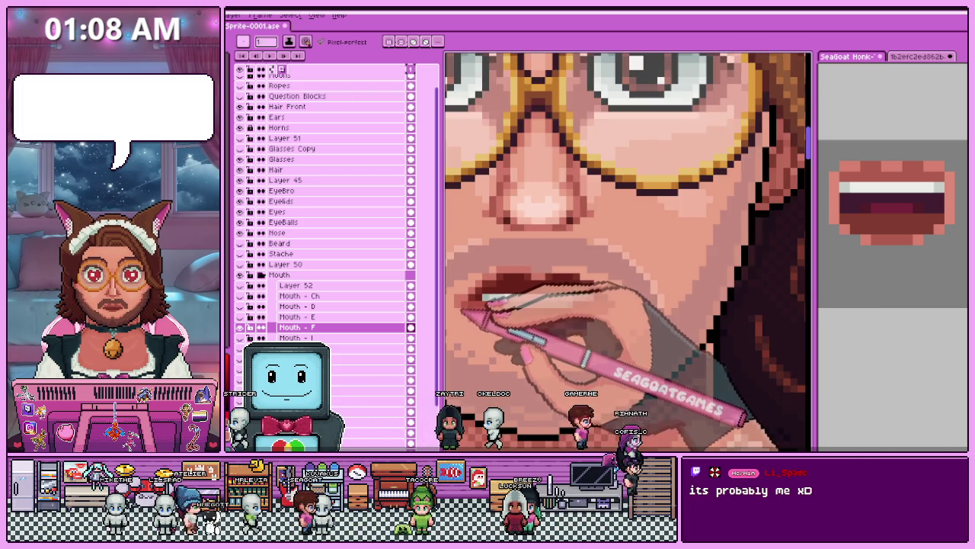
scroll(462, 311, "down", 1)
scroll(533, 296, "down", 1)
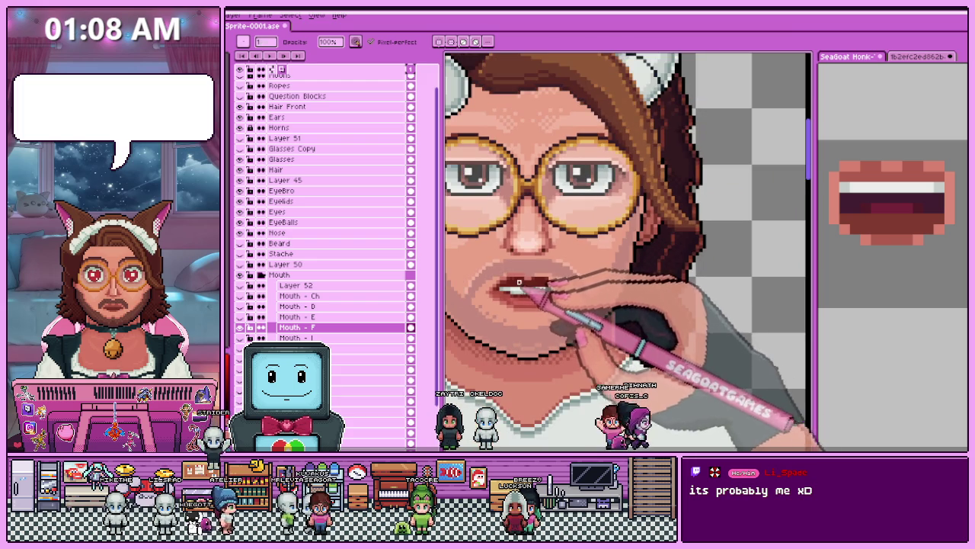
scroll(520, 295, "up", 1)
Select the lip-corner pixels, nudge them left, commit the move, and zoom out to the full sprite.
key("m")
scroll(526, 274, "up", 1)
left_click_drag(525, 243, 695, 390)
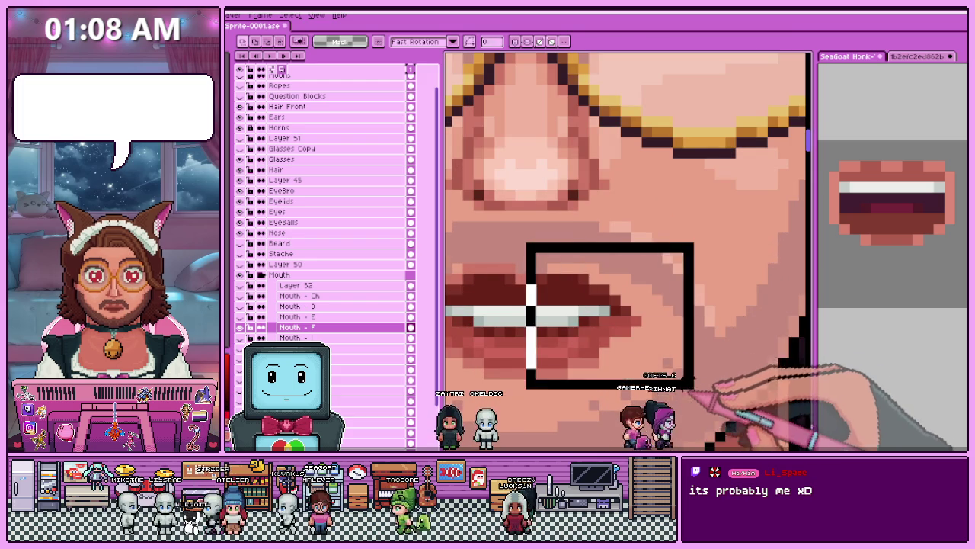
scroll(694, 373, "down", 2)
scroll(652, 358, "down", 1)
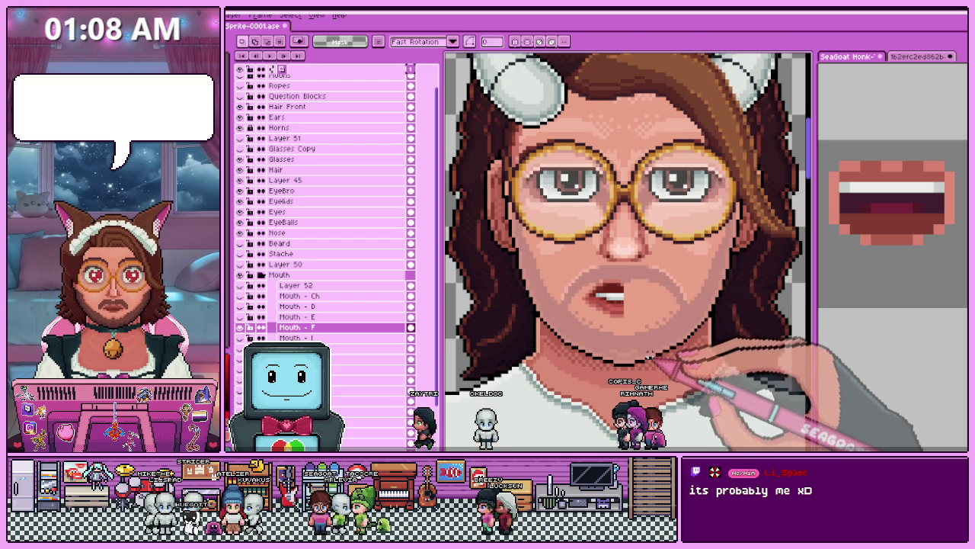
key("Left")
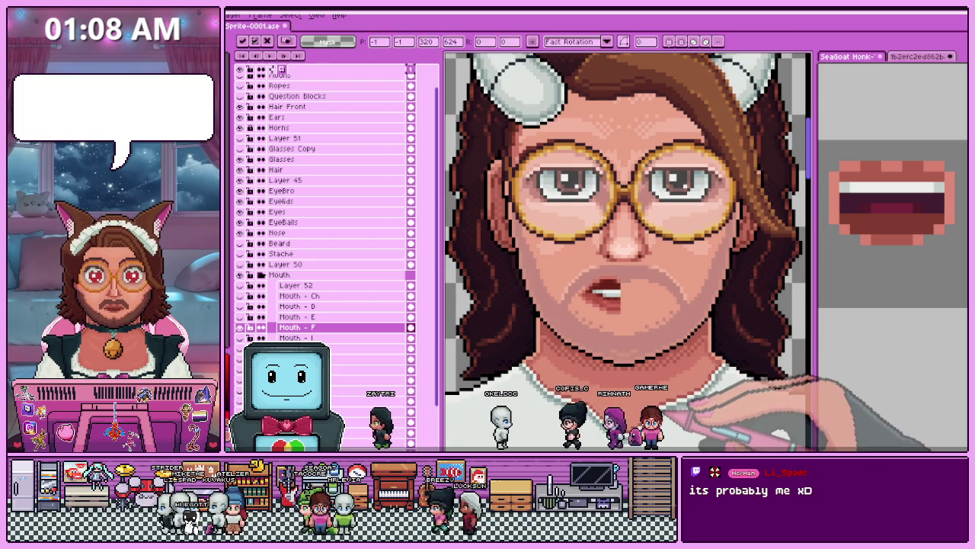
key("Return")
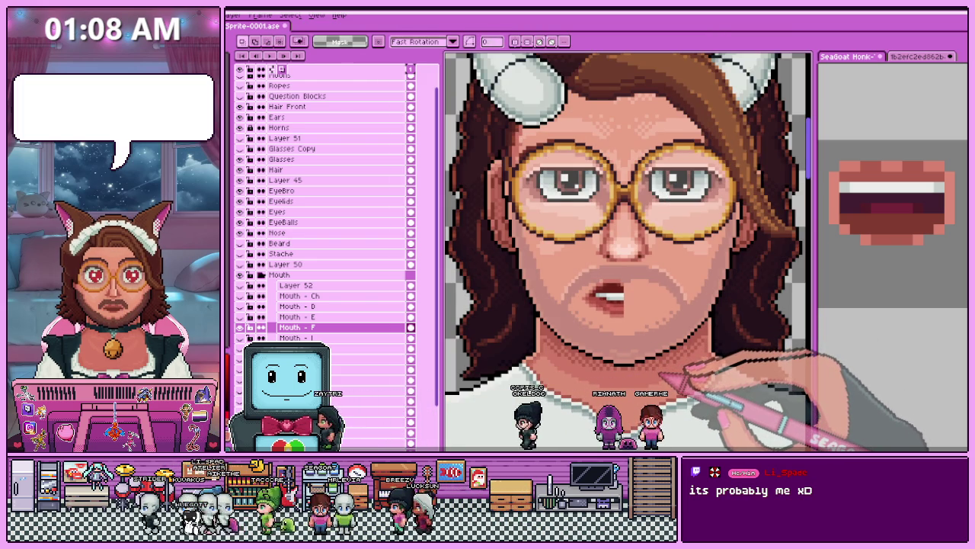
scroll(654, 345, "down", 1)
scroll(654, 344, "down", 1)
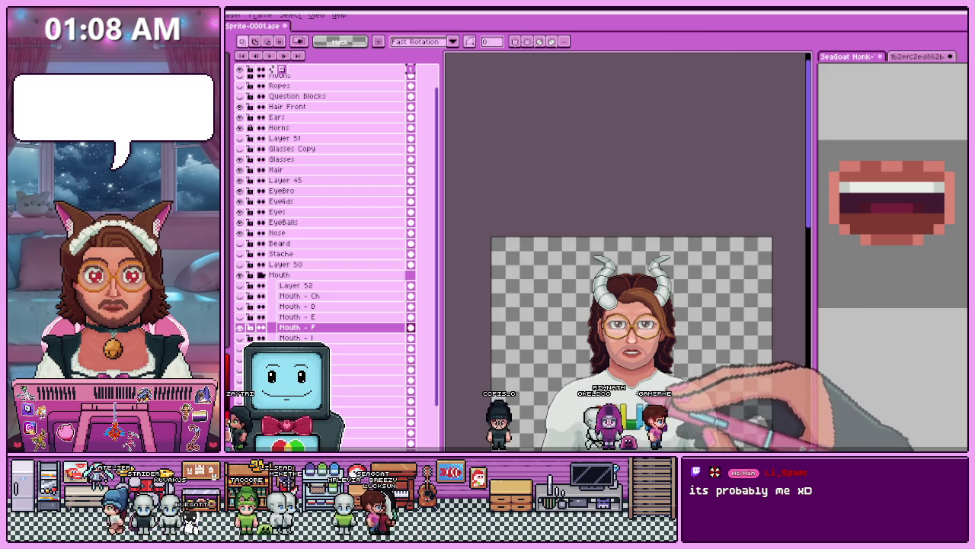
Zoom into the F mouth and sample its teeth colours with the Eyedropper.
scroll(599, 267, "up", 2)
scroll(599, 267, "up", 1)
scroll(599, 267, "up", 1)
scroll(599, 266, "up", 1)
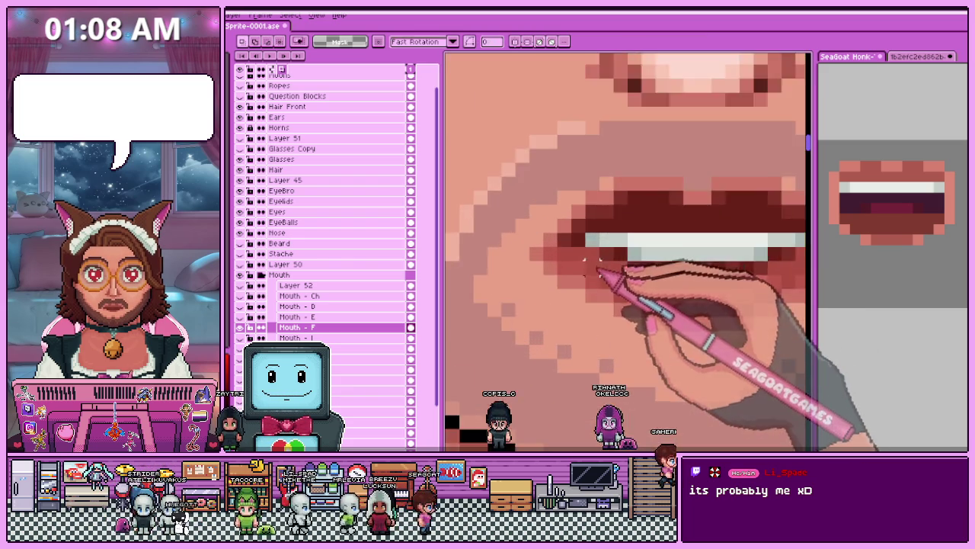
scroll(599, 267, "down", 2)
scroll(599, 267, "up", 2)
scroll(600, 267, "down", 2)
scroll(602, 285, "down", 2)
scroll(601, 285, "down", 2)
scroll(600, 285, "up", 2)
scroll(594, 274, "up", 2)
scroll(586, 251, "up", 1)
key("i")
key("m")
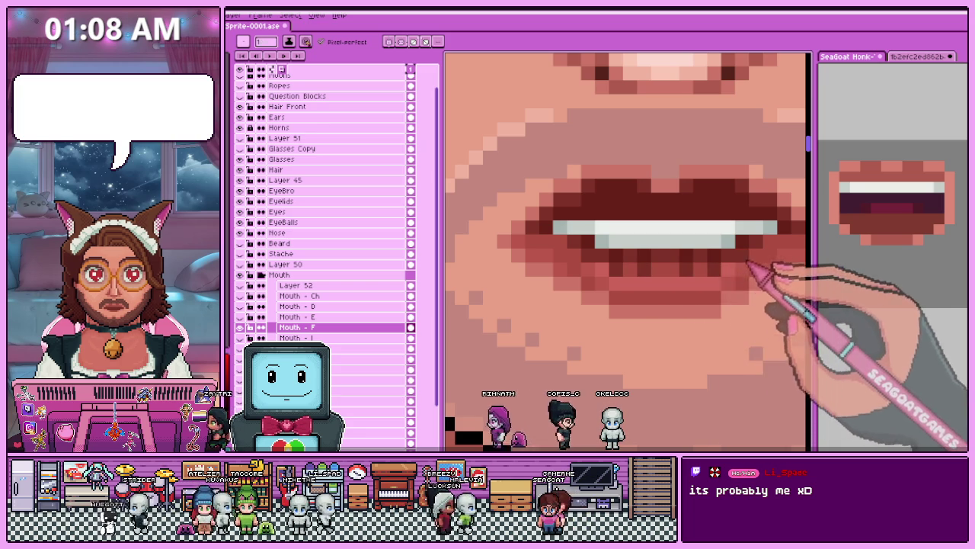
Pick the white and dark red mouth colours for shading the teeth.
scroll(686, 259, "down", 2)
scroll(649, 311, "down", 1)
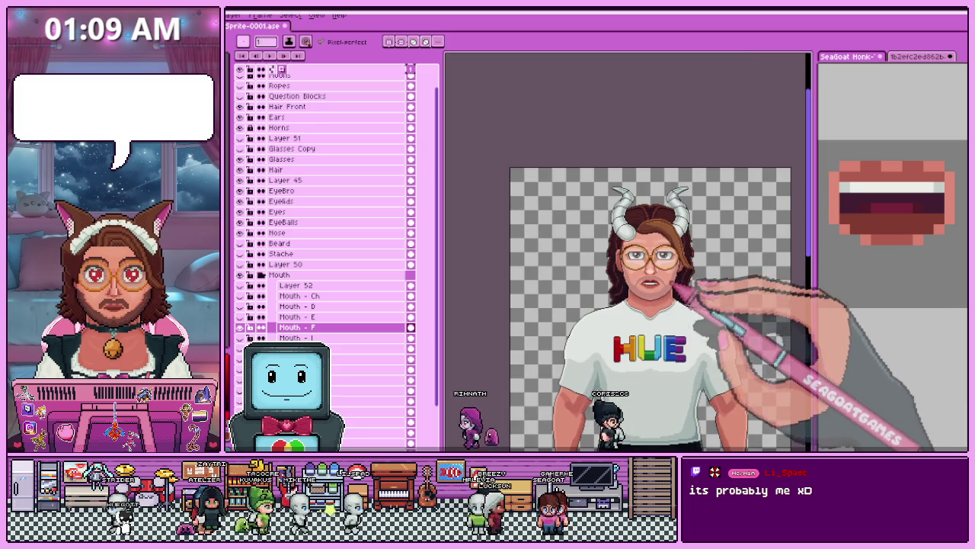
scroll(670, 268, "up", 1)
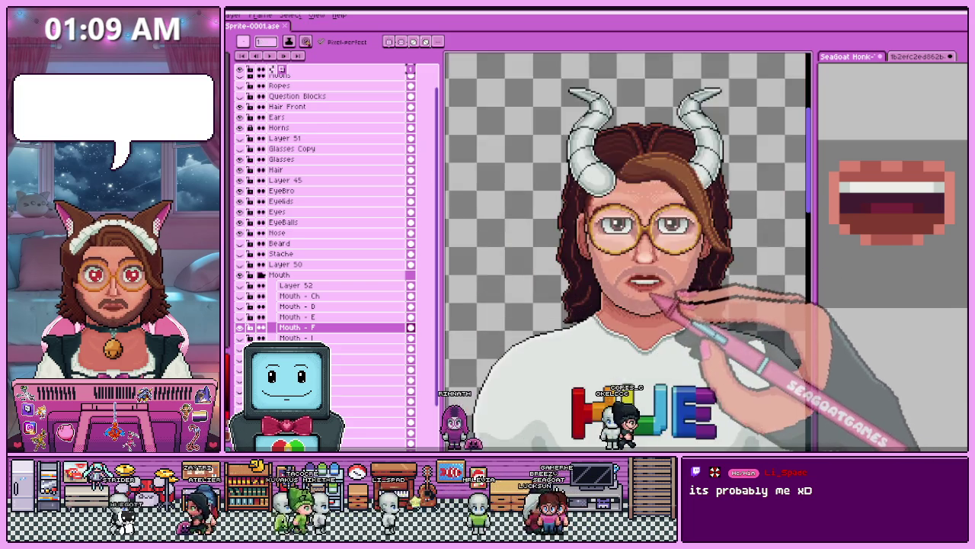
scroll(649, 323, "up", 1)
scroll(668, 322, "up", 1)
scroll(664, 279, "up", 1)
key("i")
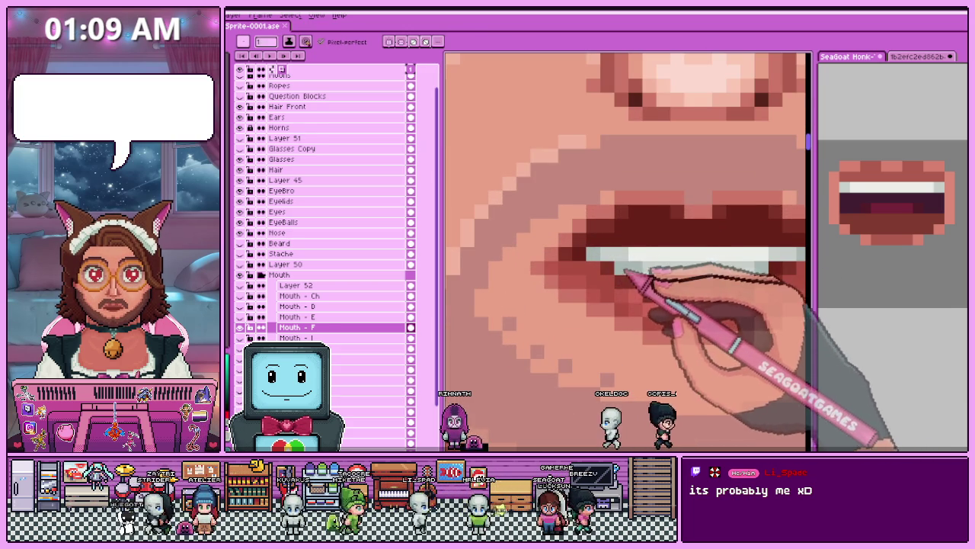
scroll(626, 272, "down", 2)
scroll(708, 271, "down", 1)
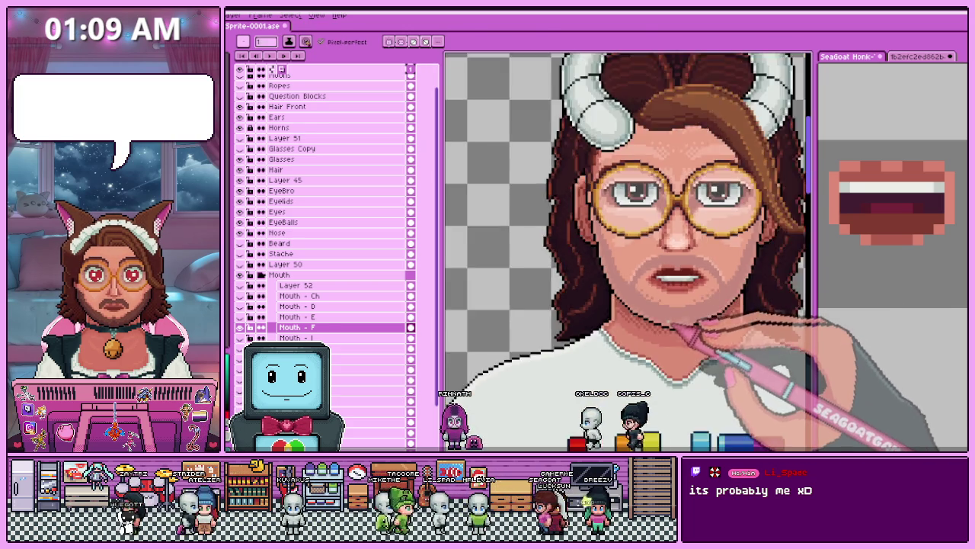
scroll(686, 335, "down", 1)
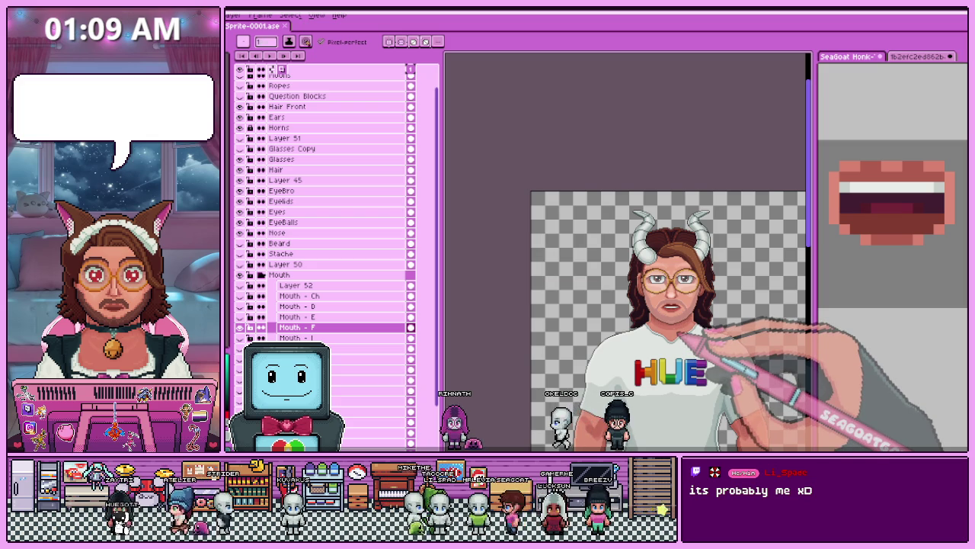
scroll(678, 304, "up", 2)
scroll(696, 343, "up", 1)
scroll(647, 279, "up", 1)
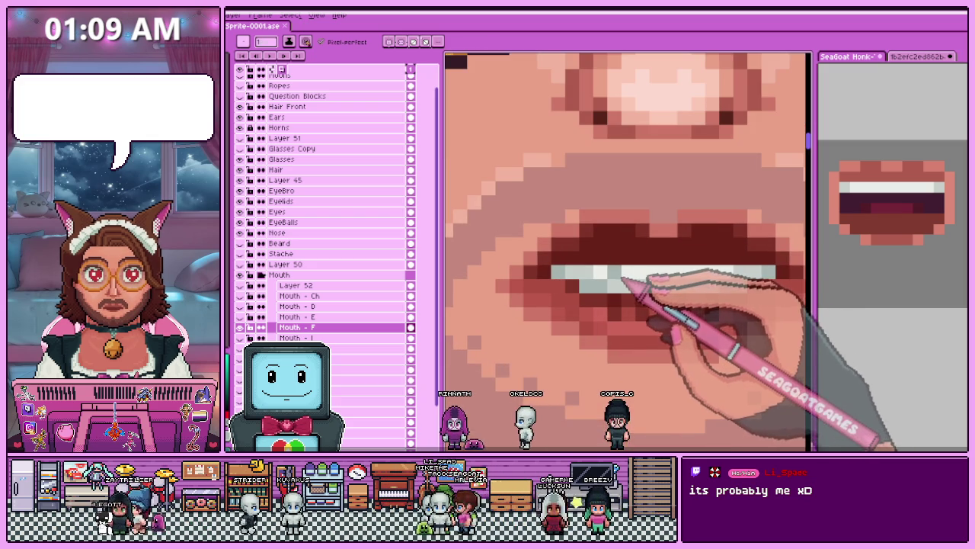
scroll(692, 313, "down", 1)
scroll(679, 327, "down", 1)
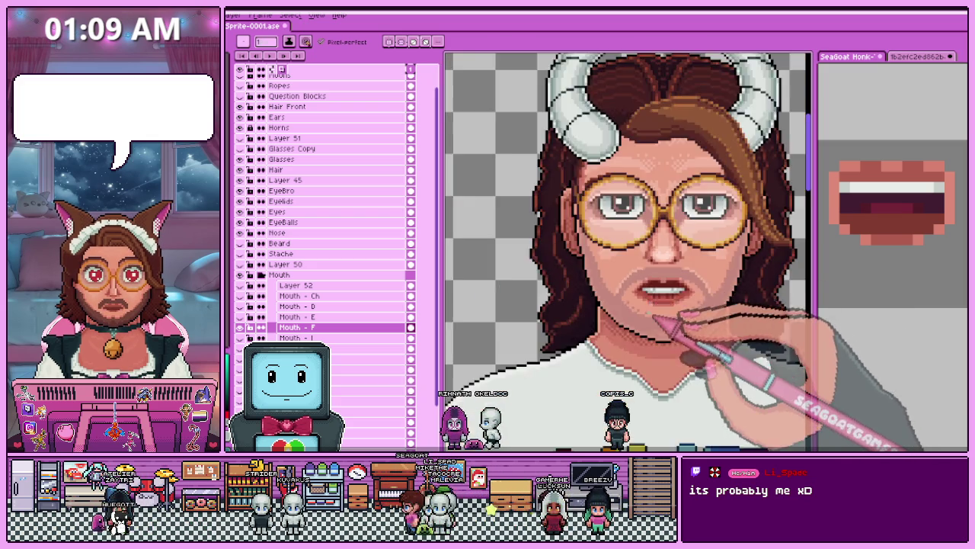
scroll(660, 326, "down", 2)
scroll(650, 324, "up", 1)
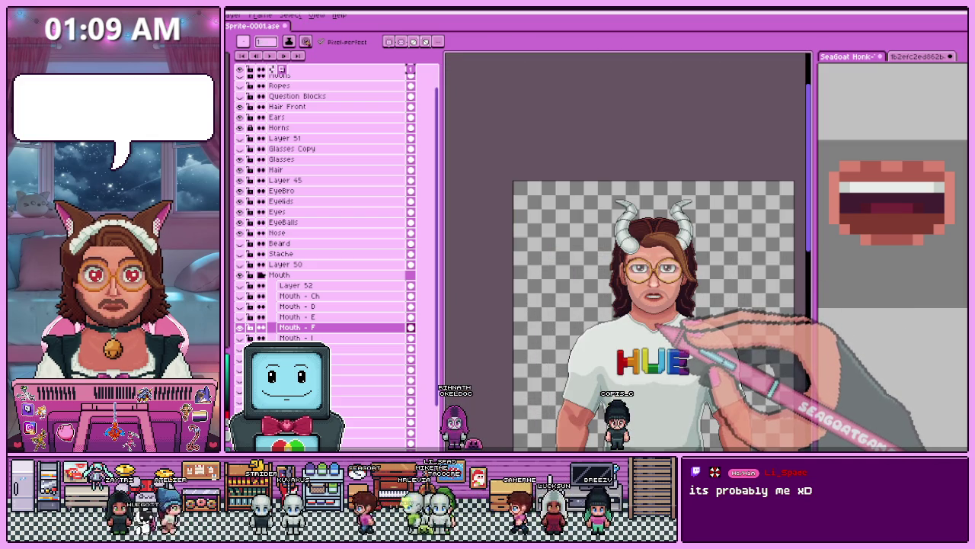
scroll(663, 316, "up", 1)
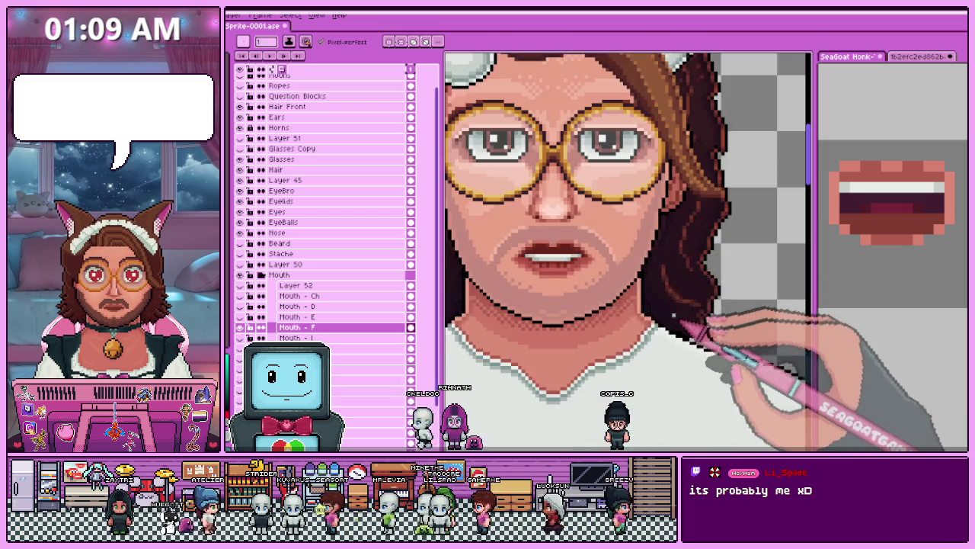
scroll(692, 327, "up", 1)
scroll(584, 277, "up", 1)
scroll(572, 248, "down", 1)
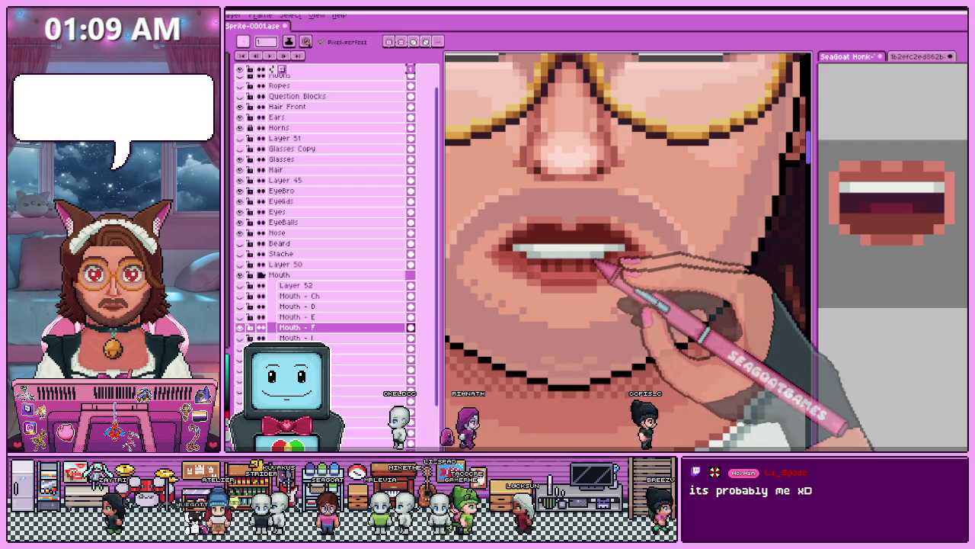
scroll(564, 281, "up", 1)
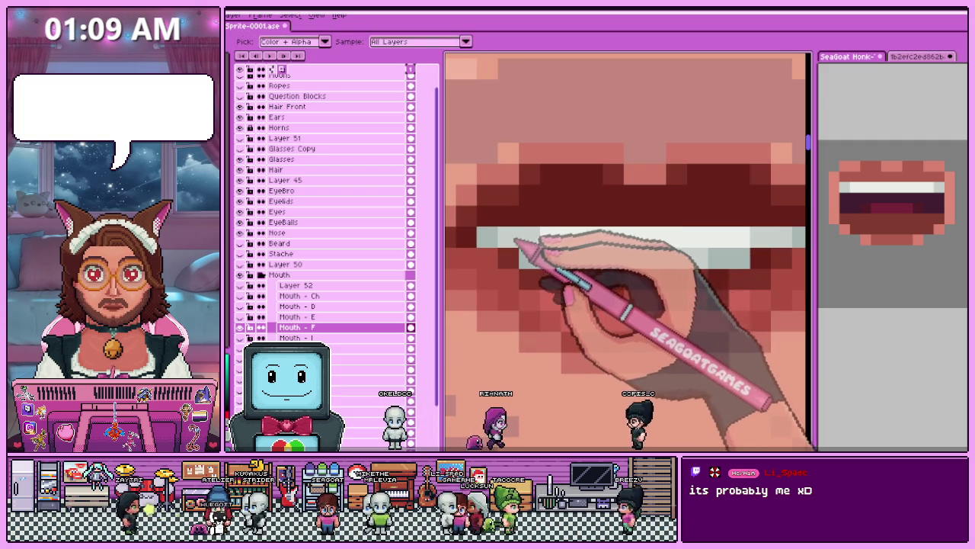
Recolour the teeth into a slim white row with the Pencil, then select the Mouth - E layer.
key("b")
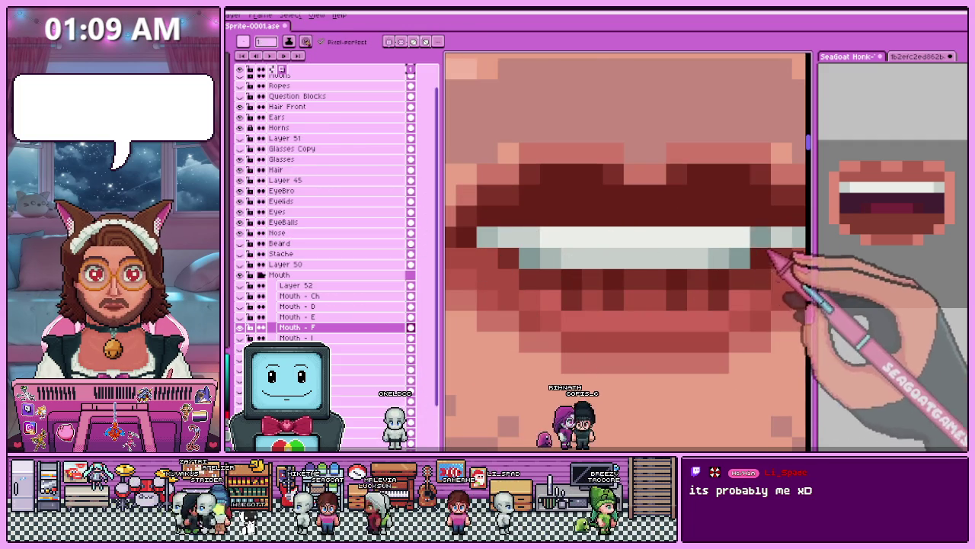
scroll(642, 283, "down", 3)
scroll(648, 320, "down", 1)
scroll(644, 335, "down", 2)
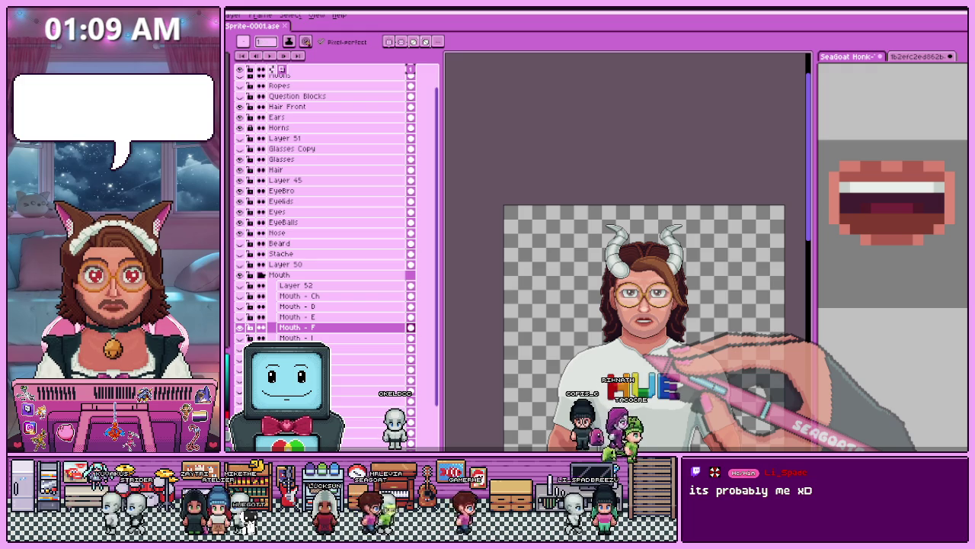
scroll(663, 335, "up", 2)
scroll(644, 334, "up", 1)
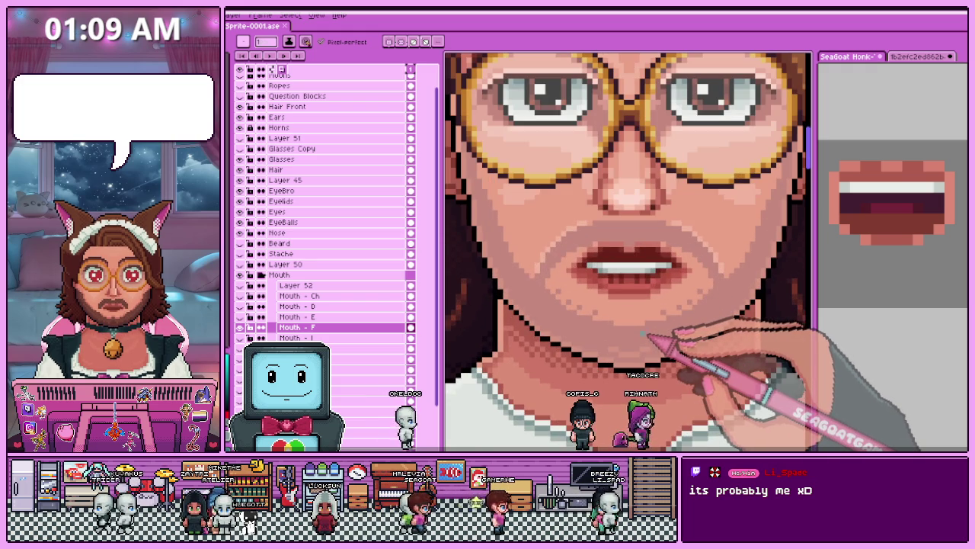
scroll(572, 263, "up", 2)
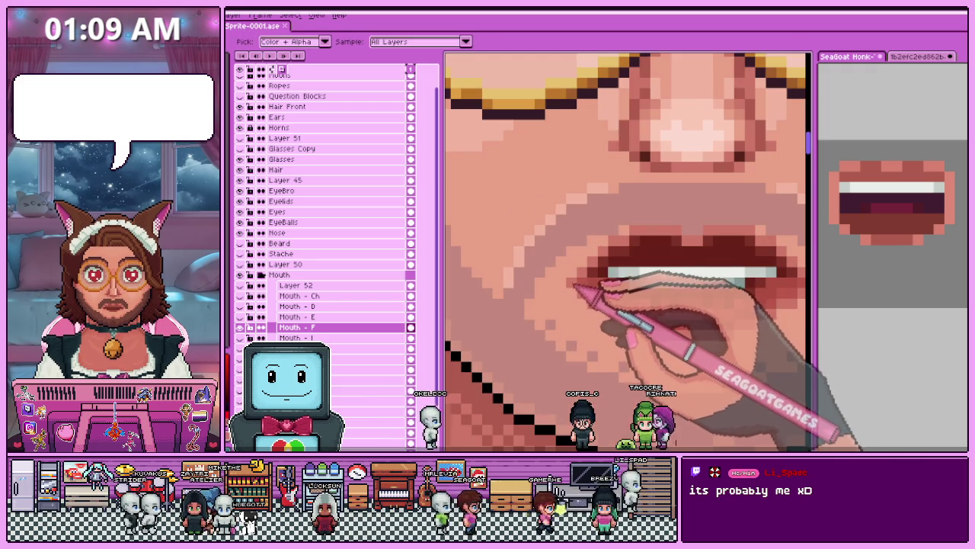
scroll(564, 287, "down", 2)
scroll(695, 291, "down", 3)
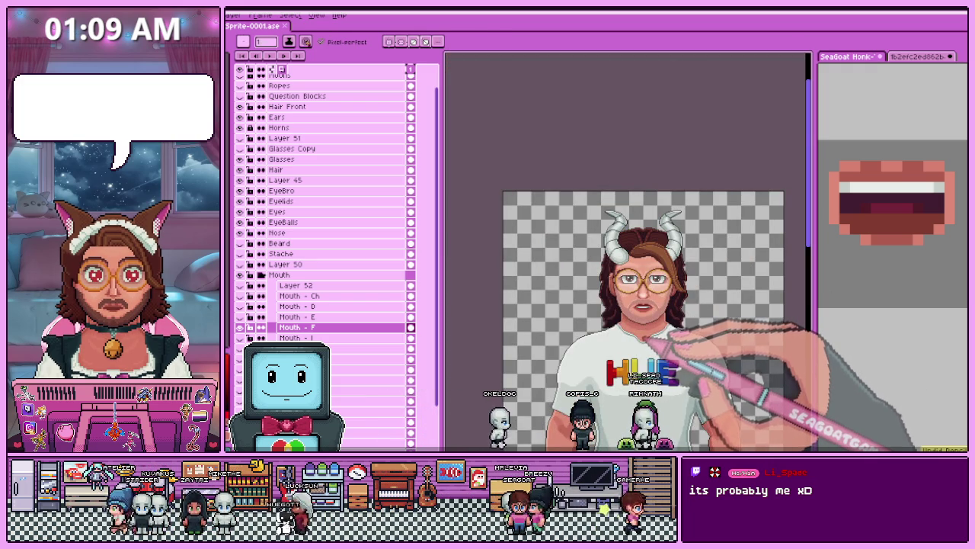
scroll(640, 324, "up", 2)
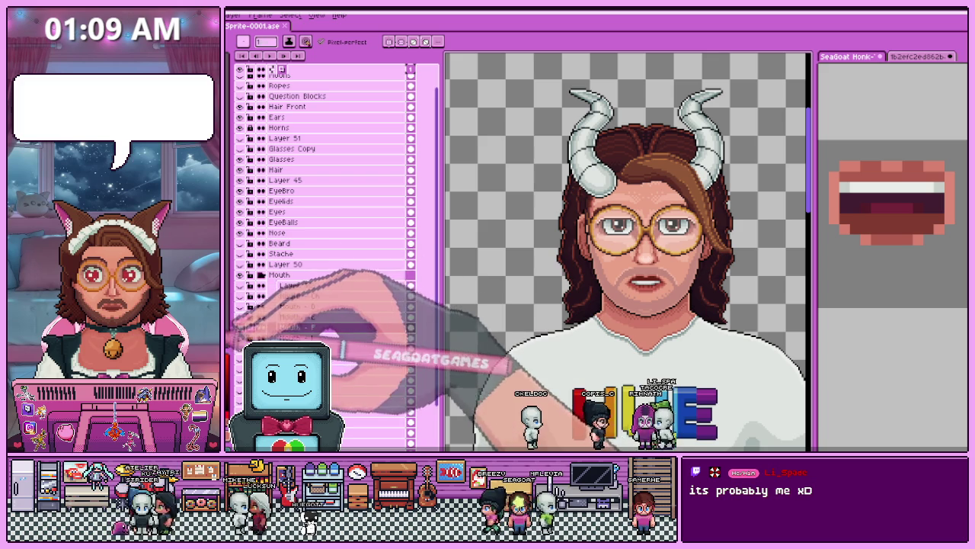
scroll(637, 259, "up", 3)
scroll(638, 262, "up", 1)
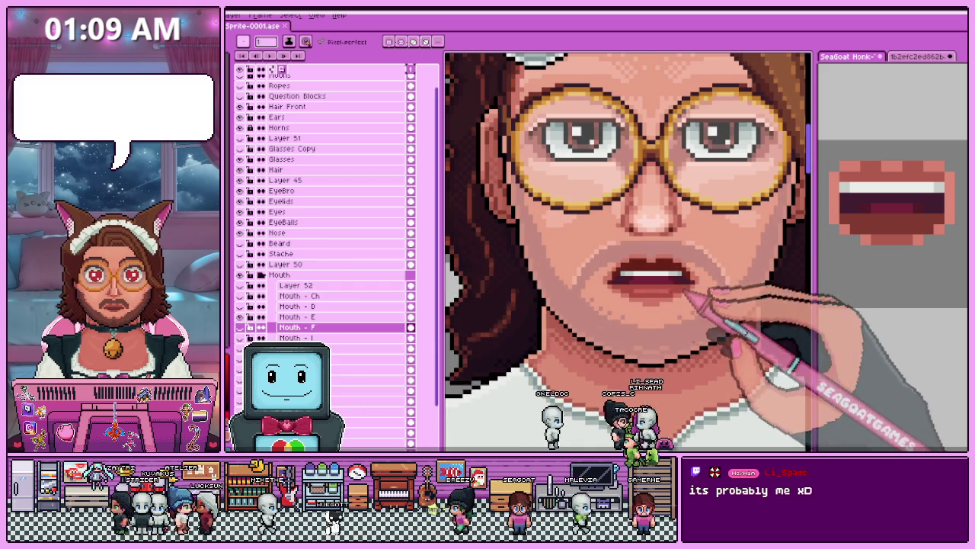
left_click(297, 317)
Zoom in on the mouth and toggle the Mouth - E layer to compare lips against the bare face.
scroll(647, 267, "up", 1)
scroll(648, 267, "up", 1)
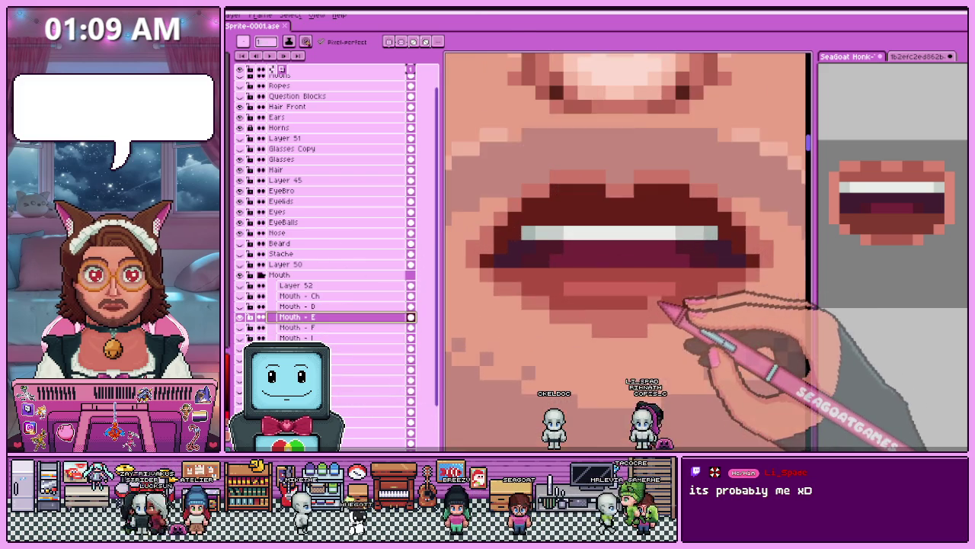
scroll(348, 328, "down", 1)
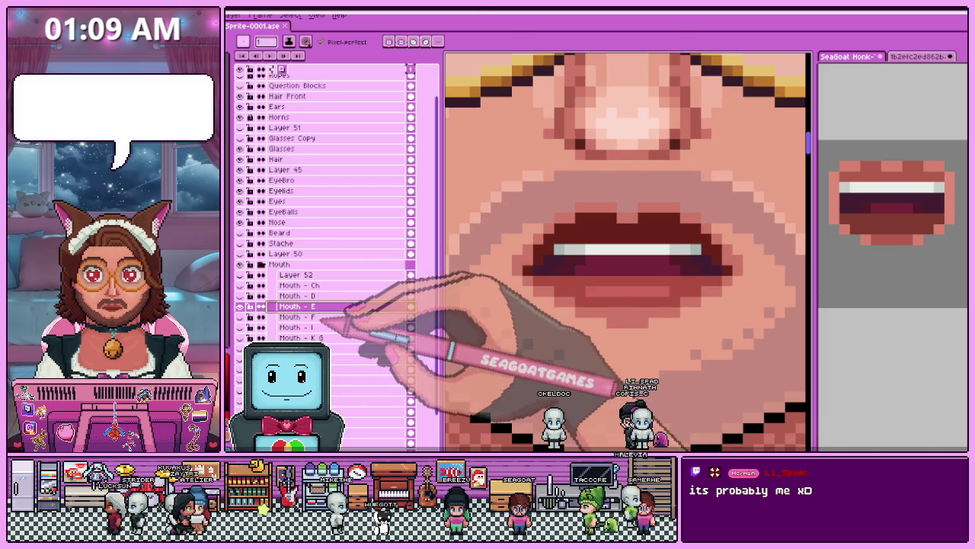
scroll(596, 290, "up", 1)
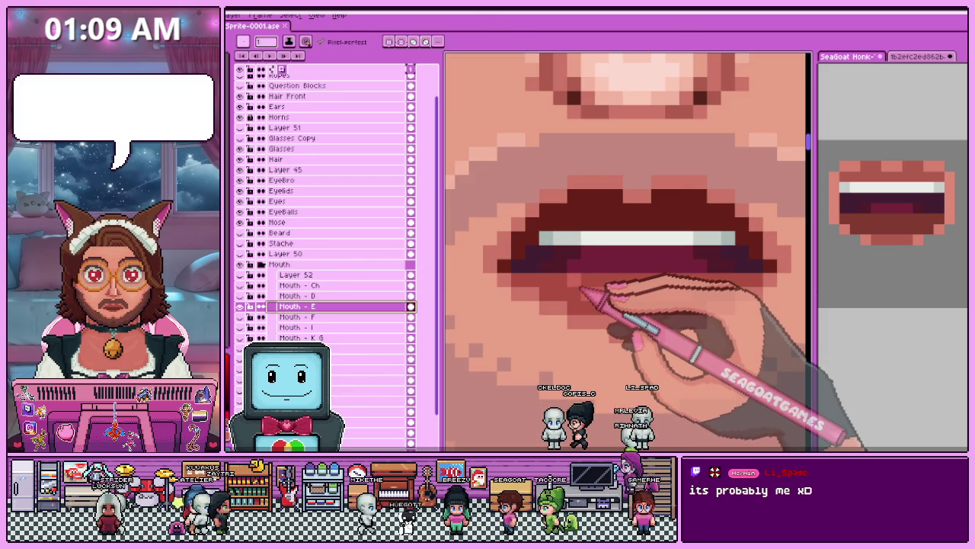
scroll(583, 290, "down", 2)
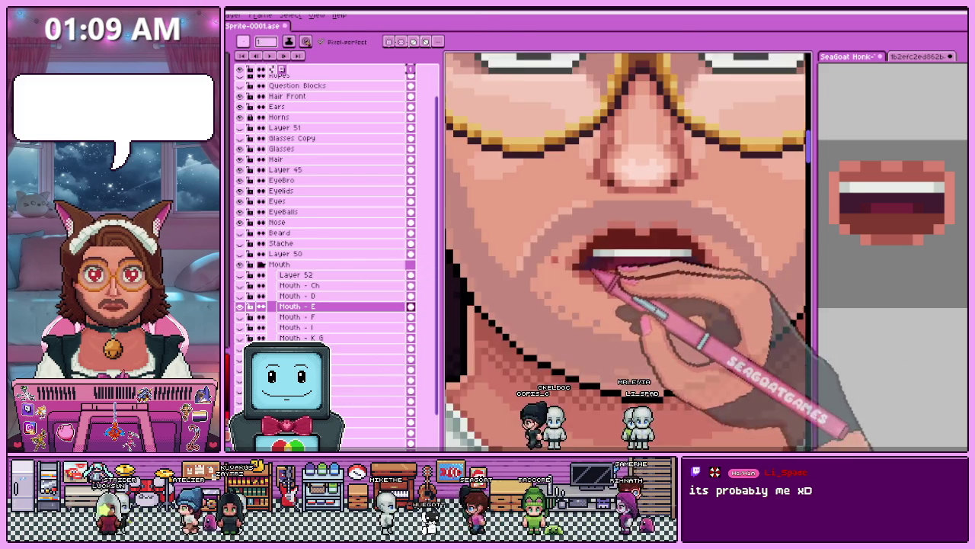
scroll(571, 289, "down", 2)
scroll(568, 285, "up", 2)
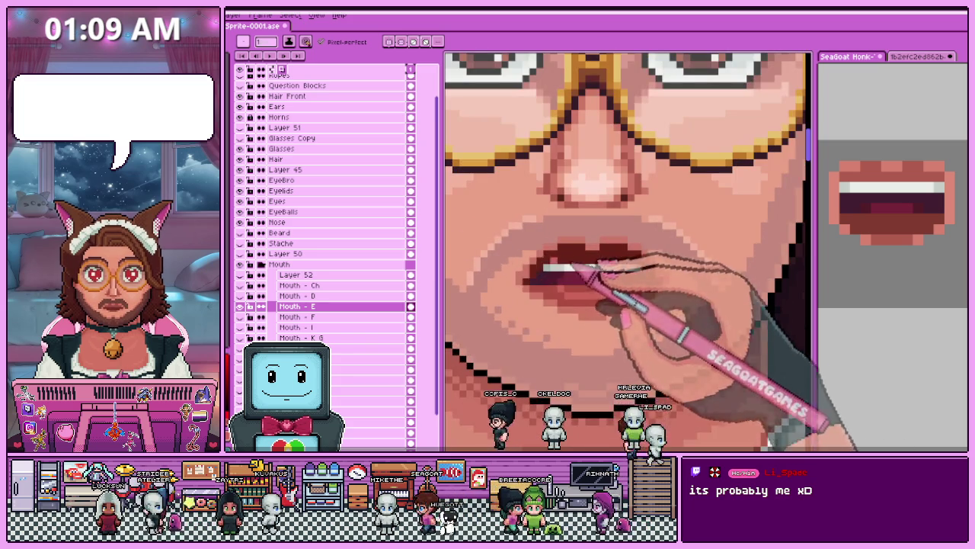
left_click(252, 306)
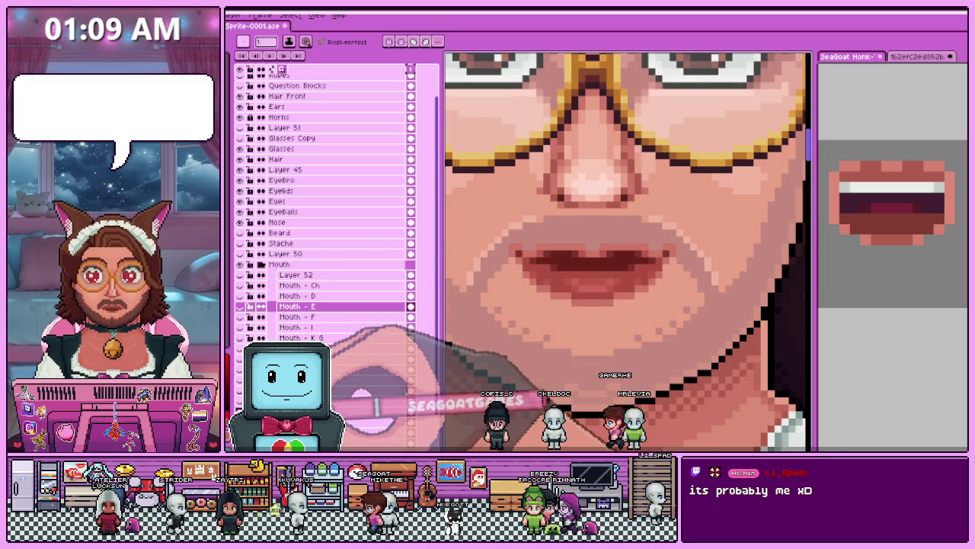
key("i")
key("b")
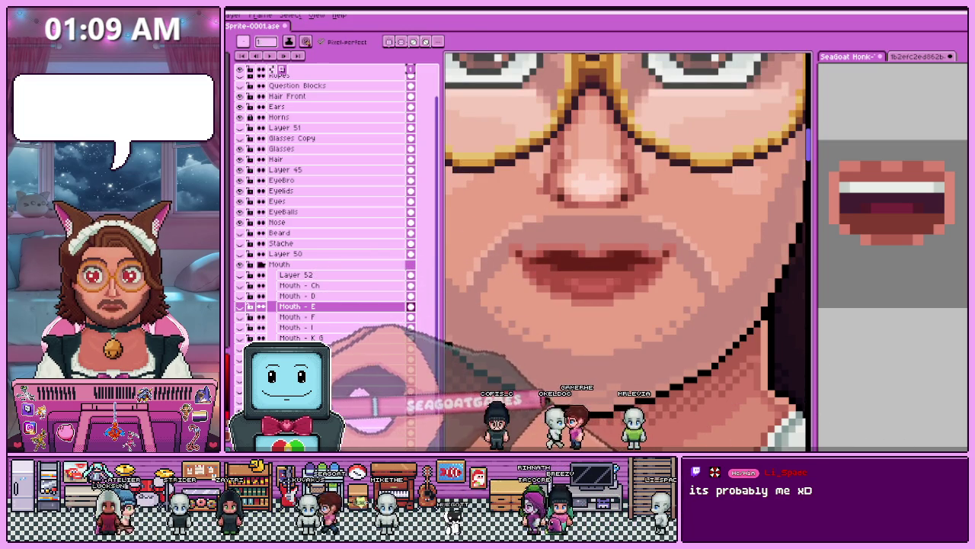
left_click(241, 306)
Sample lip colours and repaint pixels along the Mouth - E lower lip.
scroll(533, 282, "up", 1)
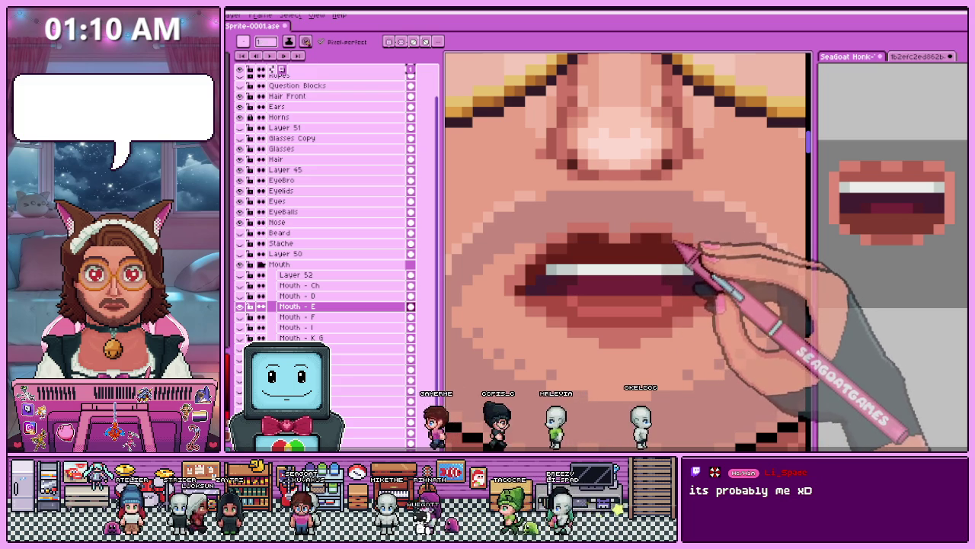
key("b")
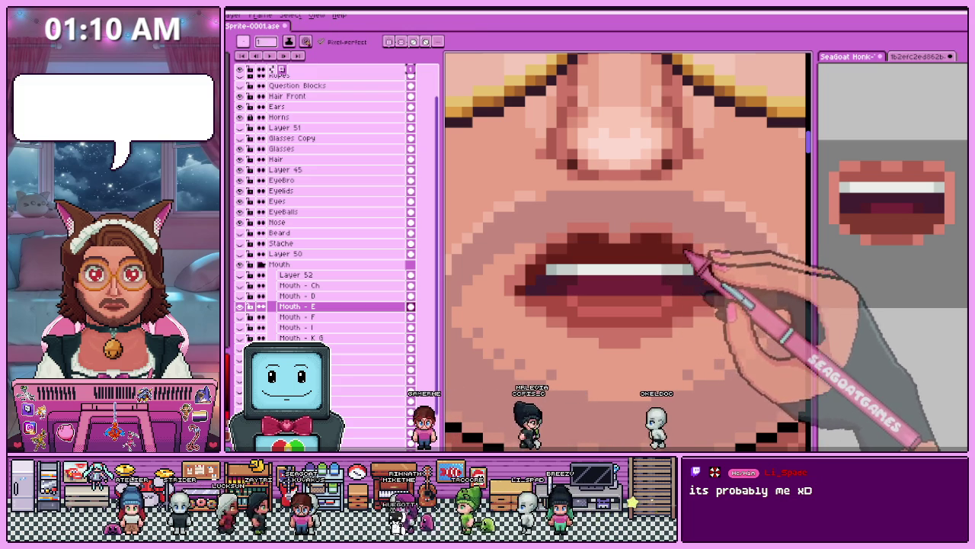
scroll(687, 256, "up", 1)
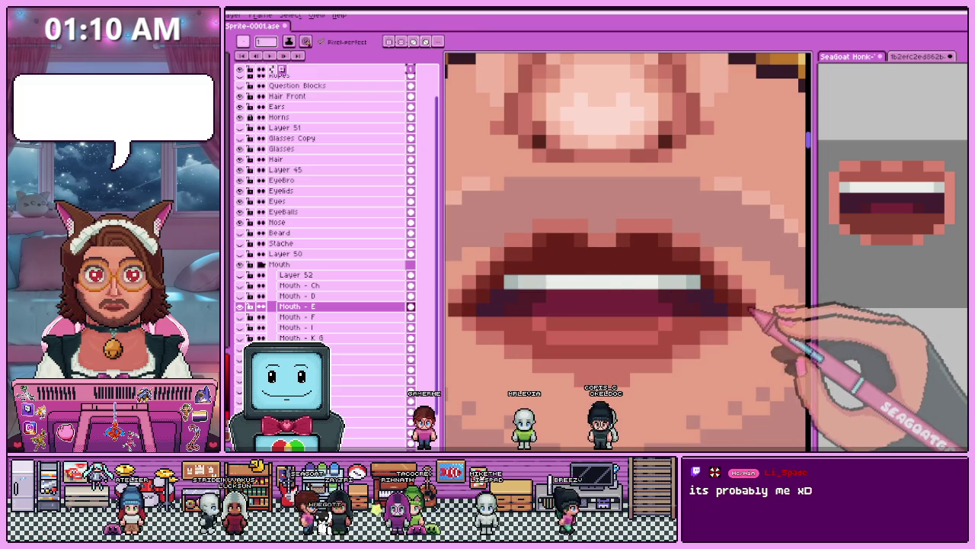
scroll(716, 279, "down", 1)
scroll(633, 327, "down", 1)
scroll(586, 324, "up", 1)
scroll(587, 323, "up", 1)
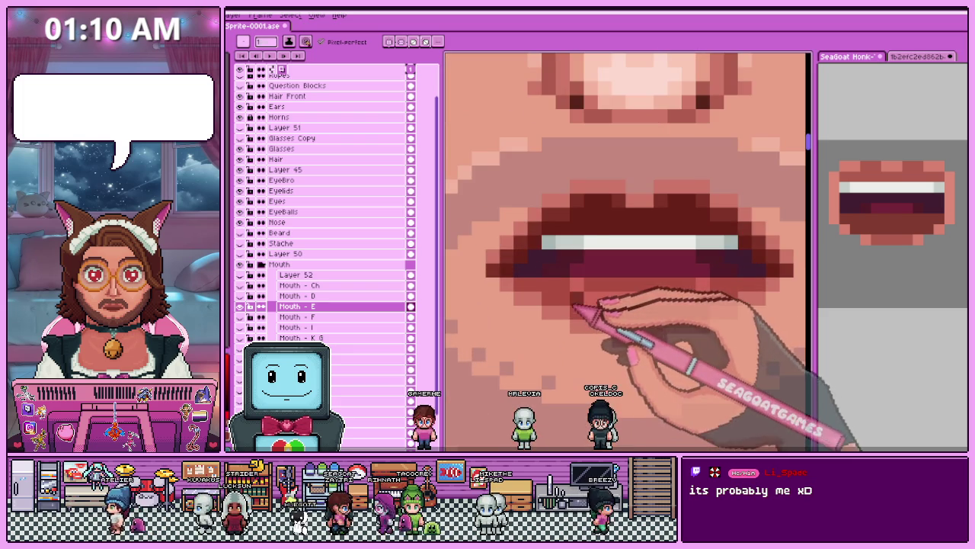
scroll(581, 320, "down", 1)
scroll(594, 315, "up", 1)
key("alt")
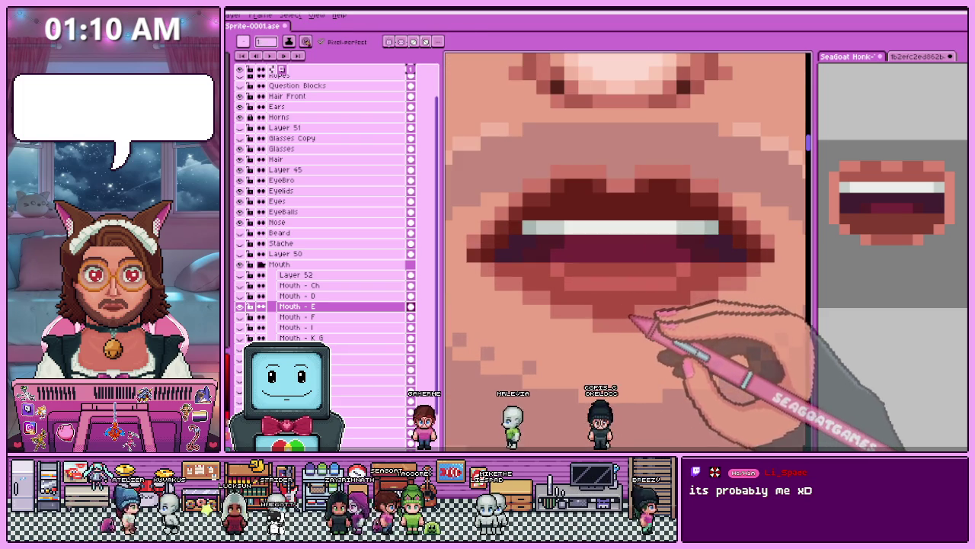
scroll(627, 316, "down", 1)
scroll(653, 320, "down", 1)
scroll(643, 327, "down", 1)
scroll(621, 330, "up", 1)
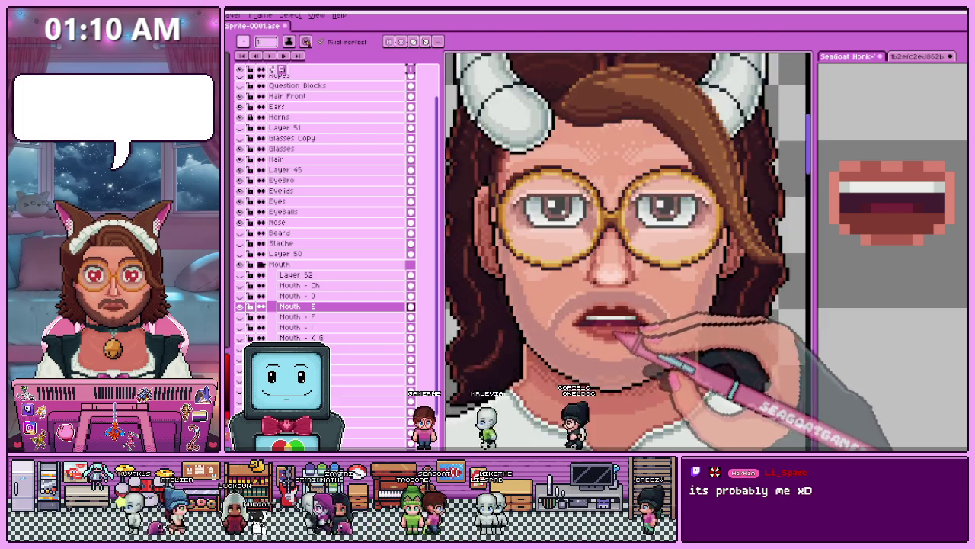
scroll(621, 335, "up", 1)
scroll(602, 324, "up", 1)
key("alt")
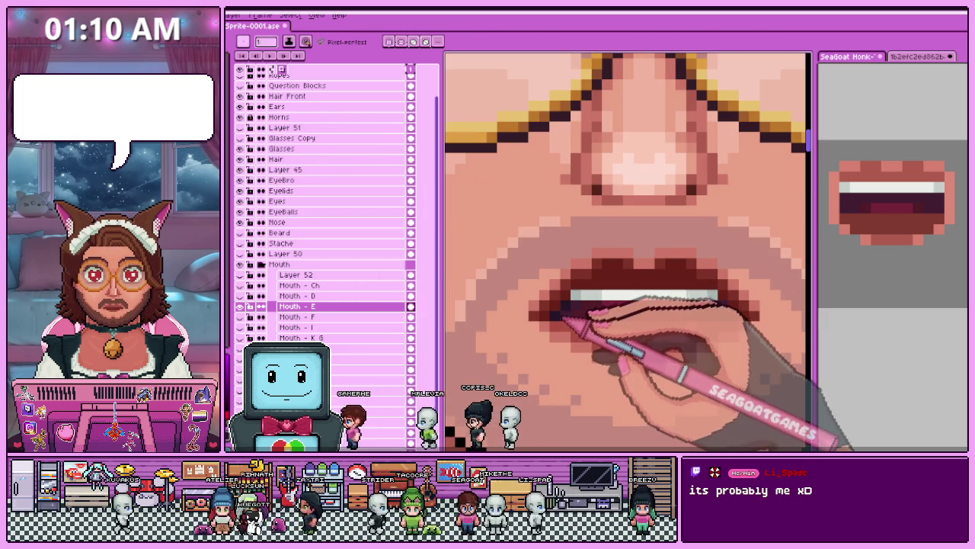
Keep pencilling the lower lip shading, zooming out and back in to check it.
scroll(737, 315, "down", 3)
scroll(675, 287, "down", 2)
scroll(645, 279, "down", 1)
scroll(605, 327, "up", 1)
scroll(617, 324, "up", 2)
scroll(621, 308, "up", 2)
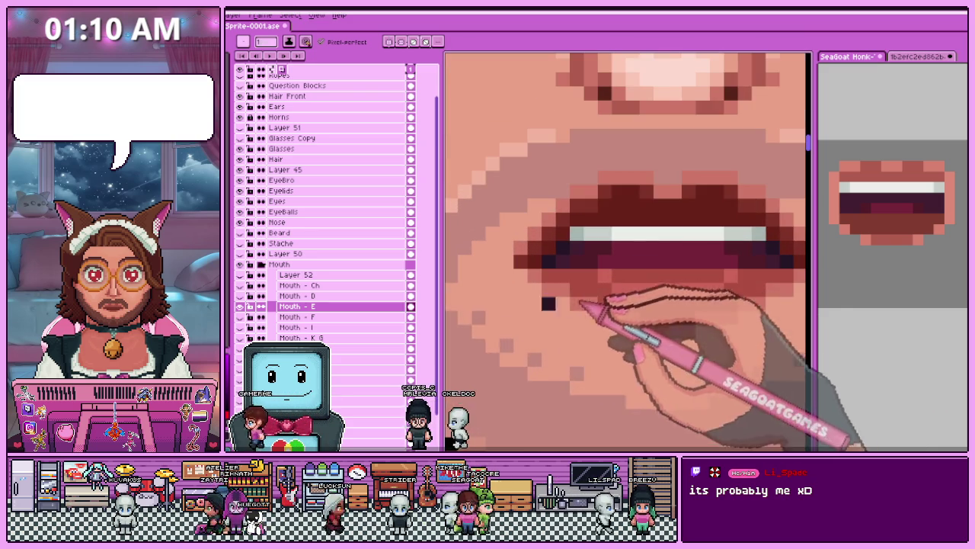
scroll(457, 381, "up", 1)
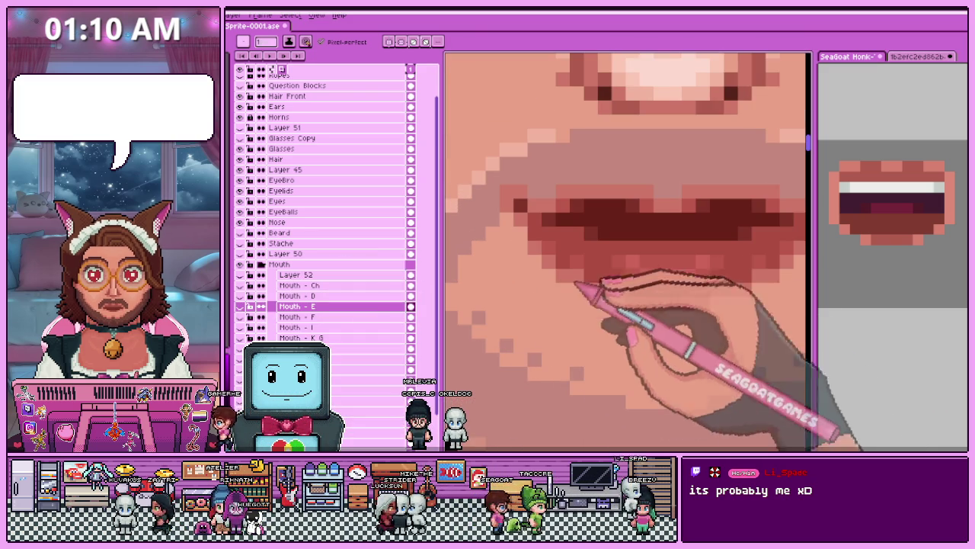
key("b")
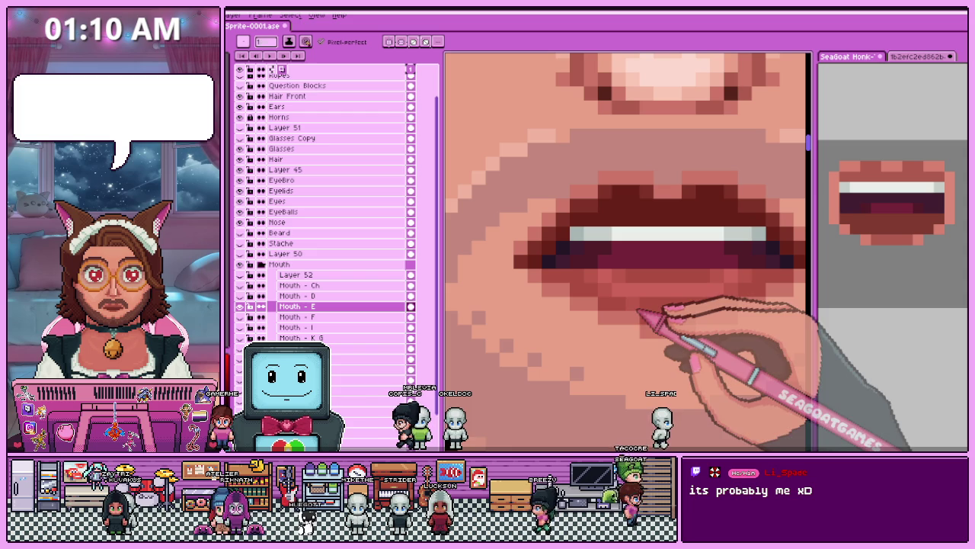
scroll(693, 320, "down", 3)
scroll(690, 365, "up", 3)
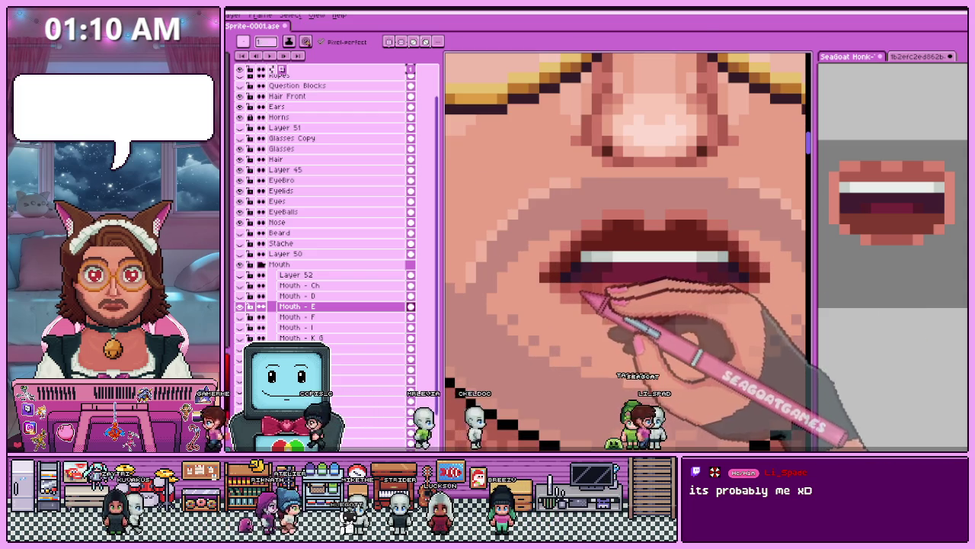
scroll(581, 292, "down", 3)
scroll(579, 301, "up", 3)
Sample colours at the lip corners and clean up the Mouth - E mouth corners.
key("i")
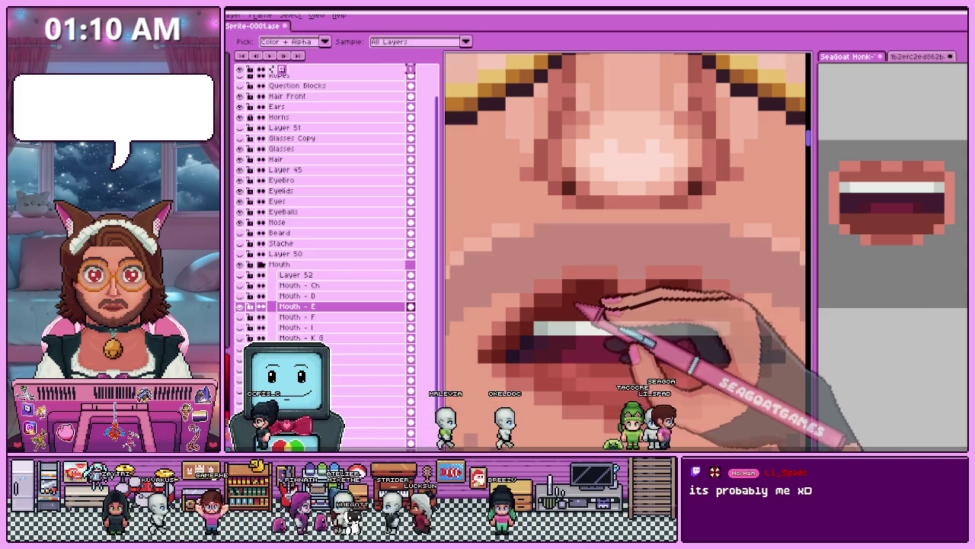
scroll(668, 305, "down", 1)
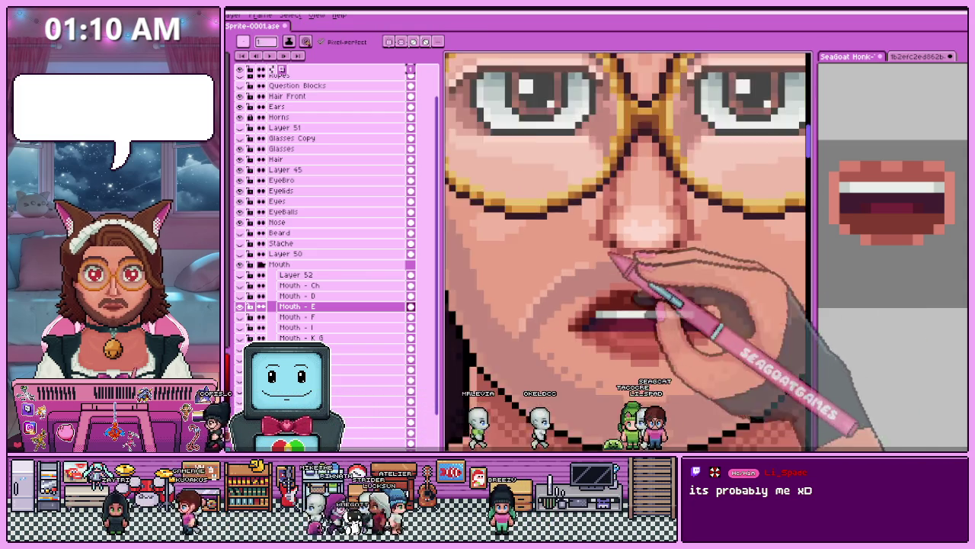
scroll(663, 320, "down", 1)
scroll(657, 346, "down", 1)
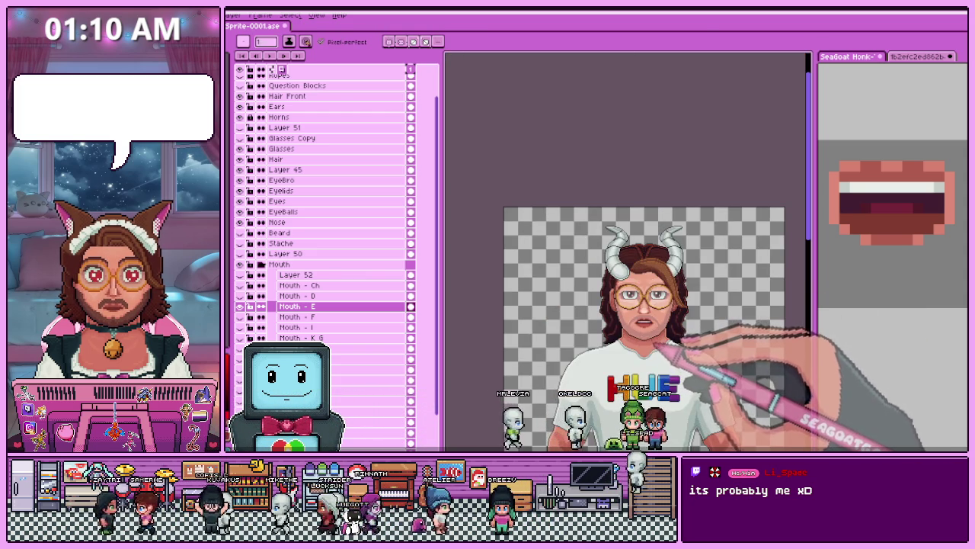
scroll(654, 347, "up", 3)
scroll(646, 347, "down", 1)
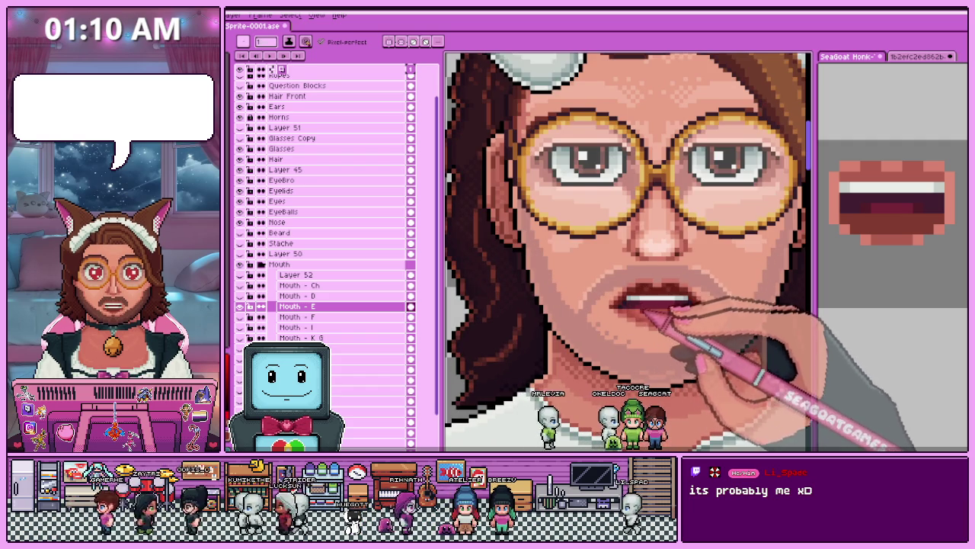
scroll(633, 326, "up", 1)
scroll(610, 313, "up", 2)
key("i")
scroll(602, 328, "down", 1)
scroll(616, 315, "down", 1)
scroll(663, 321, "down", 1)
scroll(610, 335, "down", 1)
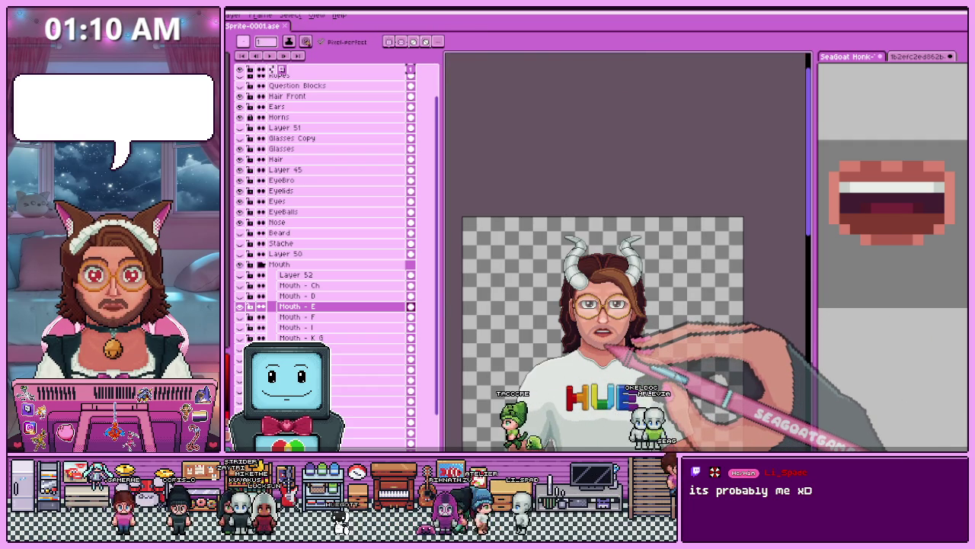
scroll(607, 347, "up", 2)
scroll(625, 346, "up", 1)
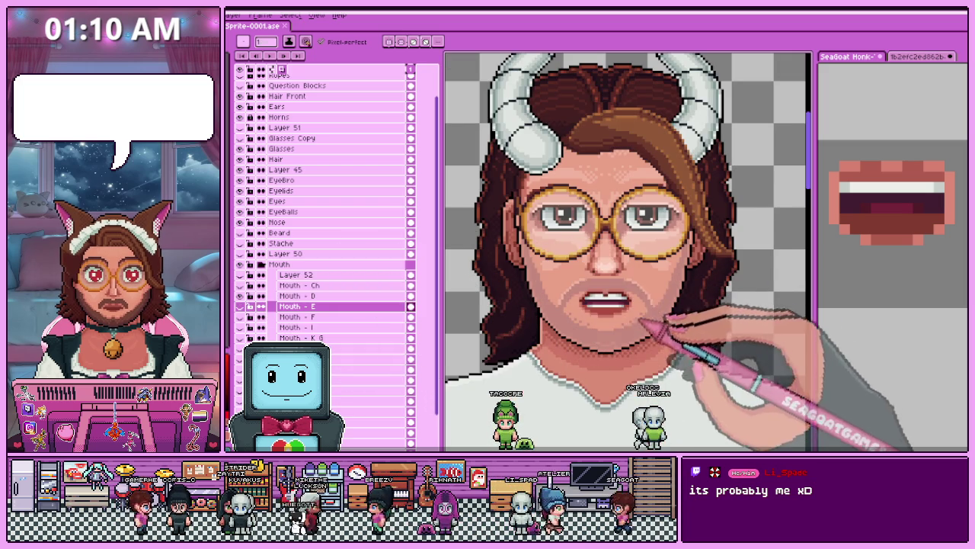
scroll(648, 320, "up", 1)
scroll(609, 290, "up", 2)
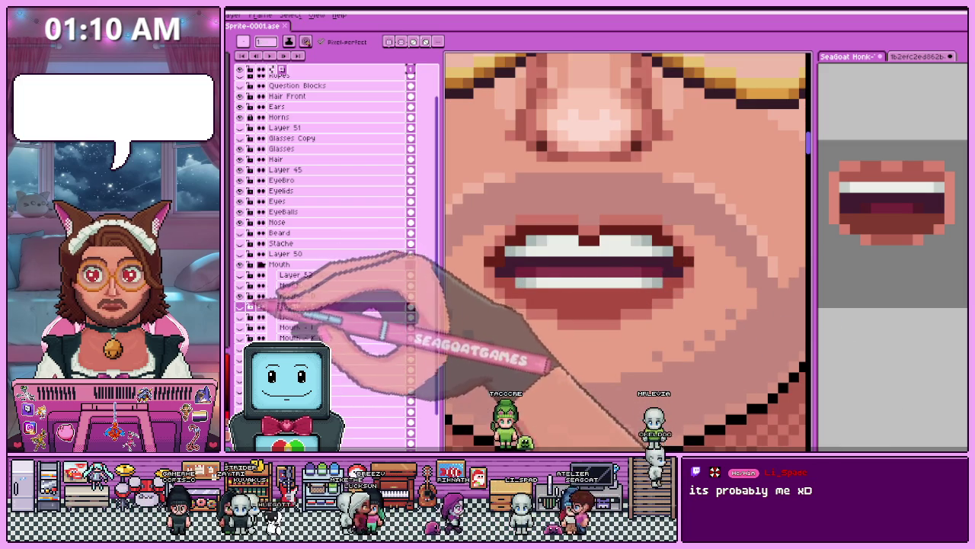
left_click(297, 296)
Toggle the Mouth - D layer's visibility to compare the face with and without it.
key("i")
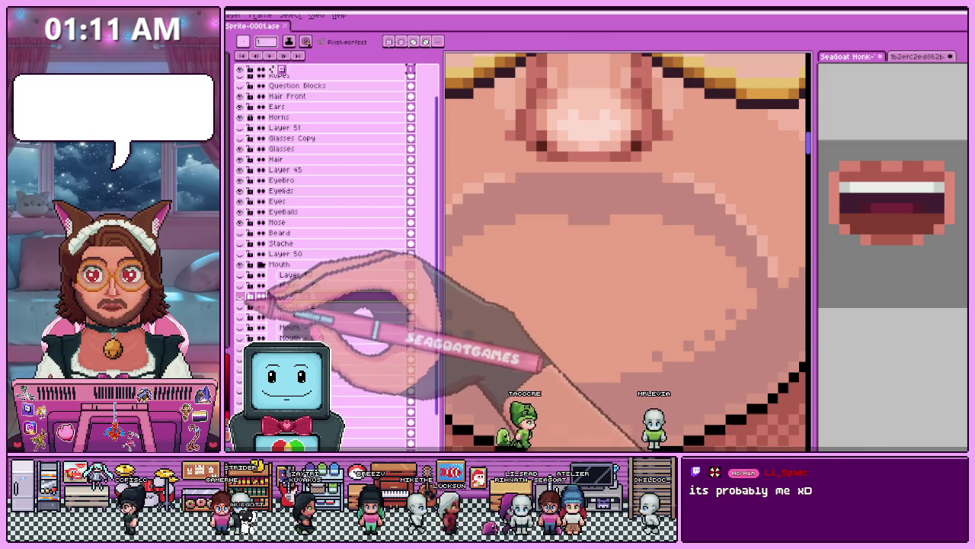
left_click(241, 295)
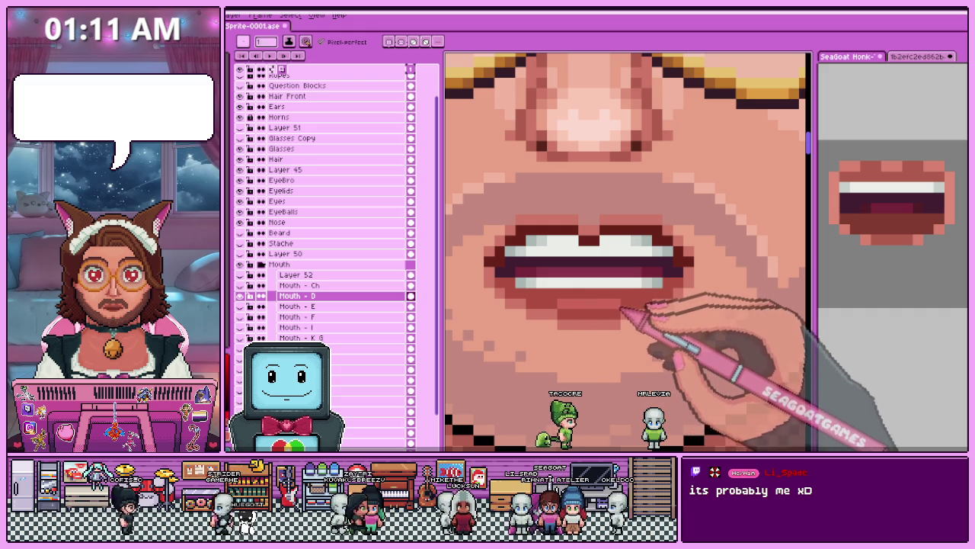
scroll(549, 297, "down", 2)
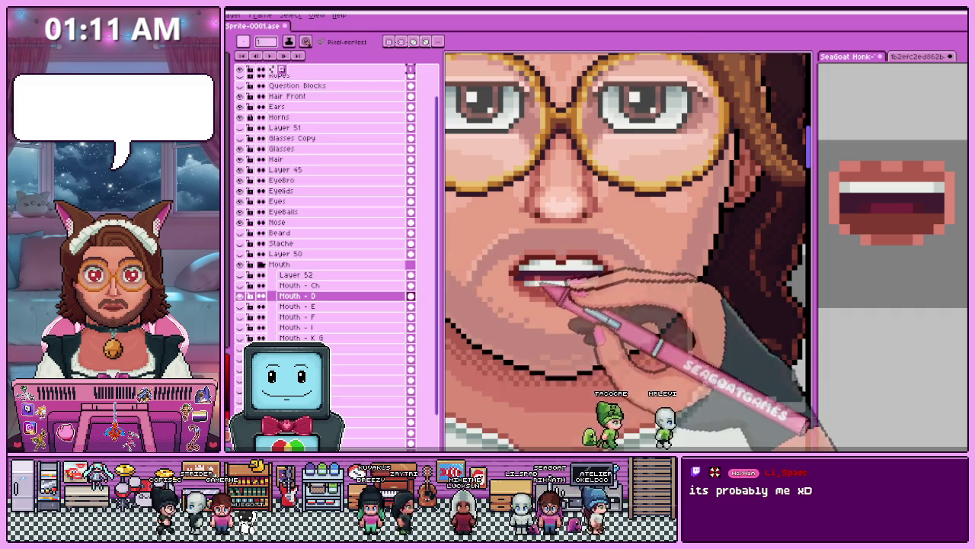
scroll(518, 257, "up", 2)
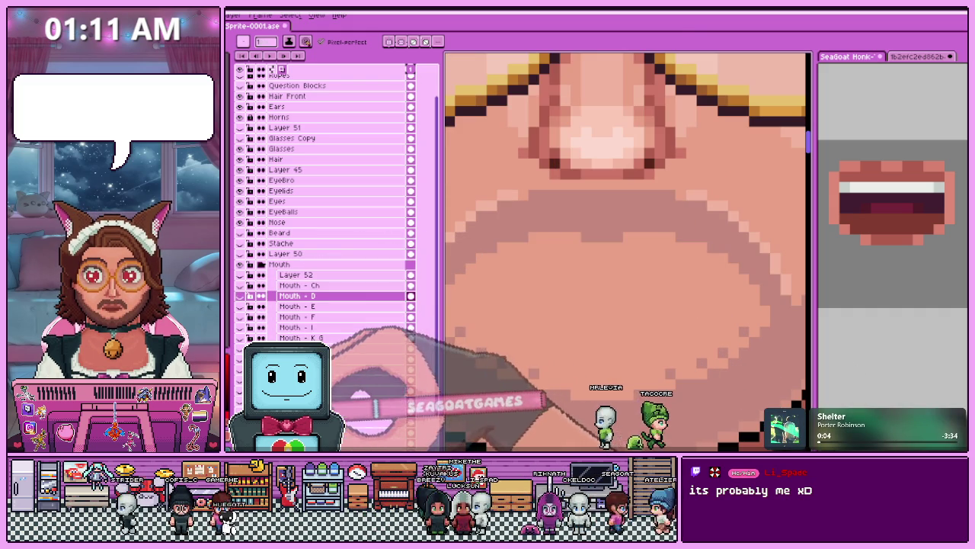
left_click(250, 296)
key("i")
key("b")
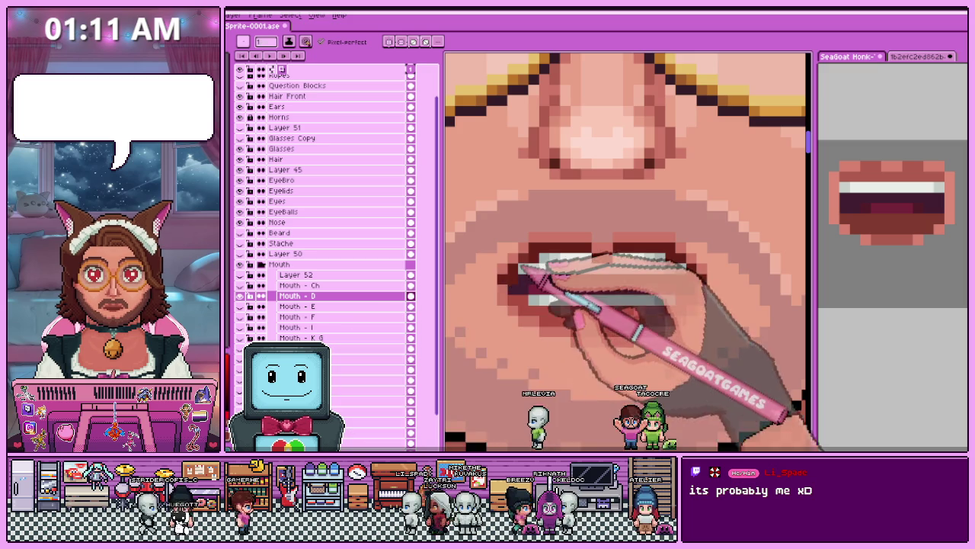
Paint dark red shading at the Mouth - D mouth's right corner, zooming to check.
scroll(537, 252, "up", 1)
scroll(537, 251, "up", 1)
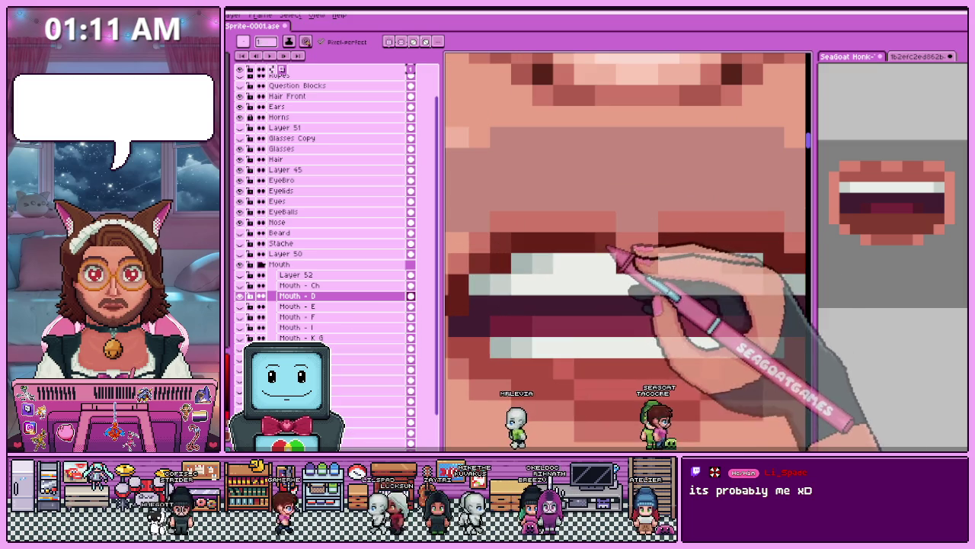
scroll(624, 247, "down", 1)
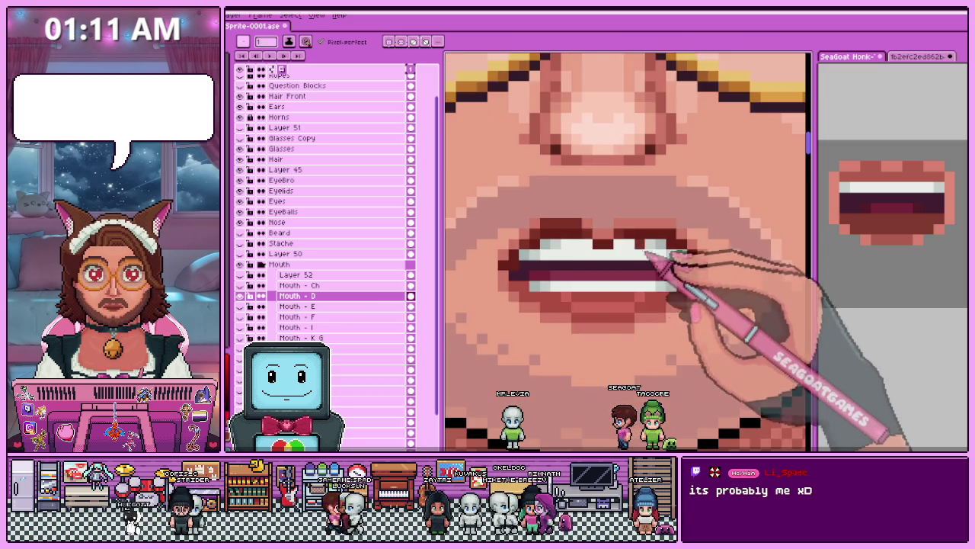
scroll(644, 232, "up", 1)
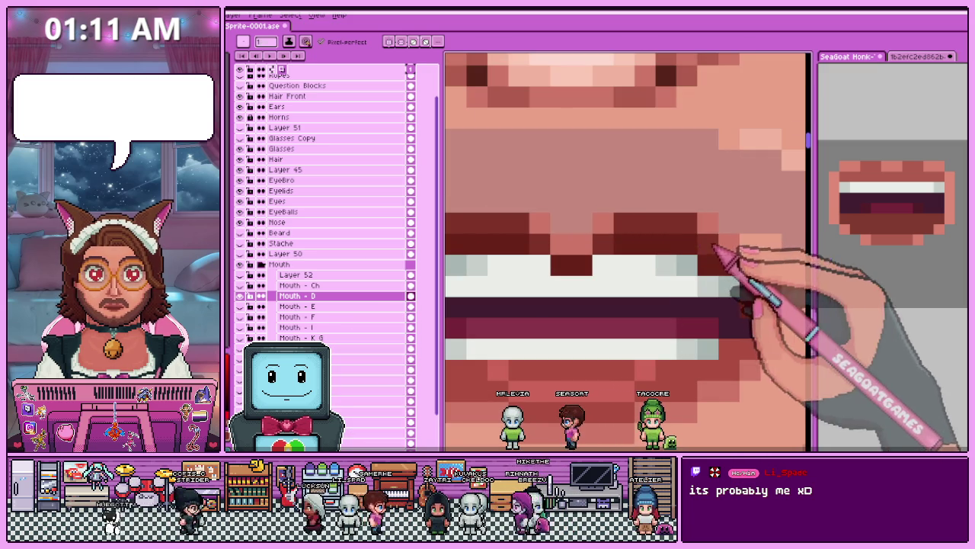
left_click_drag(732, 259, 785, 304)
scroll(779, 298, "down", 2)
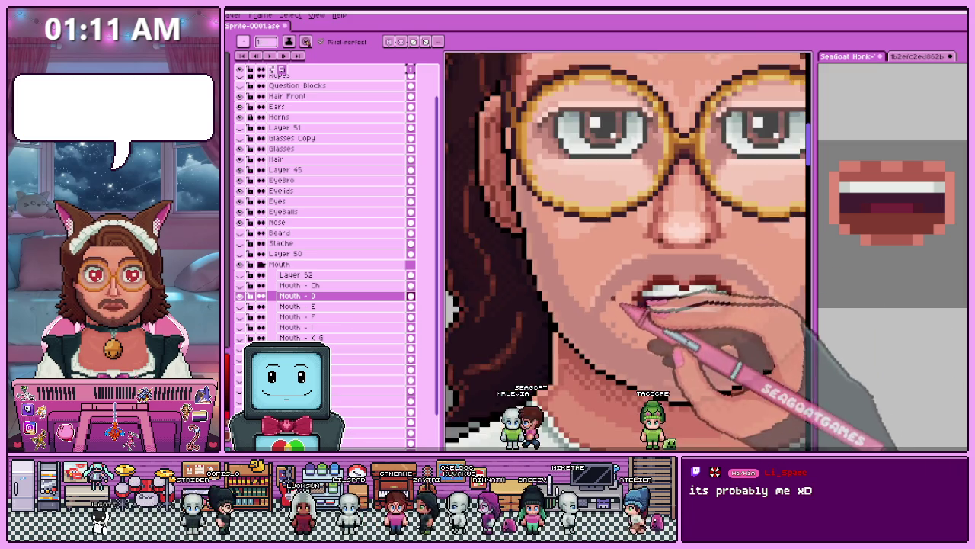
scroll(632, 310, "down", 2)
scroll(652, 335, "up", 2)
scroll(633, 306, "up", 2)
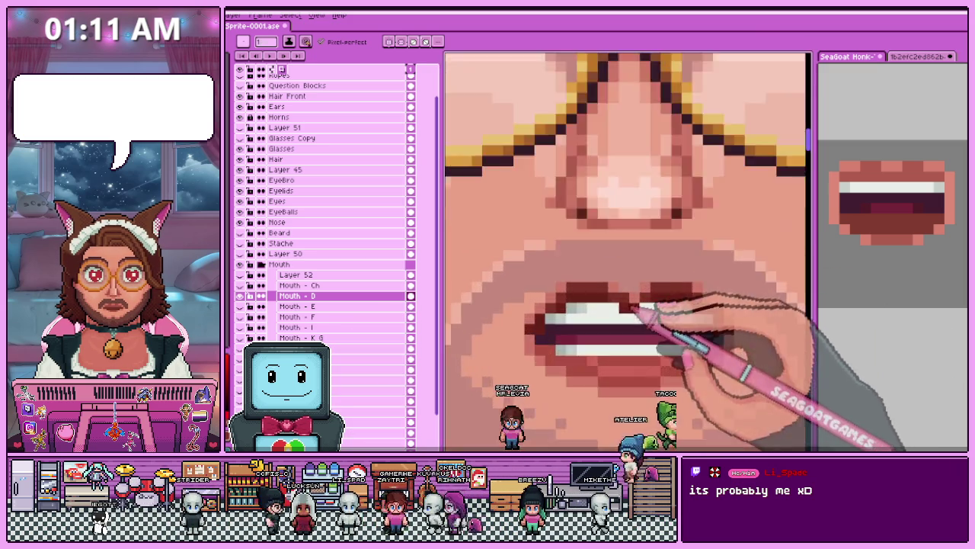
scroll(640, 305, "down", 2)
scroll(621, 327, "down", 2)
scroll(631, 348, "down", 2)
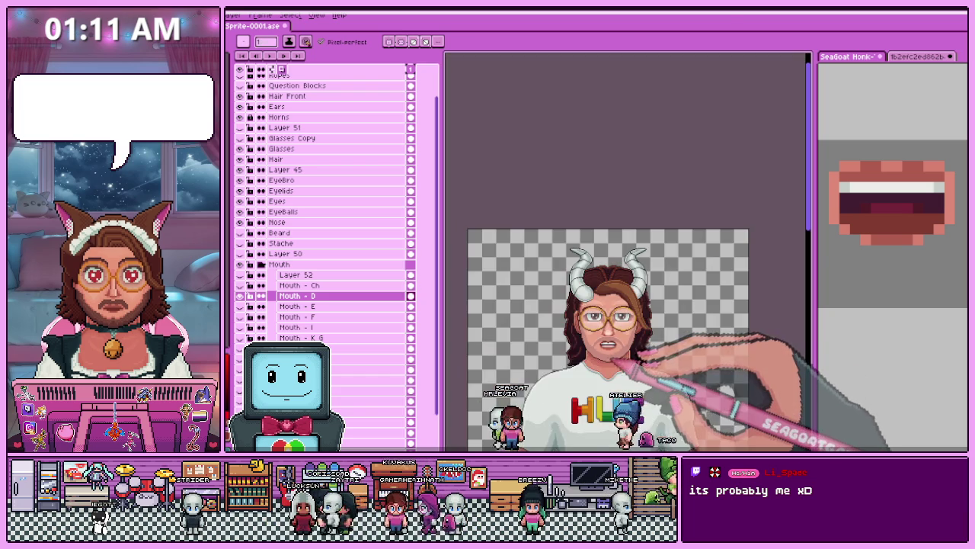
scroll(618, 364, "up", 2)
scroll(602, 343, "up", 2)
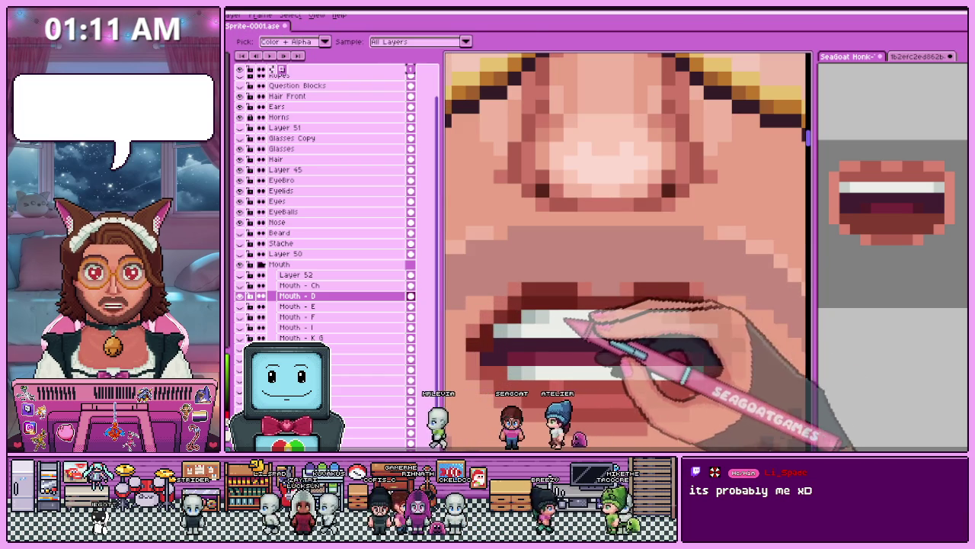
scroll(627, 321, "down", 2)
scroll(628, 335, "down", 1)
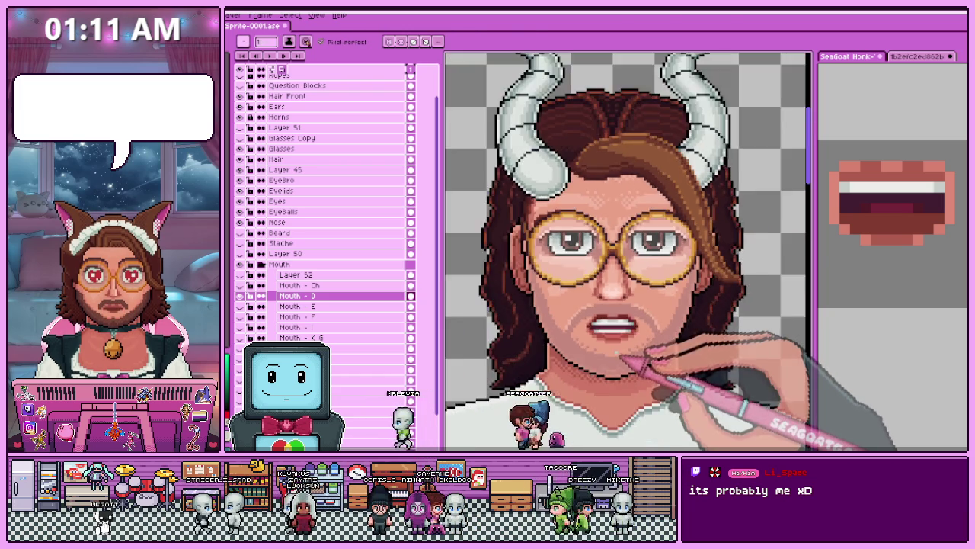
scroll(630, 364, "down", 2)
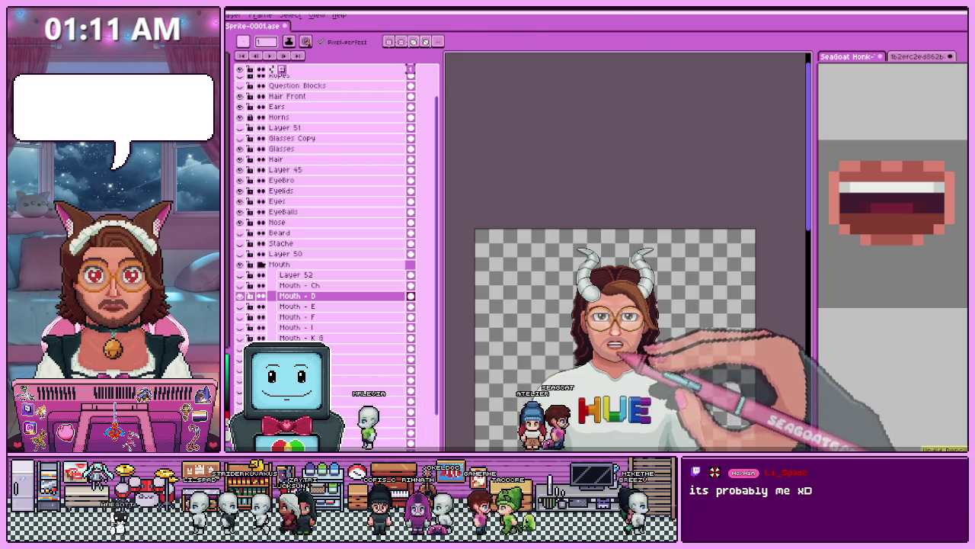
scroll(620, 358, "up", 2)
scroll(618, 352, "up", 2)
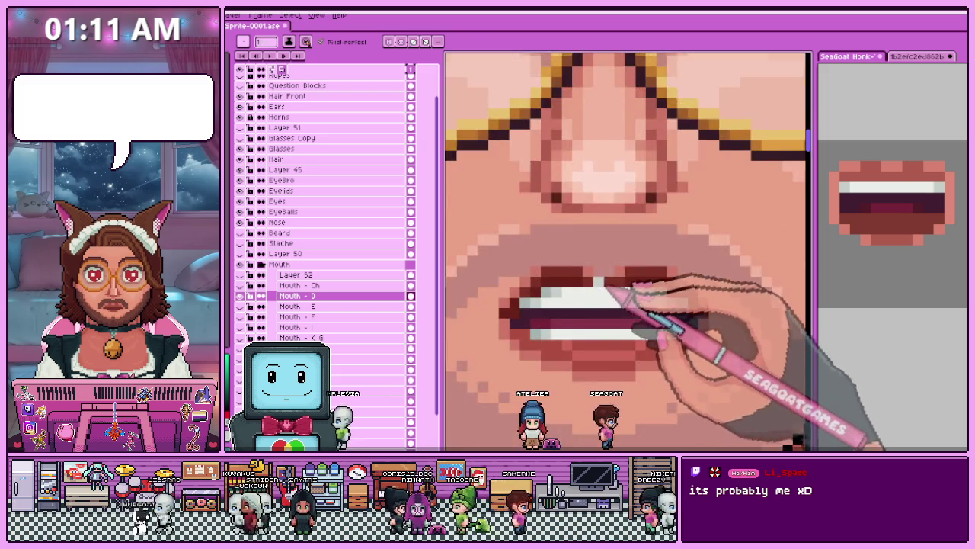
scroll(621, 335, "down", 2)
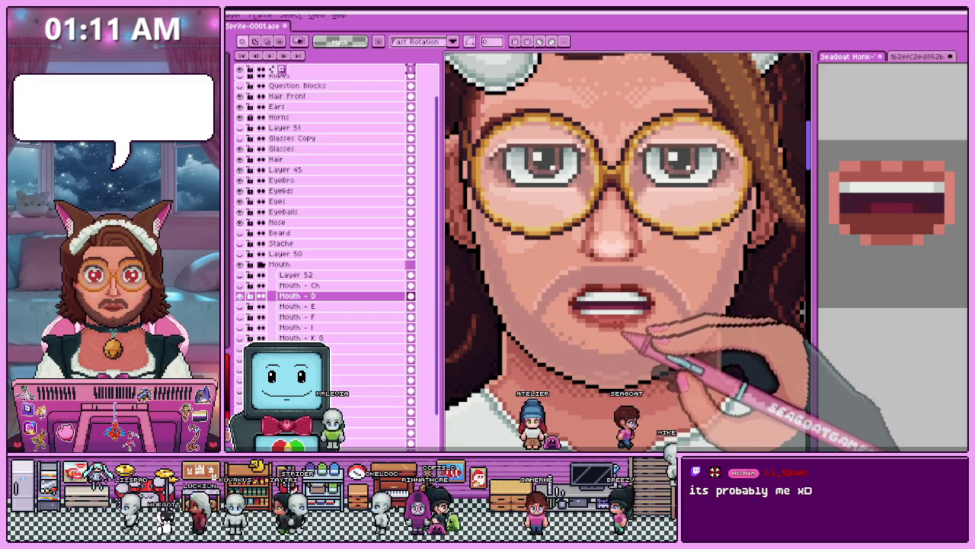
Select a rectangle over the mouth and toggle the teeth off and on to compare.
scroll(618, 327, "up", 1)
left_click_drag(612, 278, 670, 359)
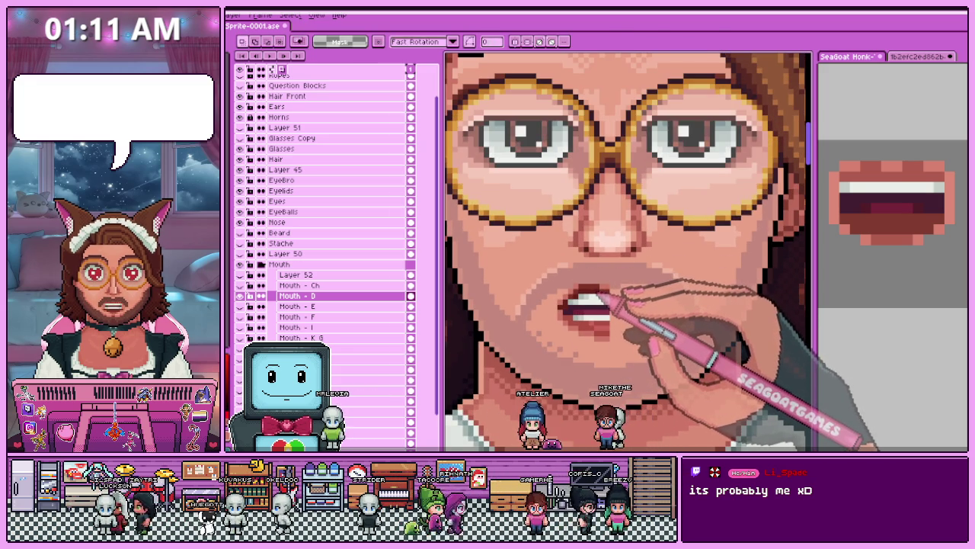
scroll(609, 295, "down", 2)
scroll(607, 347, "down", 2)
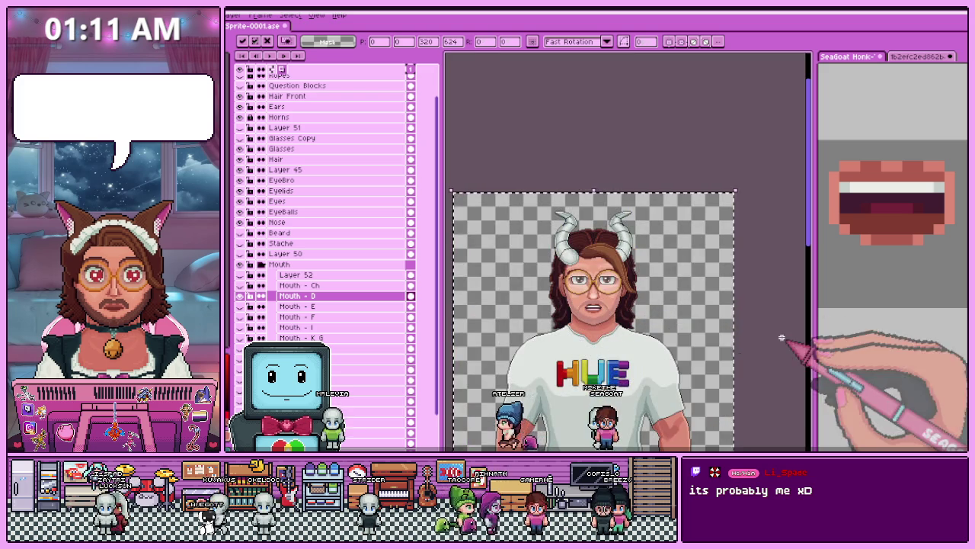
scroll(594, 304, "up", 3)
scroll(621, 301, "up", 2)
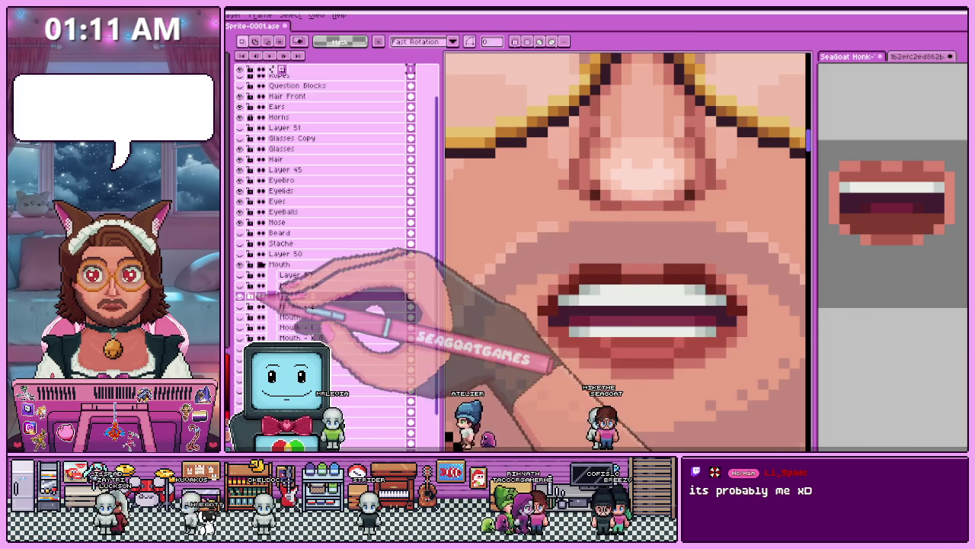
left_click(260, 296)
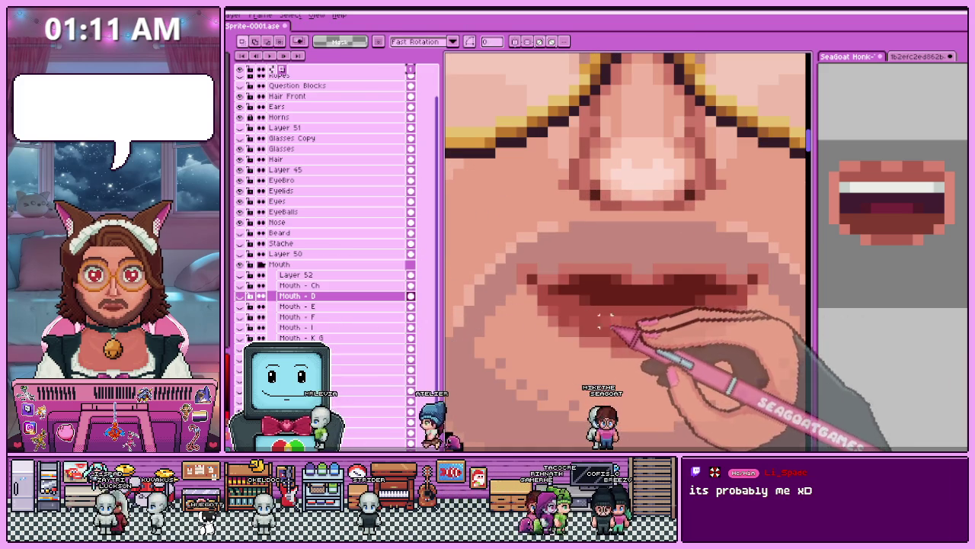
left_click(261, 296)
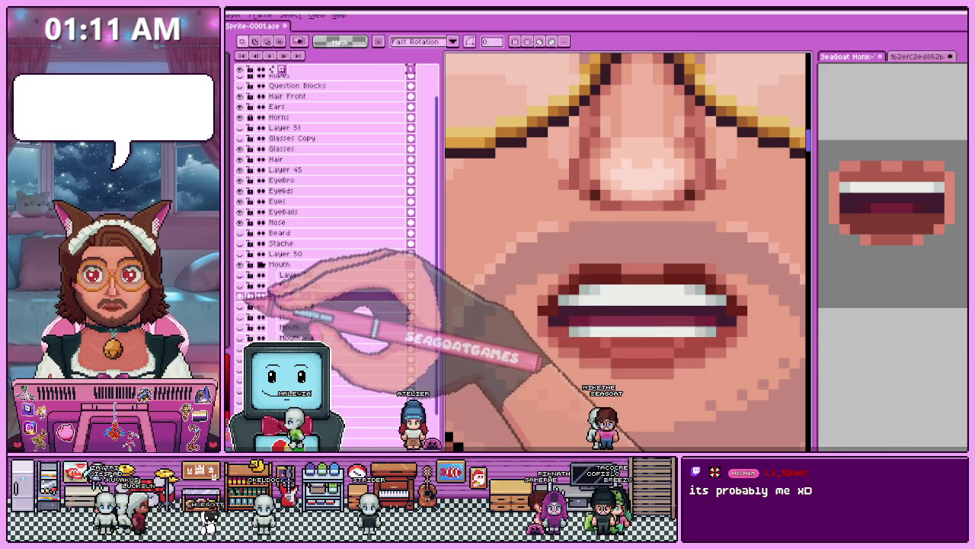
Sample teeth and lip colours to touch up the Mouth - D teeth and lips.
scroll(615, 366, "up", 2)
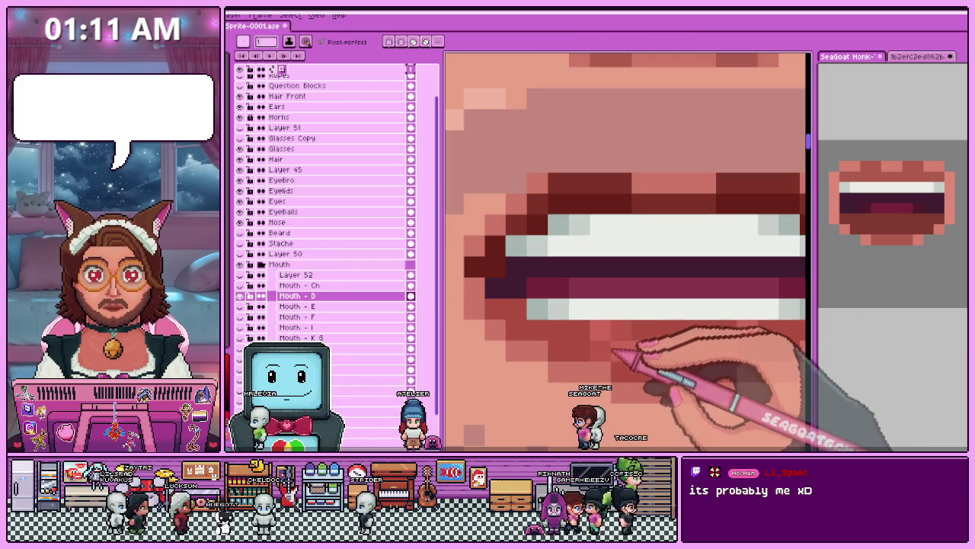
scroll(602, 327, "down", 2)
scroll(670, 347, "up", 2)
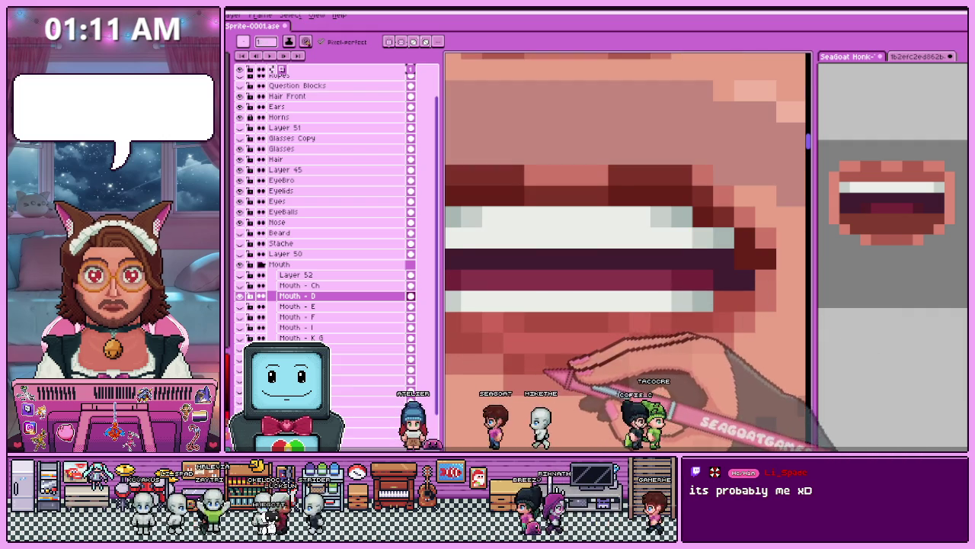
scroll(616, 361, "down", 2)
scroll(568, 368, "down", 3)
scroll(552, 331, "up", 4)
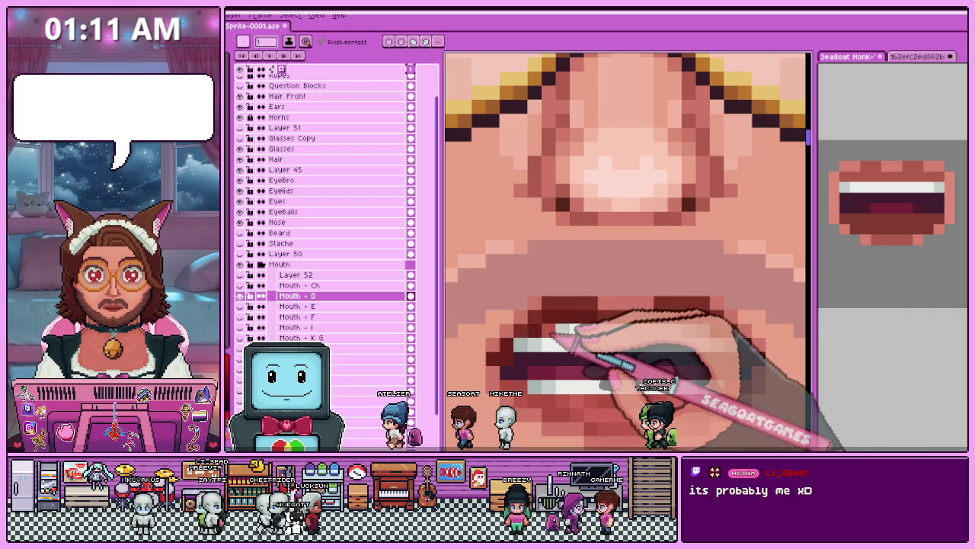
scroll(511, 333, "down", 1)
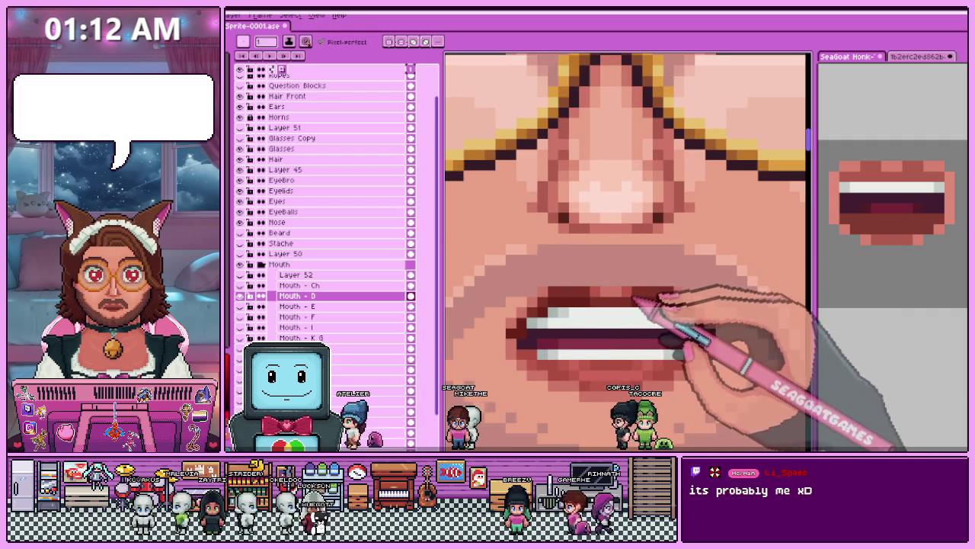
scroll(640, 301, "down", 2)
scroll(676, 312, "down", 2)
scroll(647, 352, "down", 1)
scroll(644, 335, "down", 1)
scroll(642, 318, "up", 1)
scroll(637, 314, "up", 2)
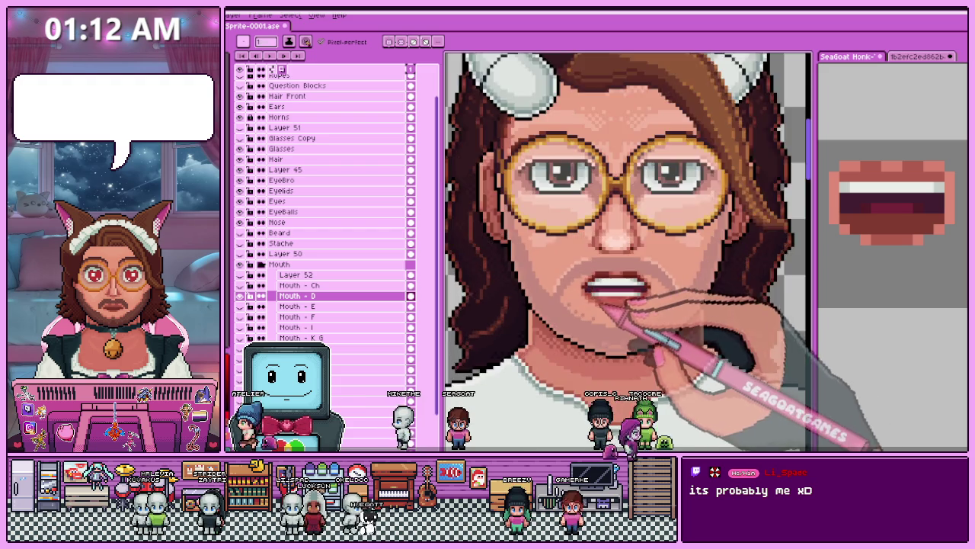
scroll(633, 312, "up", 1)
scroll(610, 297, "up", 1)
key("alt")
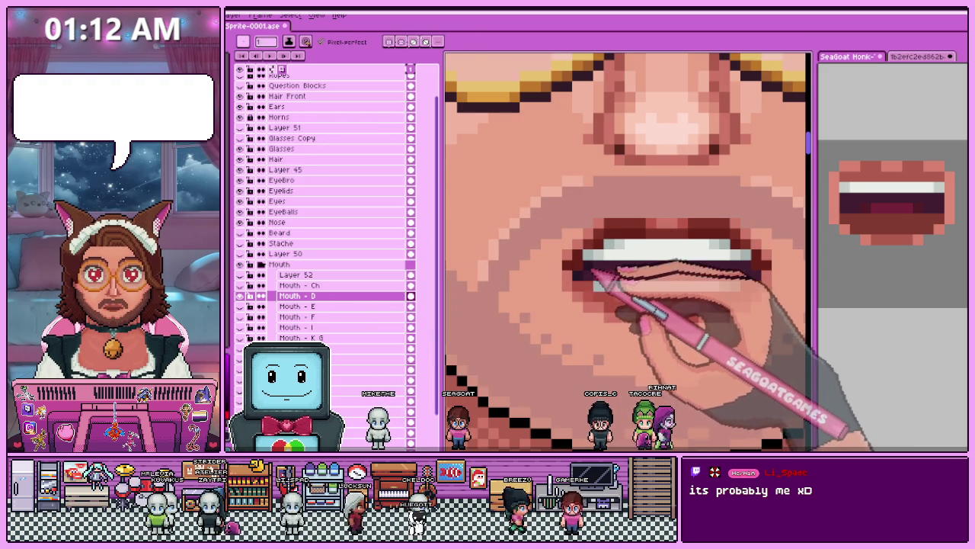
scroll(621, 267, "down", 2)
scroll(666, 268, "up", 2)
scroll(689, 270, "up", 1)
scroll(678, 263, "down", 2)
scroll(671, 267, "up", 2)
scroll(678, 274, "up", 2)
key("alt")
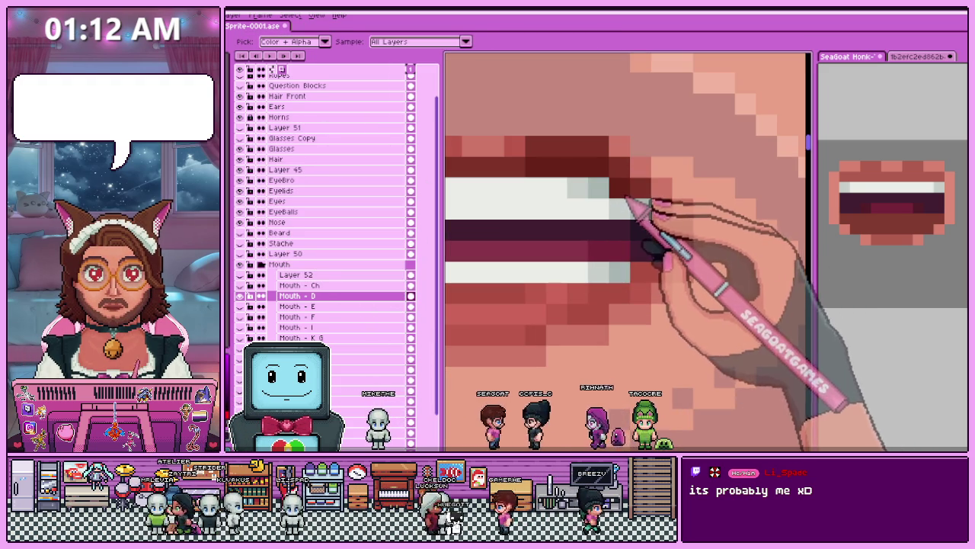
Review the Mouth - D teeth zoomed out and make Mouth - Ch the active layer.
scroll(629, 273, "down", 2)
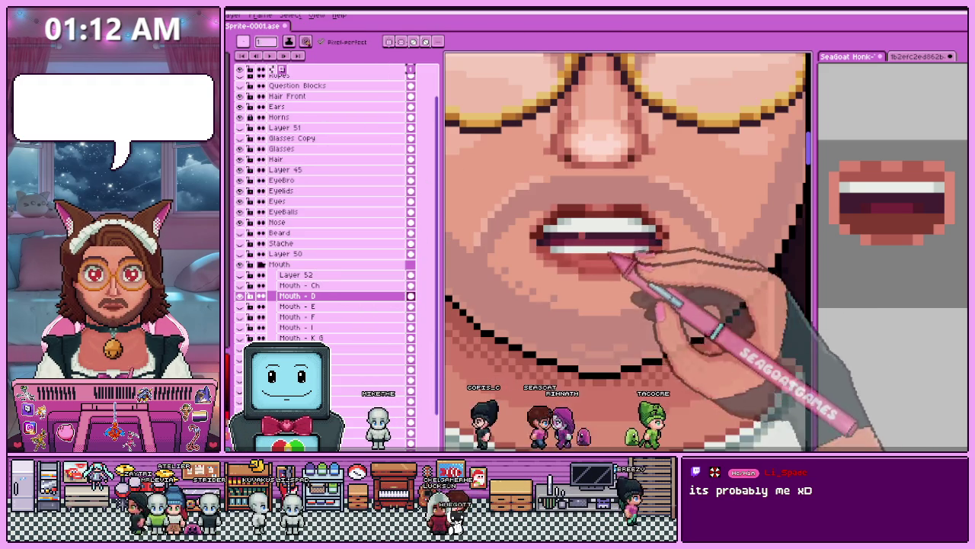
scroll(625, 275, "down", 1)
scroll(613, 297, "down", 2)
scroll(600, 321, "down", 1)
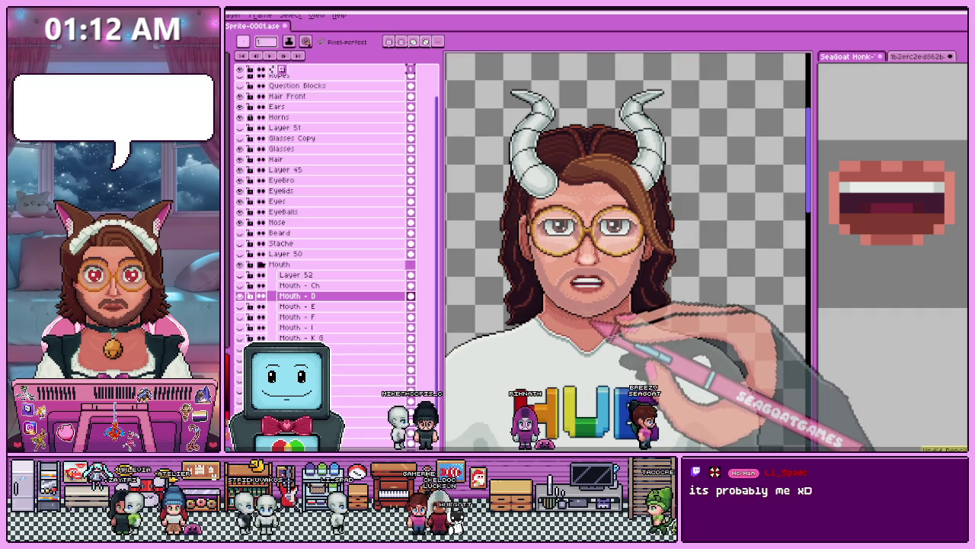
scroll(595, 287, "up", 2)
scroll(541, 284, "up", 1)
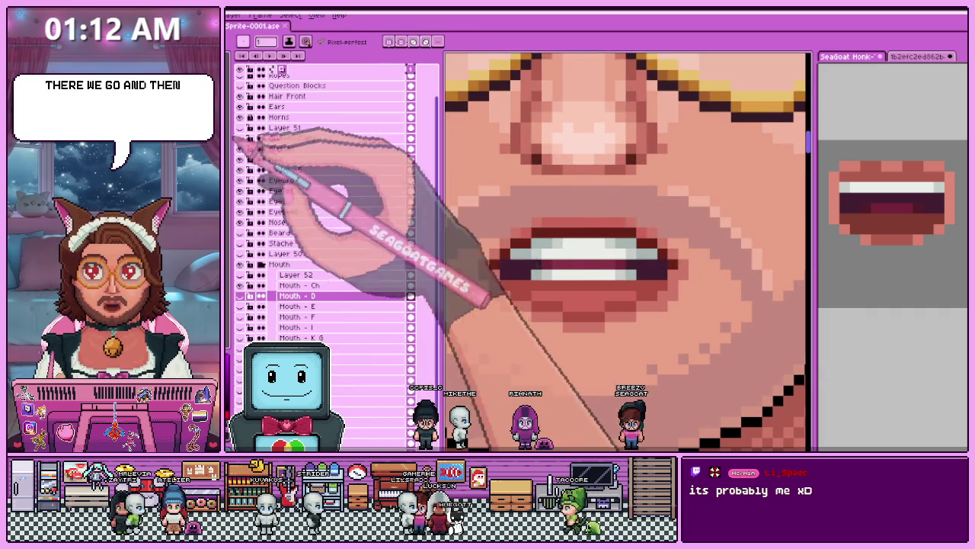
scroll(499, 268, "up", 1)
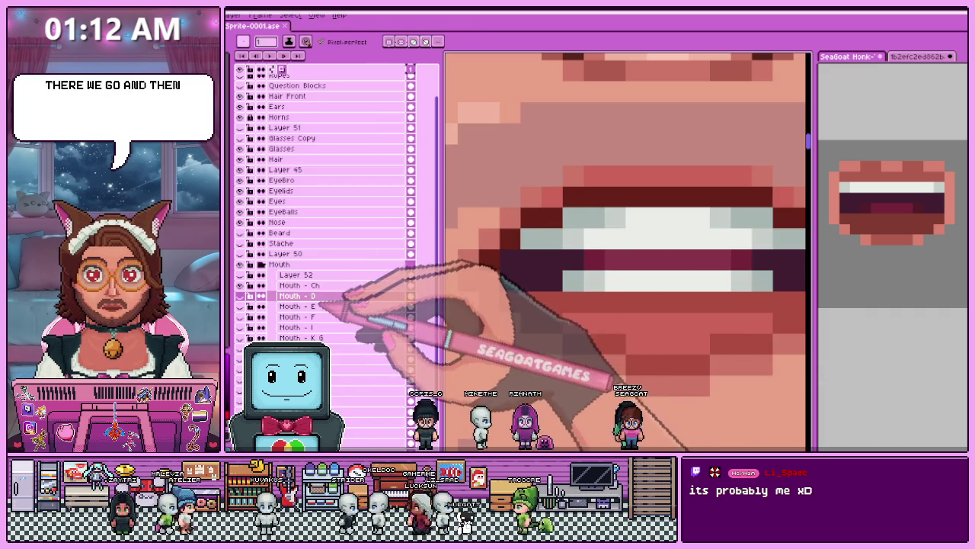
left_click(402, 285)
Sample the maroon and repaint the Ch mouth's upper lip row in that darker colour.
scroll(522, 259, "down", 3)
scroll(627, 259, "up", 2)
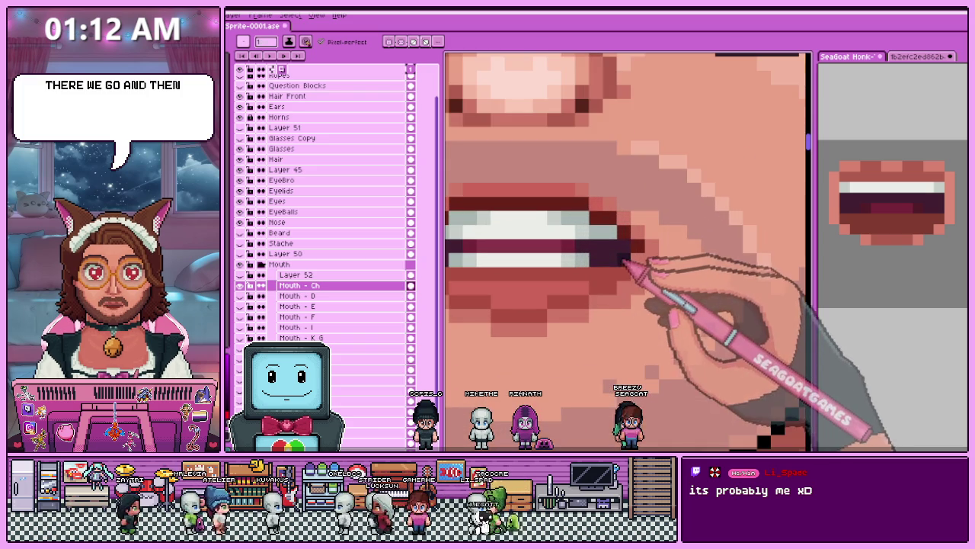
scroll(534, 244, "down", 1)
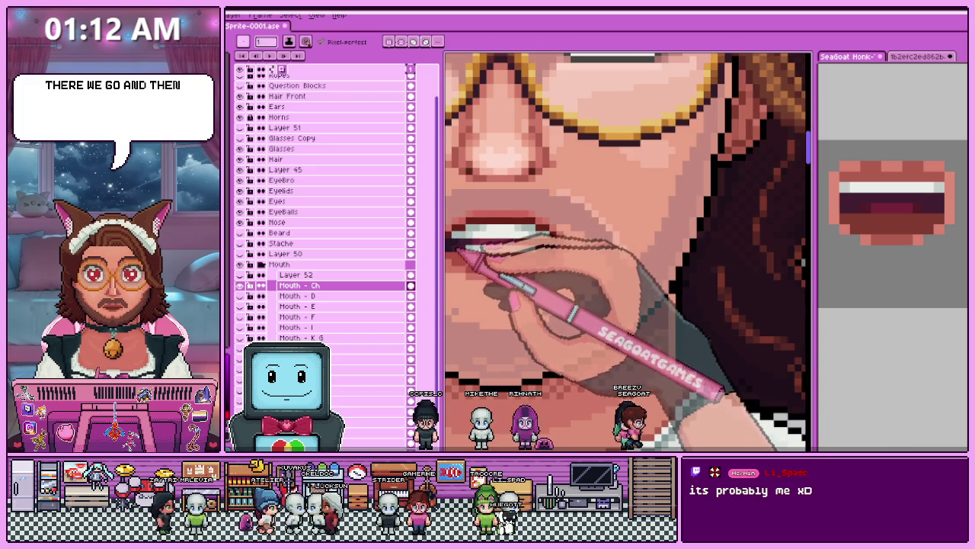
scroll(561, 283, "down", 1)
scroll(562, 283, "down", 1)
scroll(544, 283, "up", 1)
scroll(541, 271, "up", 2)
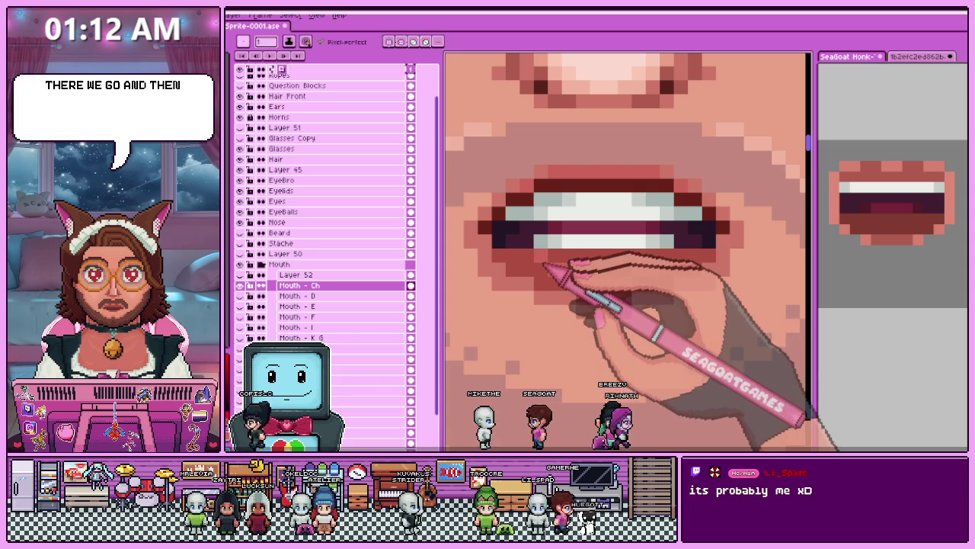
scroll(663, 305, "down", 1)
scroll(640, 320, "down", 1)
scroll(617, 320, "down", 1)
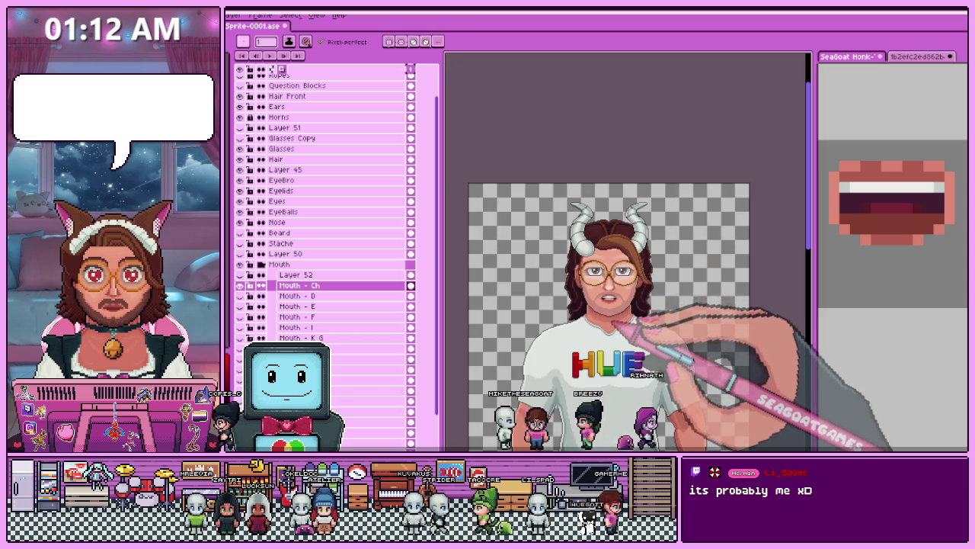
scroll(616, 309, "up", 2)
scroll(594, 301, "up", 1)
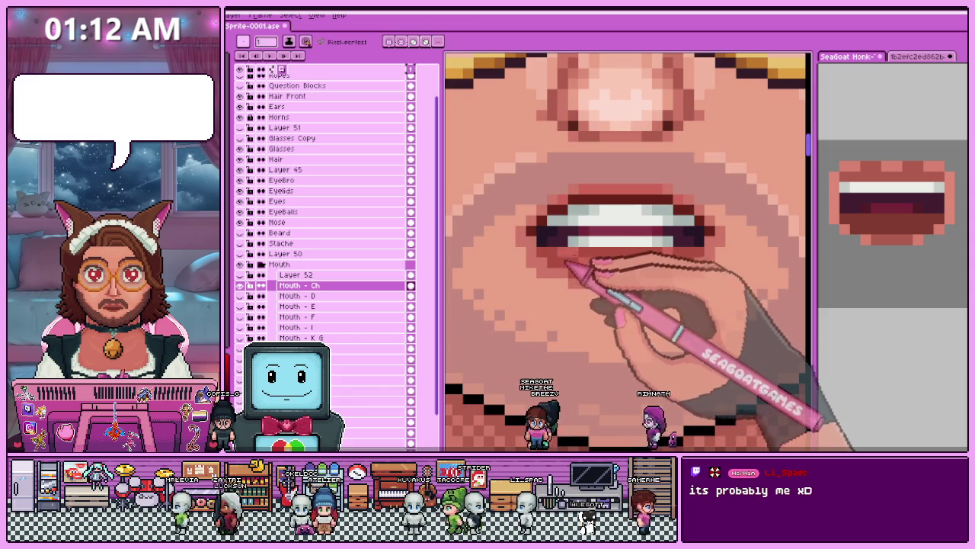
scroll(541, 213, "down", 3)
scroll(537, 213, "up", 2)
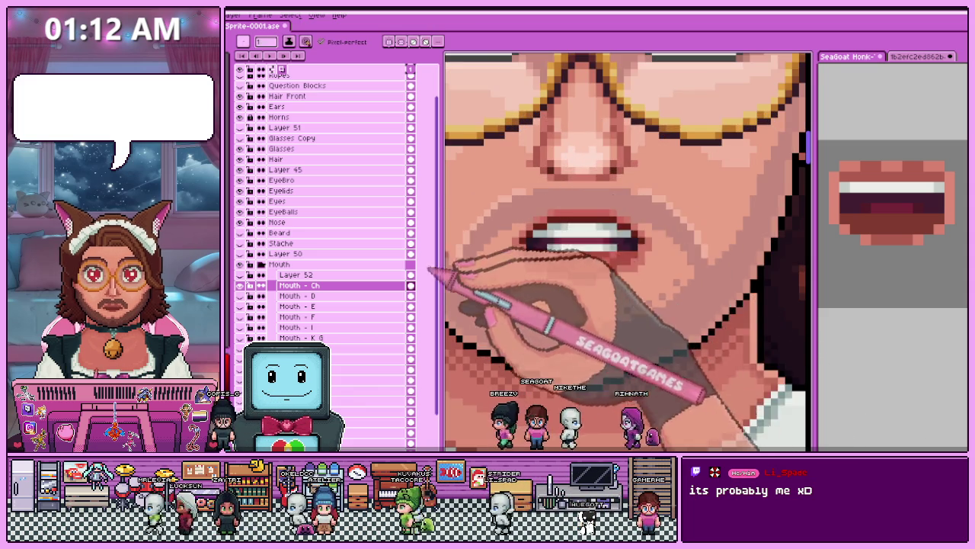
scroll(446, 273, "up", 2)
key("i")
key("b")
mouse_move(560, 206)
left_mouse_down()
mouse_move(684, 212)
mouse_move(705, 230)
left_mouse_up()
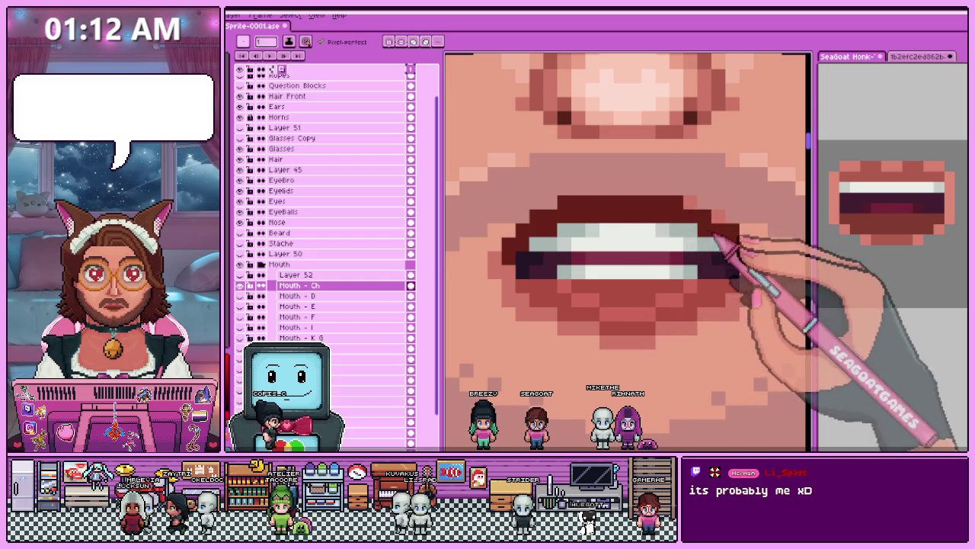
scroll(707, 230, "down", 1)
Try removing the right half of the Ch mouth, then undo the deletion.
key("m")
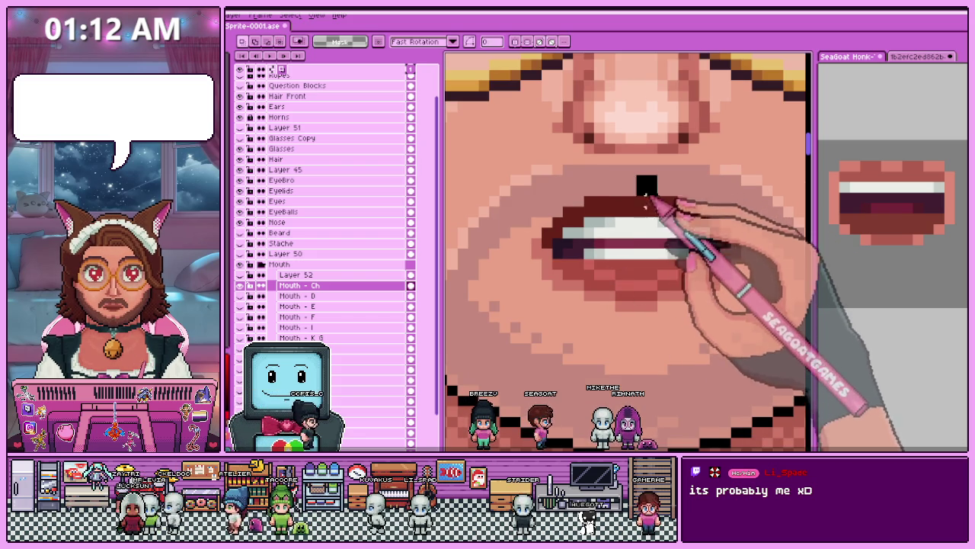
left_click_drag(634, 173, 743, 334)
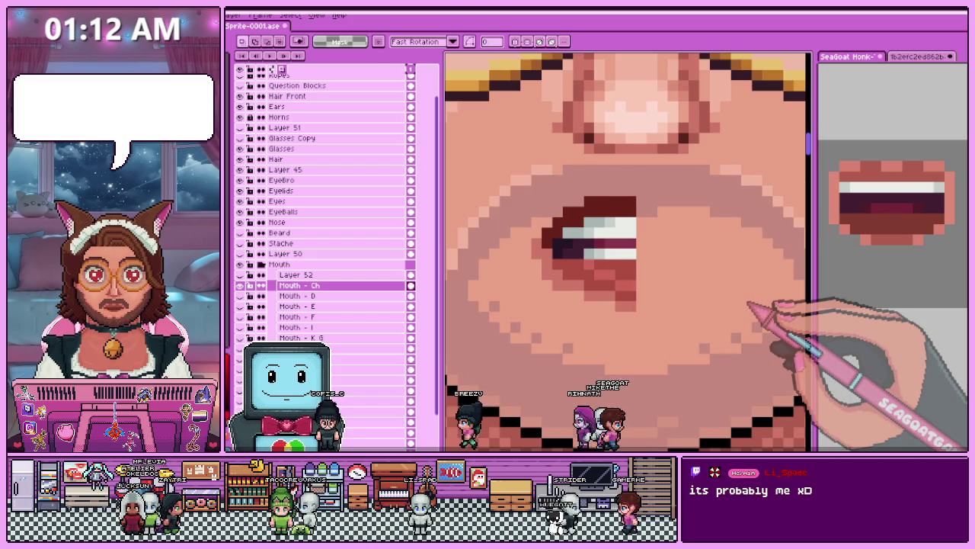
key("ctrl+z")
scroll(599, 358, "down", 2)
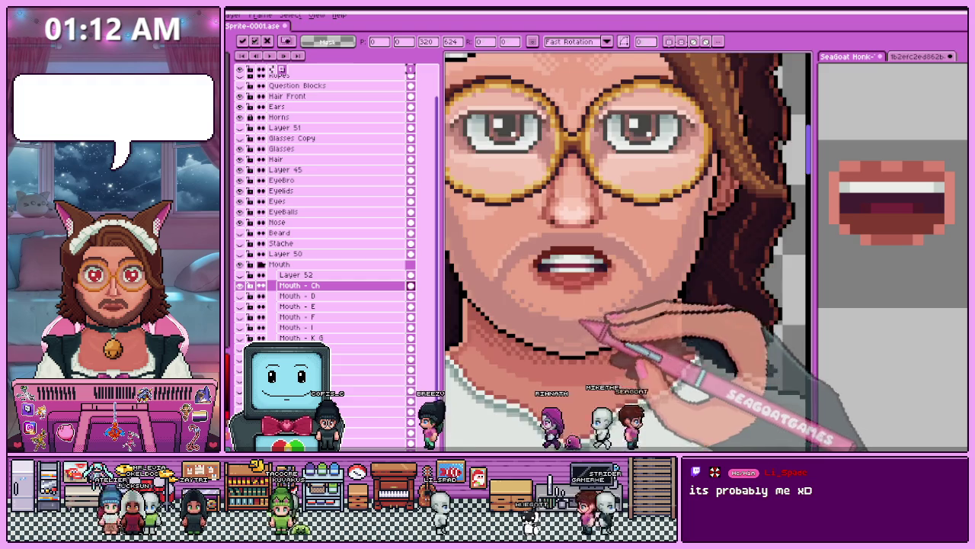
scroll(602, 347, "down", 1)
scroll(595, 347, "down", 1)
scroll(587, 322, "up", 2)
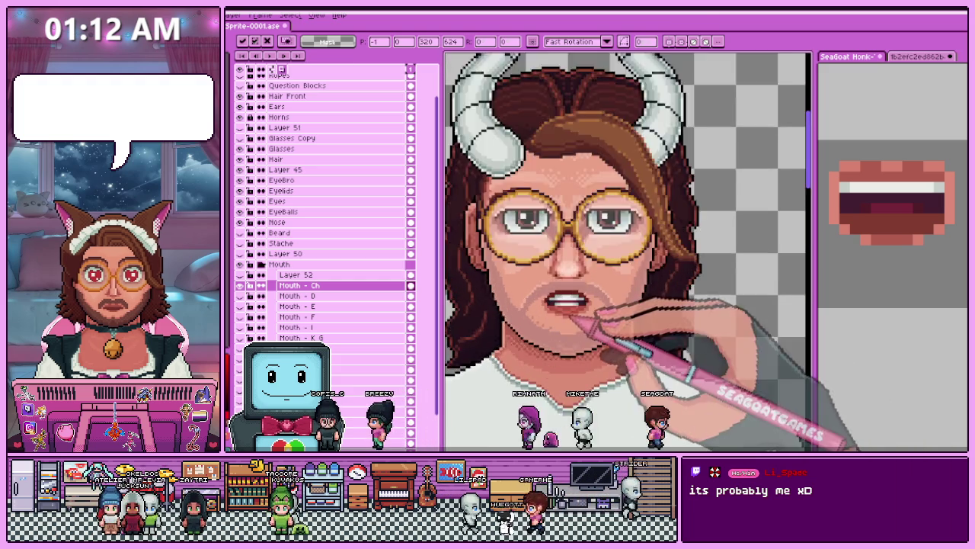
scroll(555, 294, "up", 1)
scroll(544, 294, "up", 1)
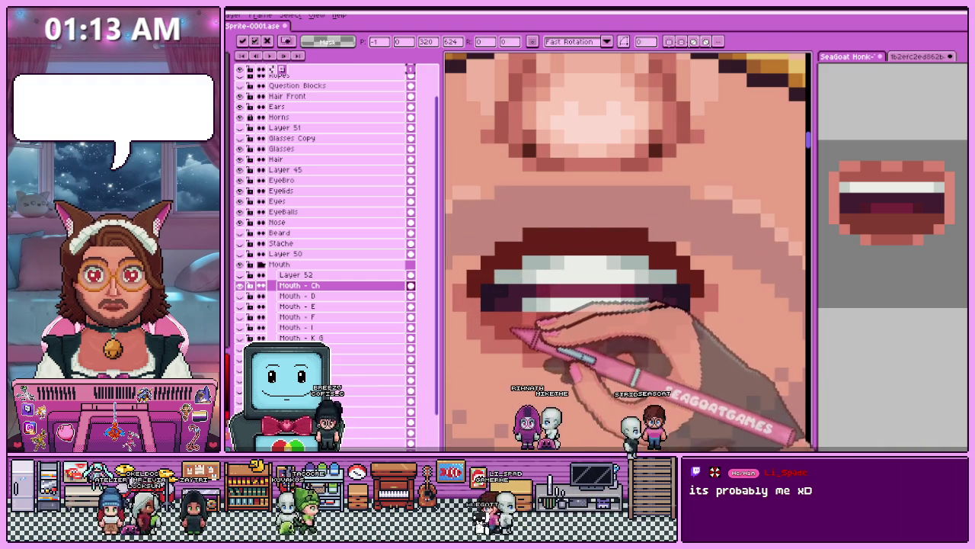
Erase one pixel on the Ch mouth's upper lip to lighten it.
key("b")
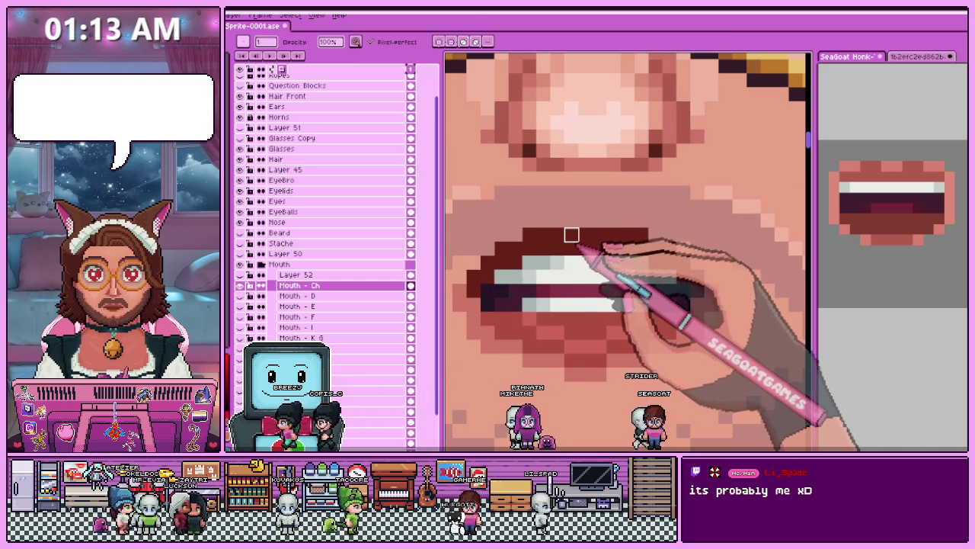
key("e")
left_click(572, 235)
scroll(606, 252, "down", 2)
scroll(595, 263, "up", 2)
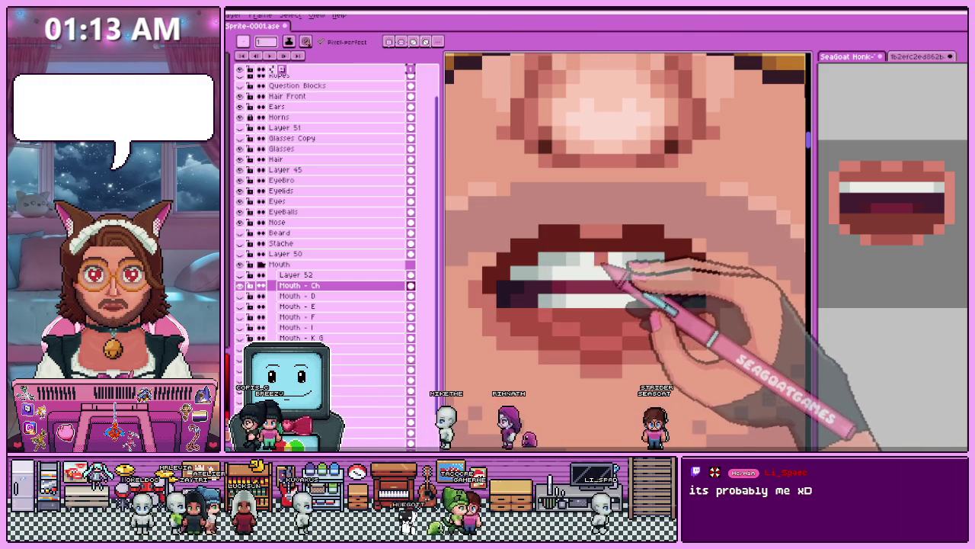
scroll(610, 259, "down", 2)
scroll(606, 229, "up", 1)
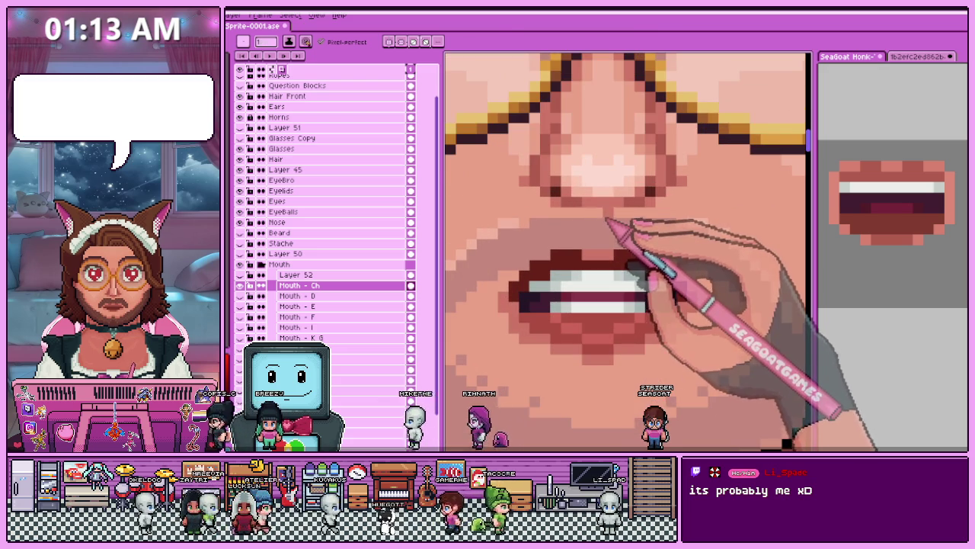
Marquee-select the mouth and chin area, then select the whole canvas instead.
key("m")
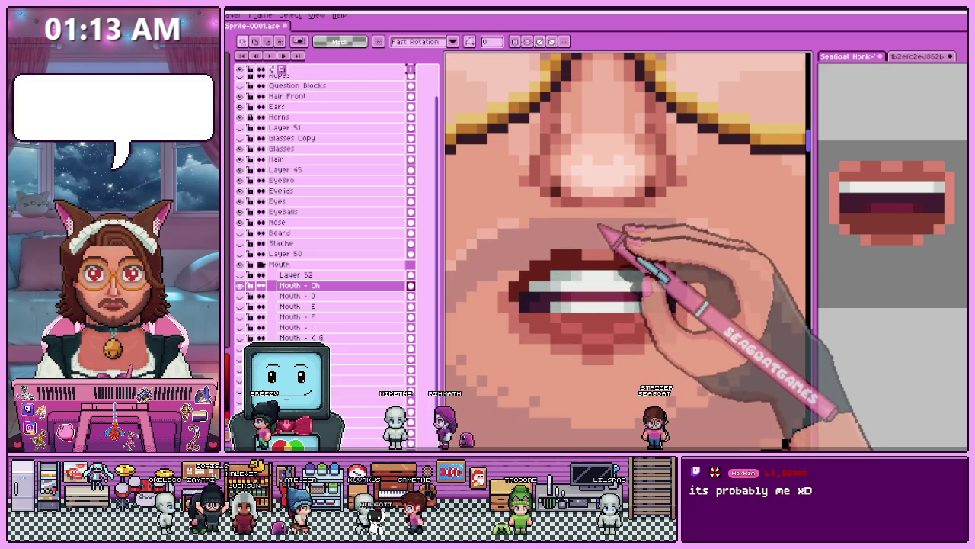
key("b")
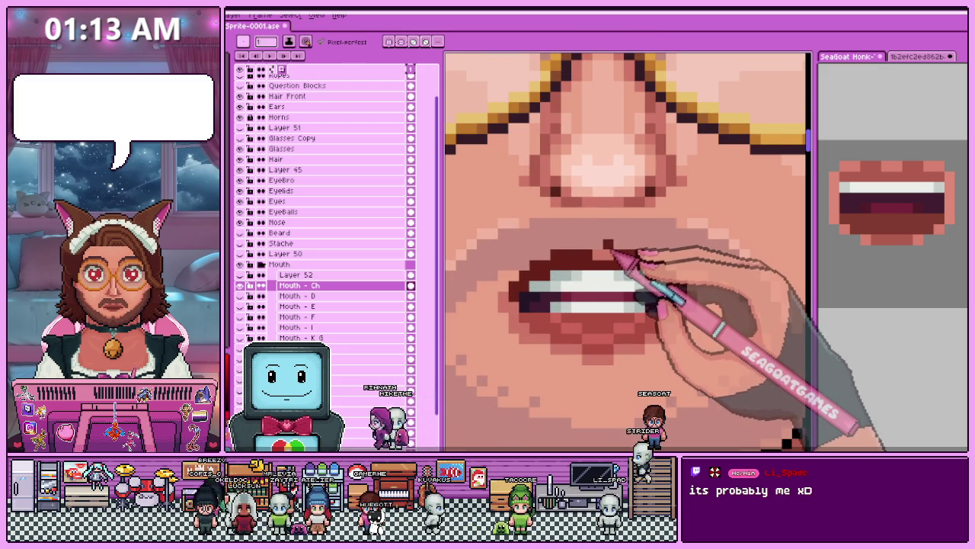
key("e")
key("m")
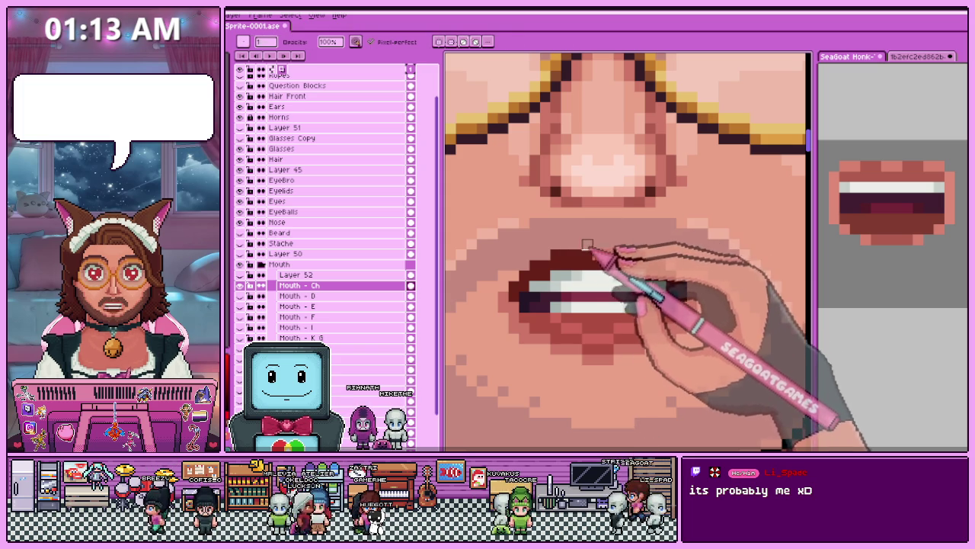
key("m")
scroll(617, 259, "down", 3)
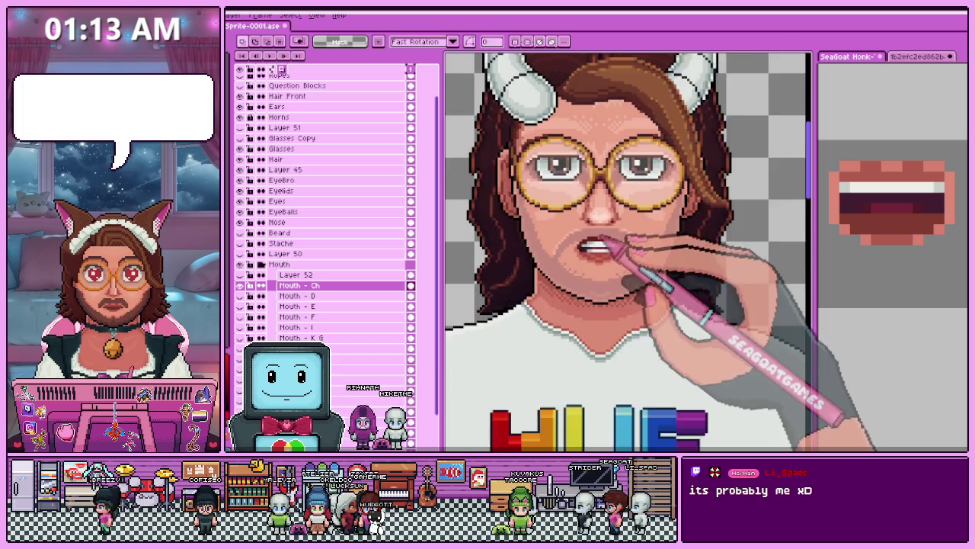
scroll(655, 275, "down", 2)
scroll(648, 270, "up", 2)
key("b")
scroll(594, 244, "up", 2)
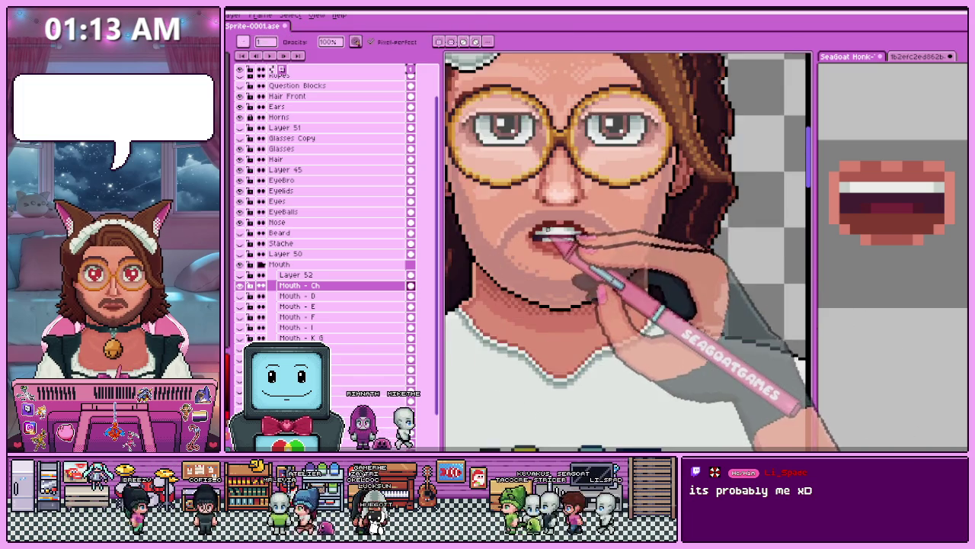
scroll(579, 228, "up", 1)
scroll(571, 214, "up", 1)
key("m")
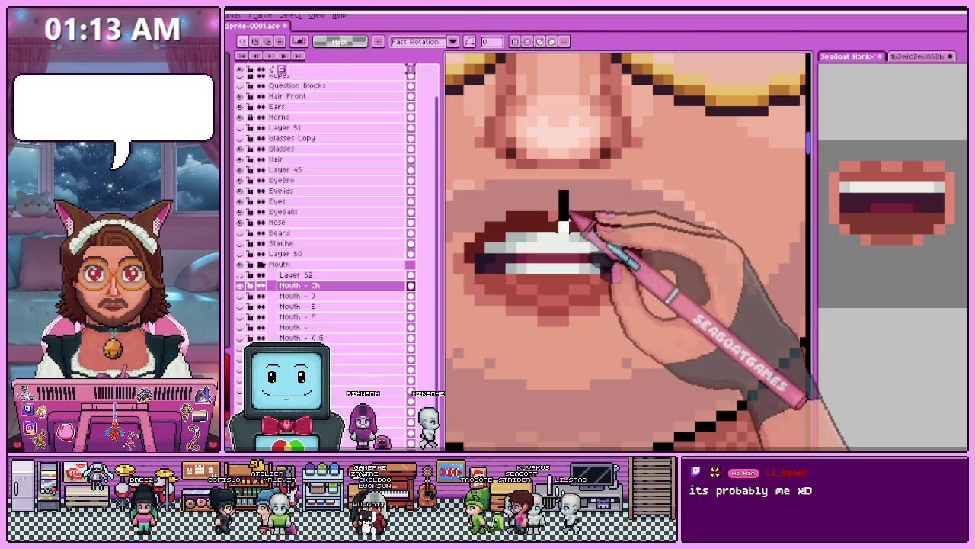
left_click_drag(557, 188, 665, 359)
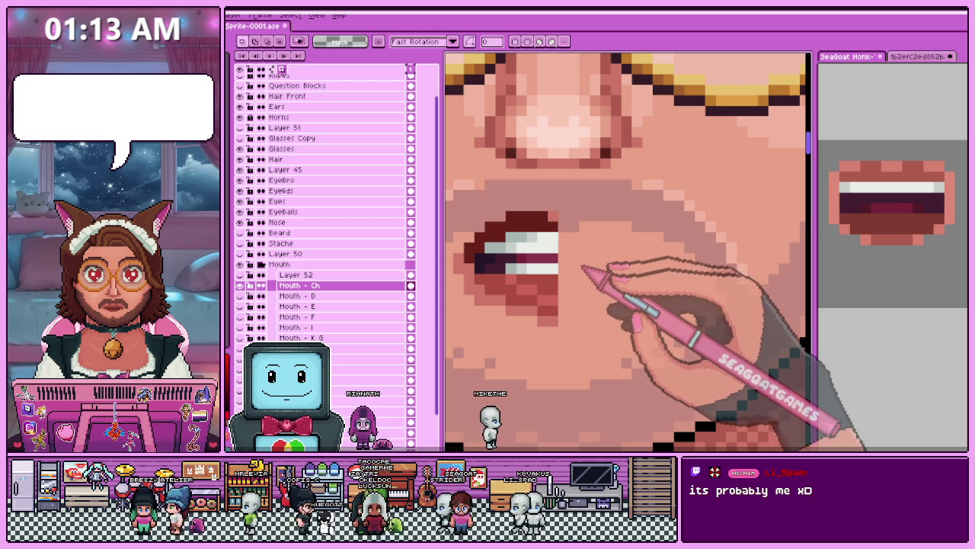
key("ctrl+a")
Hide the Mouth - Ch layer to view the closed lips, then show it again.
scroll(595, 282, "down", 2)
scroll(633, 335, "down", 2)
scroll(568, 320, "down", 1)
scroll(567, 320, "up", 2)
scroll(571, 290, "up", 1)
scroll(576, 257, "up", 1)
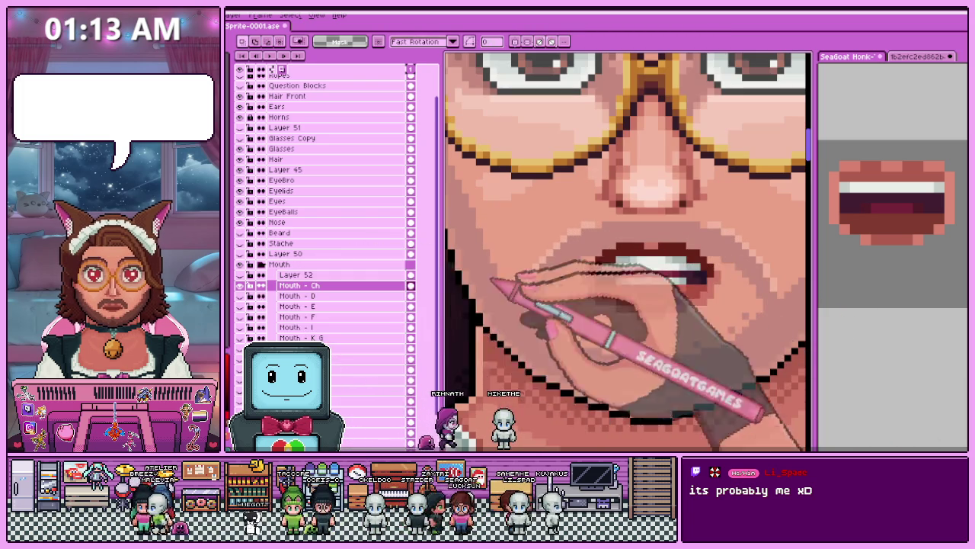
scroll(647, 259, "up", 2)
left_click(250, 285)
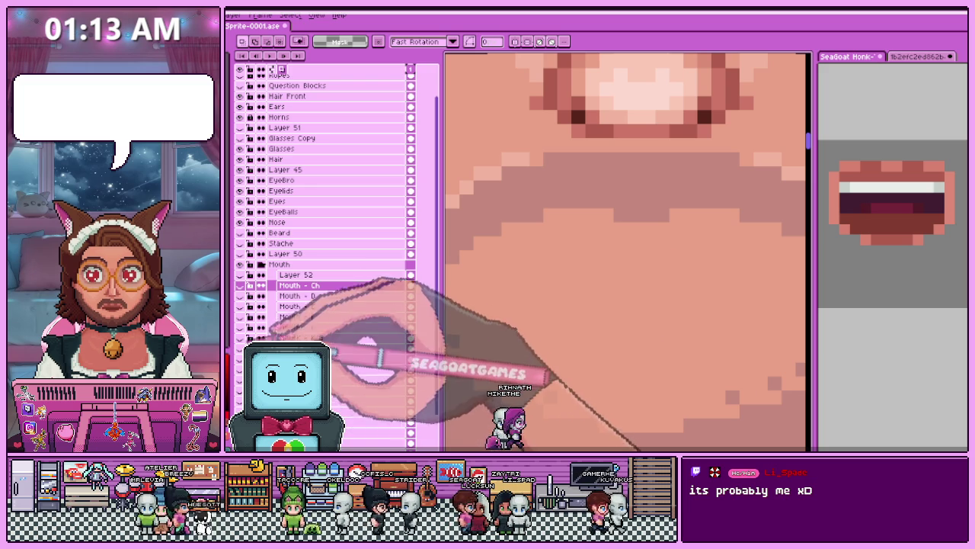
left_click(240, 285)
key("b")
scroll(615, 317, "up", 1)
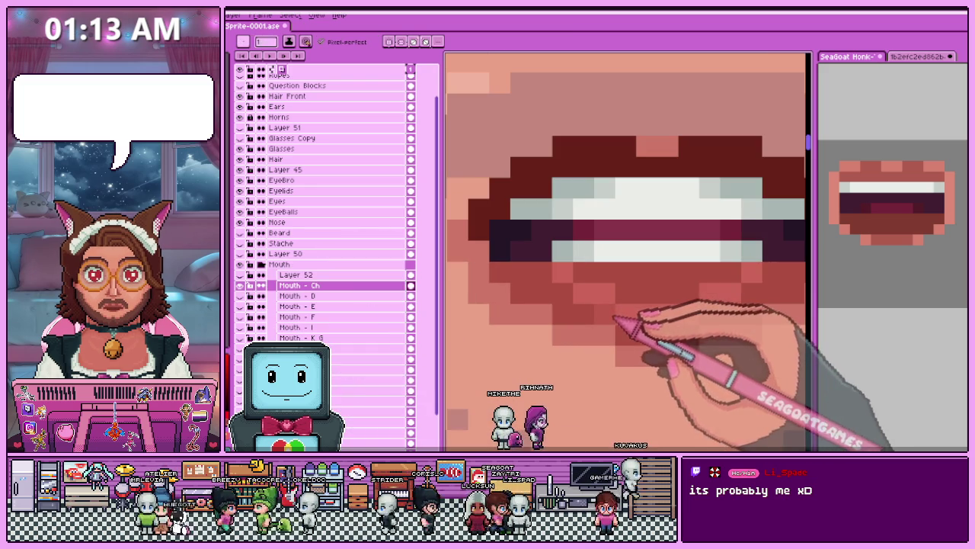
scroll(565, 280, "down", 3)
scroll(579, 284, "up", 2)
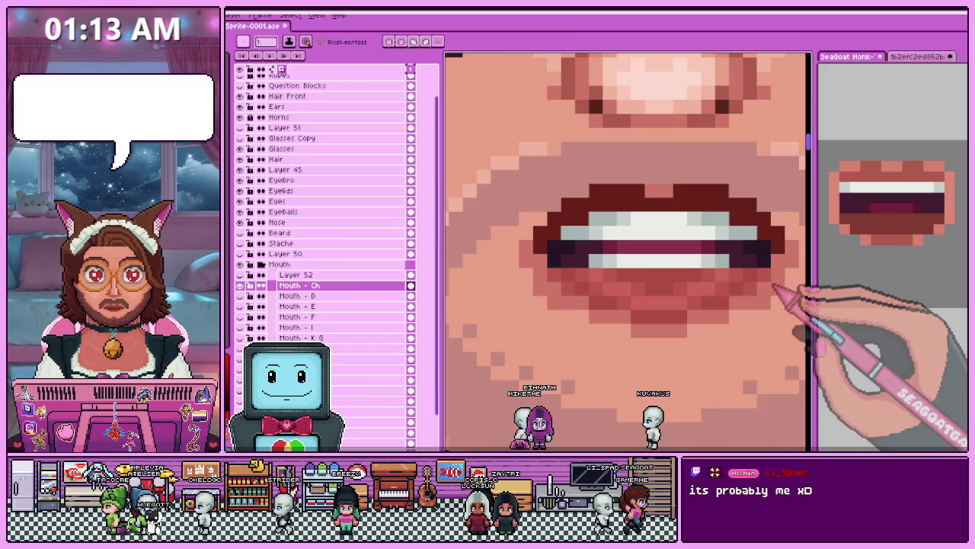
scroll(692, 251, "down", 2)
scroll(621, 316, "down", 1)
scroll(640, 312, "up", 1)
scroll(639, 312, "up", 2)
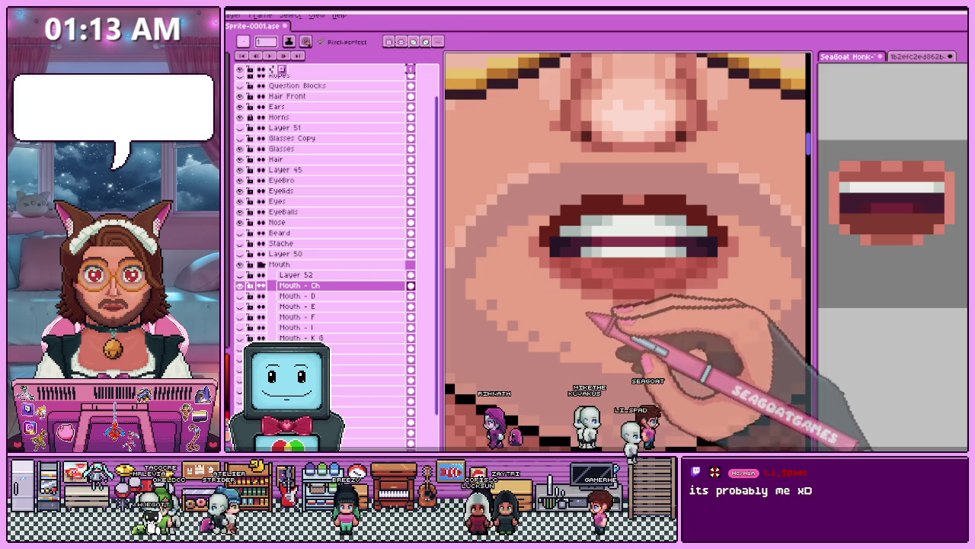
scroll(631, 326, "down", 2)
scroll(638, 329, "down", 1)
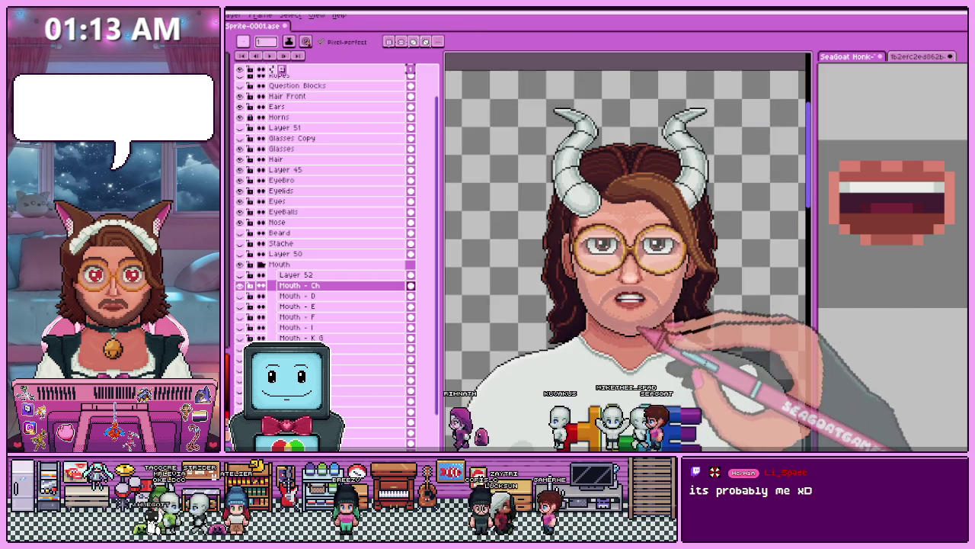
scroll(641, 329, "up", 1)
scroll(631, 316, "up", 1)
key("alt")
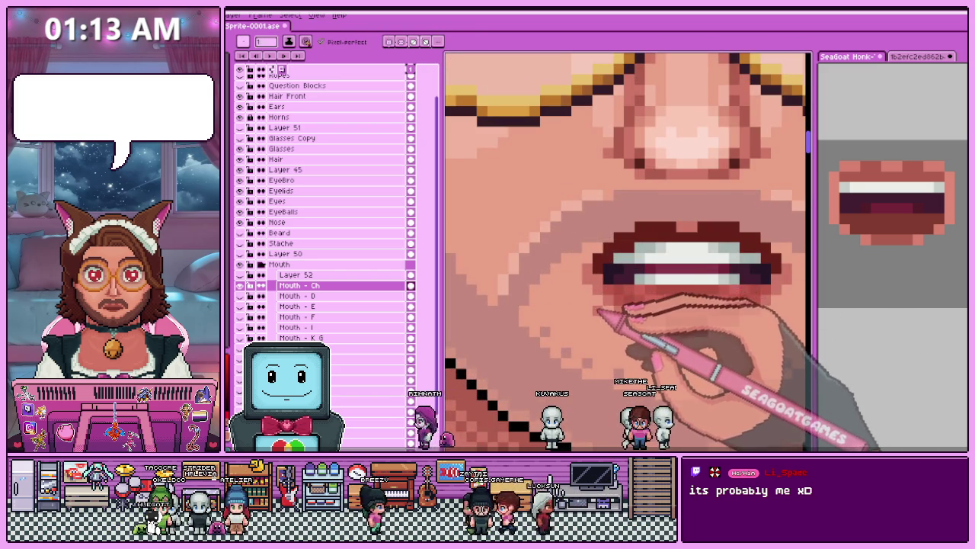
scroll(592, 302, "down", 2)
scroll(610, 320, "down", 1)
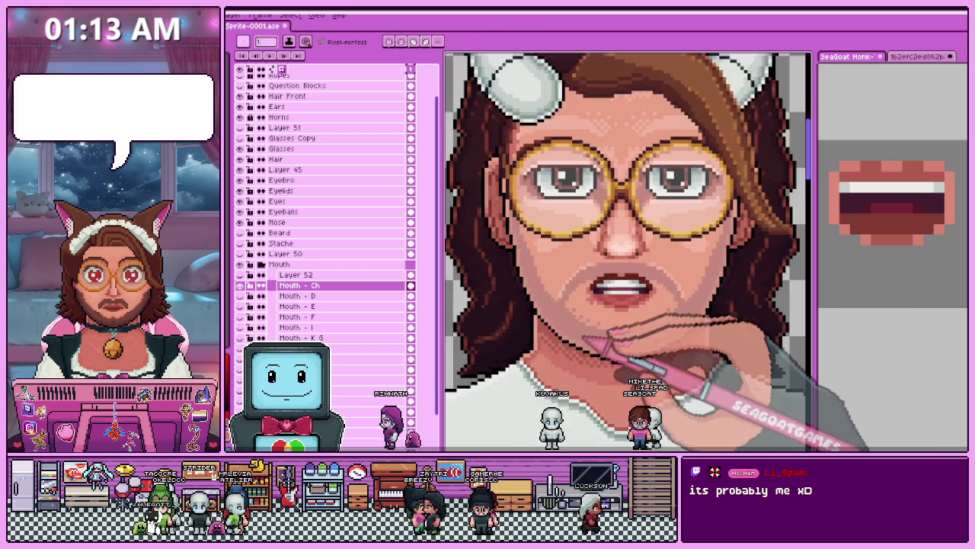
scroll(595, 367, "down", 1)
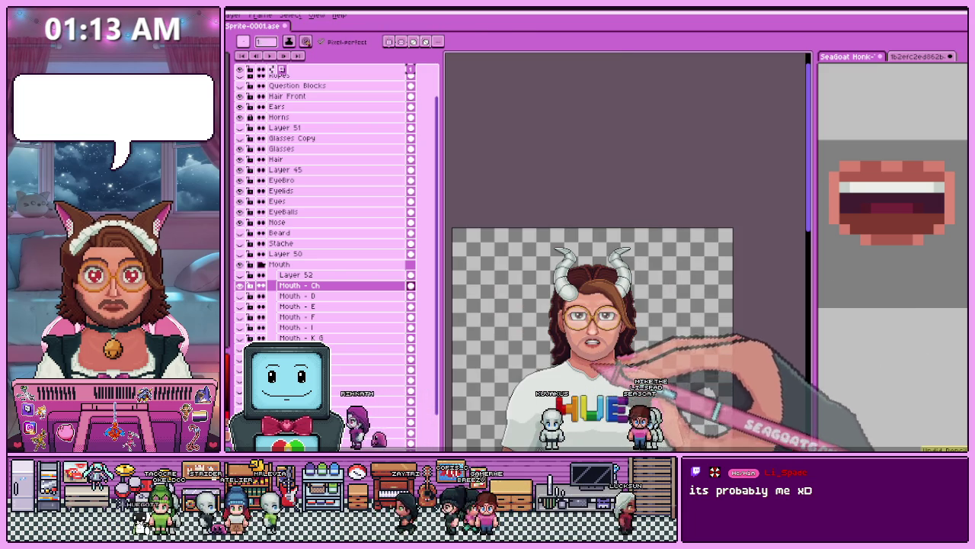
scroll(612, 365, "up", 2)
scroll(631, 349, "up", 2)
scroll(577, 283, "up", 1)
key("alt")
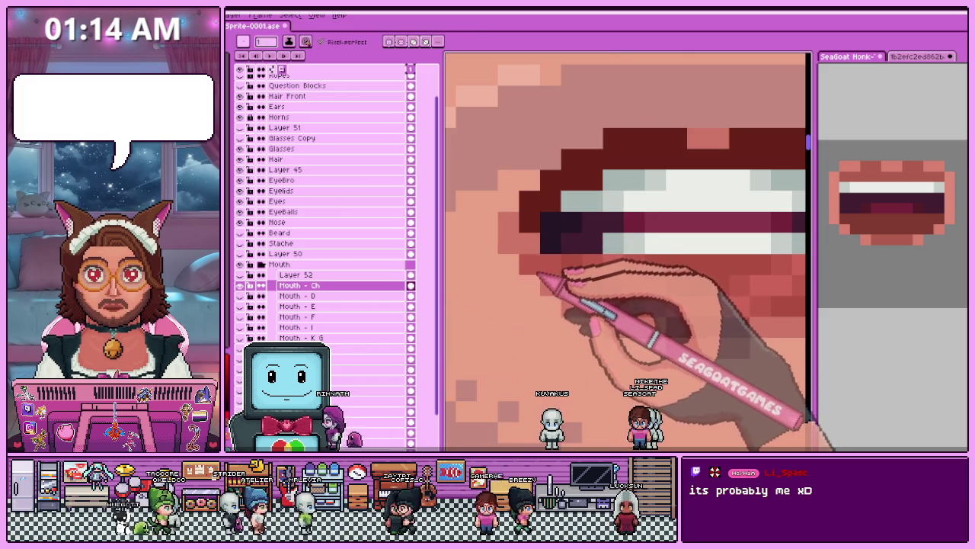
scroll(539, 276, "down", 2)
scroll(592, 337, "down", 1)
scroll(750, 305, "up", 1)
scroll(542, 302, "up", 1)
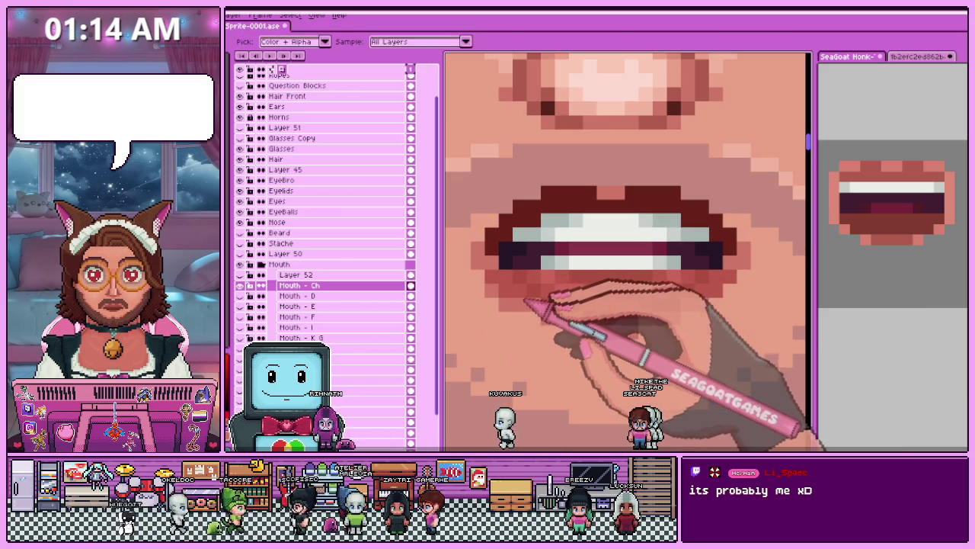
key("alt")
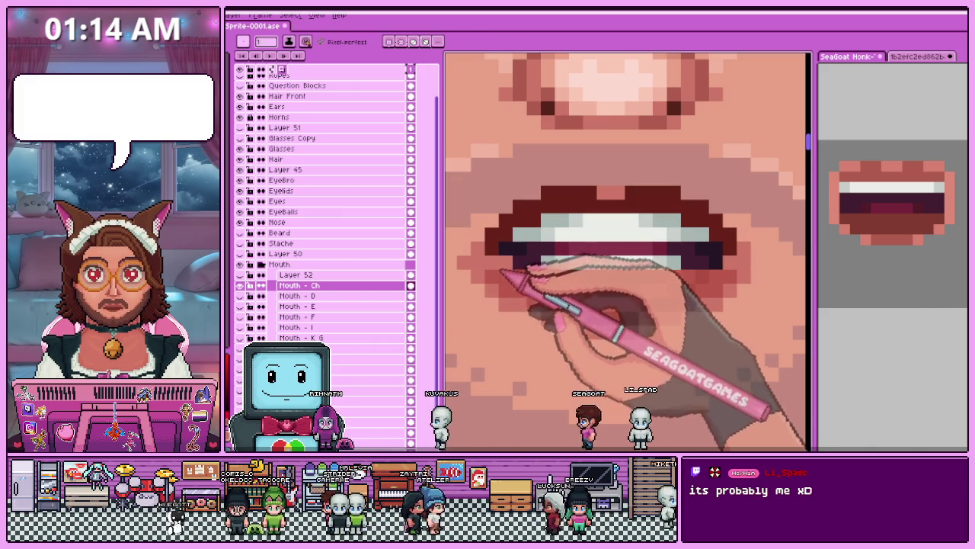
scroll(772, 262, "down", 2)
scroll(772, 262, "down", 2)
scroll(771, 261, "down", 2)
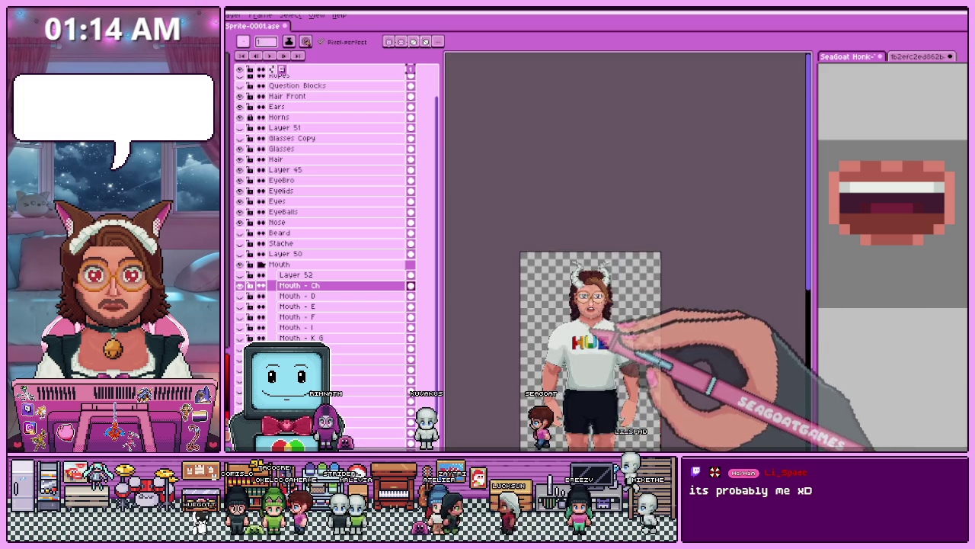
scroll(772, 261, "up", 1)
scroll(598, 294, "up", 2)
scroll(599, 293, "up", 1)
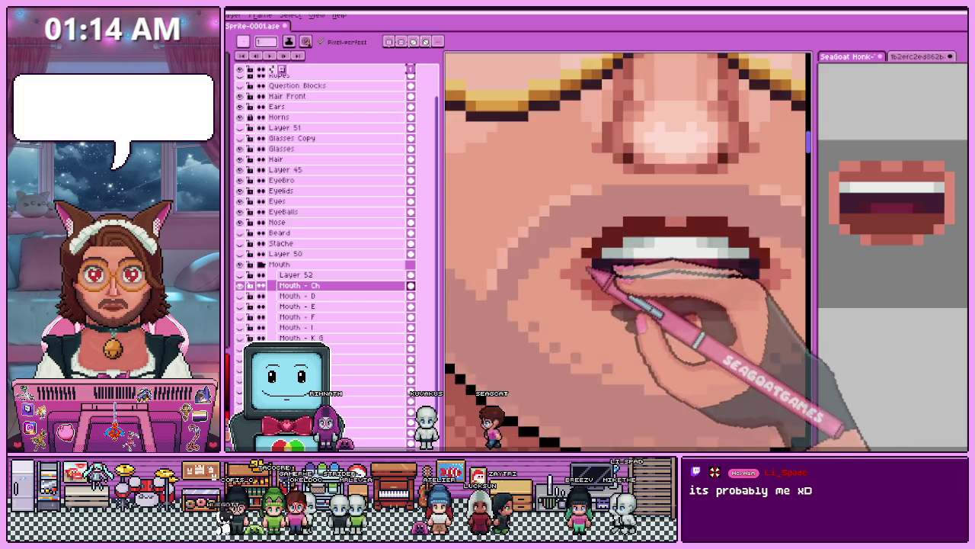
scroll(598, 294, "up", 1)
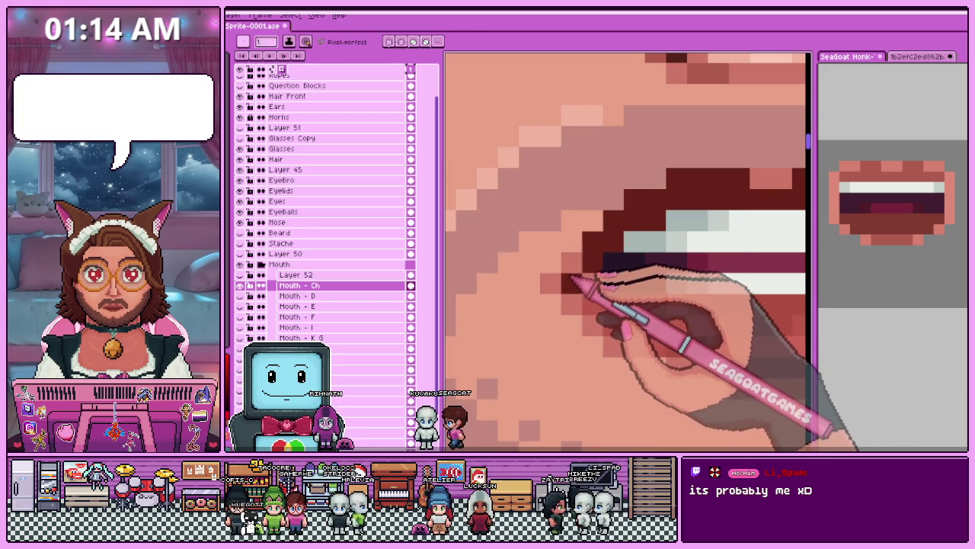
scroll(573, 283, "down", 2)
scroll(707, 273, "down", 3)
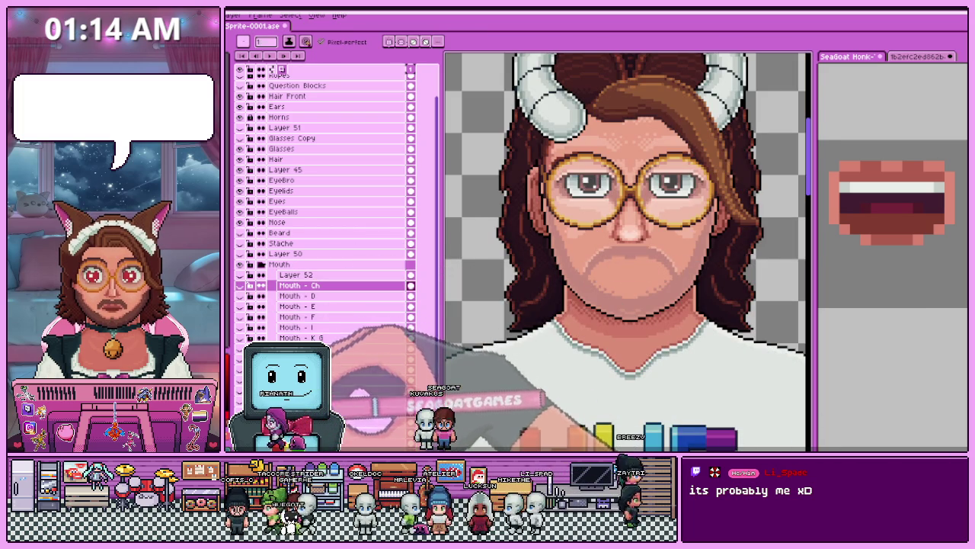
scroll(577, 261, "up", 1)
scroll(627, 256, "up", 2)
key("i")
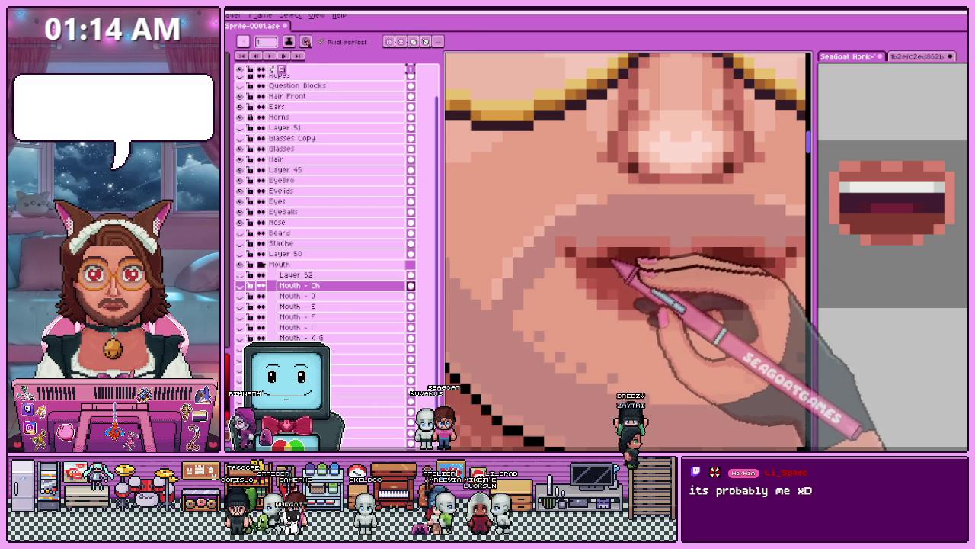
left_click(409, 254)
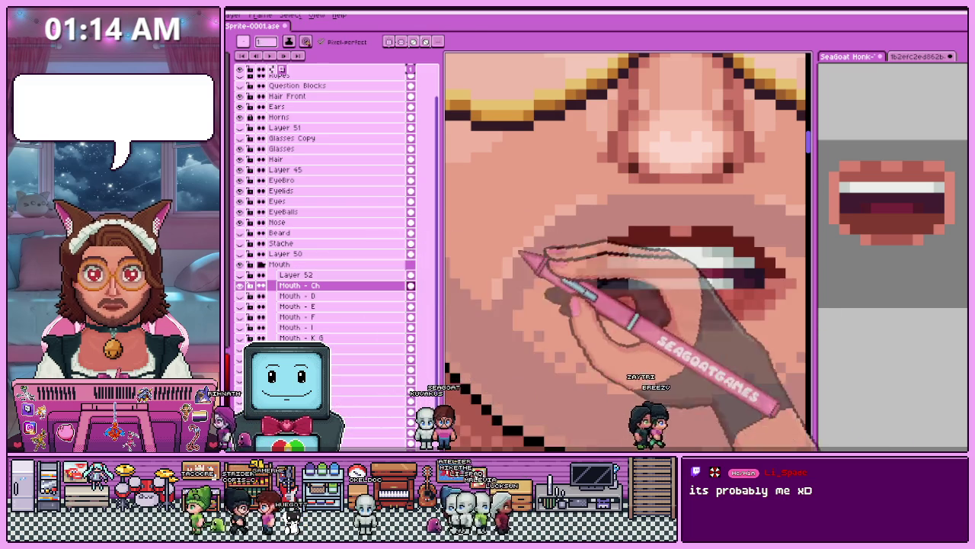
scroll(609, 275, "up", 2)
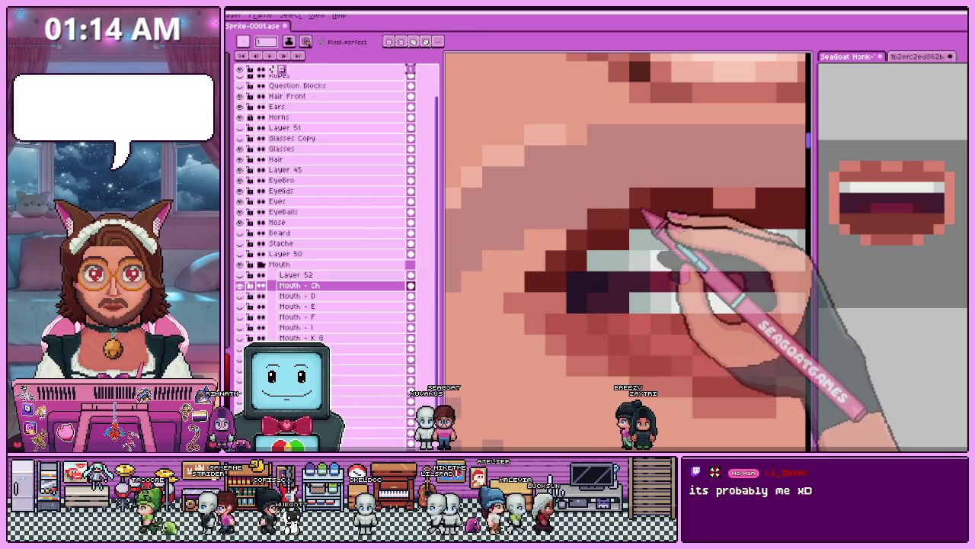
scroll(708, 219, "down", 1)
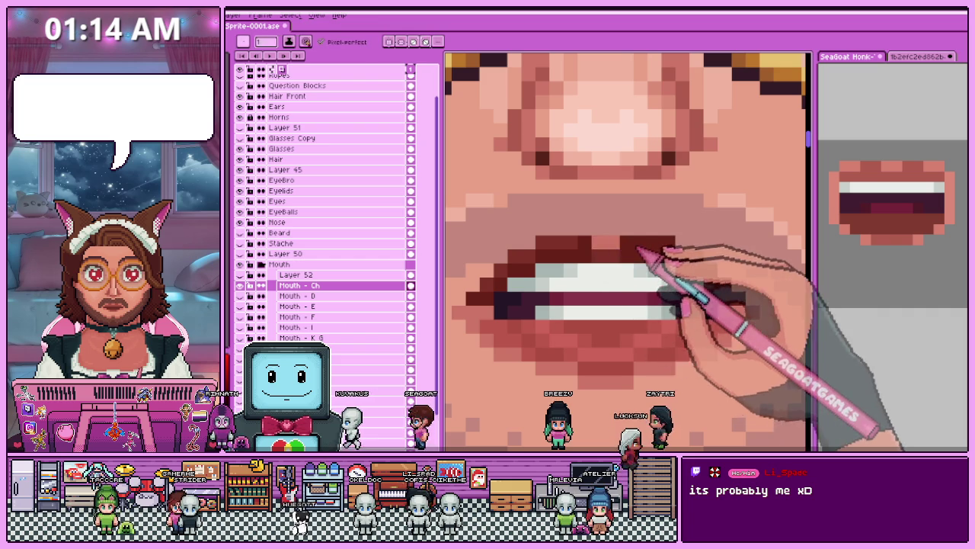
key("b")
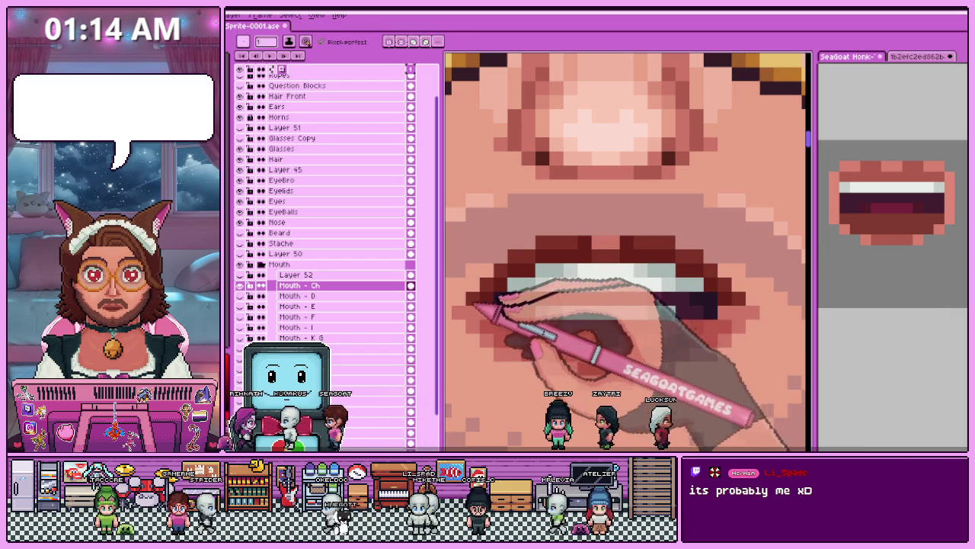
key("minus")
key("minus")
key("minus")
key("minus")
key("minus")
key("minus")
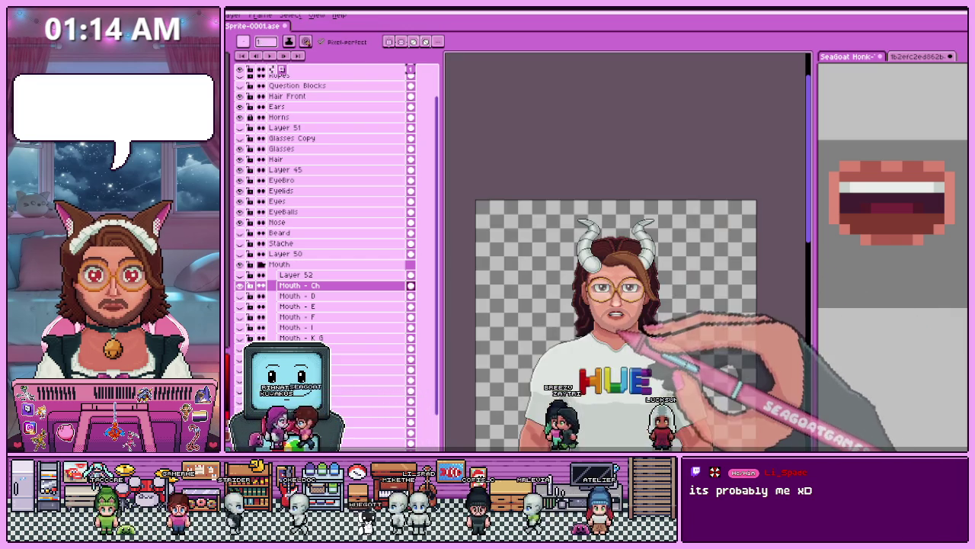
key("plus")
key("plus")
key("plus")
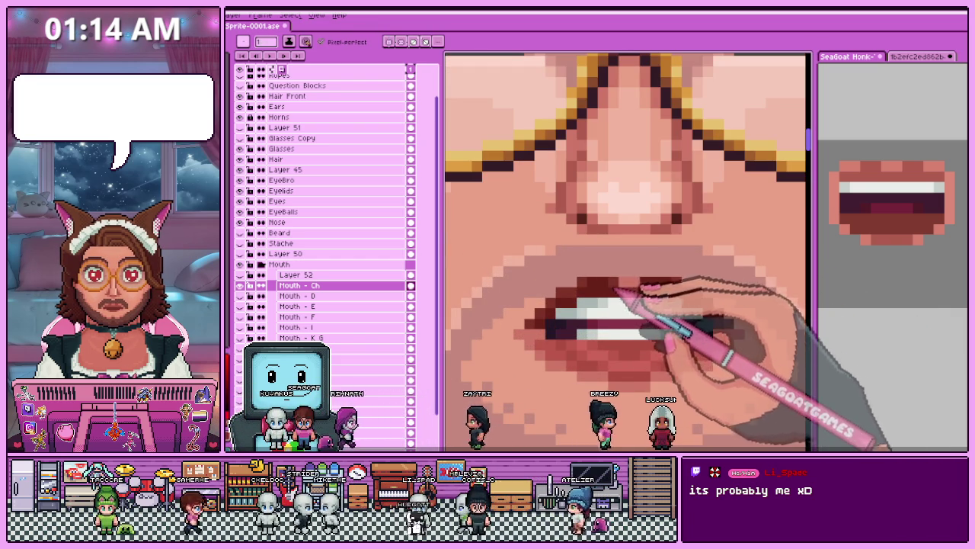
key("minus")
key("minus")
key("minus")
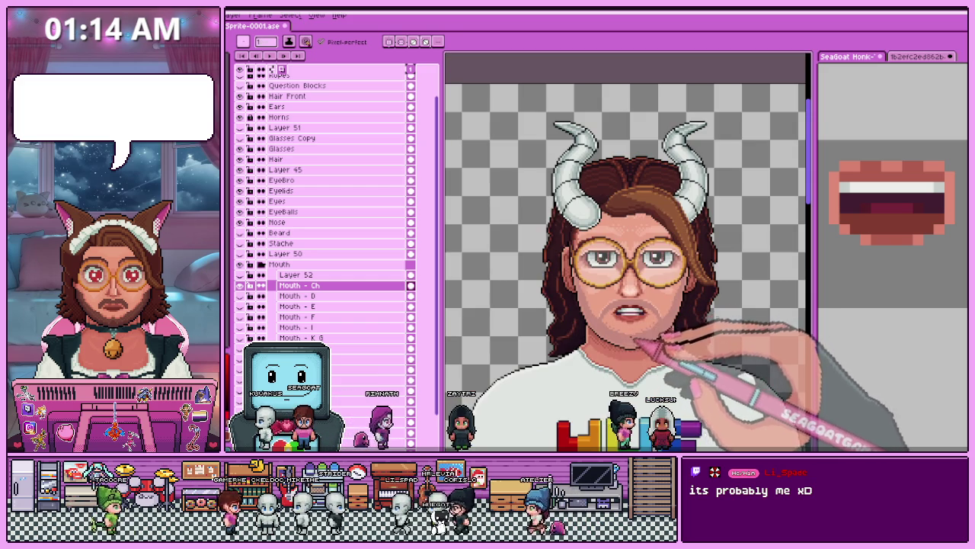
key("plus")
key("plus")
key("plus")
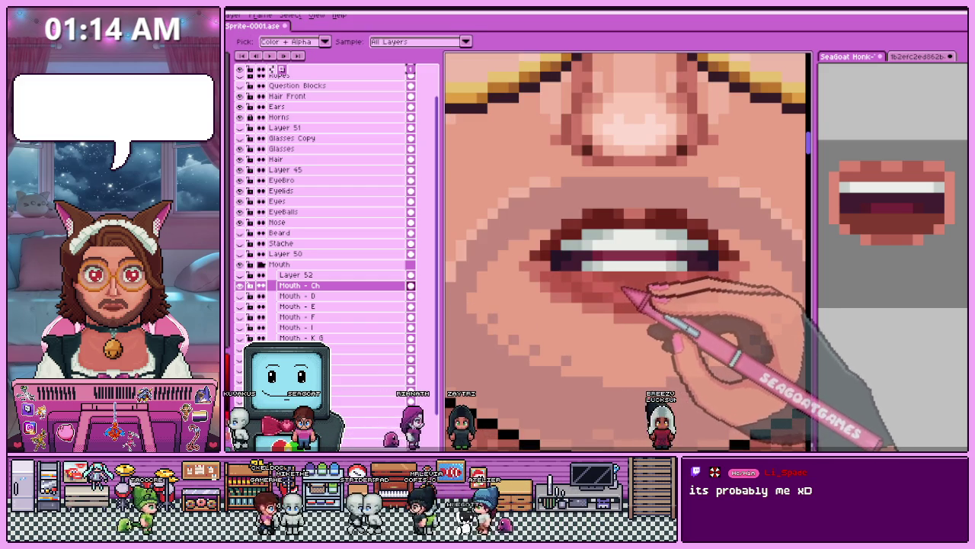
key("minus")
key("minus")
key("plus")
key("plus")
key("minus")
key("minus")
key("minus")
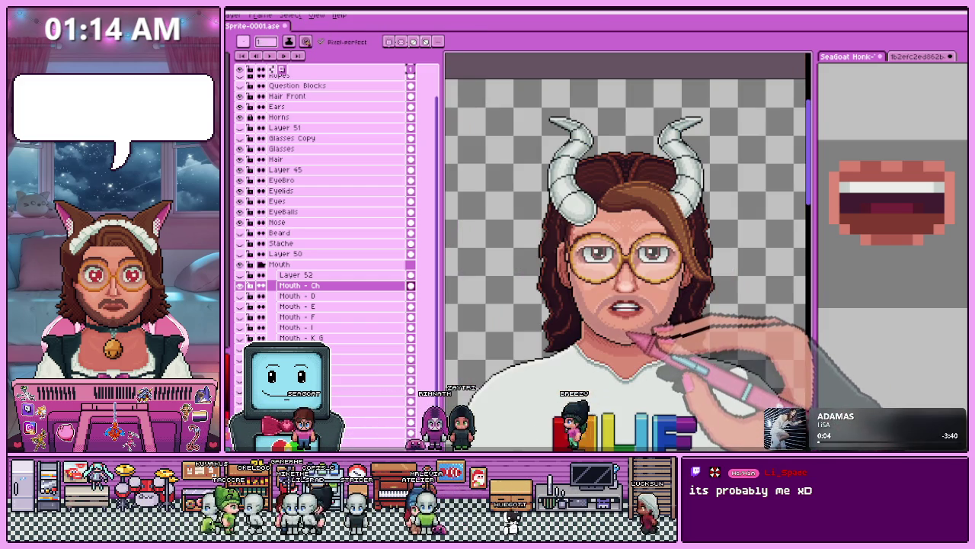
key("plus")
key("plus")
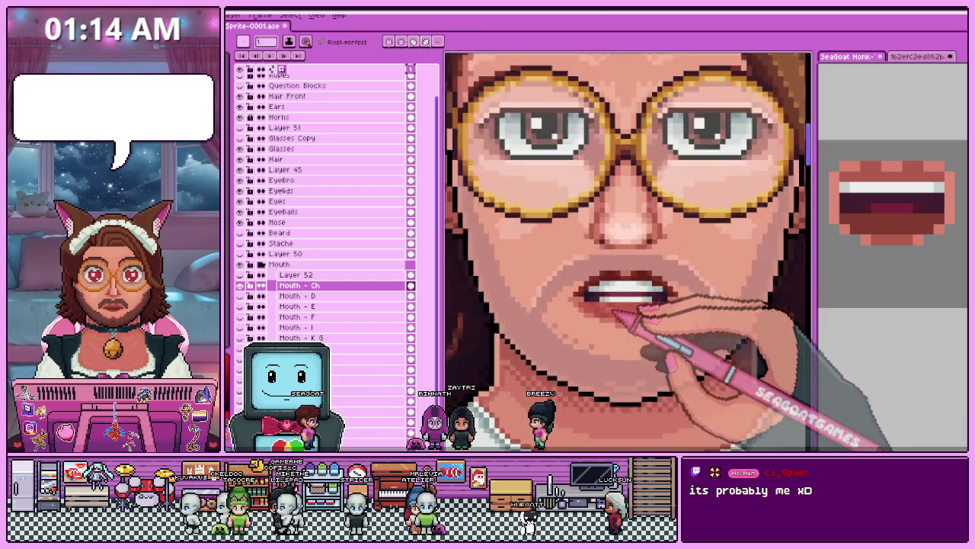
key("plus")
key("minus")
key("minus")
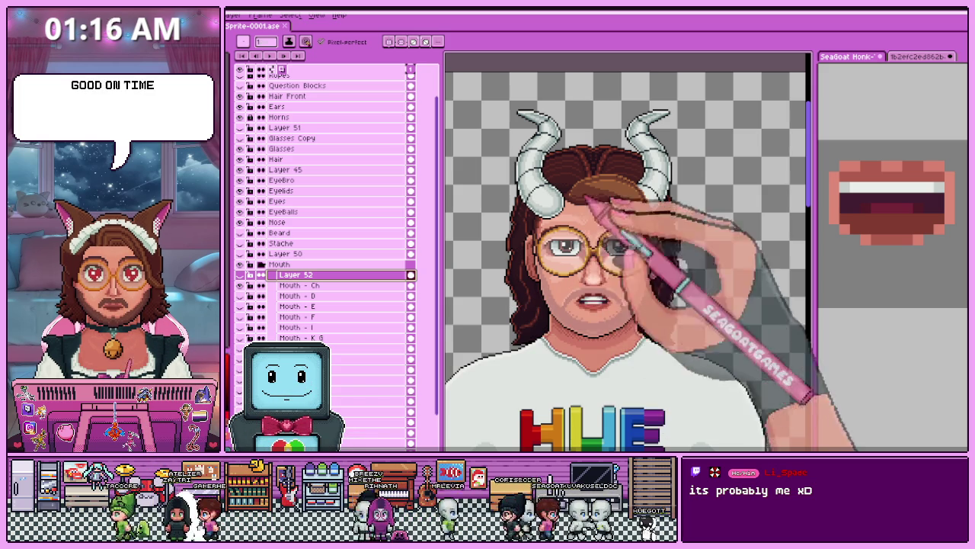
Zoom out to the whole sprite, then zoom back in close on the open-mouth face.
key("minus")
key("plus")
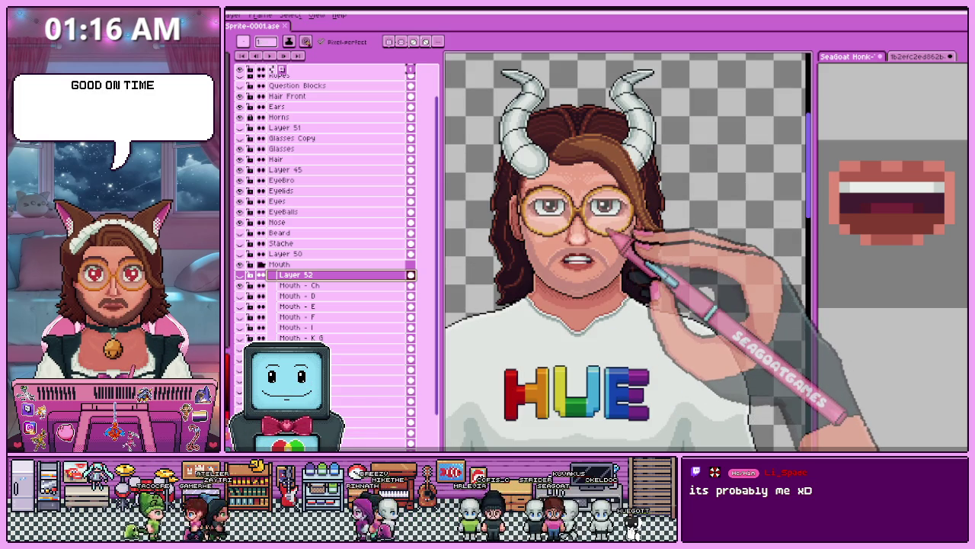
key("minus")
key("plus")
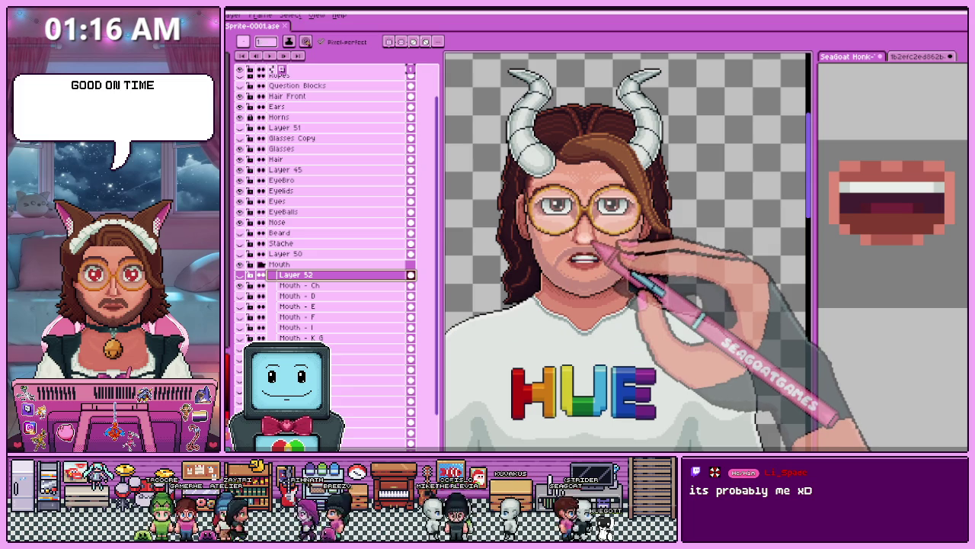
key("plus")
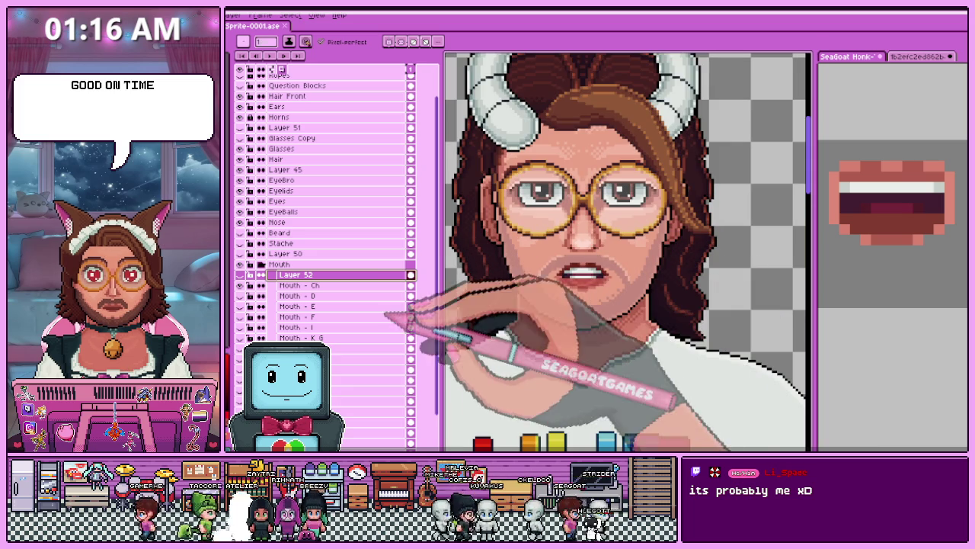
Rename Layer 52 to 'Mouth - A', then select and delete the open-mouth area to compare.
double_click(296, 274)
type("Mouth - A")
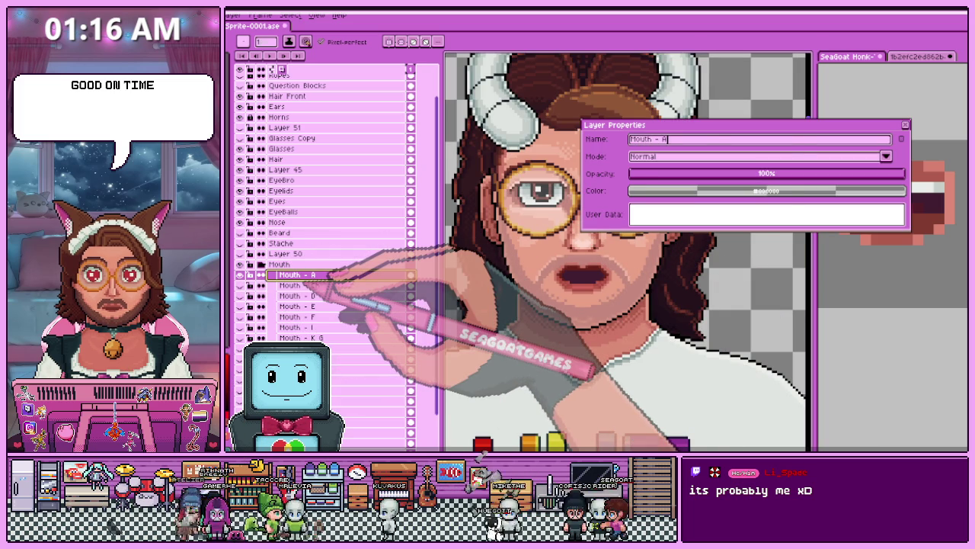
key("Return")
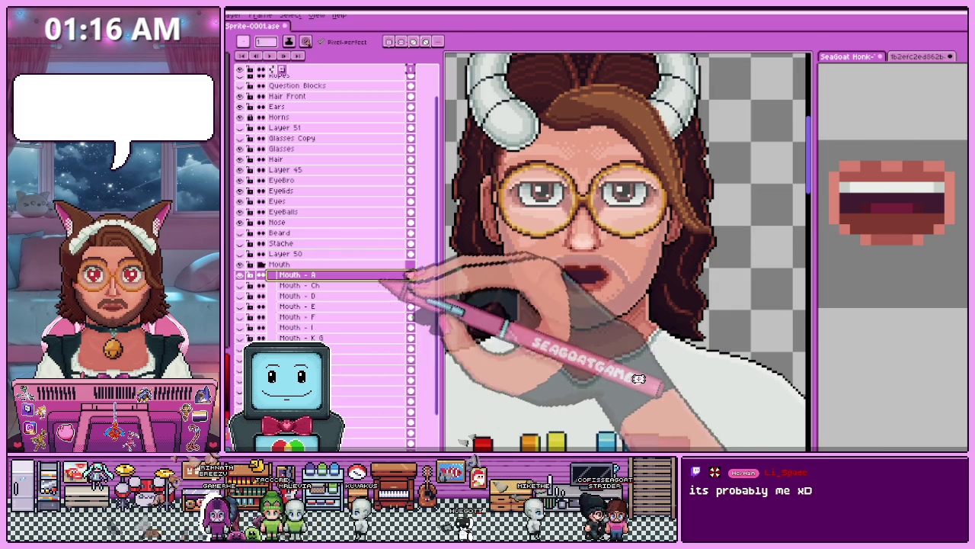
key("m")
left_click_drag(544, 253, 618, 308)
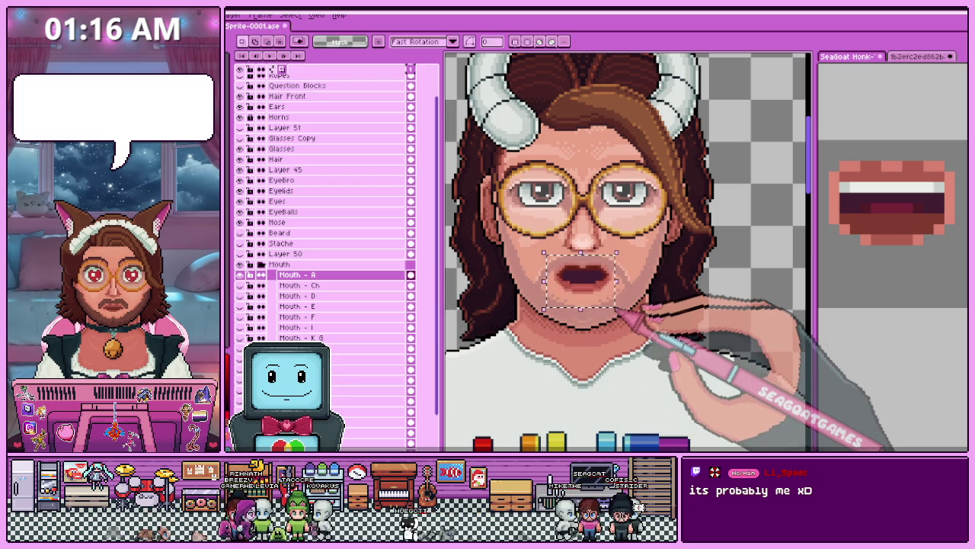
key("Delete")
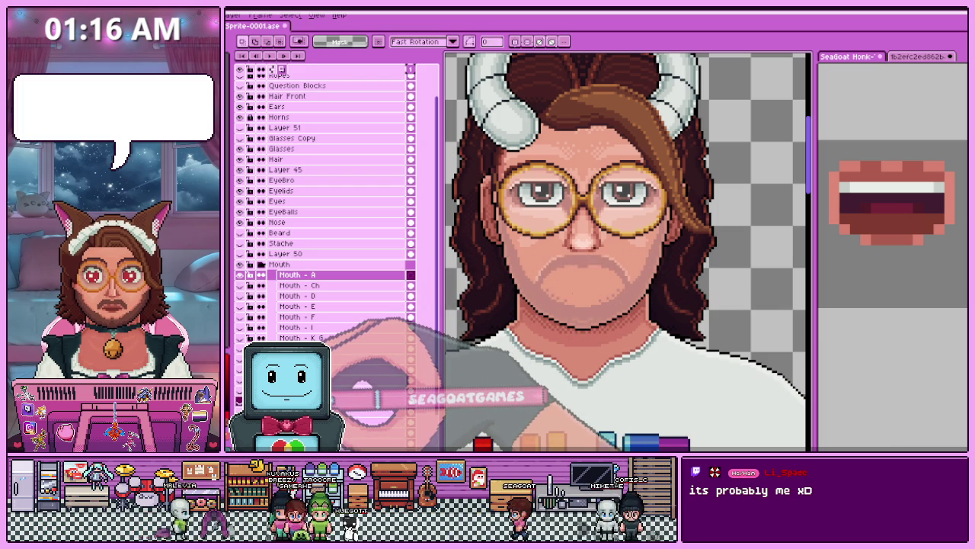
scroll(571, 299, "down", 1)
scroll(571, 299, "up", 2)
scroll(579, 297, "down", 1)
scroll(586, 296, "down", 3)
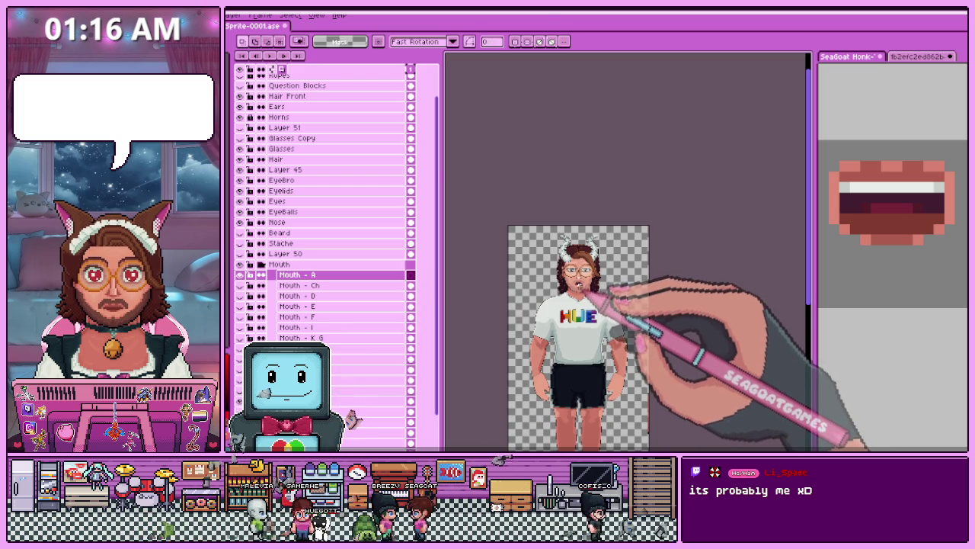
scroll(586, 296, "up", 3)
scroll(579, 282, "up", 2)
scroll(571, 266, "up", 2)
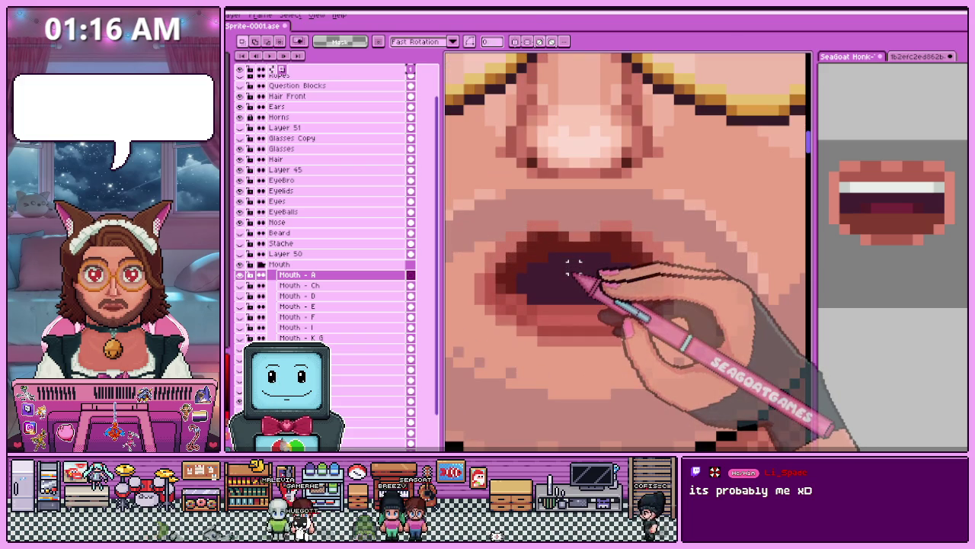
Switch to the Mouth - A layer with the Pencil and study the open mouth up close.
left_click(410, 402)
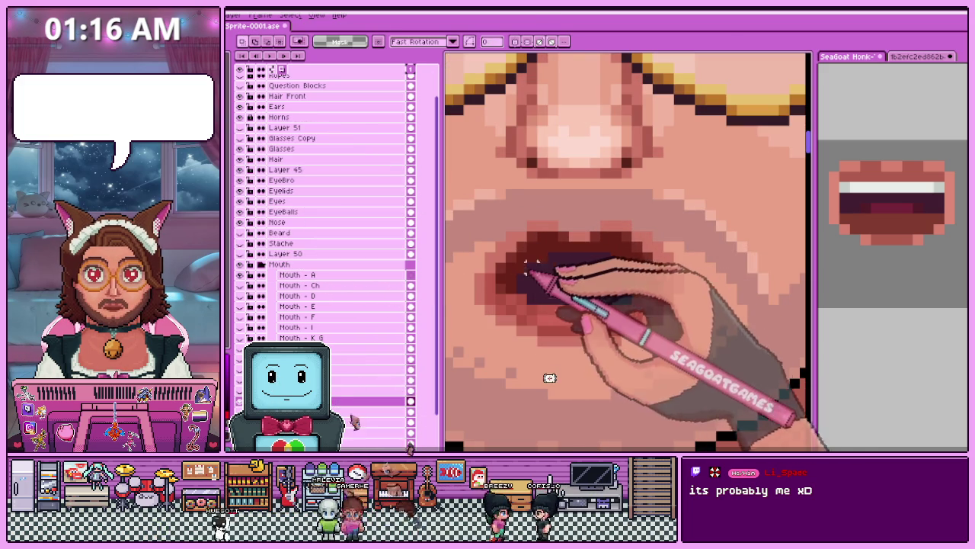
key("b")
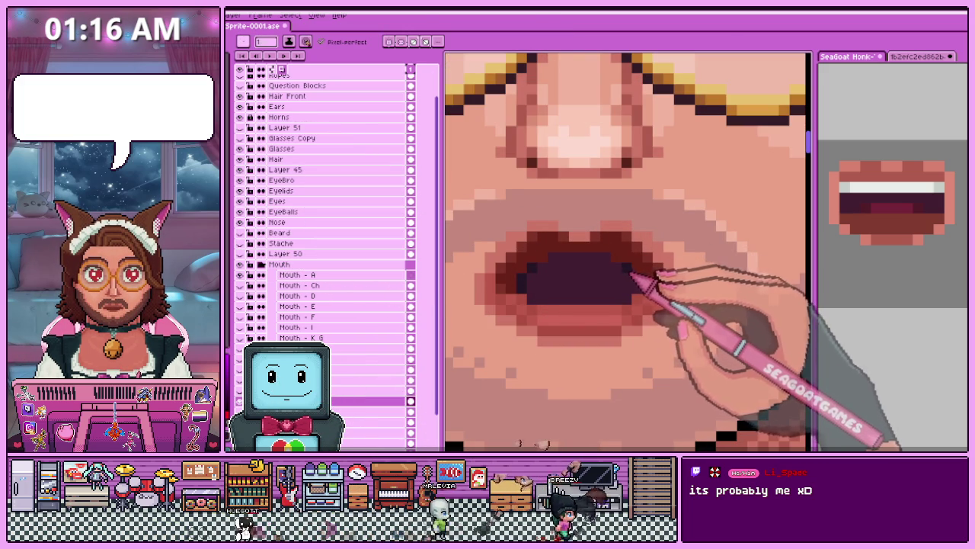
scroll(643, 295, "down", 3)
scroll(610, 301, "down", 3)
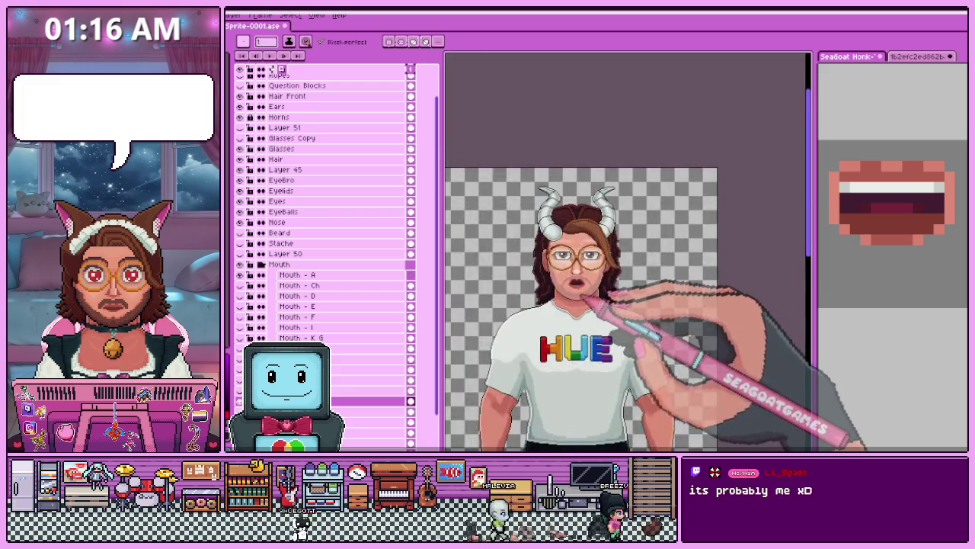
scroll(584, 299, "up", 3)
scroll(568, 275, "up", 3)
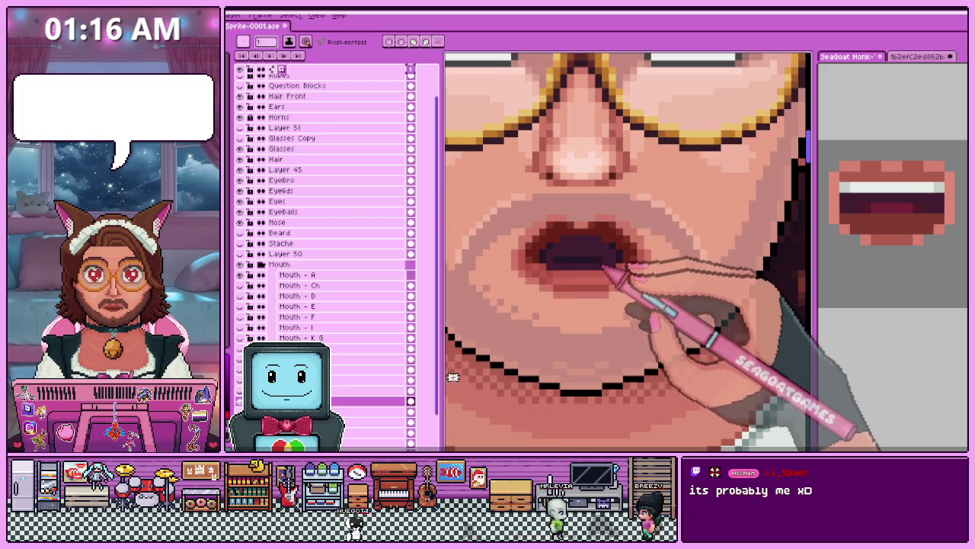
scroll(598, 267, "down", 3)
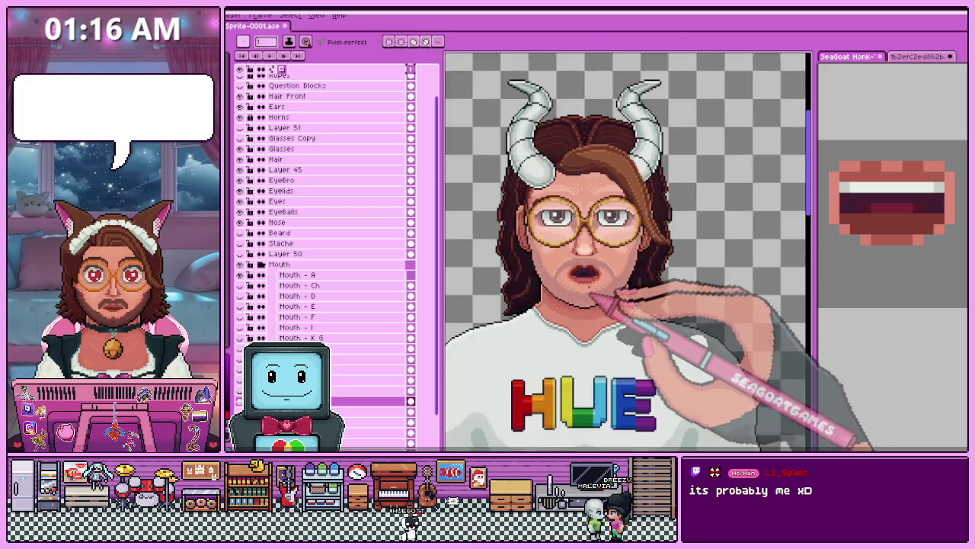
scroll(598, 266, "down", 2)
scroll(592, 314, "up", 3)
scroll(610, 320, "up", 2)
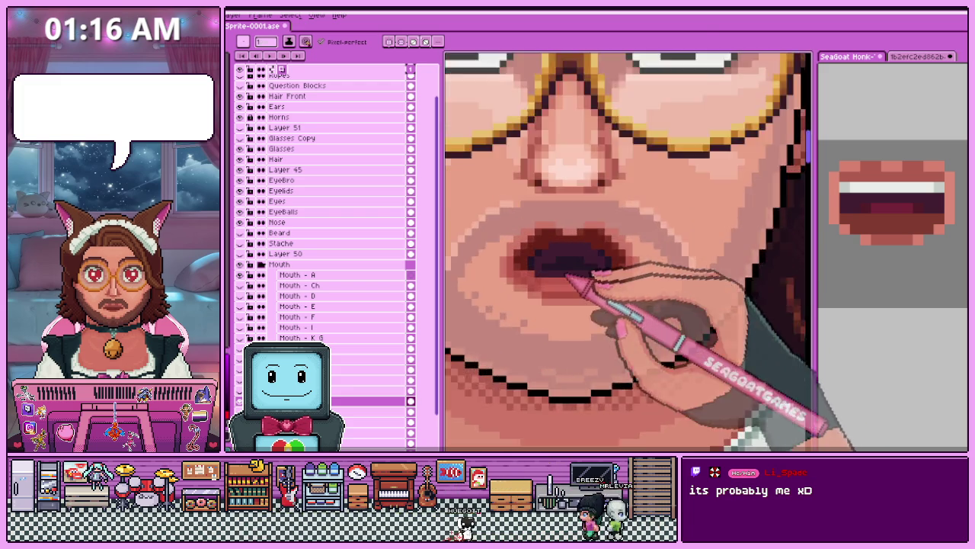
scroll(549, 282, "up", 1)
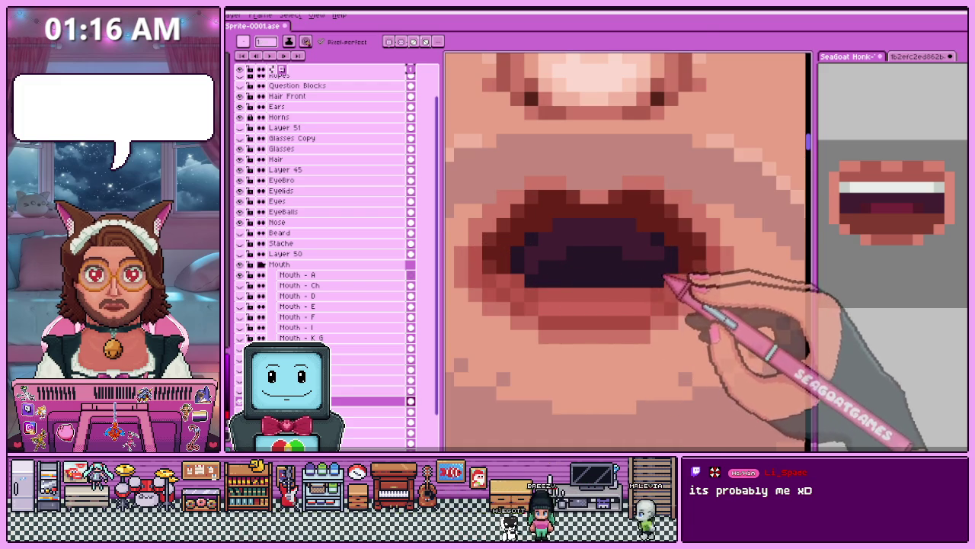
scroll(570, 273, "down", 2)
scroll(575, 277, "down", 2)
scroll(583, 293, "down", 1)
scroll(580, 308, "up", 2)
scroll(577, 289, "up", 2)
scroll(561, 283, "up", 1)
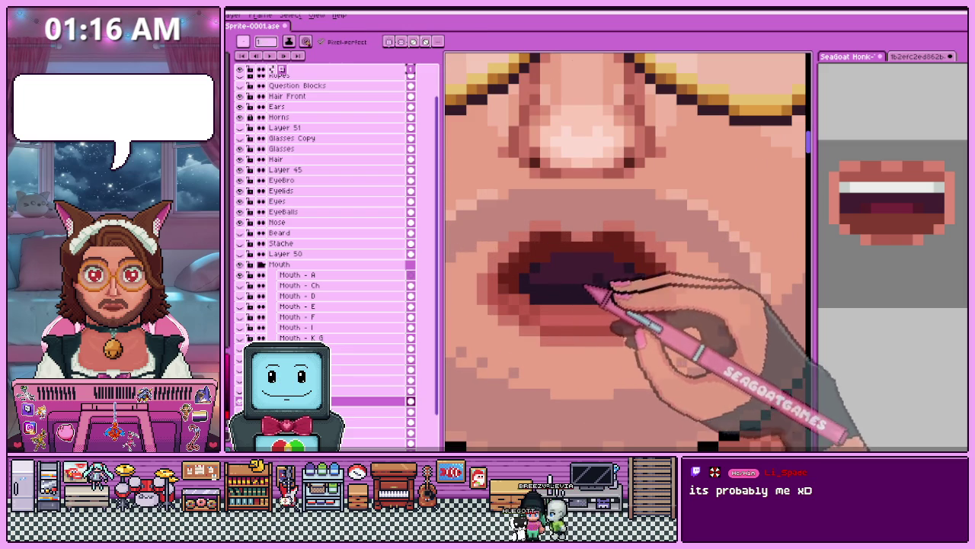
scroll(613, 295, "down", 2)
scroll(606, 301, "down", 1)
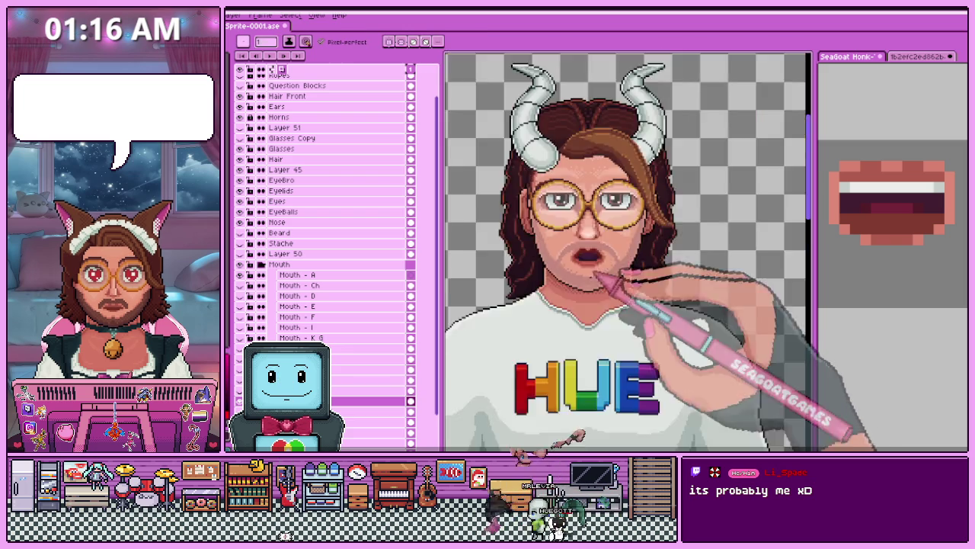
scroll(602, 305, "down", 1)
scroll(597, 309, "up", 1)
scroll(591, 294, "up", 2)
scroll(579, 262, "up", 1)
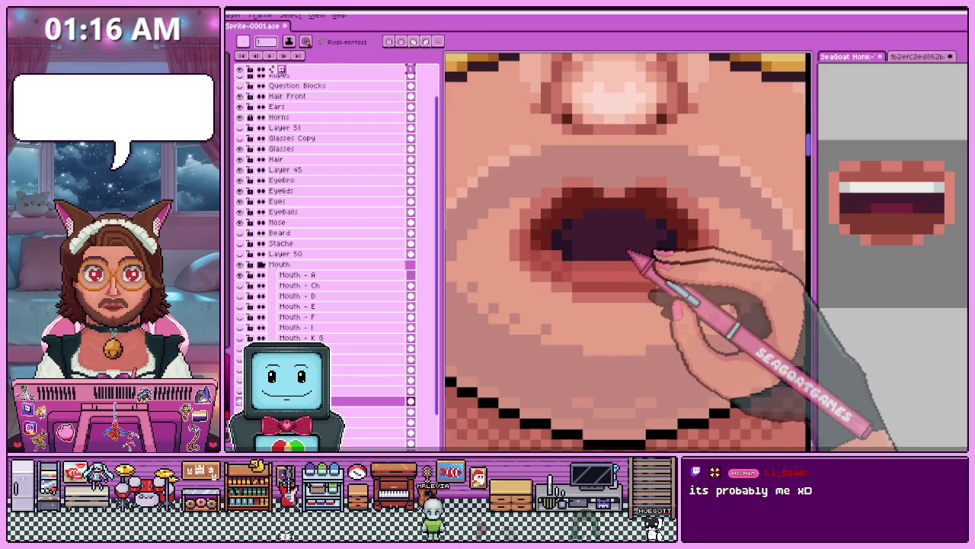
scroll(671, 259, "down", 2)
scroll(584, 259, "down", 1)
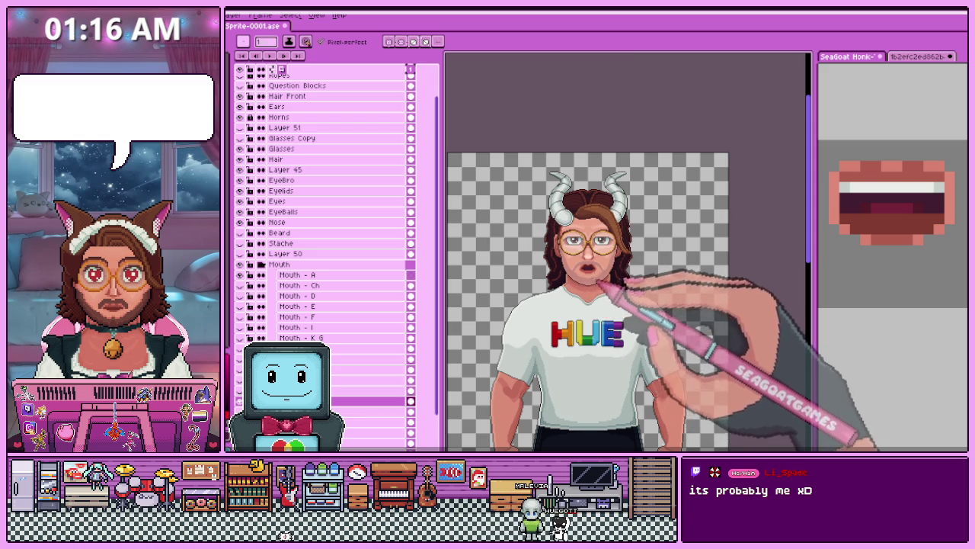
scroll(599, 283, "up", 2)
scroll(571, 278, "up", 1)
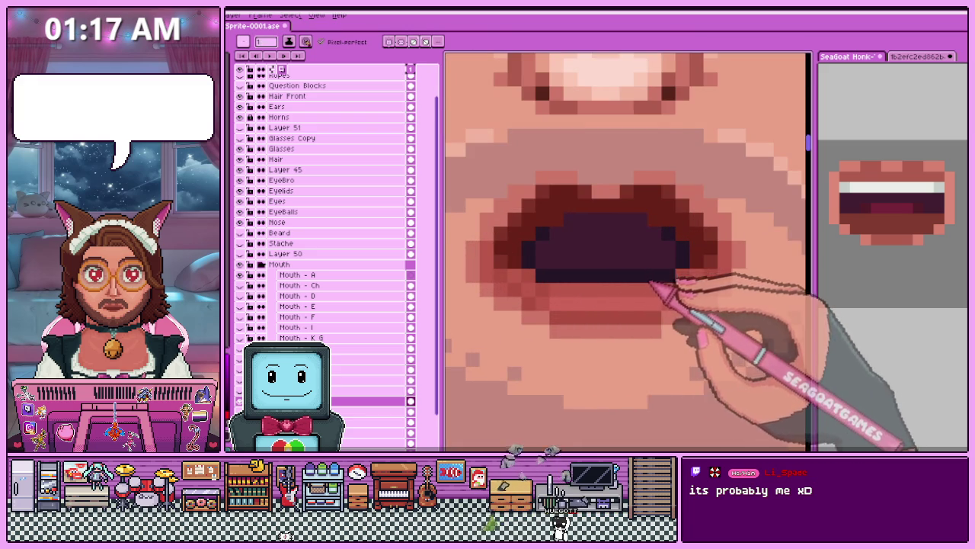
scroll(594, 263, "down", 2)
scroll(594, 305, "down", 1)
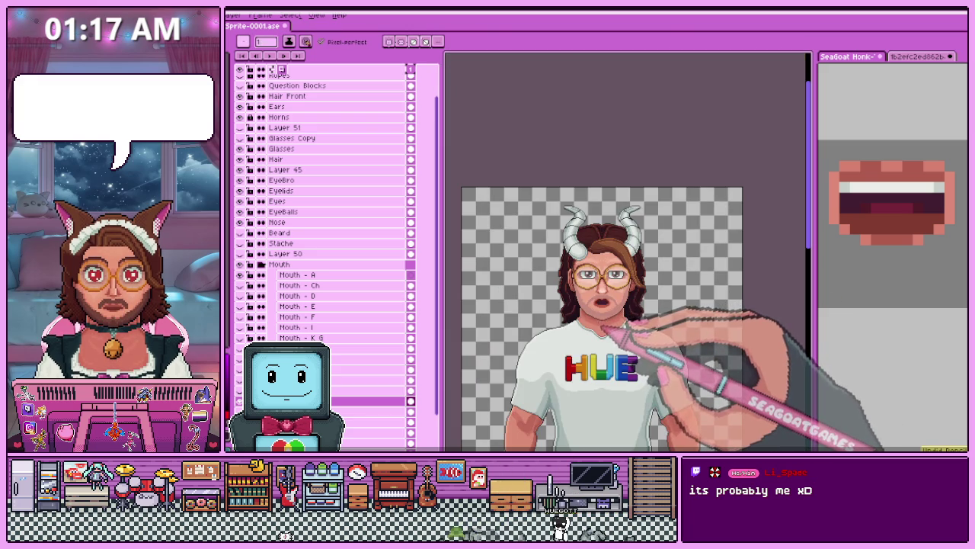
scroll(608, 328, "up", 1)
scroll(620, 315, "up", 1)
scroll(550, 316, "up", 1)
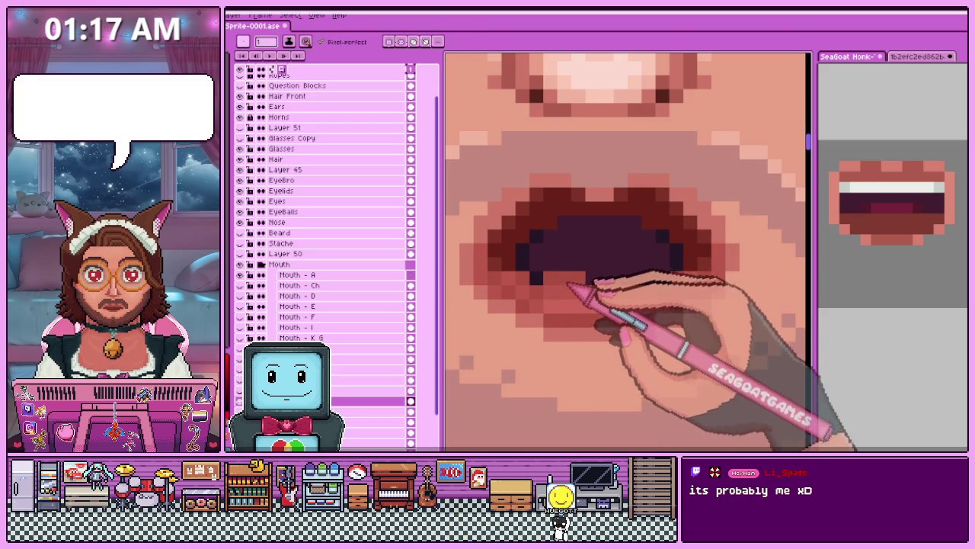
scroll(649, 288, "down", 1)
scroll(631, 327, "down", 2)
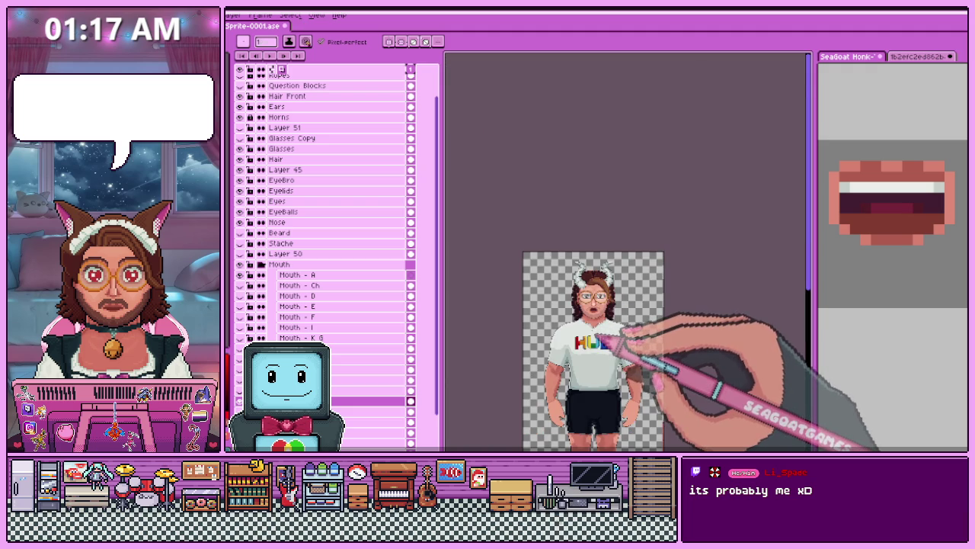
scroll(593, 331, "up", 1)
scroll(607, 320, "up", 2)
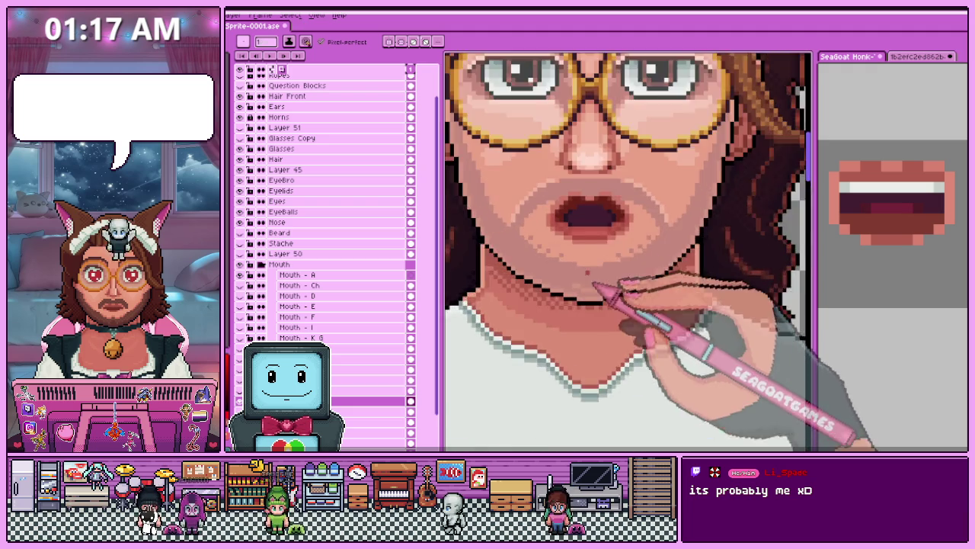
scroll(635, 283, "up", 1)
scroll(620, 195, "up", 1)
Eyedrop the dark purple and paint it inside the open mouth.
key("i")
key("b")
left_click_drag(548, 186, 577, 206)
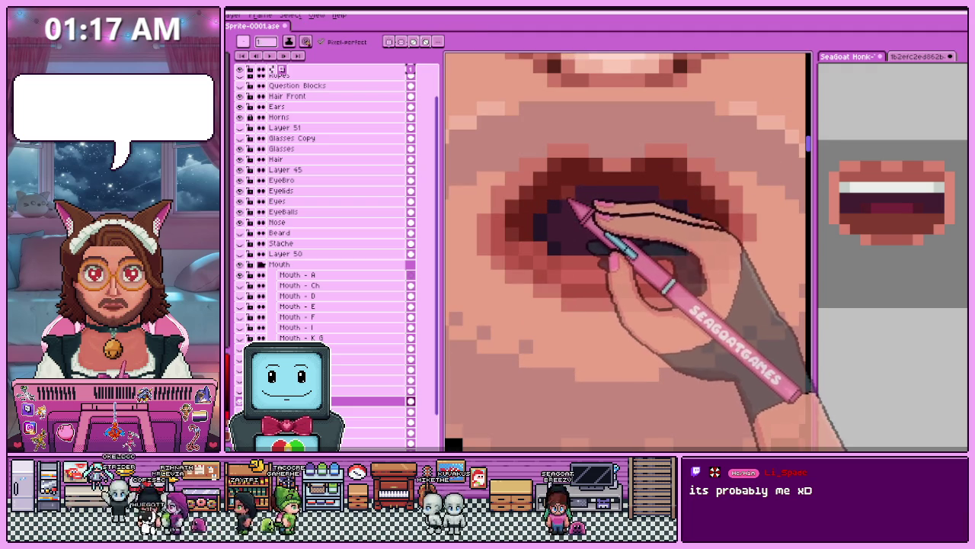
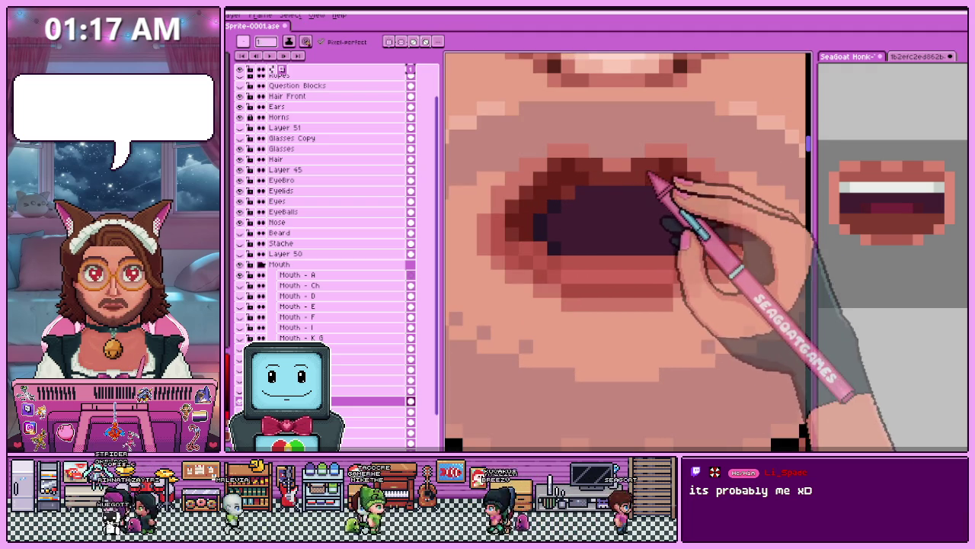
Zoom in and out to inspect the round open mouth up close and at full-figure size.
scroll(610, 198, "down", 2)
scroll(632, 211, "down", 2)
scroll(620, 272, "down", 1)
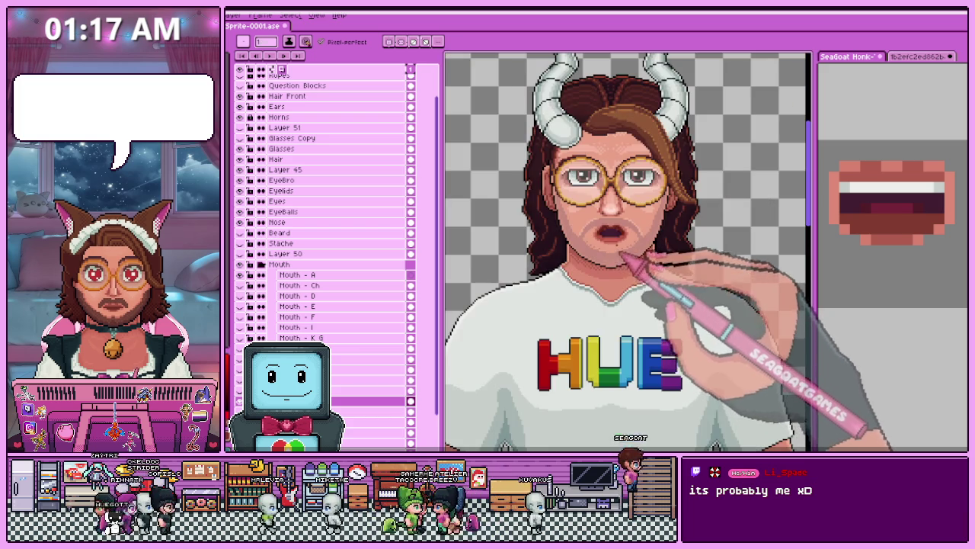
scroll(632, 255, "up", 2)
scroll(617, 251, "up", 2)
scroll(587, 255, "down", 1)
scroll(547, 230, "down", 1)
scroll(548, 230, "down", 1)
scroll(548, 229, "up", 1)
scroll(547, 226, "up", 2)
scroll(546, 221, "up", 1)
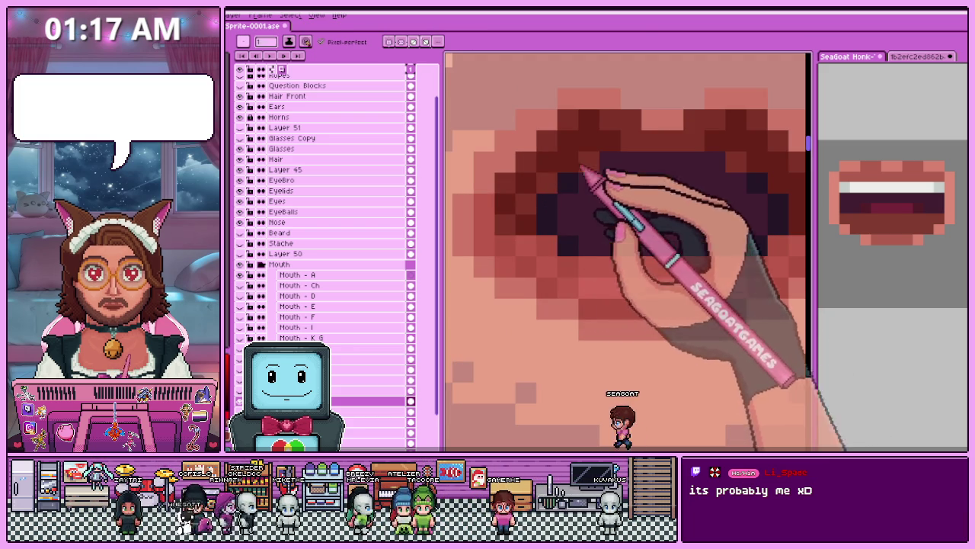
scroll(581, 236, "down", 2)
scroll(581, 236, "down", 2)
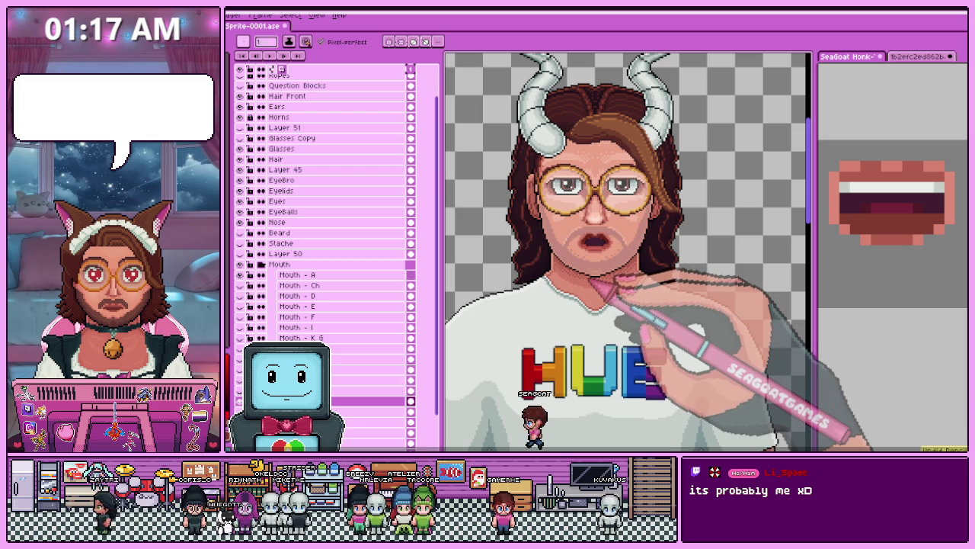
scroll(602, 274, "up", 3)
scroll(643, 254, "up", 2)
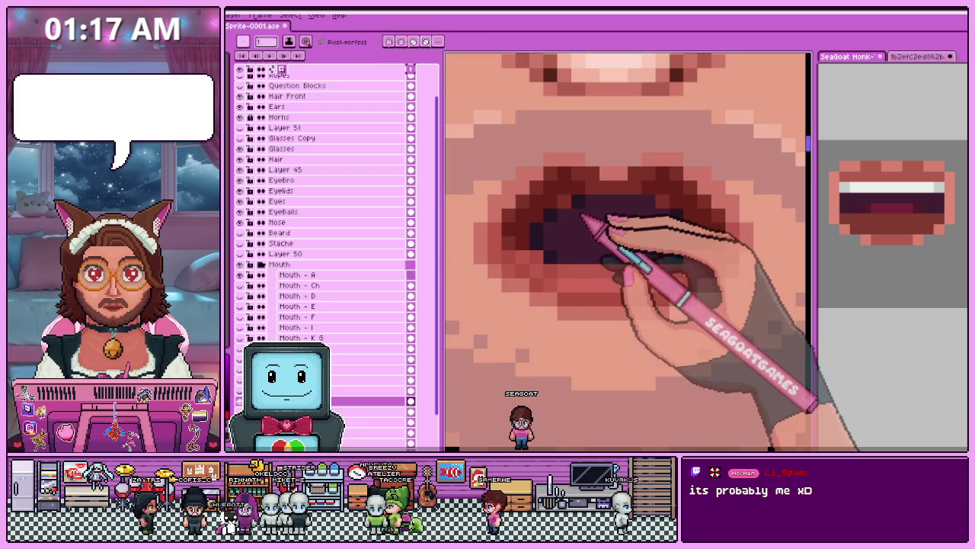
scroll(642, 219, "down", 2)
scroll(637, 252, "down", 1)
scroll(618, 280, "down", 1)
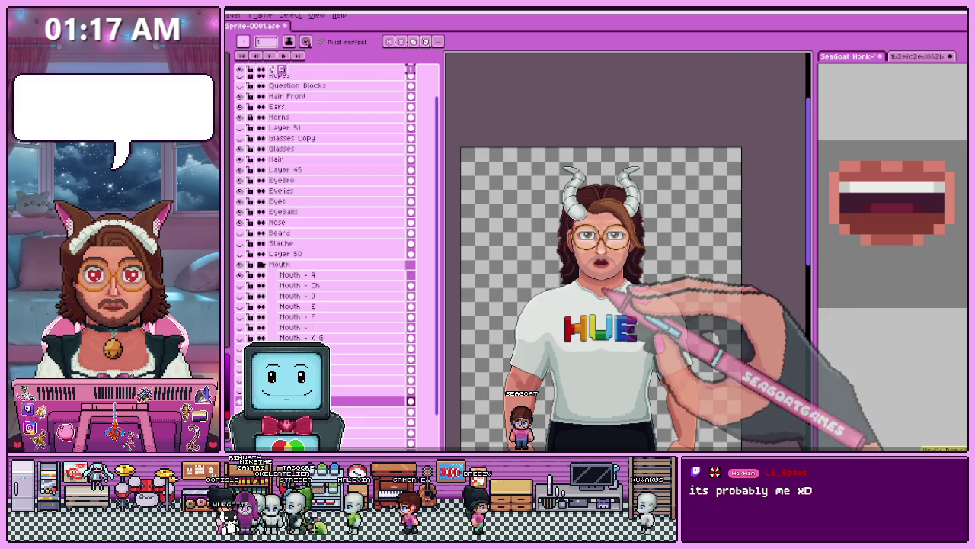
scroll(608, 285, "up", 2)
scroll(617, 266, "up", 1)
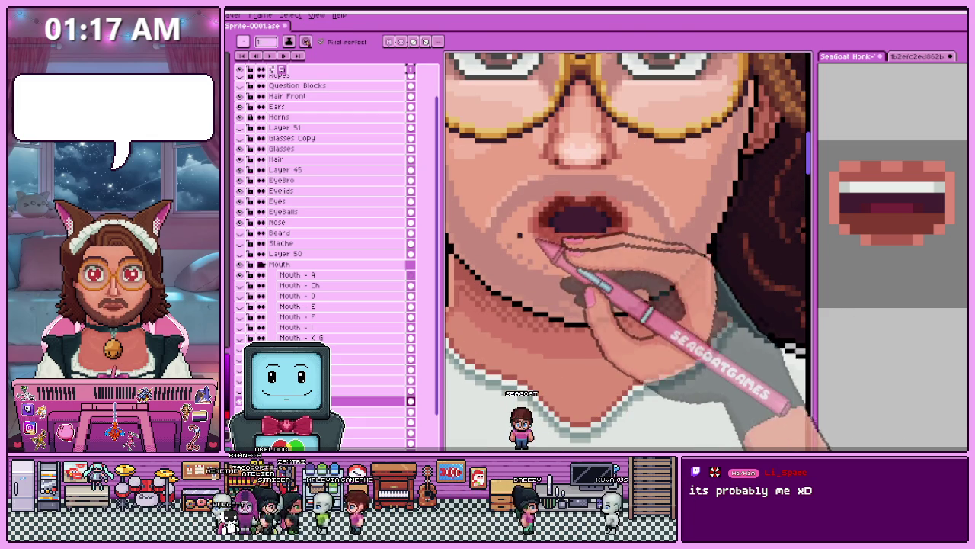
Switch to the Rectangular Marquee tool (M).
key("m")
scroll(564, 236, "up", 2)
scroll(526, 224, "down", 1)
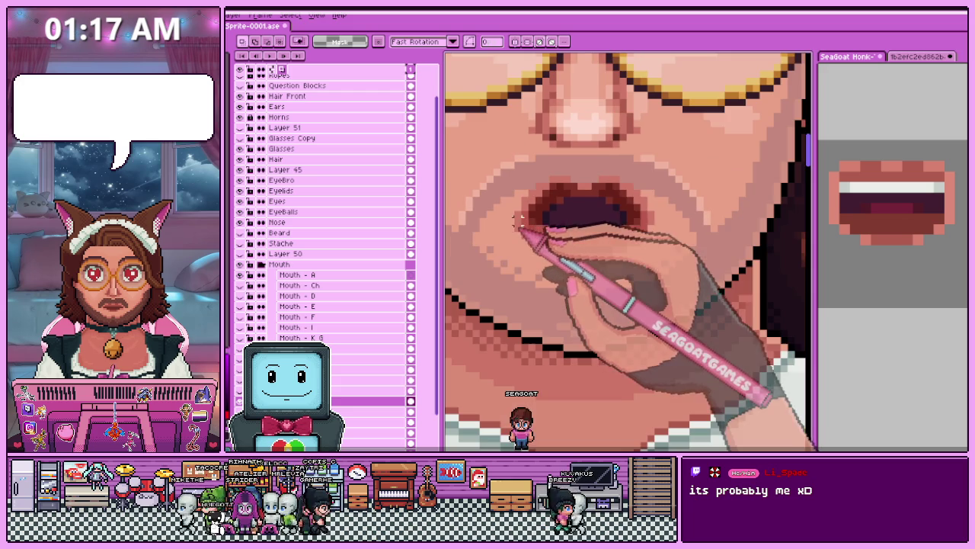
Erase the mouth pixels, then the right half of the mouth on the Mouth - A layer.
left_click_drag(505, 173, 677, 268)
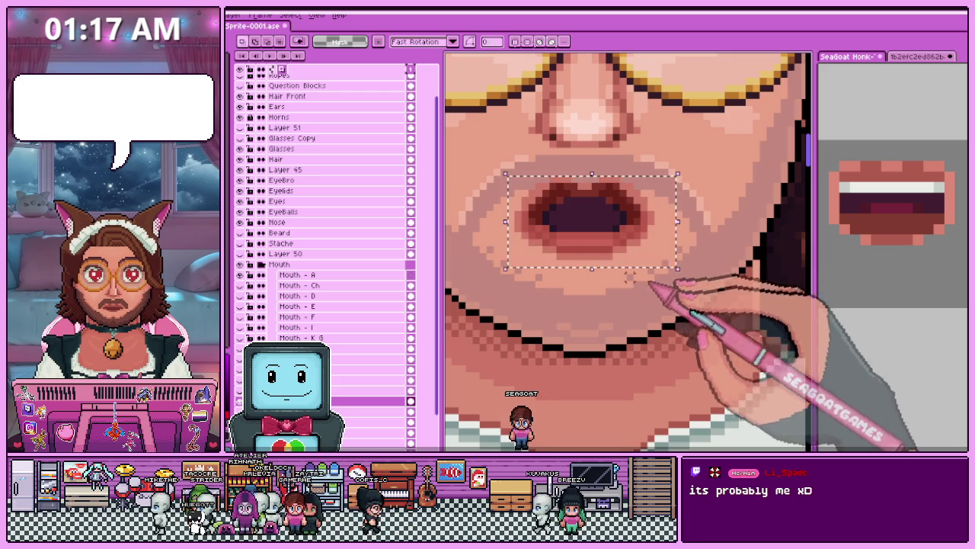
key("Delete")
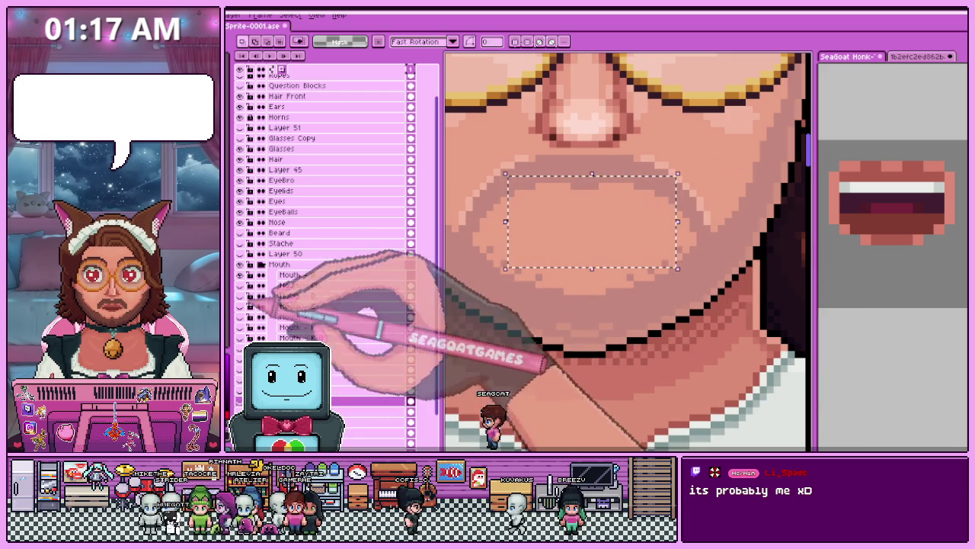
left_click(298, 274)
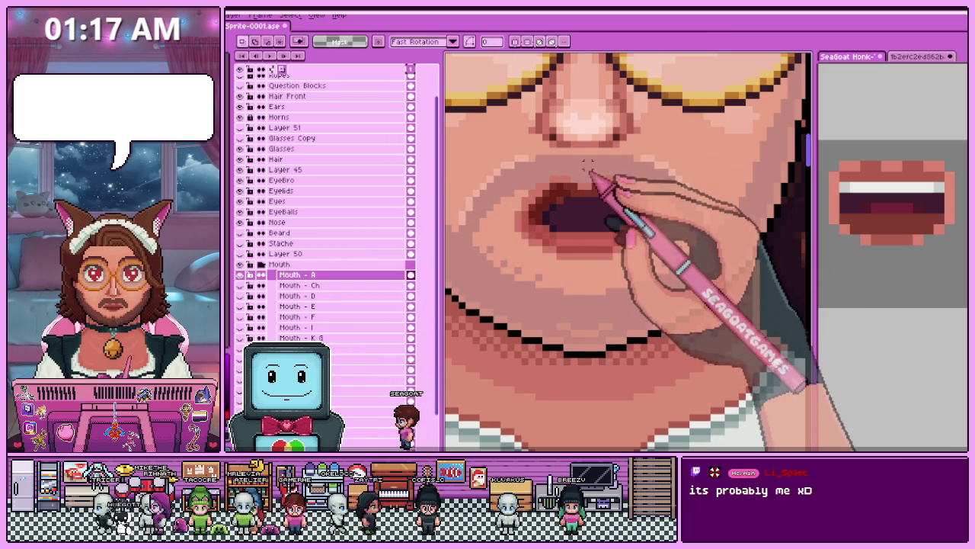
left_click_drag(583, 160, 699, 282)
key("Delete")
key("ctrl+d")
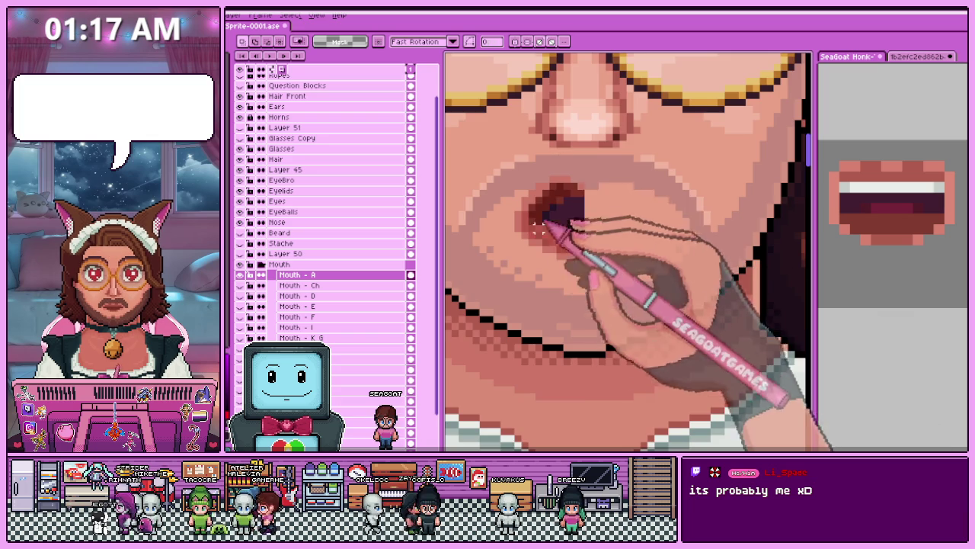
Select the area around the mouth and show the lettered mouth-shape reference sheet.
scroll(548, 198, "up", 1)
left_click_drag(512, 200, 629, 293)
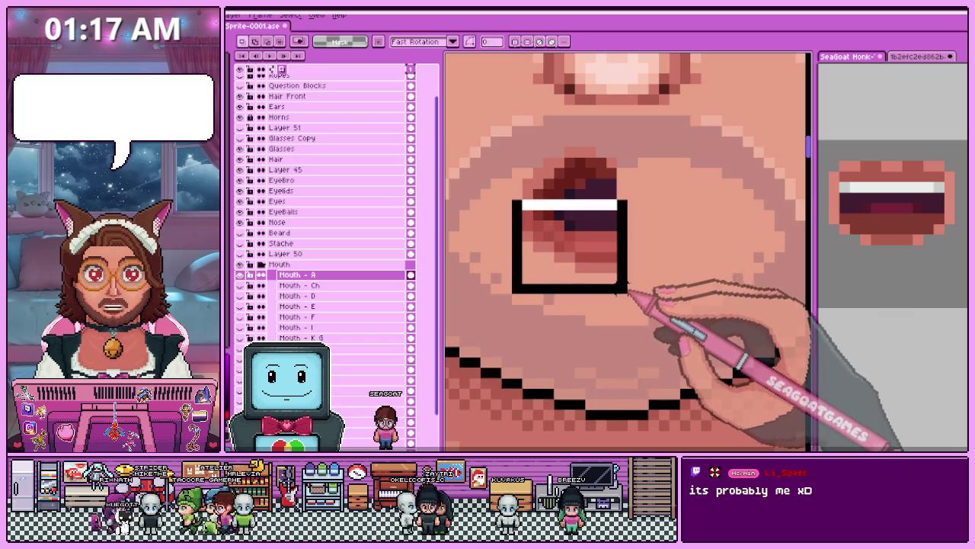
left_click(918, 56)
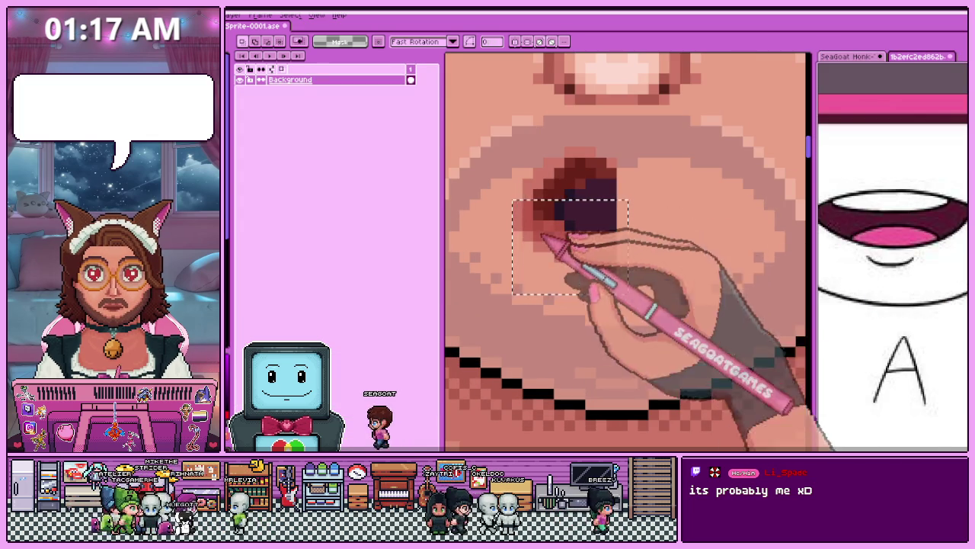
Delete the mouth area on Mouth - A, then undo to restore the lips and teeth.
scroll(596, 220, "down", 2)
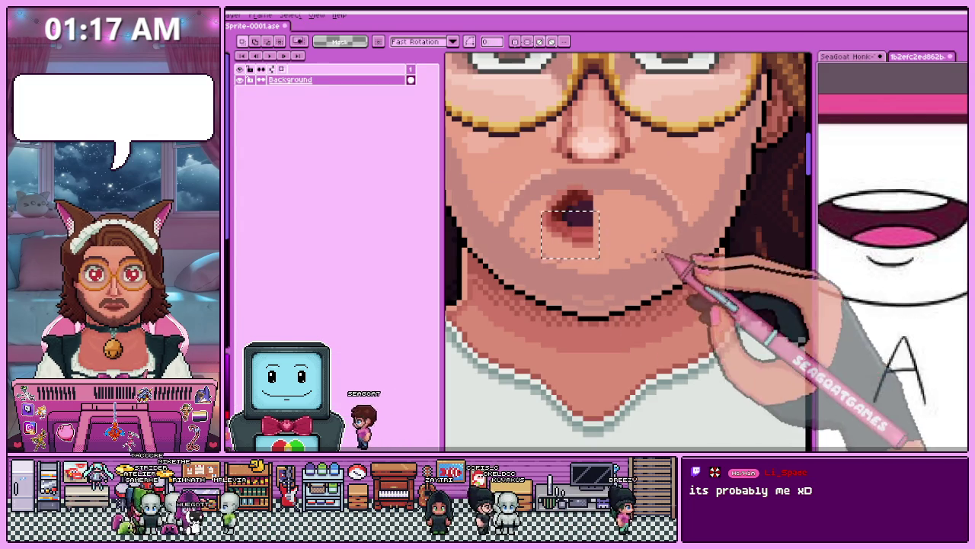
scroll(507, 226, "up", 3)
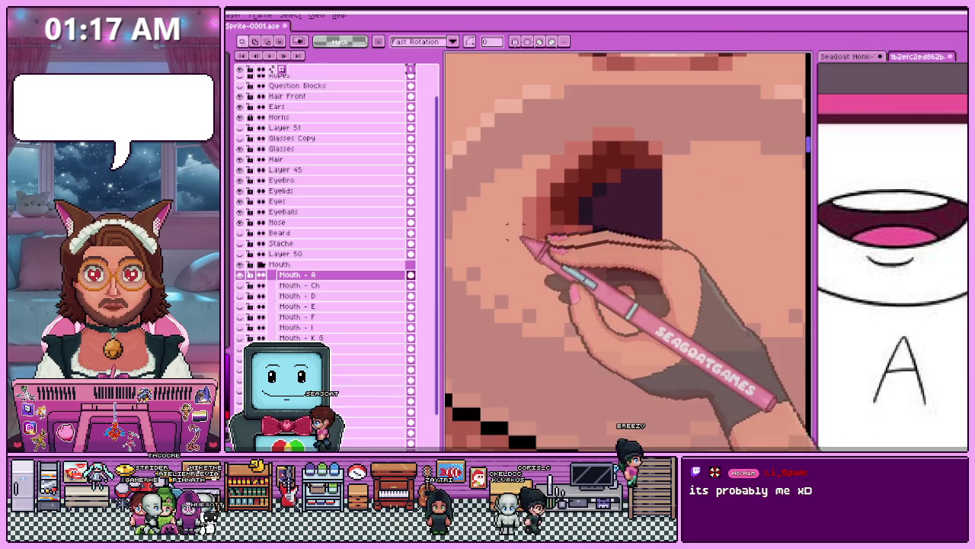
scroll(507, 251, "down", 1)
left_click_drag(513, 148, 682, 293)
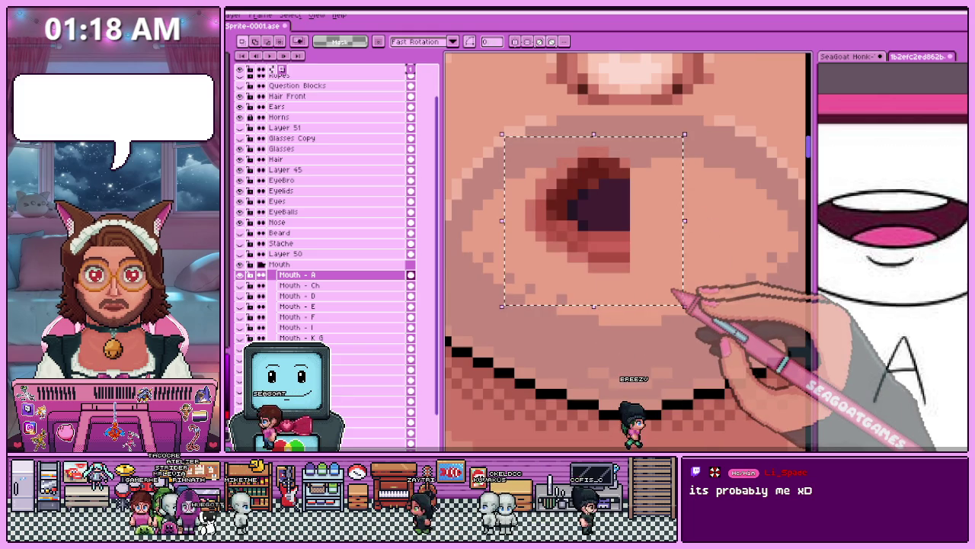
key("Delete")
key("ctrl+z")
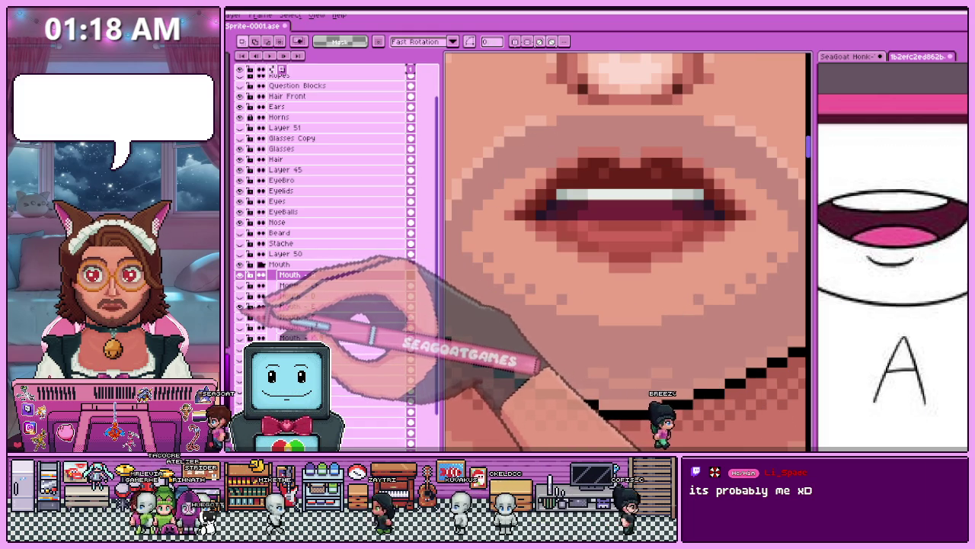
Take the lips-and-teeth mouth from Mouth - E and position it on Mouth - A.
scroll(524, 270, "down", 3)
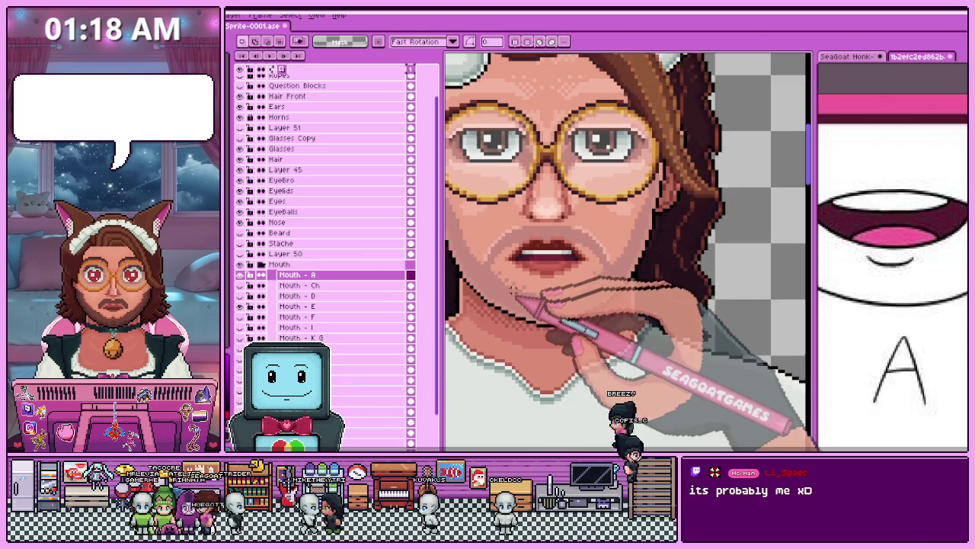
left_click(297, 305)
left_click_drag(497, 243, 583, 285)
left_click(297, 274)
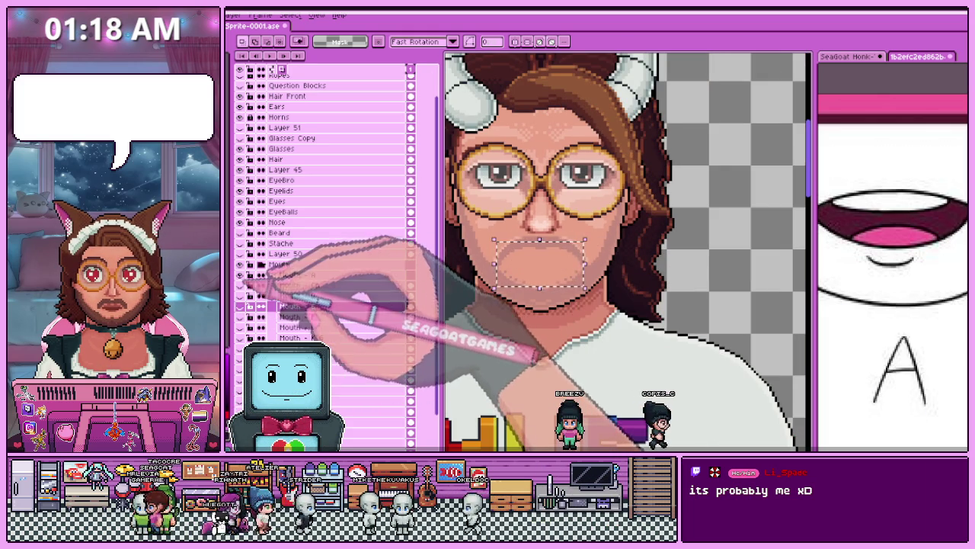
scroll(523, 277, "down", 2)
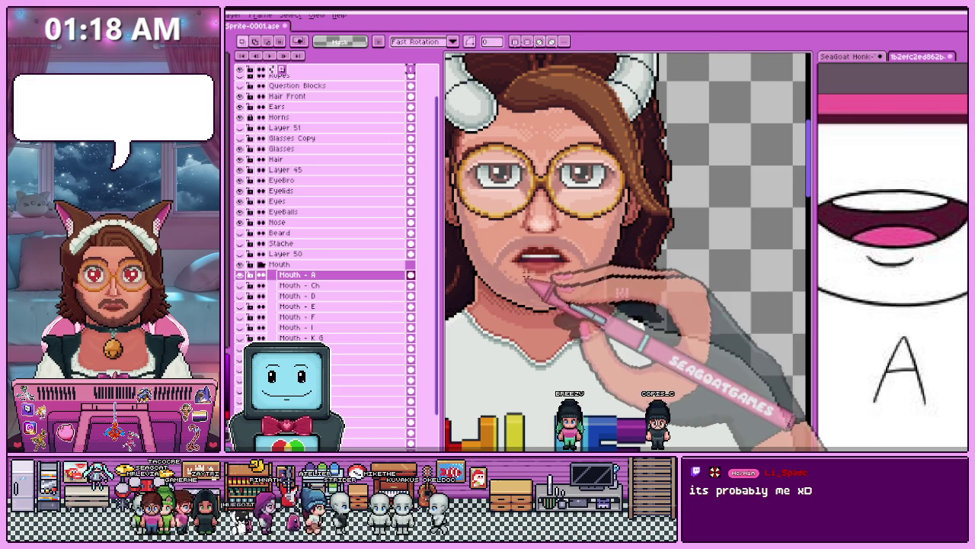
scroll(526, 288, "up", 1)
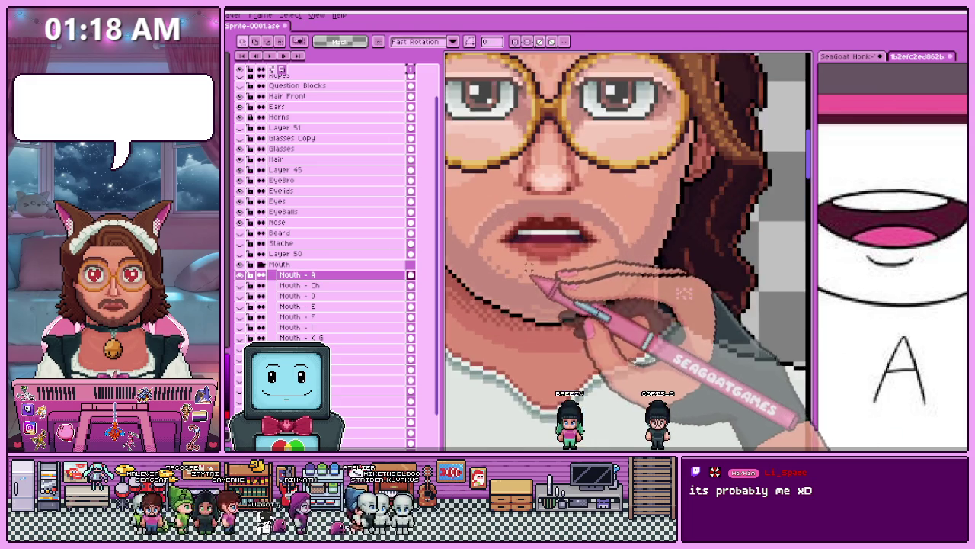
scroll(511, 259, "up", 1)
scroll(497, 236, "up", 1)
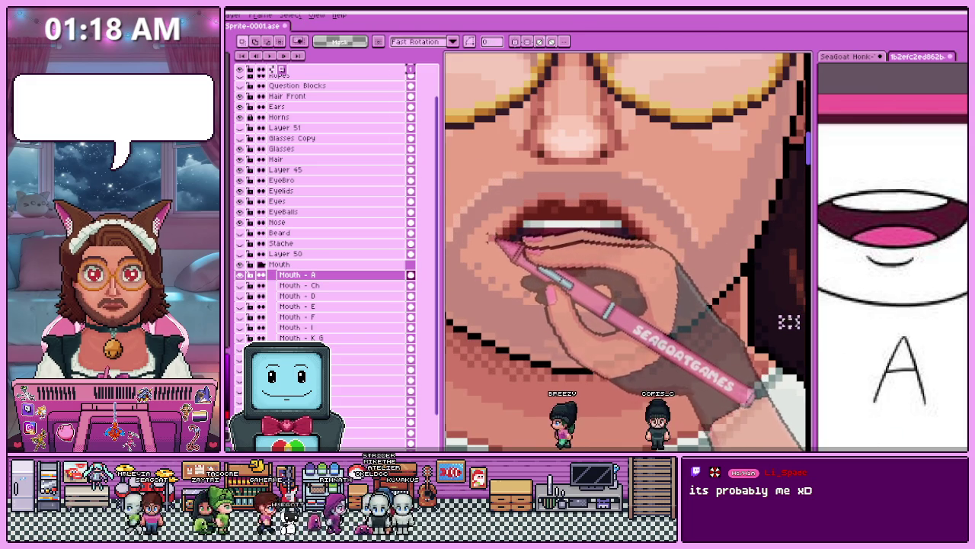
left_click_drag(486, 233, 673, 292)
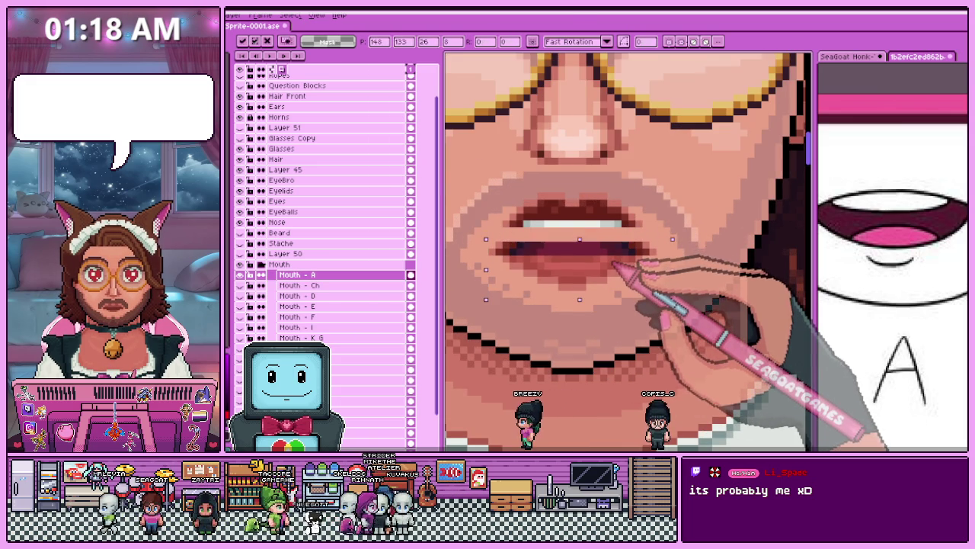
Switch to the eyedropper for picking colours from the canvas.
scroll(621, 268, "down", 2)
scroll(636, 305, "down", 1)
key("i")
scroll(636, 305, "up", 2)
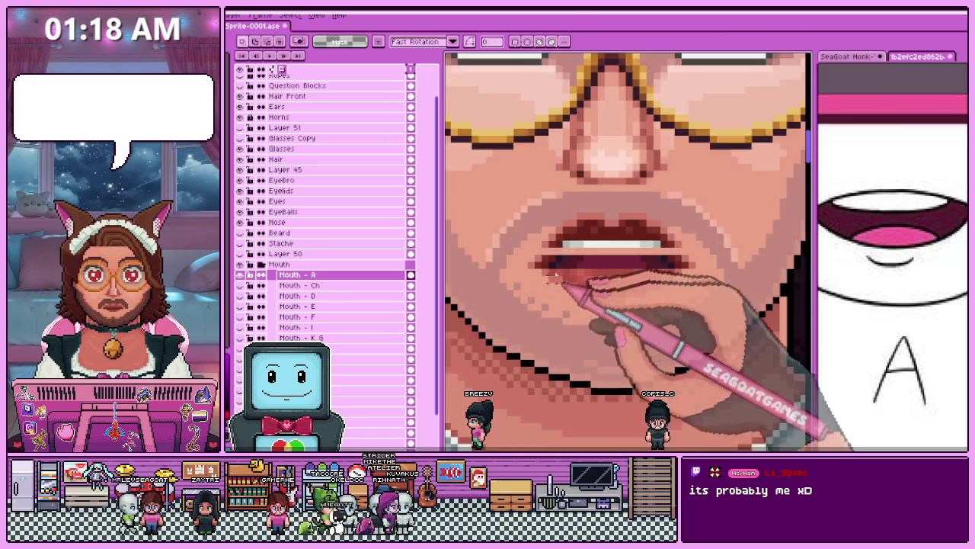
scroll(579, 259, "up", 1)
scroll(515, 258, "down", 1)
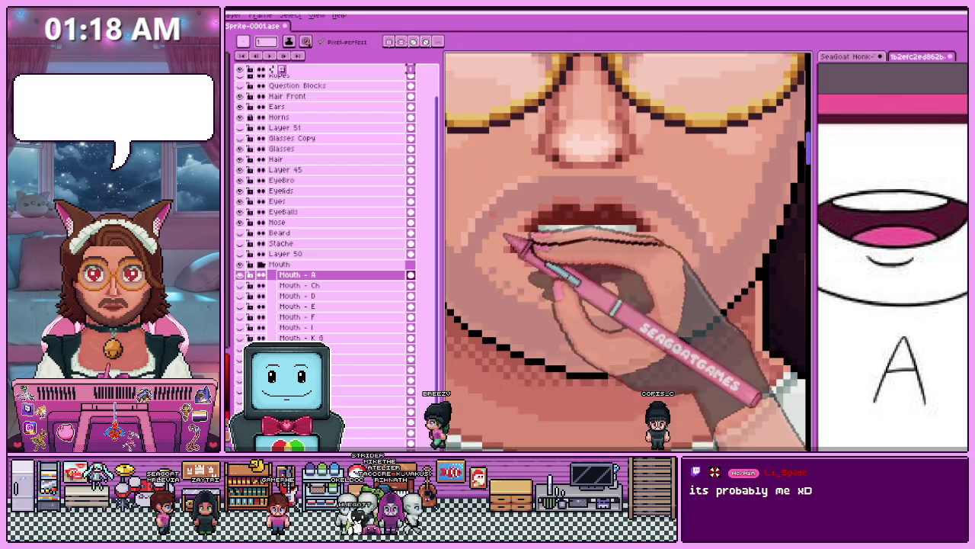
Zoom in and out repeatedly to compare the Mouth - A shape with the whole face.
scroll(468, 250, "down", 1)
scroll(475, 207, "up", 1)
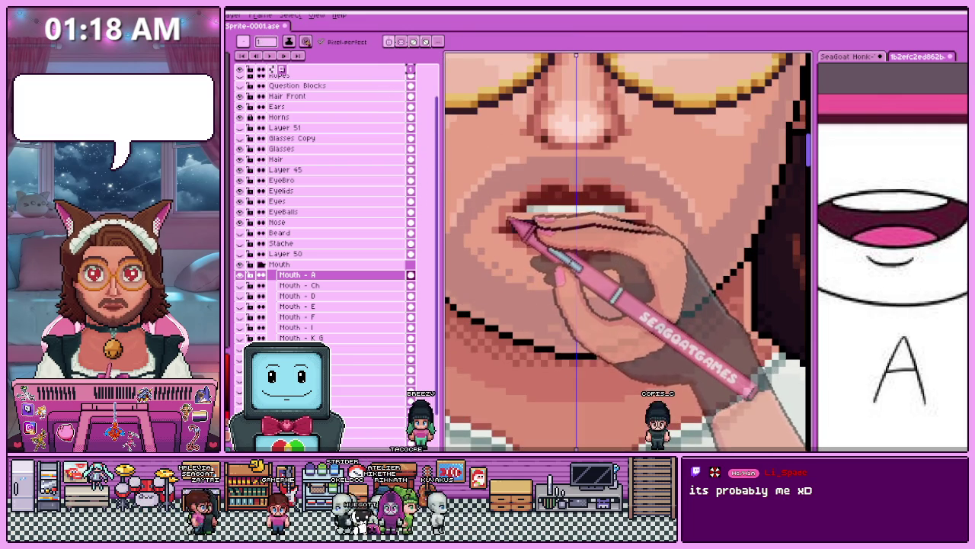
scroll(509, 229, "up", 1)
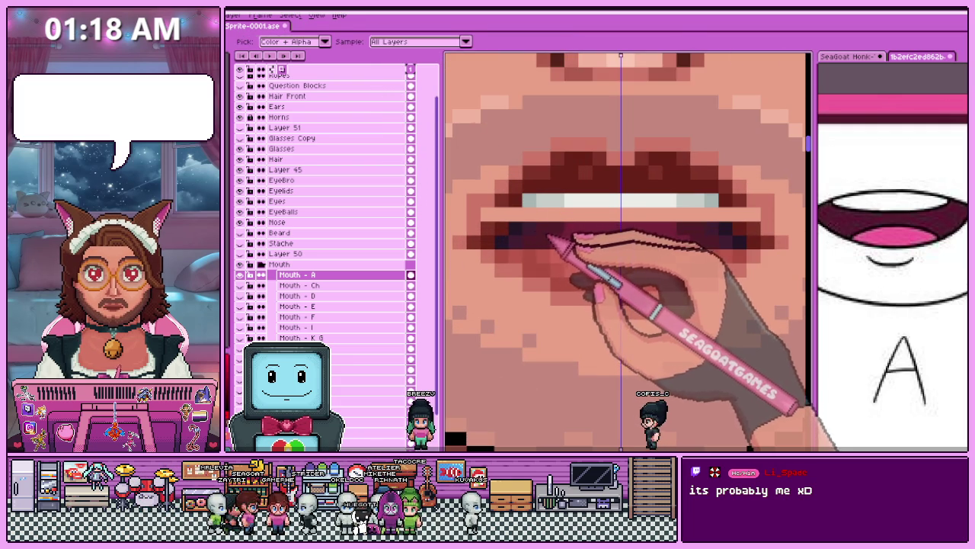
scroll(610, 227, "down", 2)
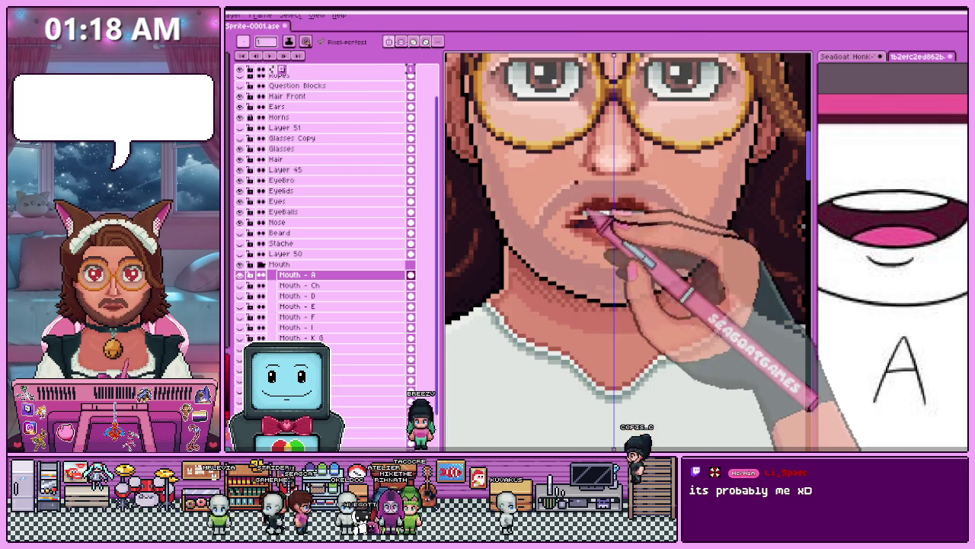
scroll(611, 223, "up", 2)
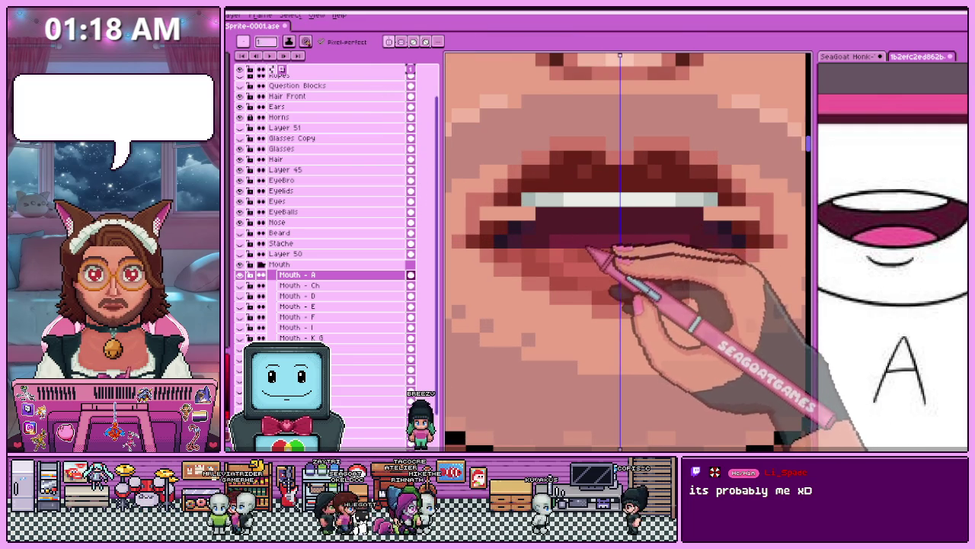
scroll(594, 248, "down", 1)
scroll(602, 248, "down", 1)
scroll(602, 267, "down", 1)
scroll(587, 270, "up", 1)
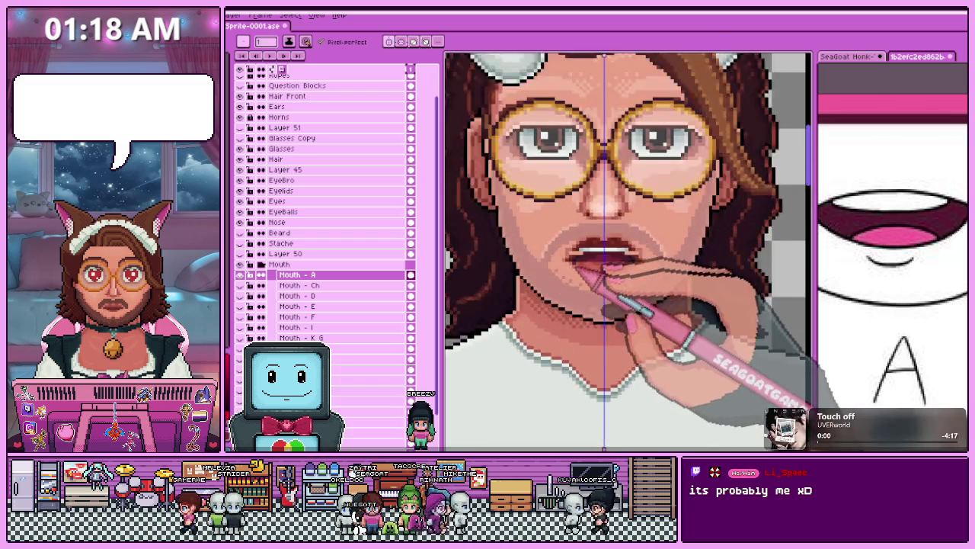
scroll(602, 252, "up", 2)
scroll(601, 251, "up", 1)
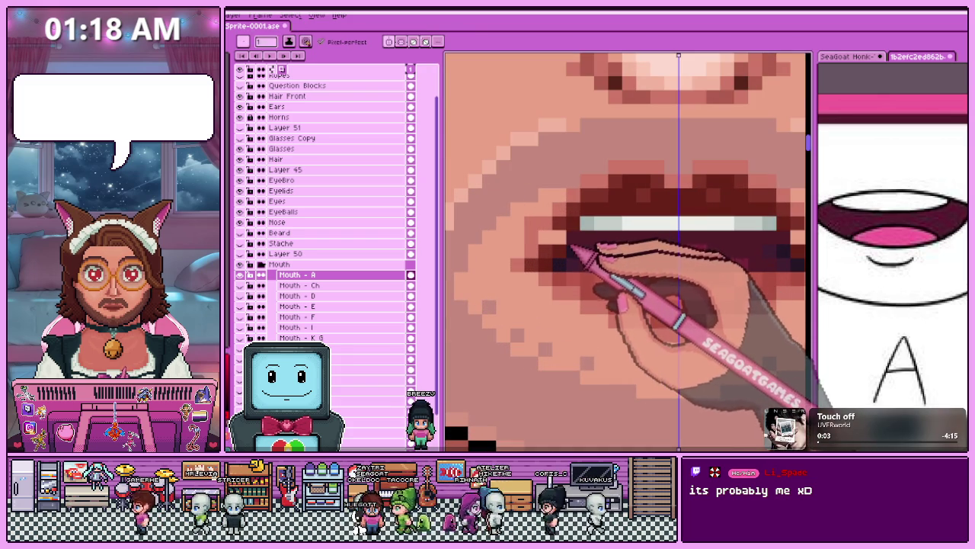
scroll(577, 250, "down", 2)
scroll(587, 290, "down", 1)
scroll(588, 300, "down", 1)
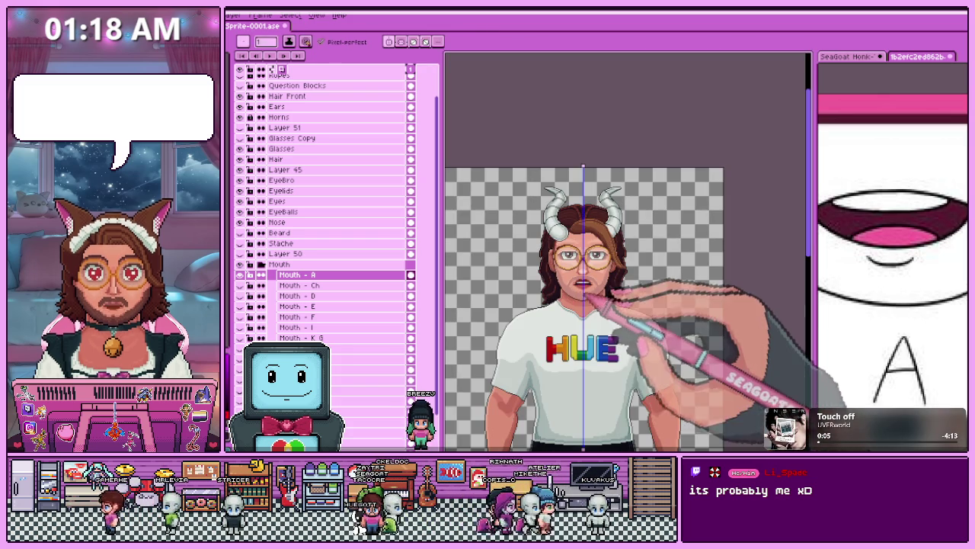
scroll(594, 301, "up", 1)
scroll(579, 290, "up", 1)
scroll(572, 281, "up", 2)
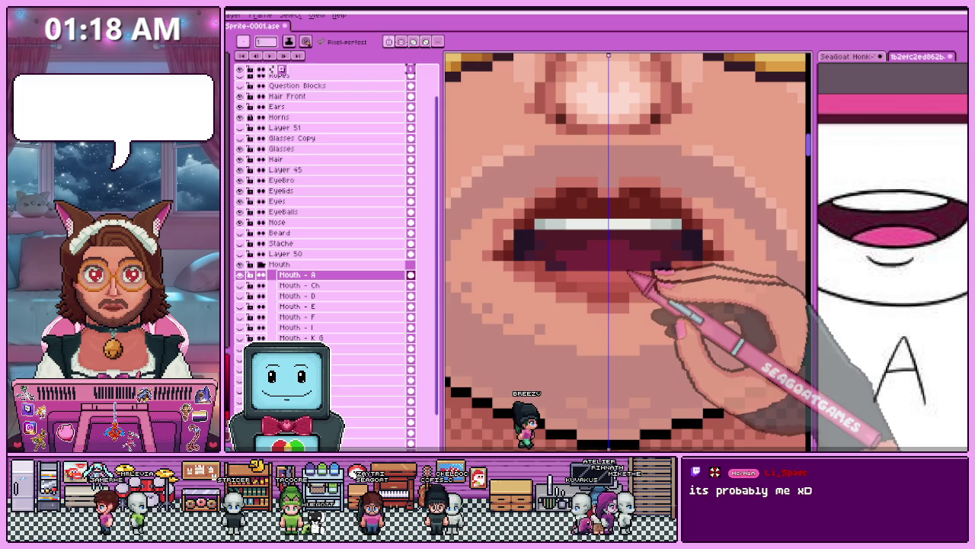
scroll(620, 279, "down", 2)
scroll(602, 279, "down", 1)
scroll(572, 270, "up", 3)
scroll(559, 263, "up", 2)
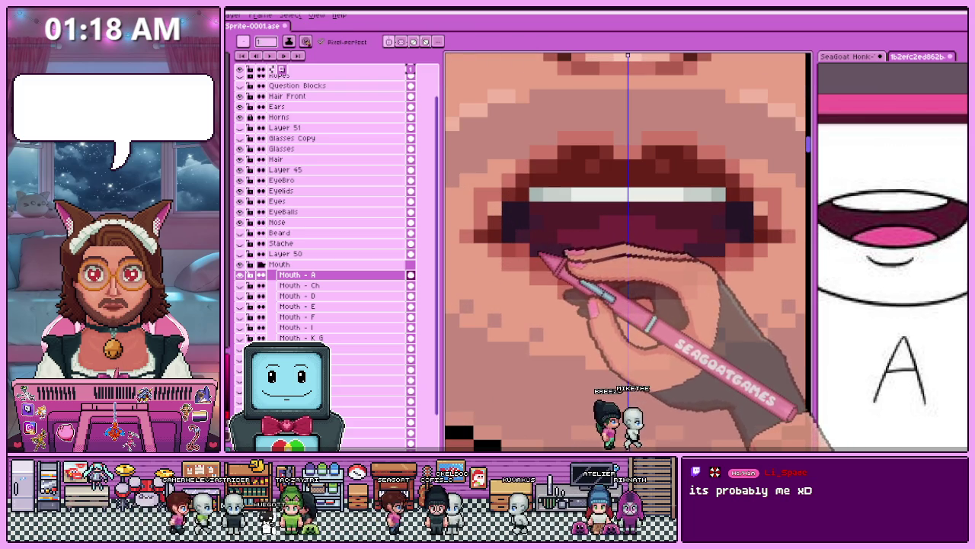
scroll(562, 313, "down", 2)
scroll(570, 315, "down", 1)
scroll(567, 300, "down", 2)
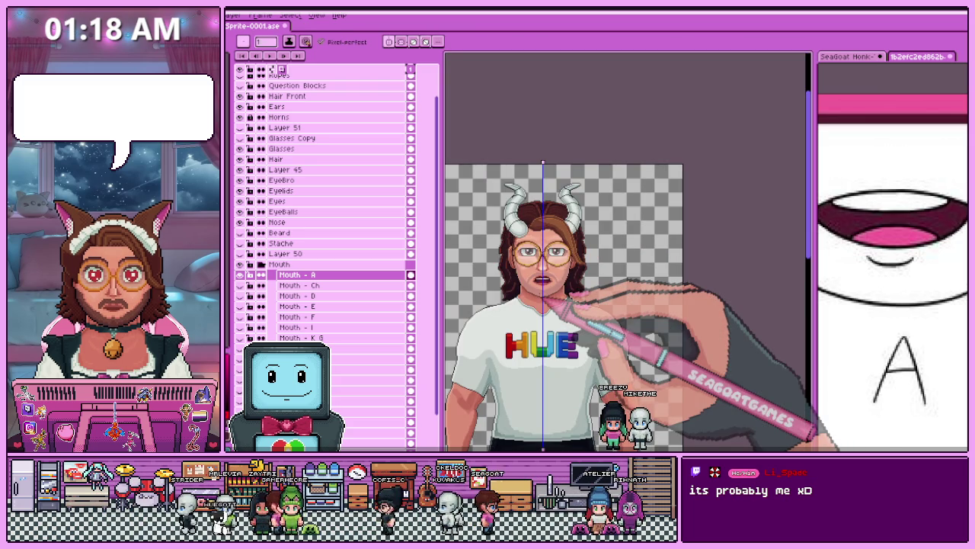
scroll(562, 285, "up", 2)
scroll(499, 255, "up", 2)
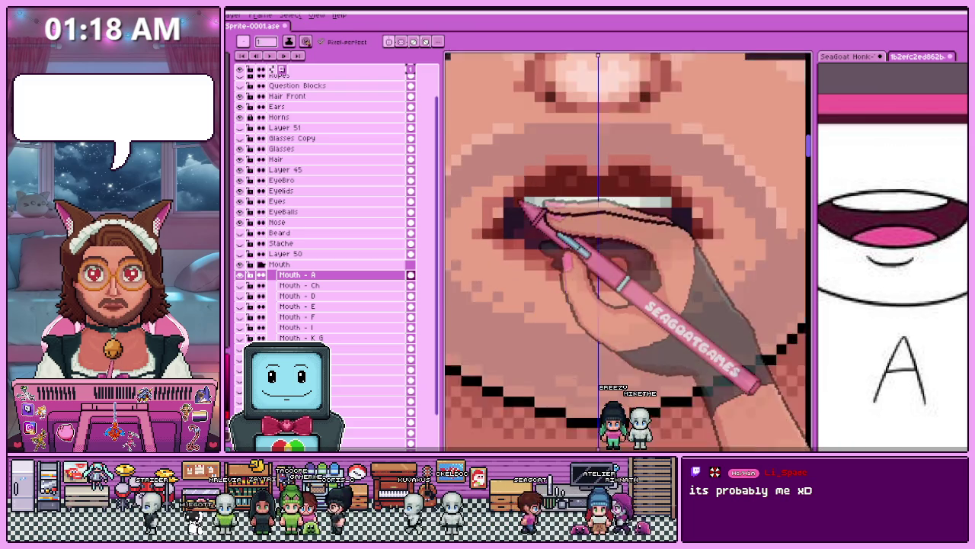
scroll(465, 221, "up", 1)
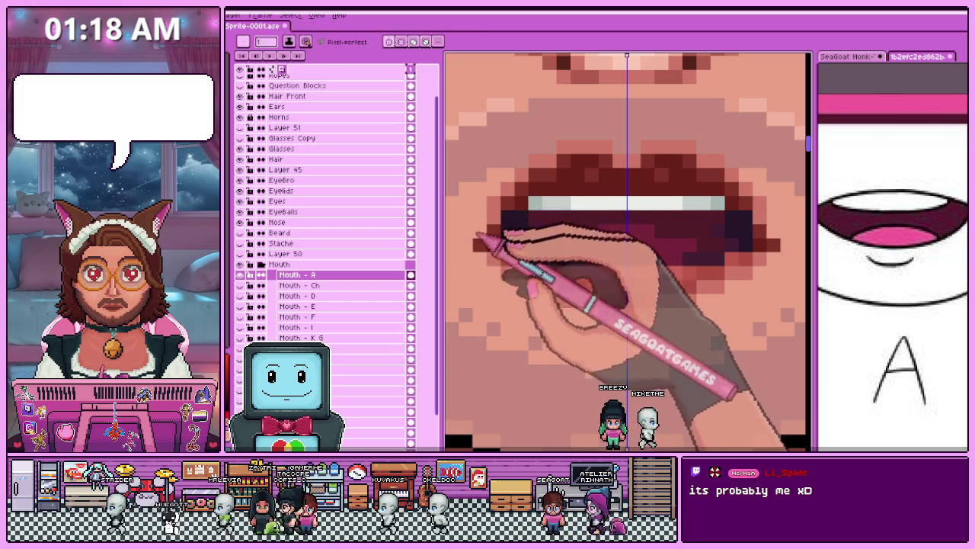
scroll(476, 238, "down", 2)
scroll(653, 272, "down", 2)
scroll(592, 322, "down", 1)
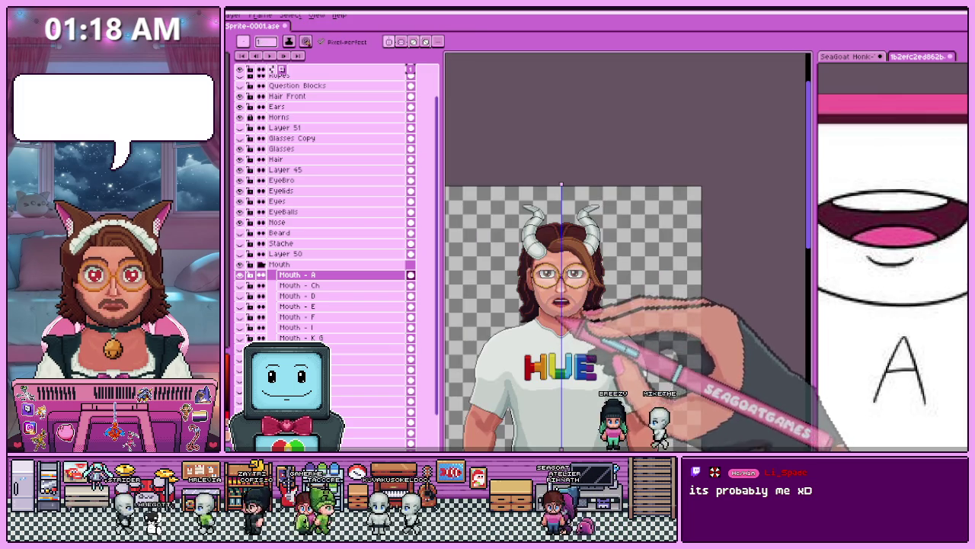
scroll(568, 320, "up", 2)
scroll(571, 312, "up", 1)
scroll(573, 289, "up", 1)
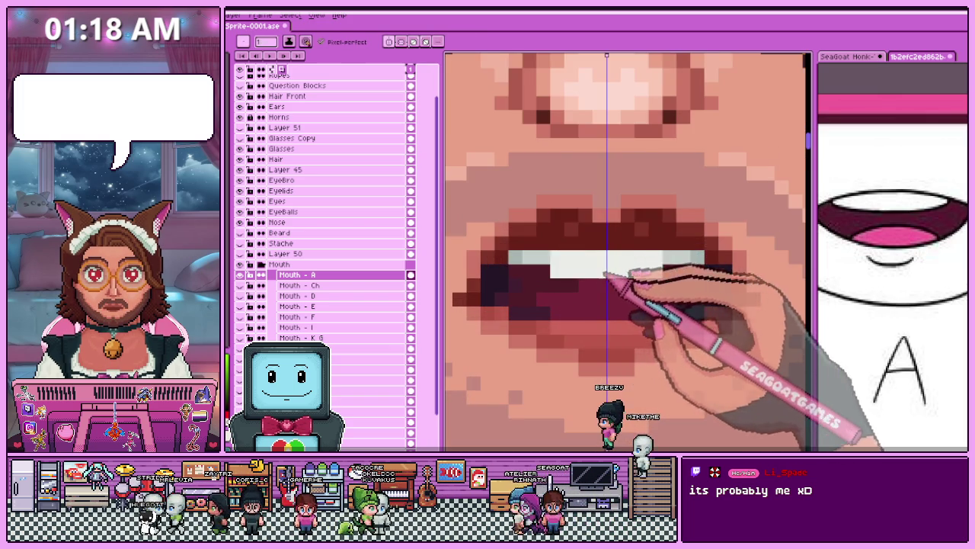
scroll(606, 276, "down", 2)
scroll(614, 301, "down", 2)
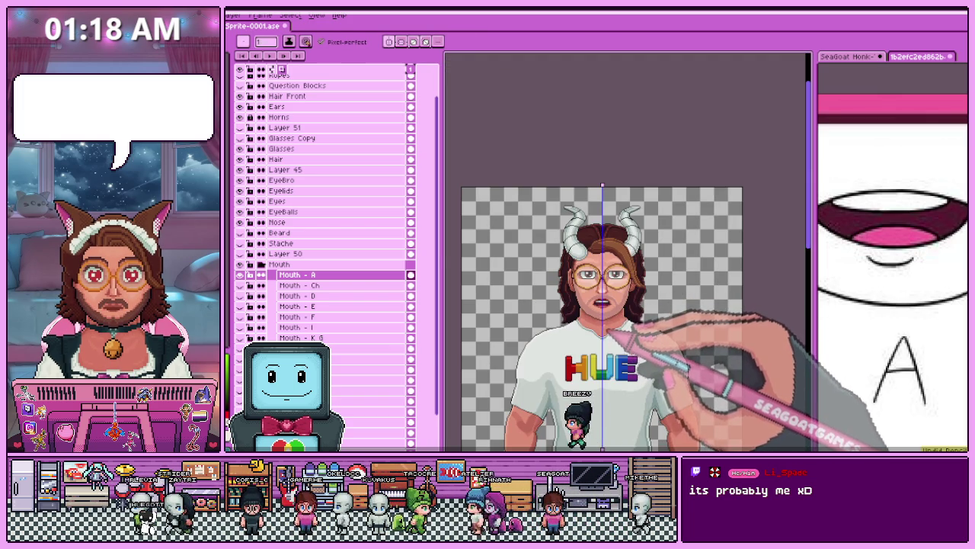
scroll(614, 329, "up", 2)
scroll(620, 327, "up", 2)
scroll(628, 272, "up", 1)
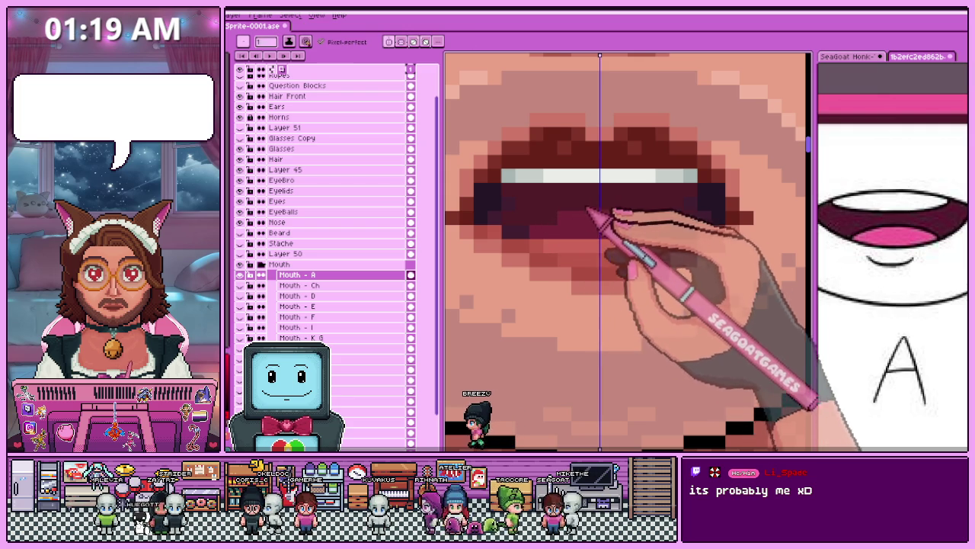
scroll(609, 259, "down", 2)
scroll(636, 313, "down", 1)
scroll(631, 283, "up", 2)
scroll(577, 279, "up", 1)
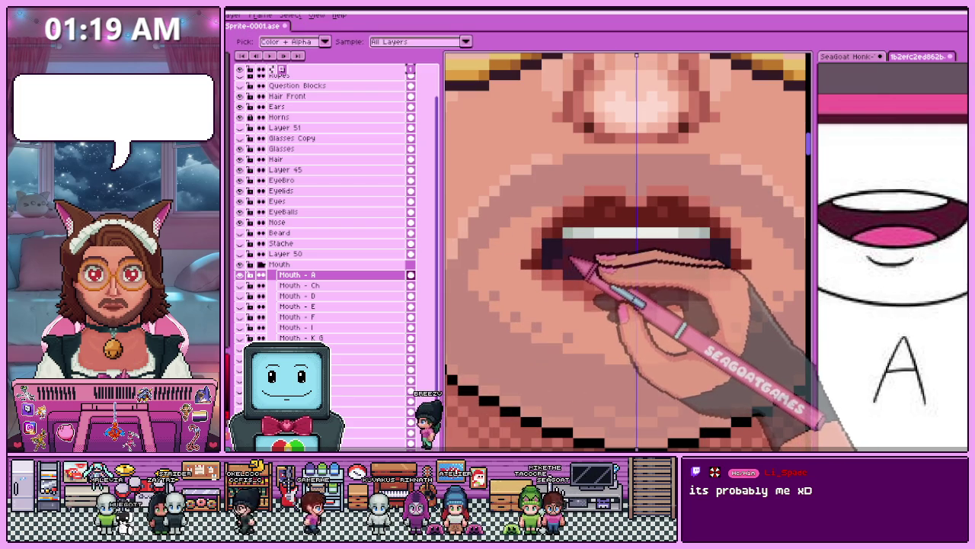
scroll(570, 252, "down", 1)
scroll(588, 256, "down", 1)
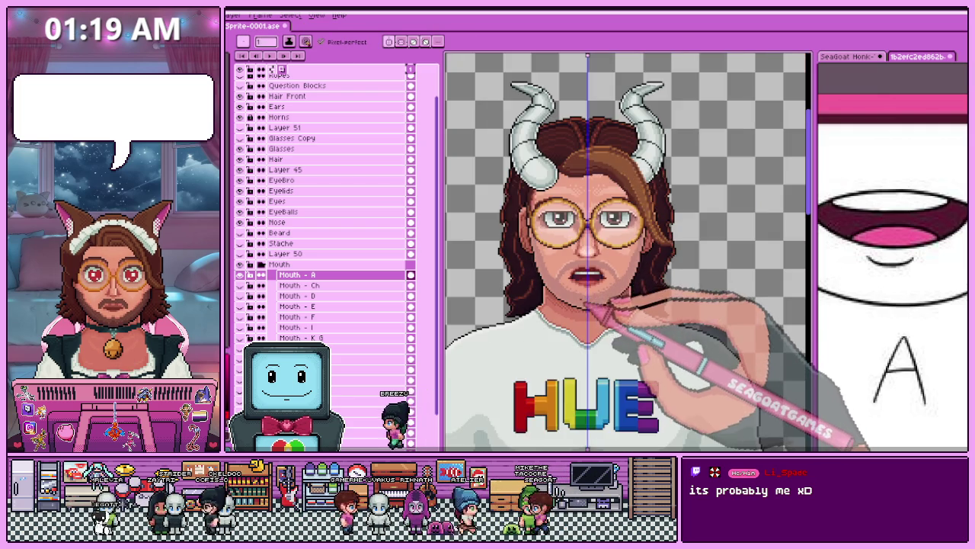
scroll(614, 315, "up", 1)
scroll(588, 282, "up", 1)
scroll(577, 278, "up", 1)
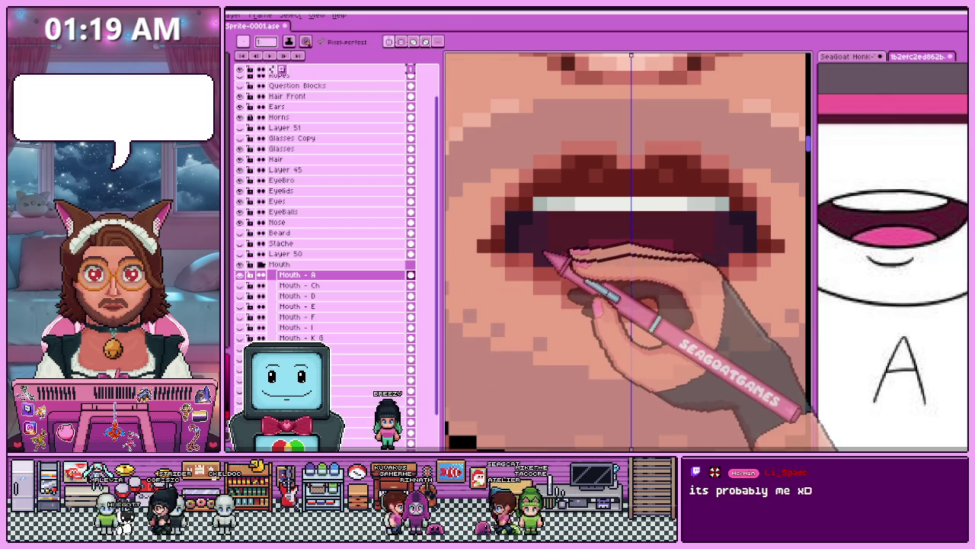
scroll(572, 268, "down", 1)
scroll(577, 262, "up", 1)
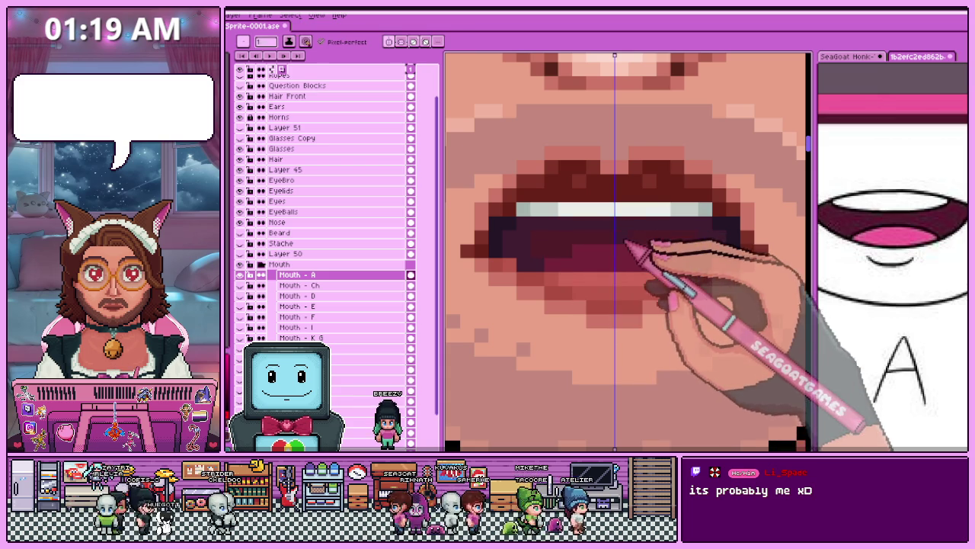
scroll(568, 259, "down", 1)
scroll(569, 259, "down", 1)
scroll(569, 261, "up", 2)
Sample colours from the mouth with Alt while continuing to zoom around the face.
key("alt")
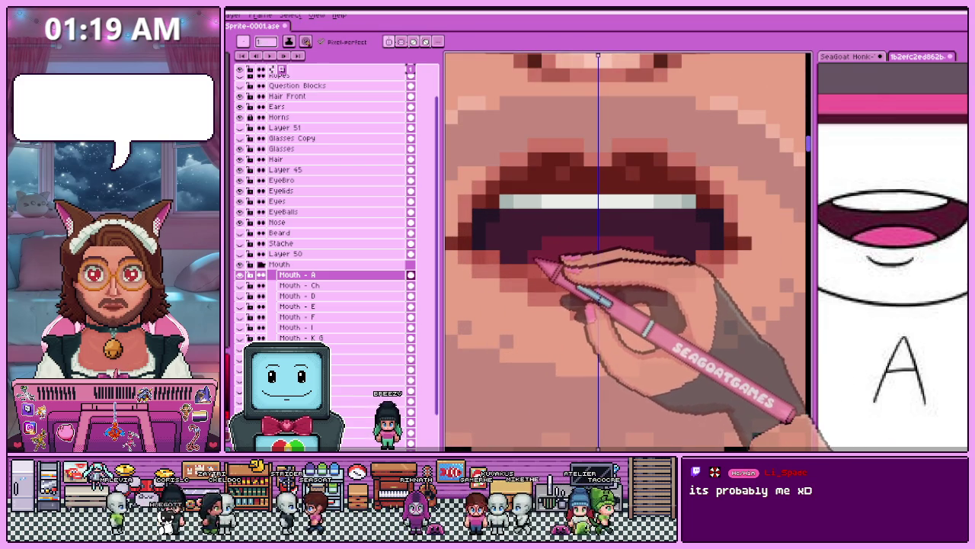
scroll(533, 263, "down", 1)
scroll(564, 276, "up", 1)
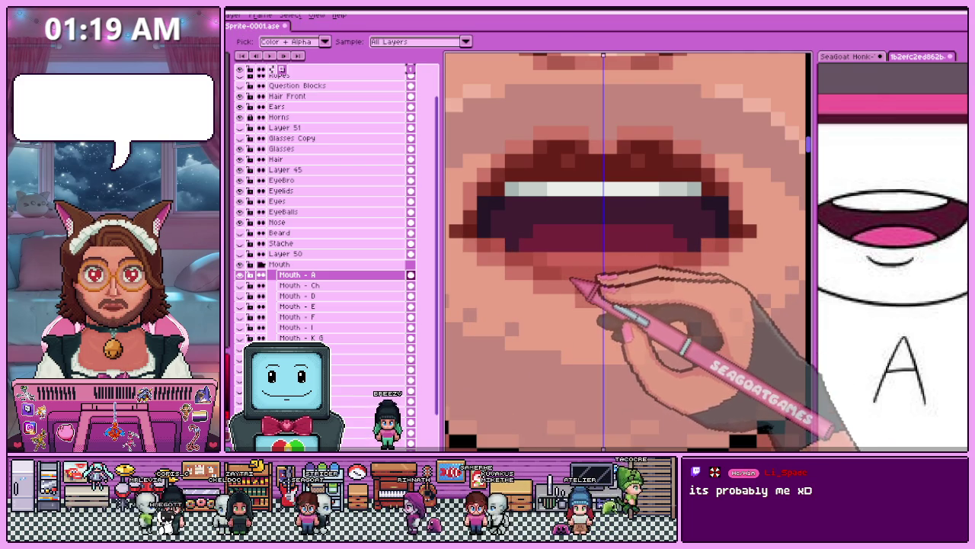
scroll(602, 267, "down", 1)
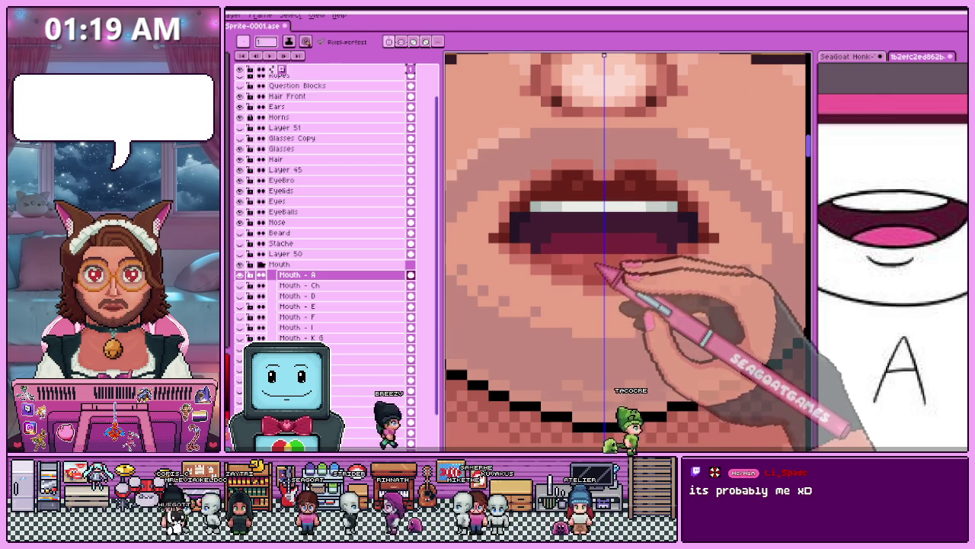
scroll(602, 275, "down", 1)
scroll(602, 279, "down", 1)
scroll(591, 286, "up", 2)
scroll(579, 290, "up", 1)
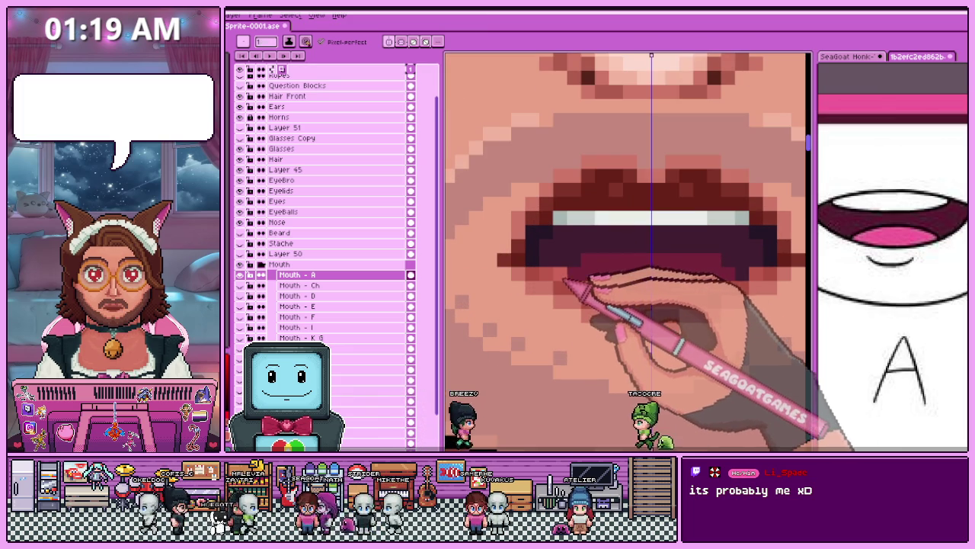
scroll(564, 281, "down", 2)
scroll(587, 305, "down", 2)
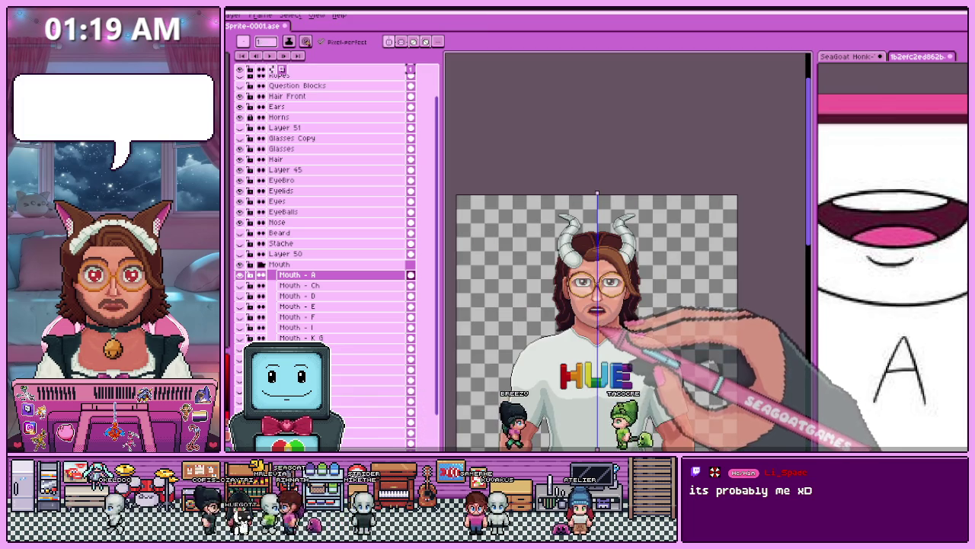
scroll(602, 320, "up", 2)
scroll(595, 305, "up", 2)
scroll(587, 293, "up", 1)
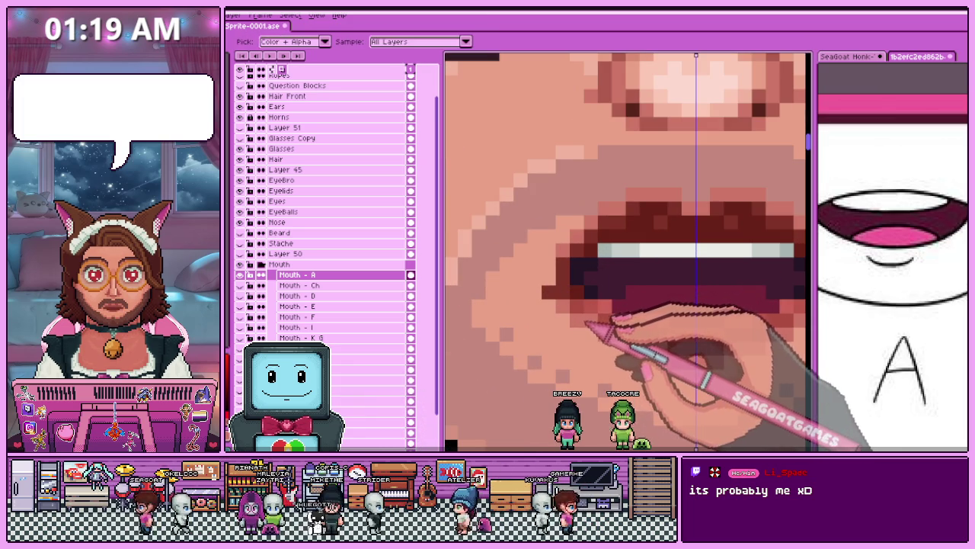
key("alt")
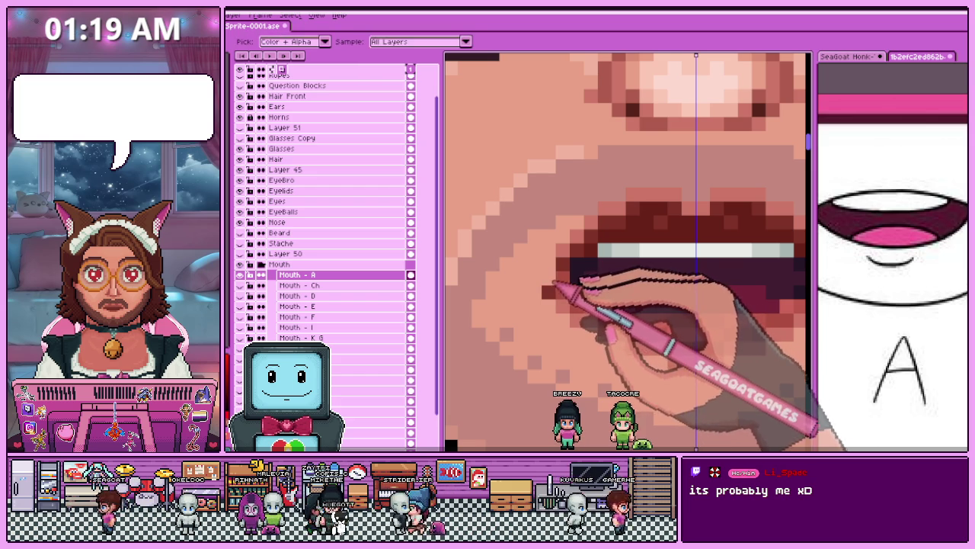
scroll(573, 319, "down", 2)
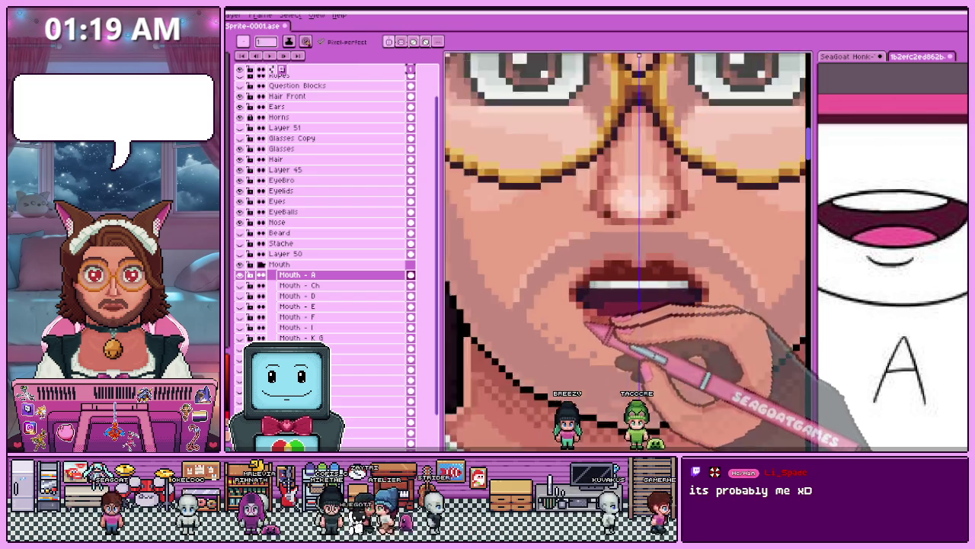
scroll(579, 327, "down", 1)
scroll(593, 347, "down", 2)
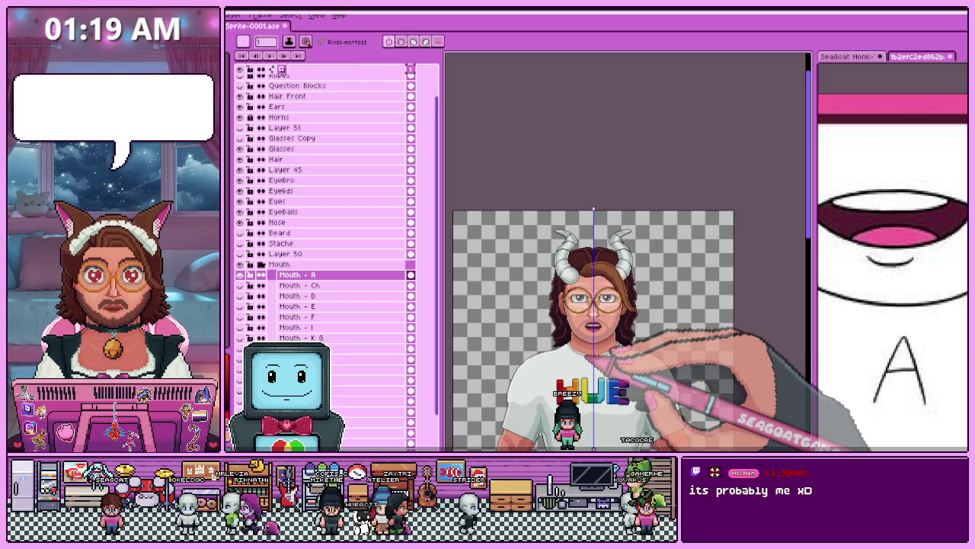
scroll(593, 355, "up", 2)
scroll(599, 221, "up", 1)
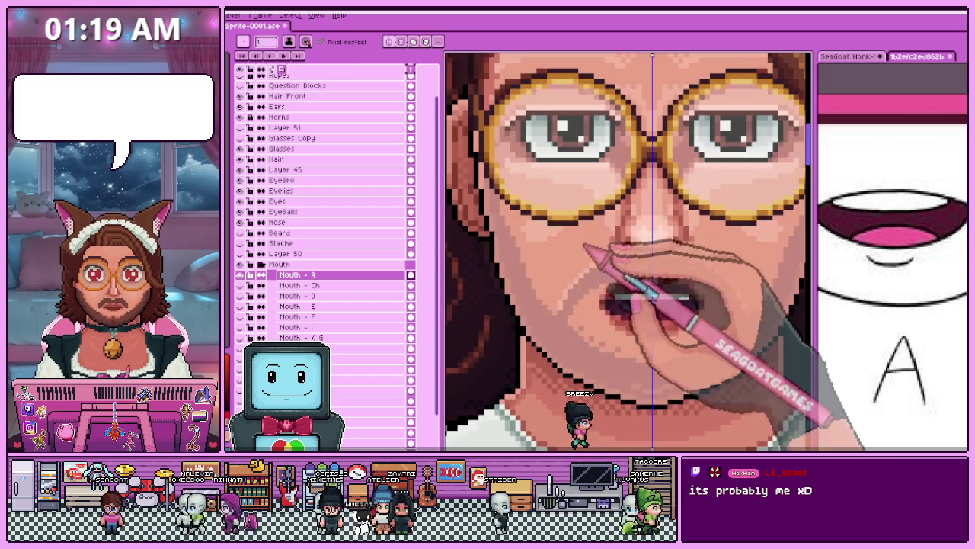
scroll(632, 261, "up", 1)
scroll(642, 272, "up", 1)
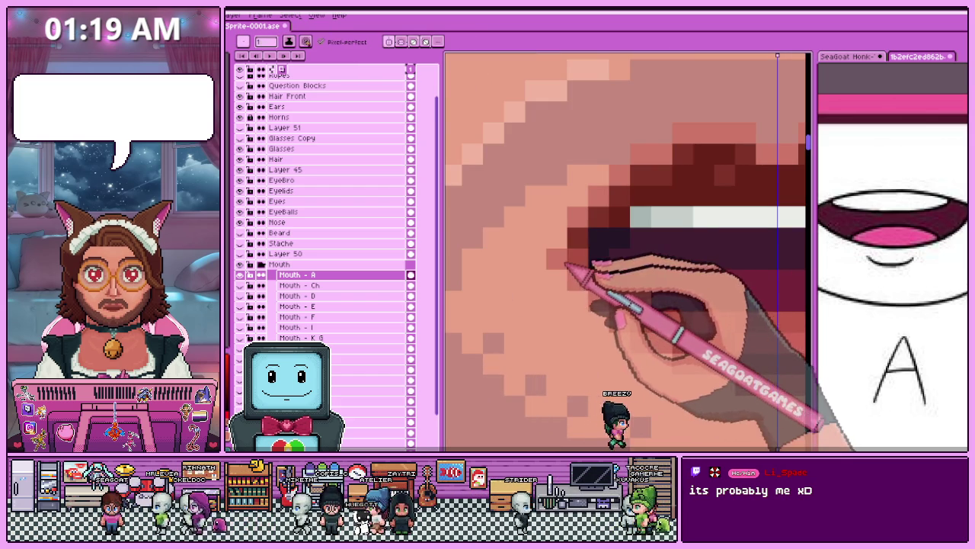
scroll(564, 245, "down", 2)
scroll(577, 267, "down", 1)
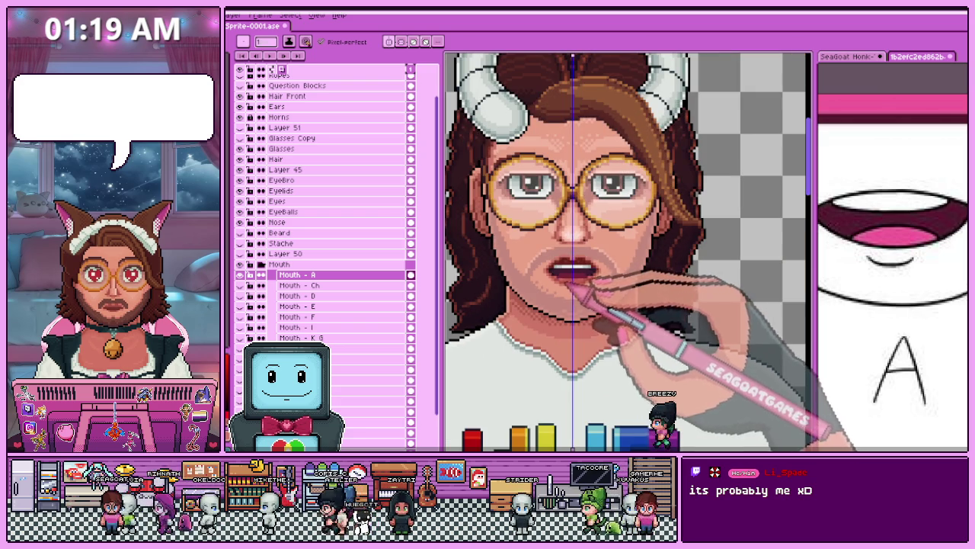
scroll(556, 270, "up", 2)
scroll(556, 270, "up", 1)
scroll(602, 278, "down", 1)
scroll(632, 305, "down", 2)
scroll(628, 335, "down", 1)
scroll(631, 326, "up", 1)
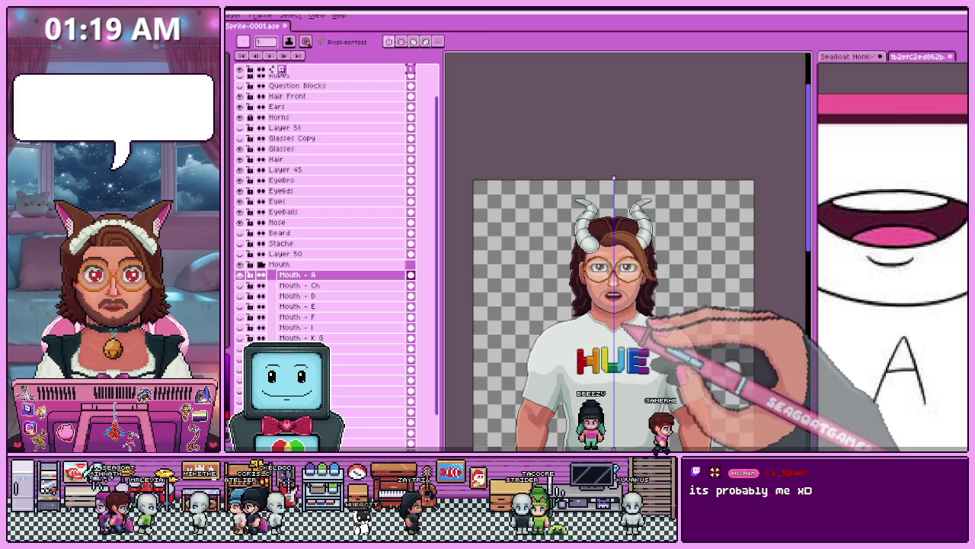
scroll(623, 323, "up", 1)
scroll(629, 326, "up", 2)
scroll(610, 343, "up", 2)
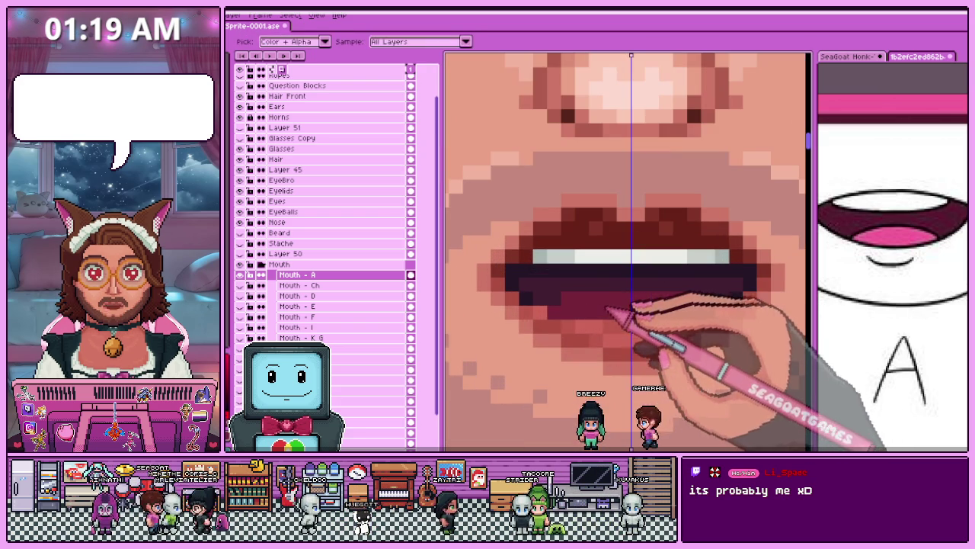
Return to the pencil and zoom over the mouth once more.
key("b")
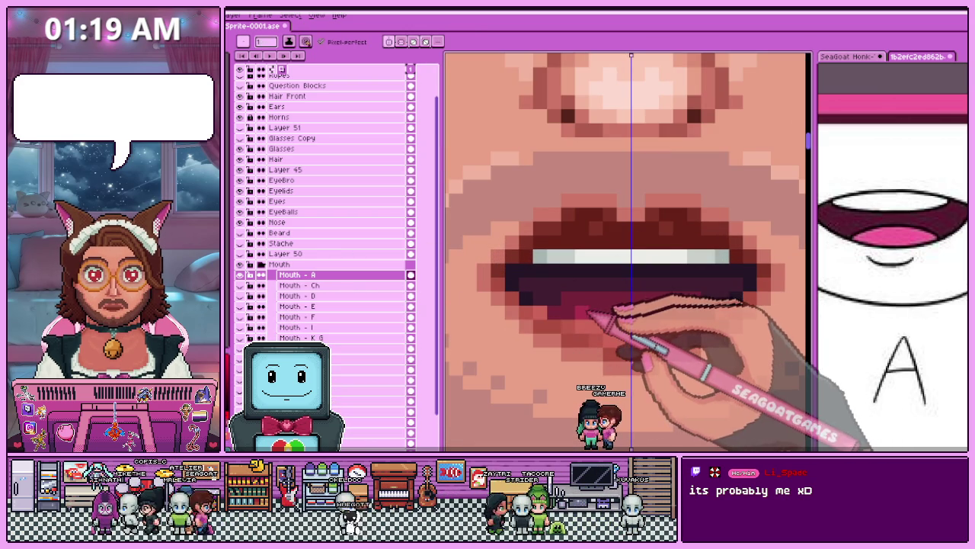
scroll(601, 309, "down", 2)
scroll(606, 312, "down", 1)
scroll(609, 317, "up", 1)
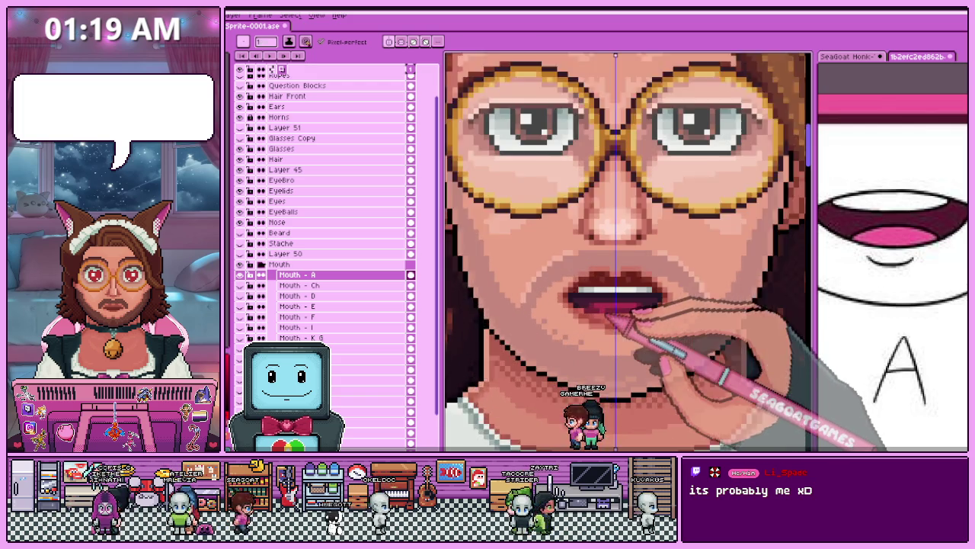
scroll(614, 319, "up", 1)
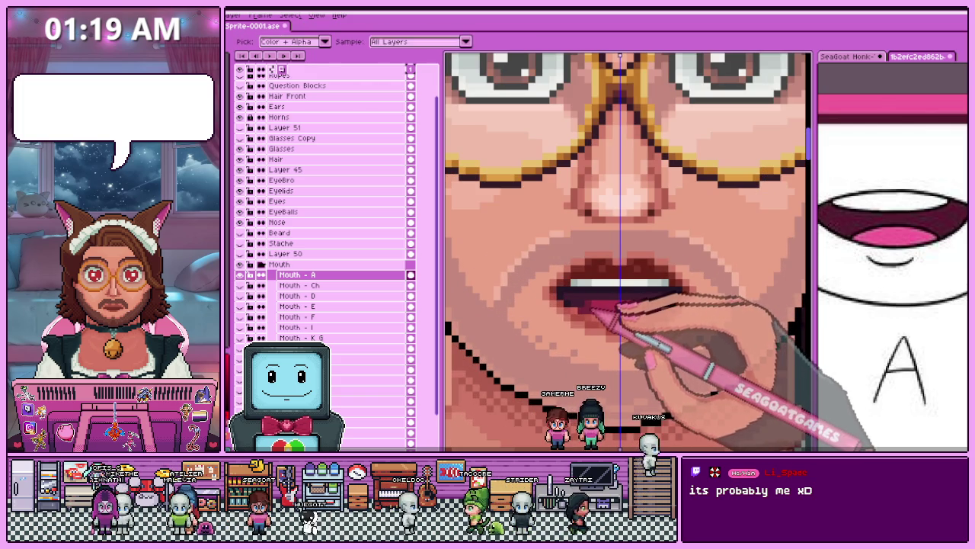
scroll(613, 309, "down", 2)
scroll(617, 306, "up", 2)
Switch to the eyedropper, recheck the face, and select the Mouth - Ch layer.
key("i")
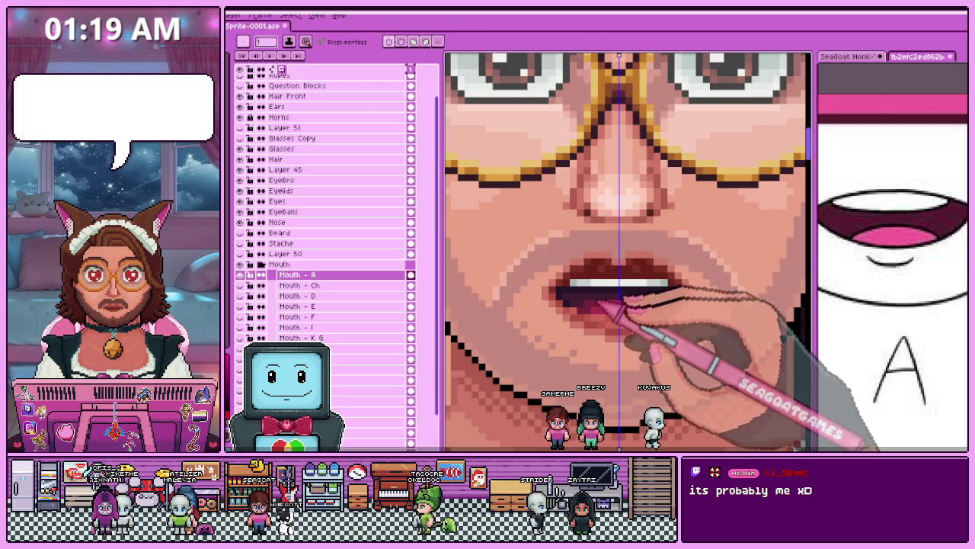
scroll(614, 305, "down", 2)
scroll(616, 328, "down", 2)
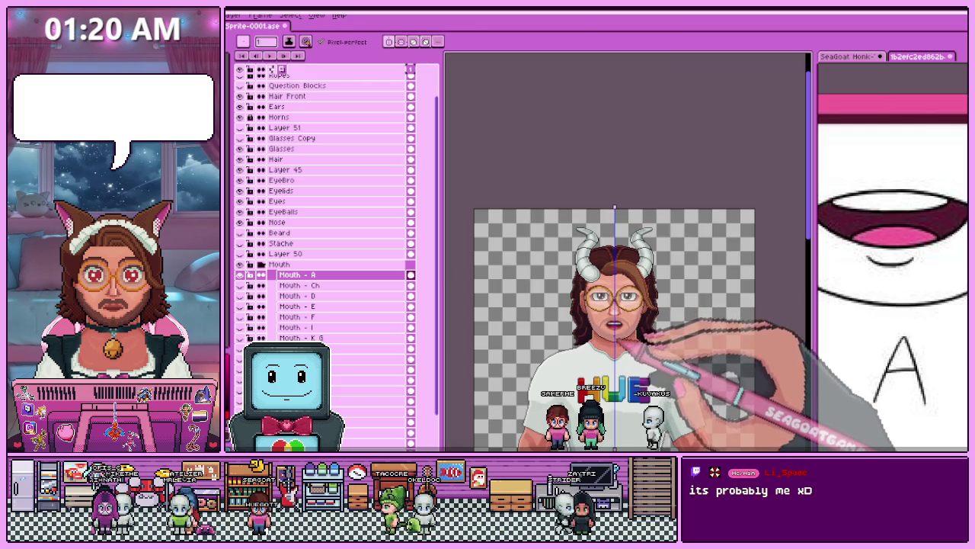
scroll(613, 328, "up", 3)
scroll(614, 328, "up", 3)
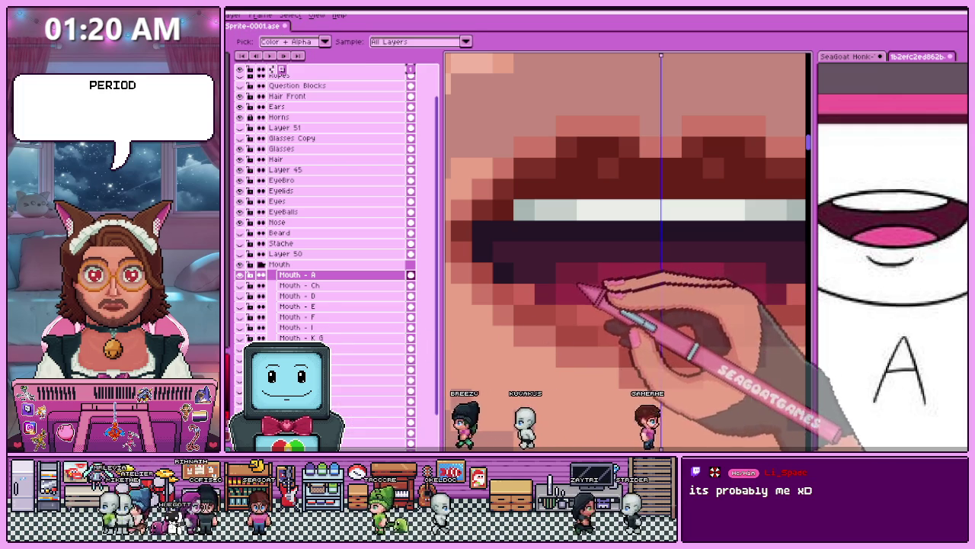
scroll(596, 301, "down", 5)
scroll(594, 328, "down", 2)
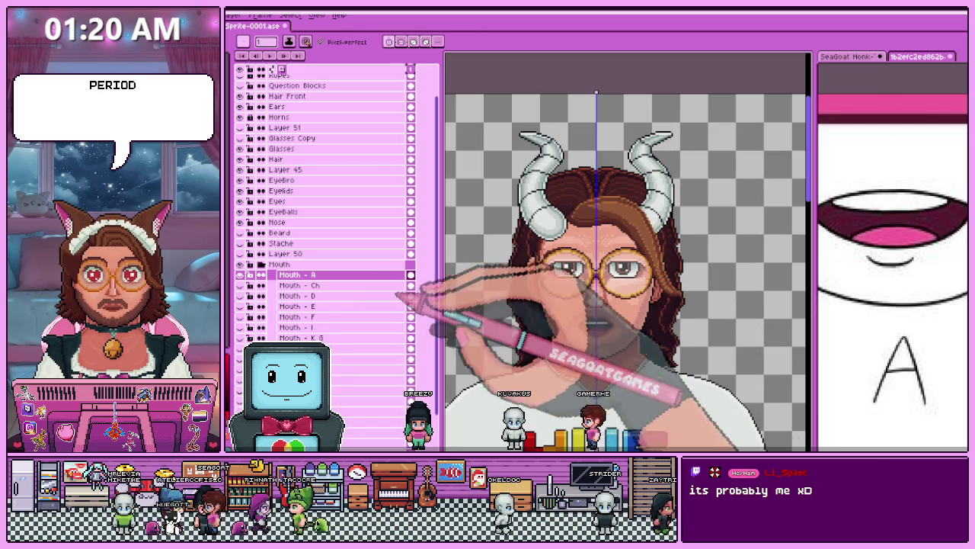
scroll(626, 327, "up", 3)
scroll(602, 327, "up", 1)
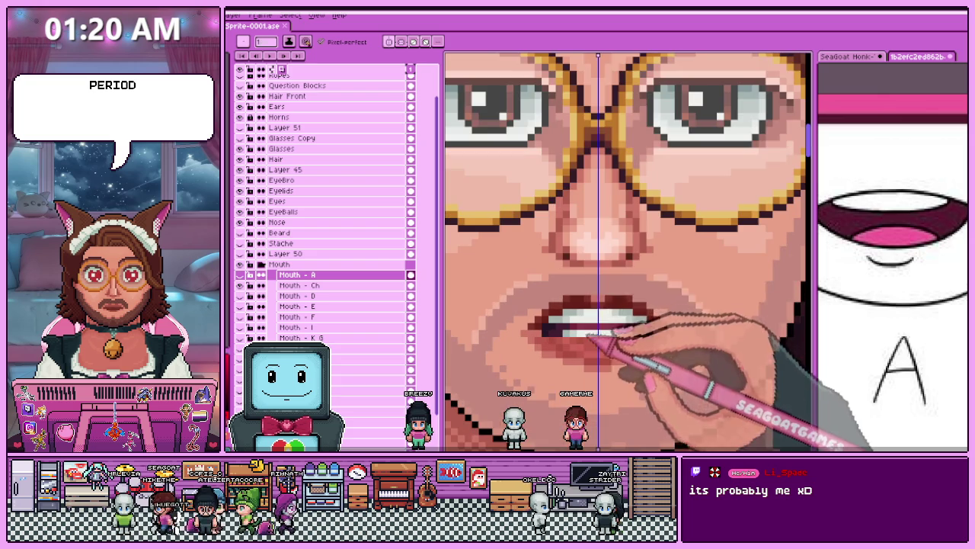
scroll(605, 336, "up", 1)
left_click(301, 285)
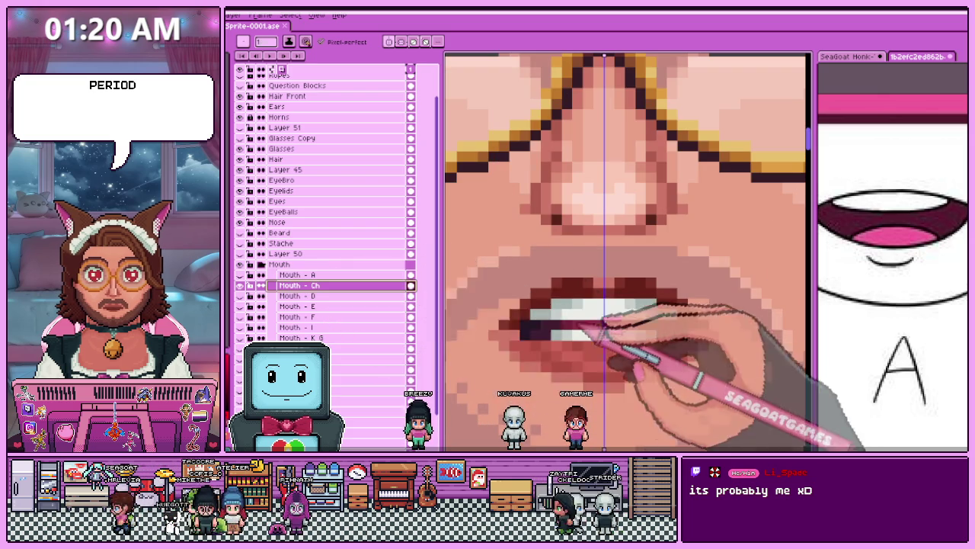
Hide the A mouth and show the Ch mouth shape on the face.
scroll(602, 339, "up", 1)
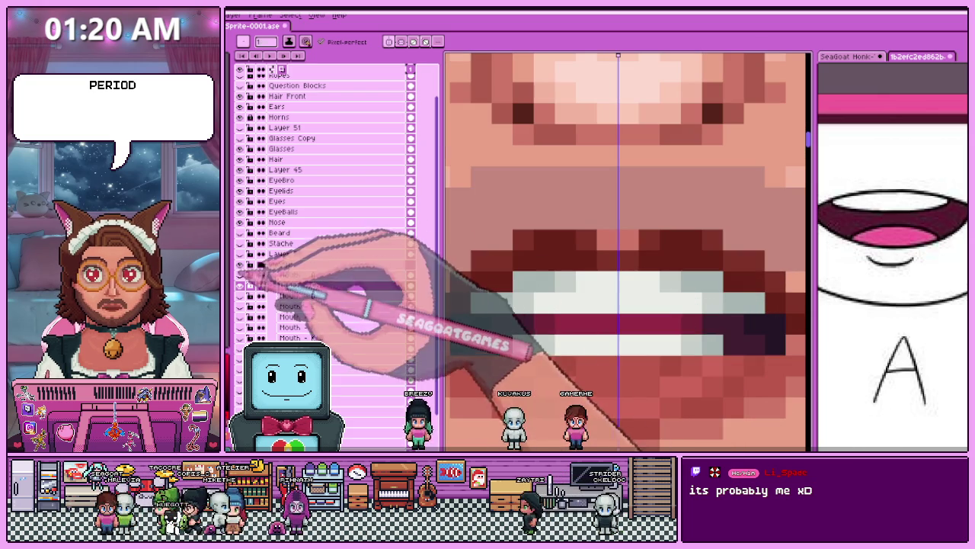
left_click(240, 274)
left_click(240, 285)
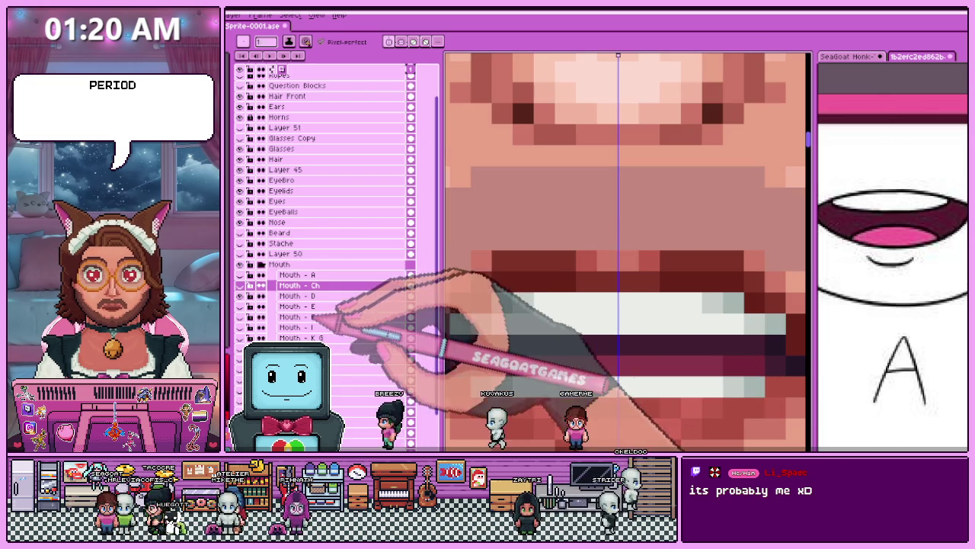
Select the Mouth - D layer and swap the Ch mouth for the D shape.
left_click(301, 296)
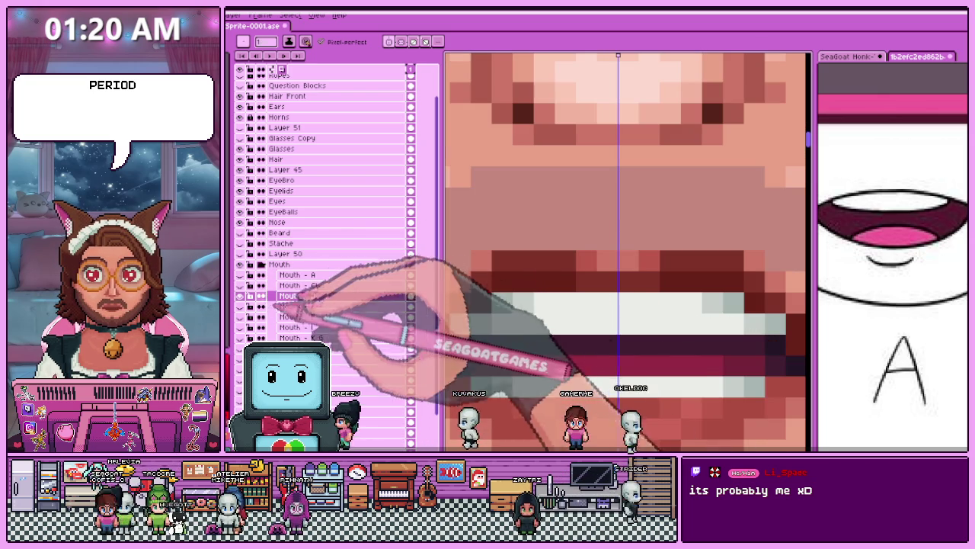
left_click(240, 285)
left_click(240, 296)
scroll(565, 333, "down", 3)
scroll(534, 272, "down", 2)
scroll(549, 360, "up", 5)
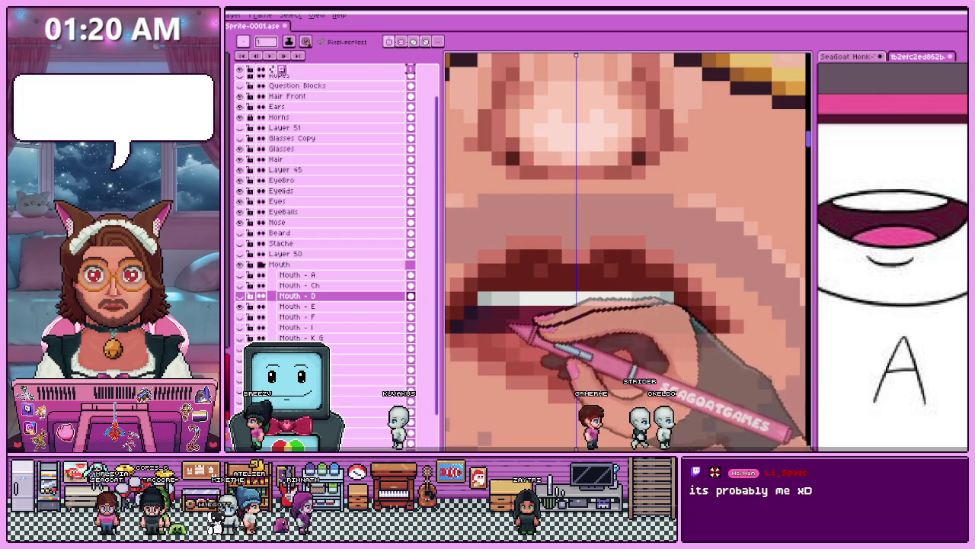
scroll(509, 326, "down", 3)
Select the Mouth - E layer, show the E shape and compare it with the others.
left_click(301, 305)
scroll(536, 342, "up", 3)
scroll(564, 343, "up", 2)
scroll(600, 347, "down", 2)
scroll(599, 347, "down", 3)
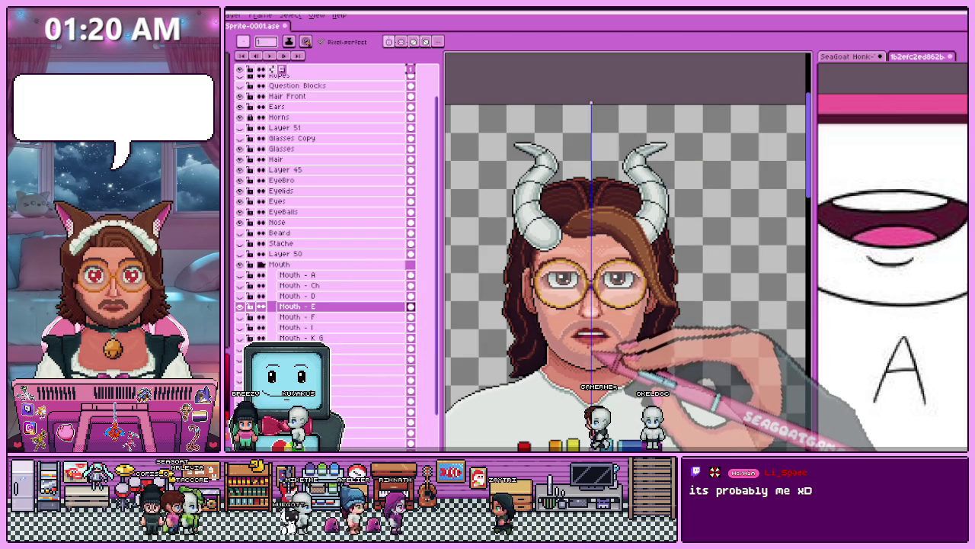
scroll(610, 345, "up", 1)
scroll(610, 341, "up", 1)
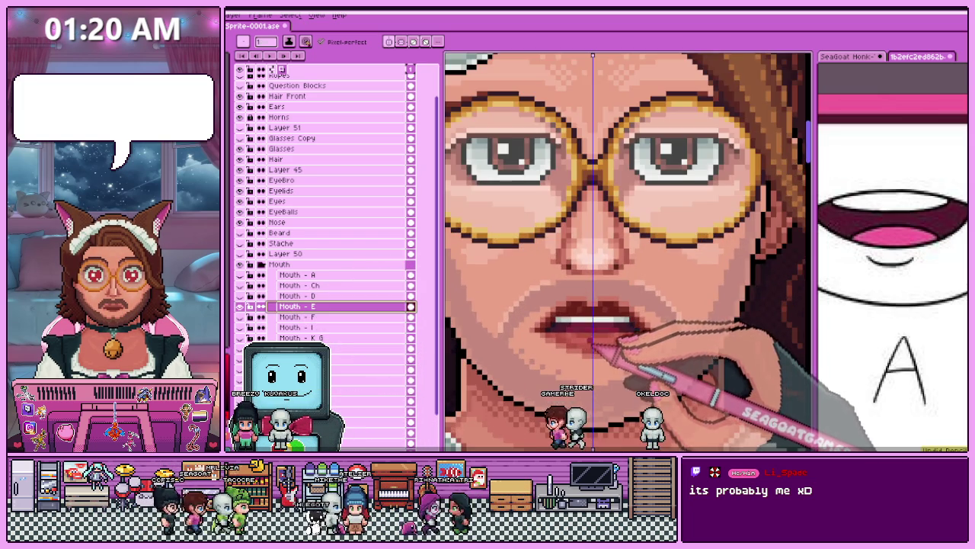
scroll(609, 339, "up", 1)
scroll(610, 335, "up", 1)
scroll(613, 327, "down", 2)
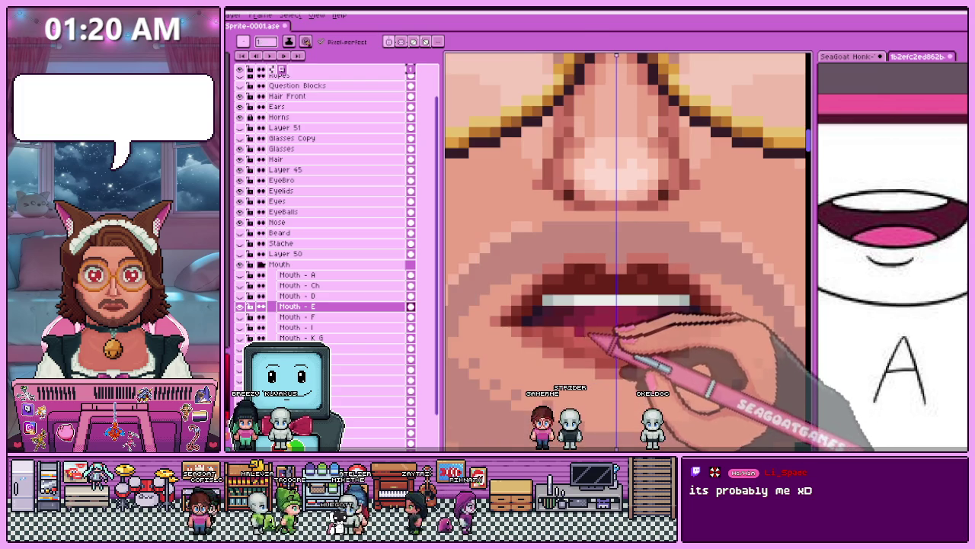
scroll(579, 320, "up", 3)
scroll(585, 303, "down", 2)
scroll(591, 321, "down", 1)
scroll(598, 343, "down", 2)
scroll(597, 347, "up", 1)
scroll(593, 342, "up", 1)
scroll(590, 337, "up", 1)
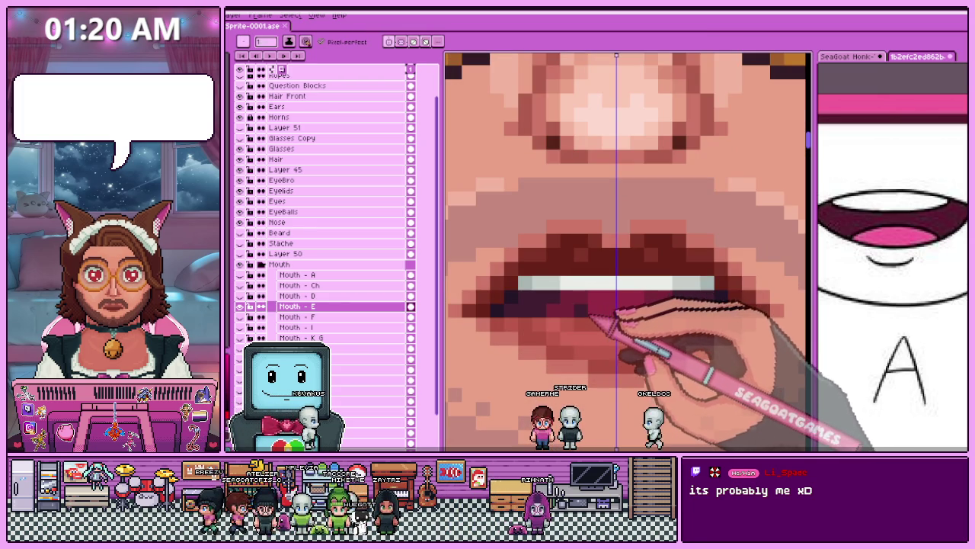
left_click(315, 279)
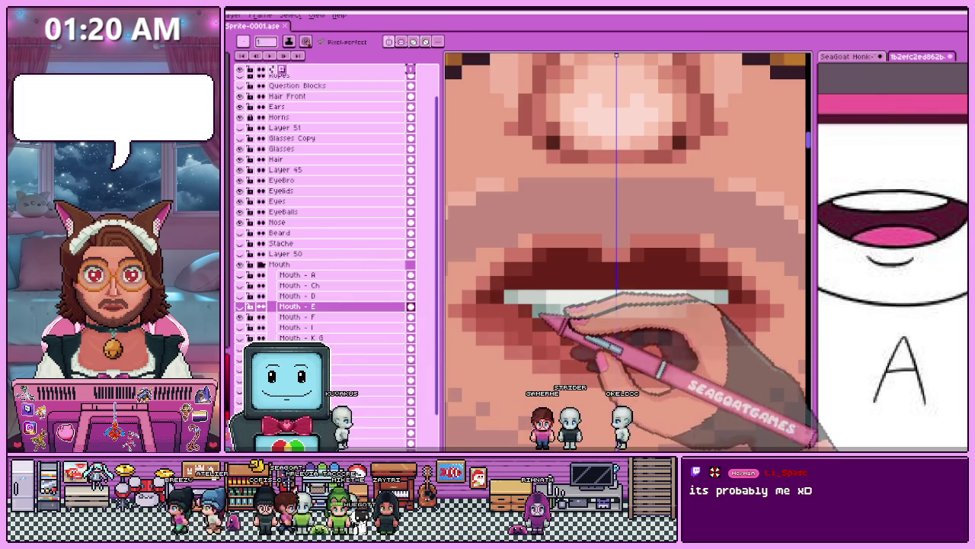
left_click(327, 317)
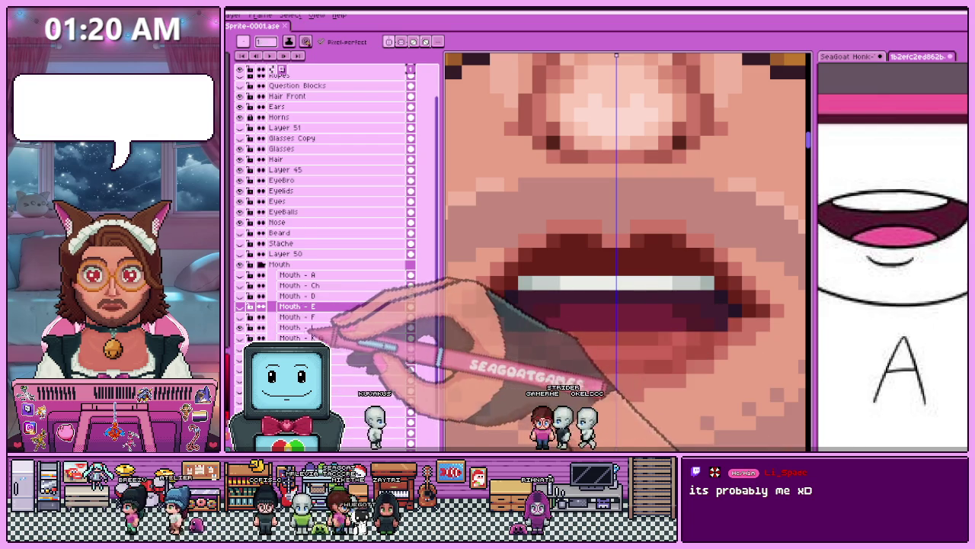
Select the Mouth - I layer and show the toothy I mouth shape.
left_click(326, 327)
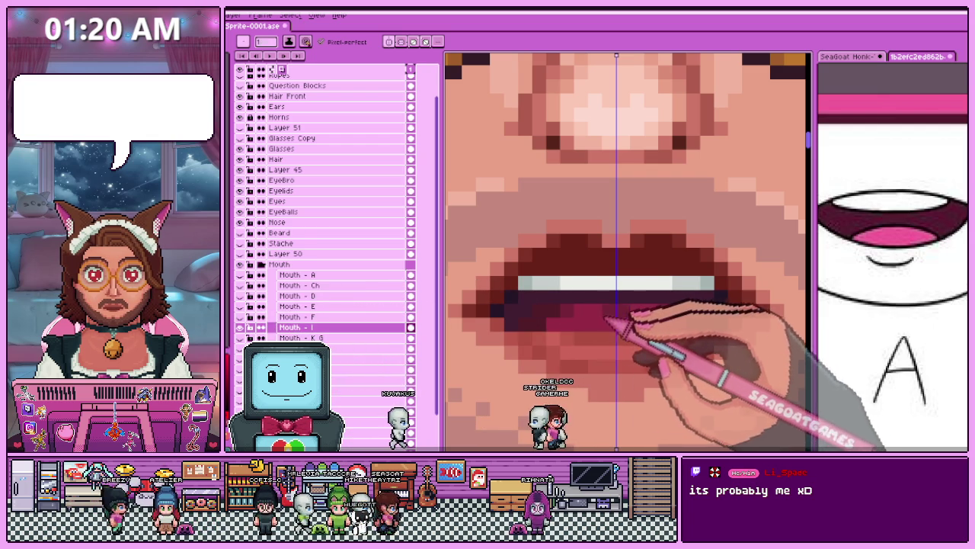
scroll(573, 316, "down", 3)
scroll(570, 318, "up", 3)
scroll(567, 318, "down", 3)
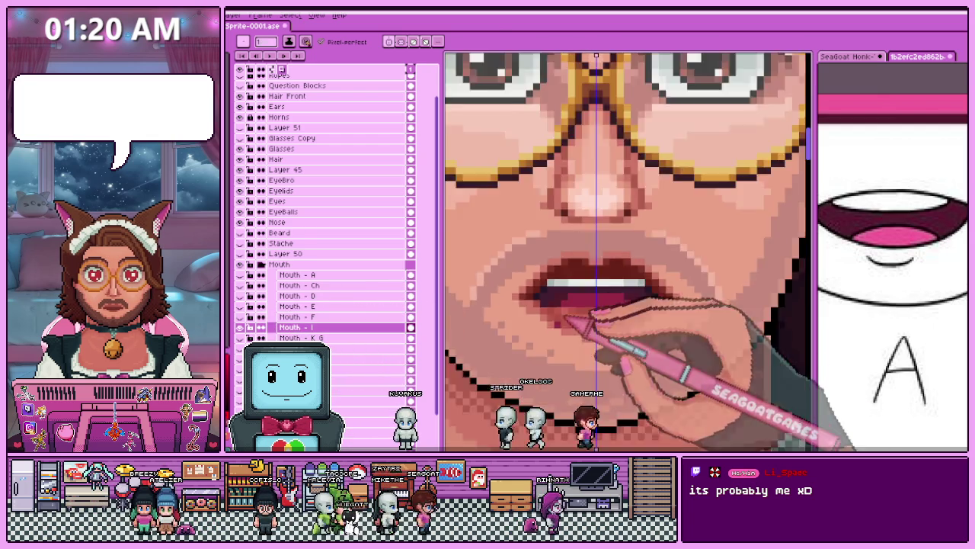
scroll(562, 320, "up", 3)
scroll(564, 321, "up", 2)
scroll(568, 320, "down", 2)
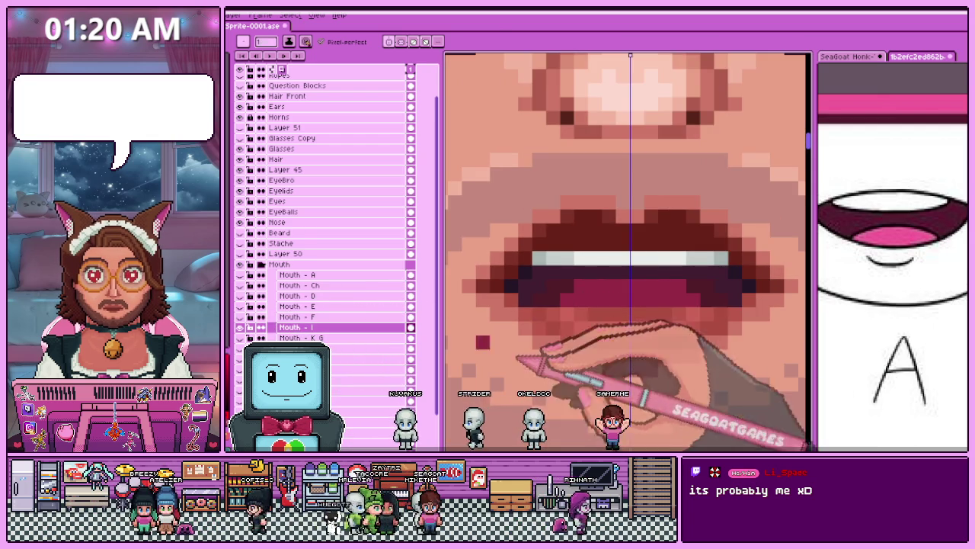
left_click(250, 274)
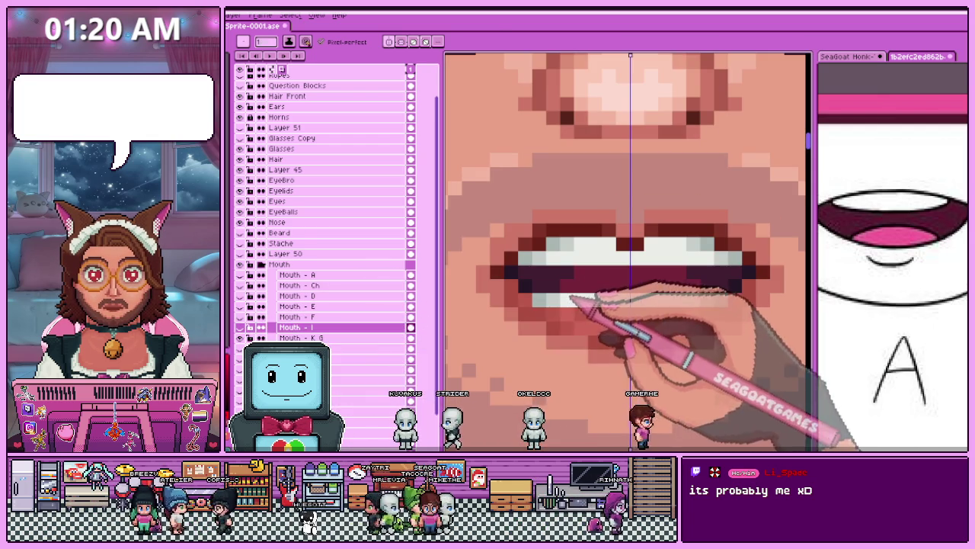
scroll(594, 251, "down", 3)
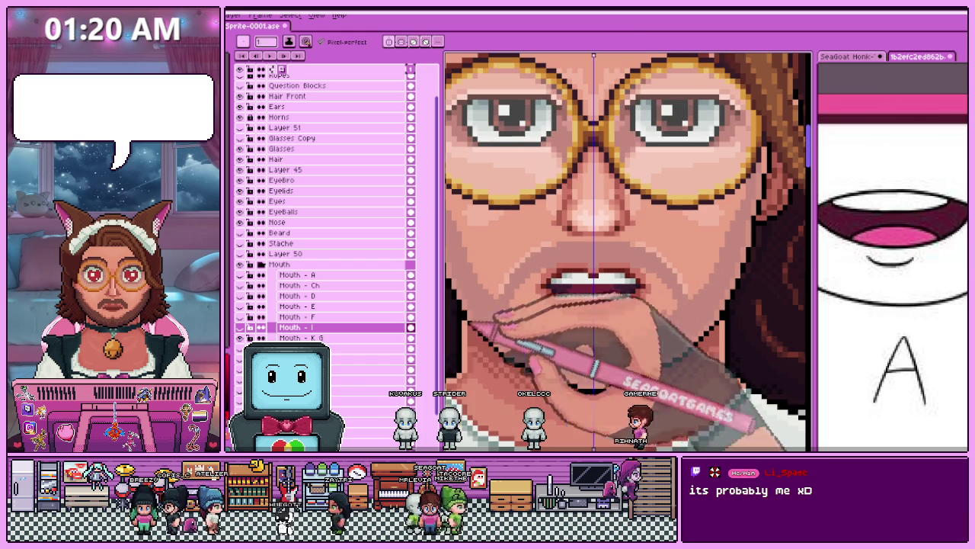
Select the Mouth - K G layer and inspect its teeth-and-tongue mouth up close.
left_click(330, 338)
scroll(614, 309, "up", 2)
scroll(606, 297, "up", 1)
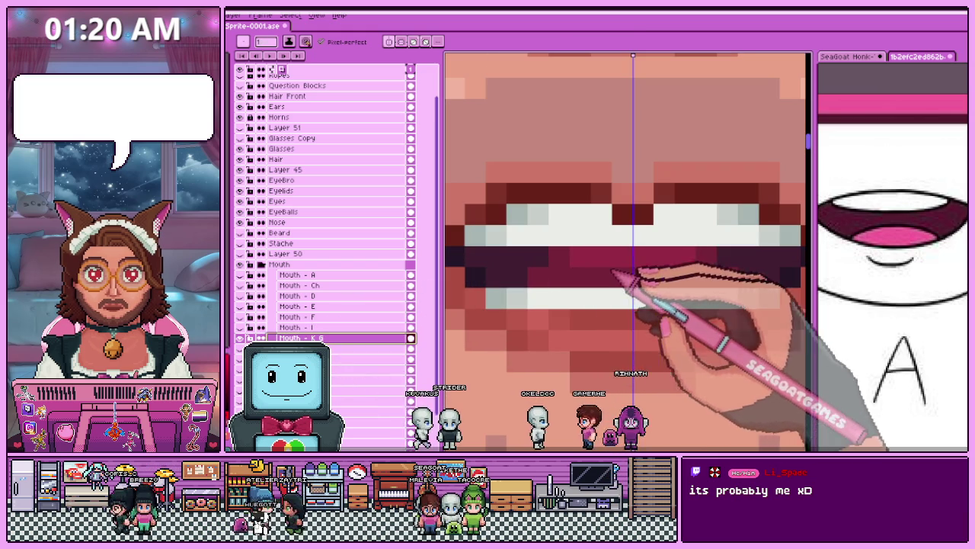
scroll(617, 282, "down", 1)
scroll(621, 320, "down", 1)
scroll(609, 326, "down", 1)
scroll(594, 324, "up", 1)
scroll(579, 309, "up", 2)
scroll(582, 312, "down", 2)
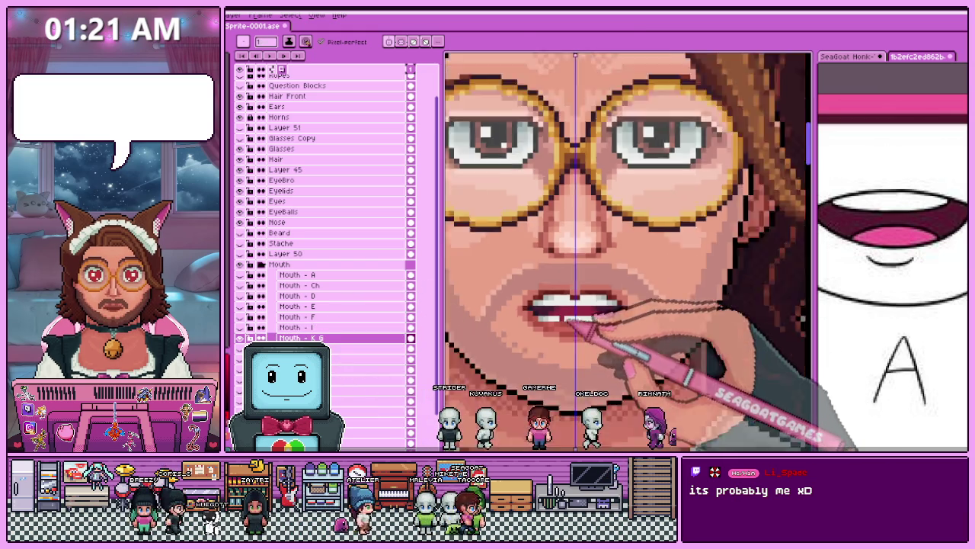
scroll(577, 326, "down", 1)
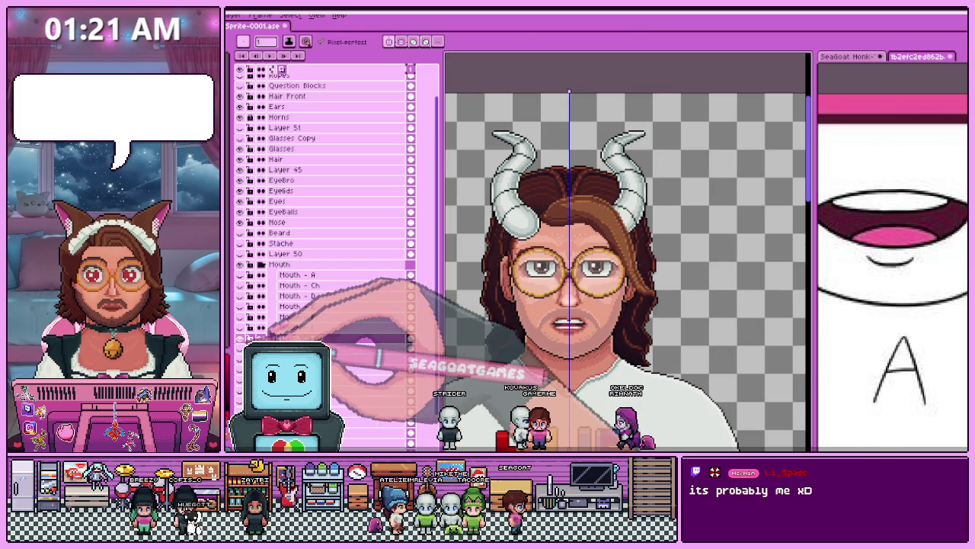
scroll(559, 343, "up", 2)
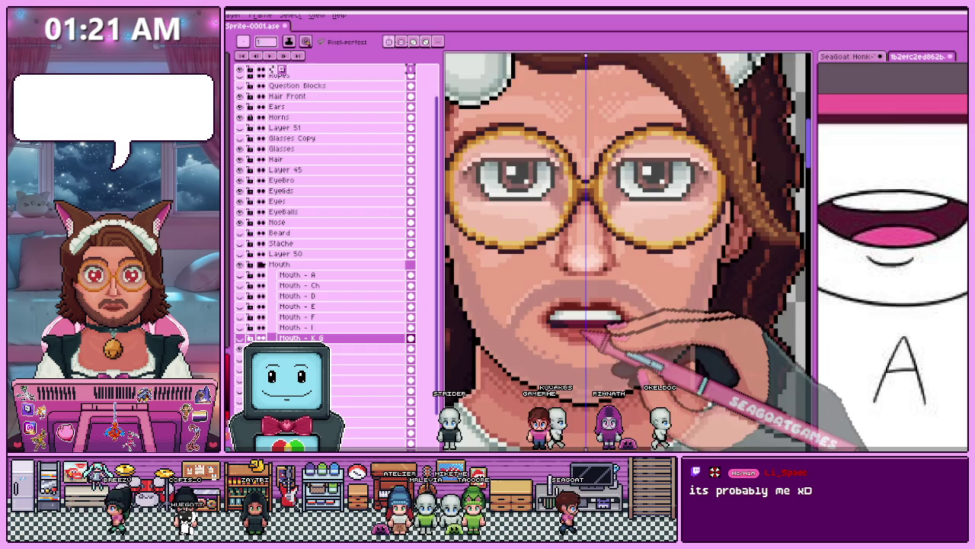
scroll(559, 343, "up", 1)
scroll(594, 313, "up", 1)
scroll(595, 313, "up", 1)
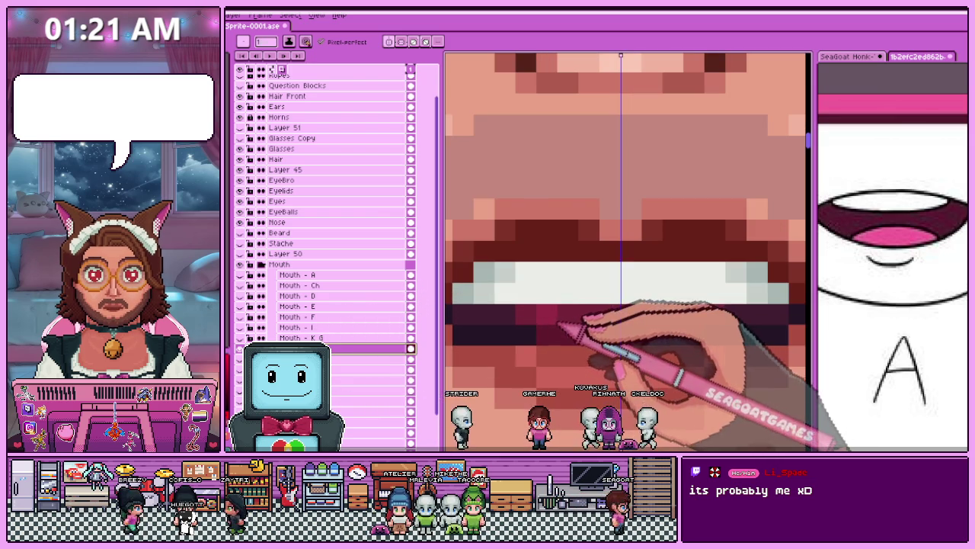
Zoom in and out on the new open mouth to check its pixels and sample colours.
scroll(594, 312, "down", 2)
scroll(594, 312, "down", 2)
scroll(595, 312, "down", 1)
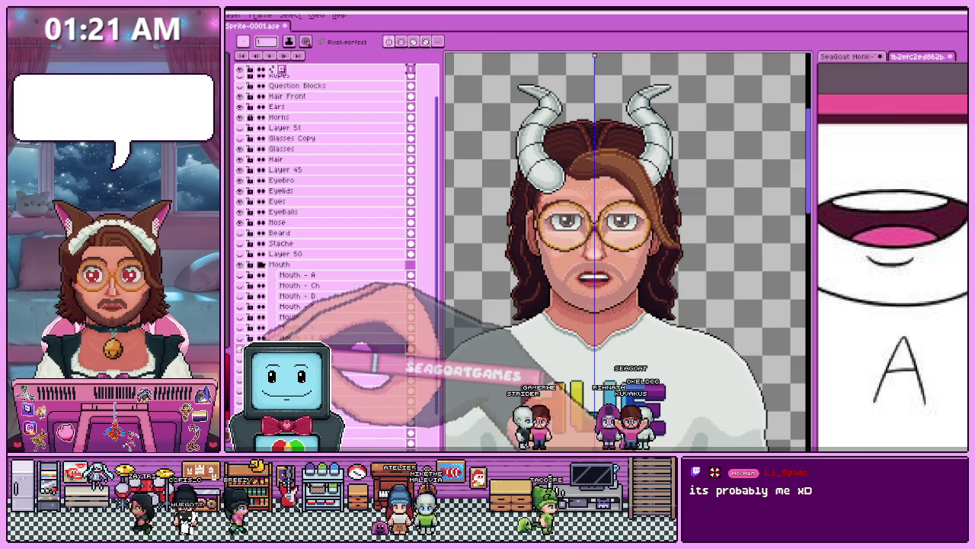
scroll(588, 303, "up", 2)
scroll(589, 302, "down", 1)
scroll(655, 229, "down", 1)
scroll(656, 229, "down", 1)
scroll(656, 228, "up", 3)
scroll(556, 320, "up", 1)
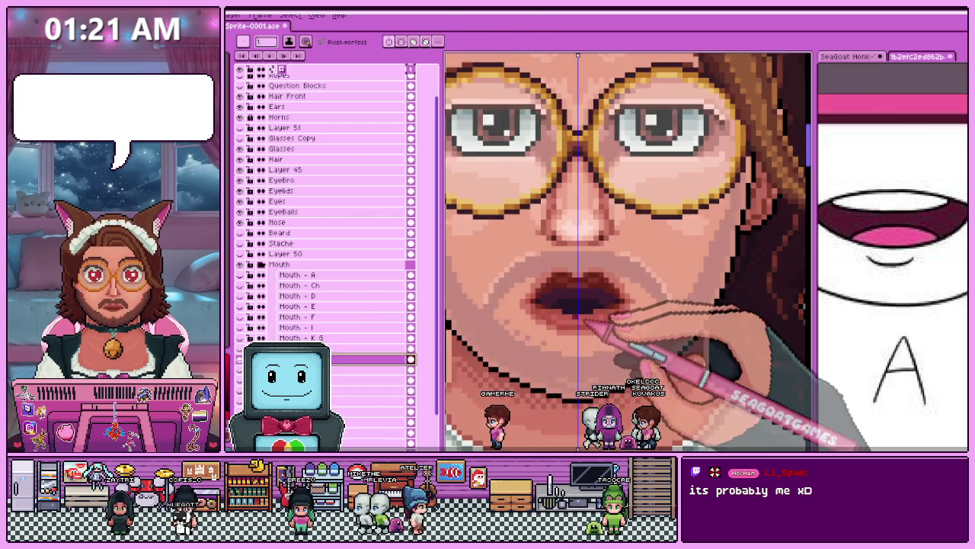
scroll(556, 320, "up", 1)
scroll(557, 320, "up", 1)
scroll(556, 320, "up", 1)
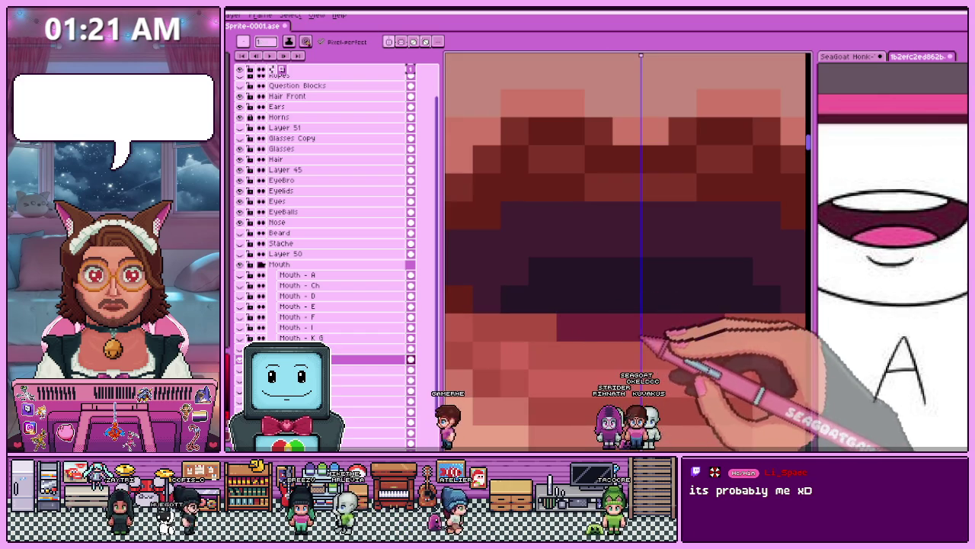
scroll(560, 335, "down", 1)
scroll(564, 350, "down", 1)
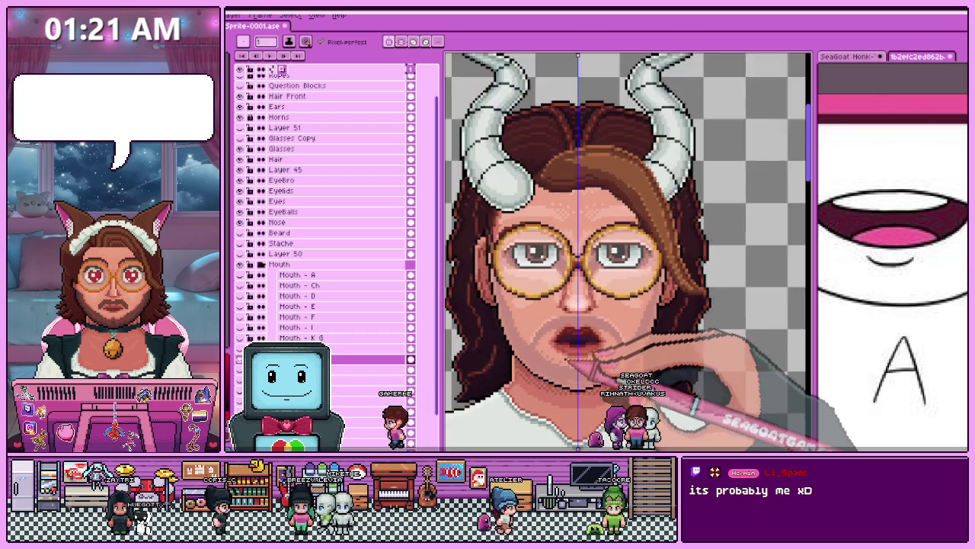
scroll(568, 359, "down", 1)
scroll(570, 355, "up", 2)
scroll(564, 343, "up", 2)
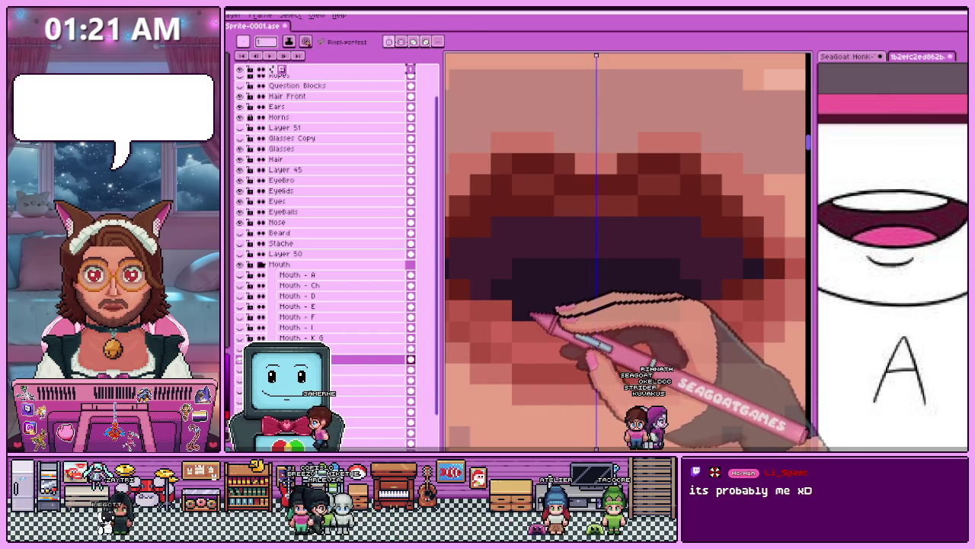
scroll(538, 320, "down", 2)
scroll(553, 335, "down", 2)
scroll(564, 346, "down", 1)
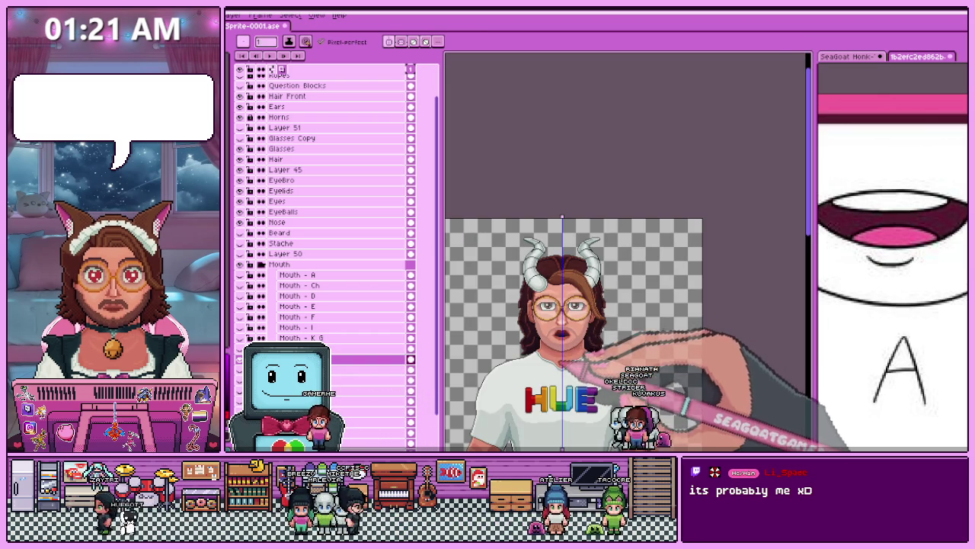
scroll(561, 361, "up", 2)
scroll(552, 336, "up", 2)
scroll(542, 297, "up", 1)
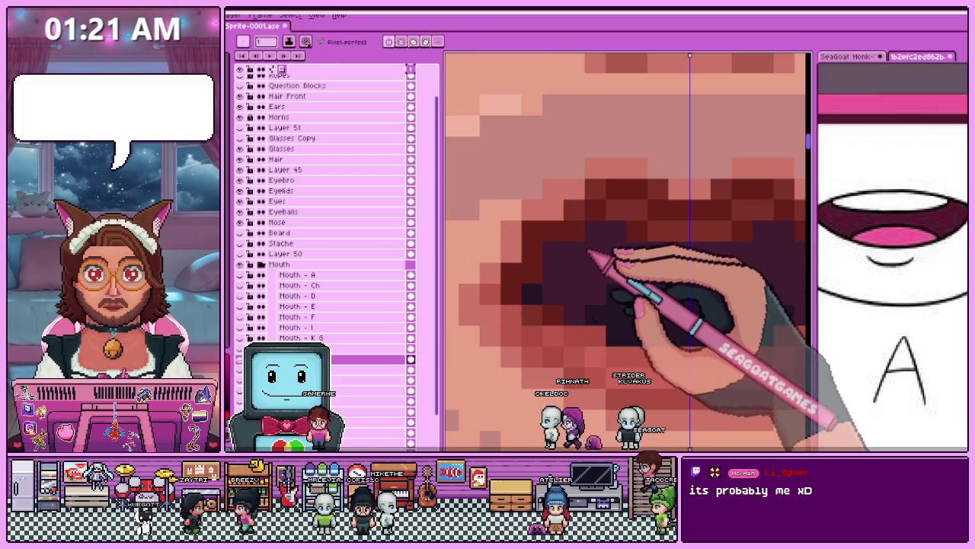
scroll(628, 254, "down", 2)
scroll(646, 263, "down", 1)
scroll(633, 305, "down", 2)
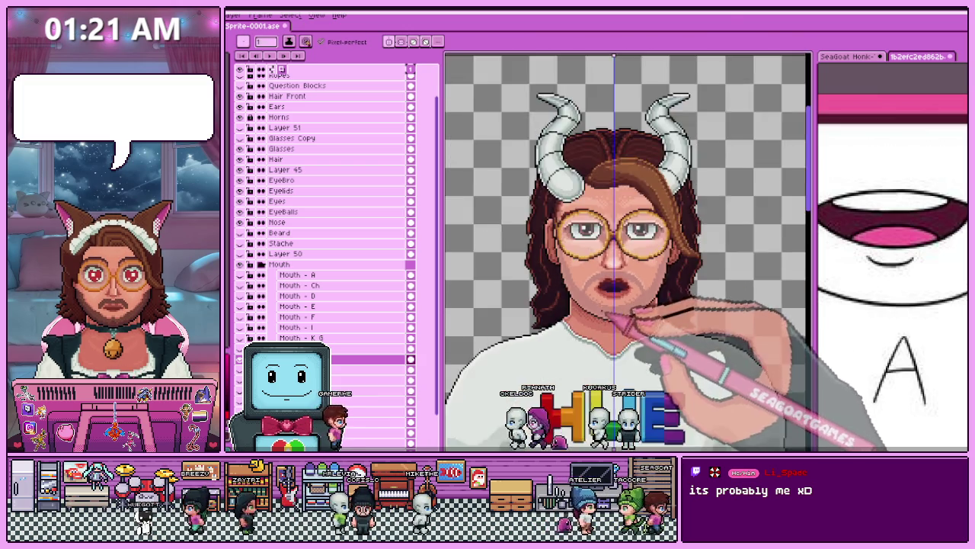
scroll(619, 331, "down", 1)
scroll(630, 330, "up", 1)
scroll(642, 327, "up", 2)
scroll(653, 282, "up", 1)
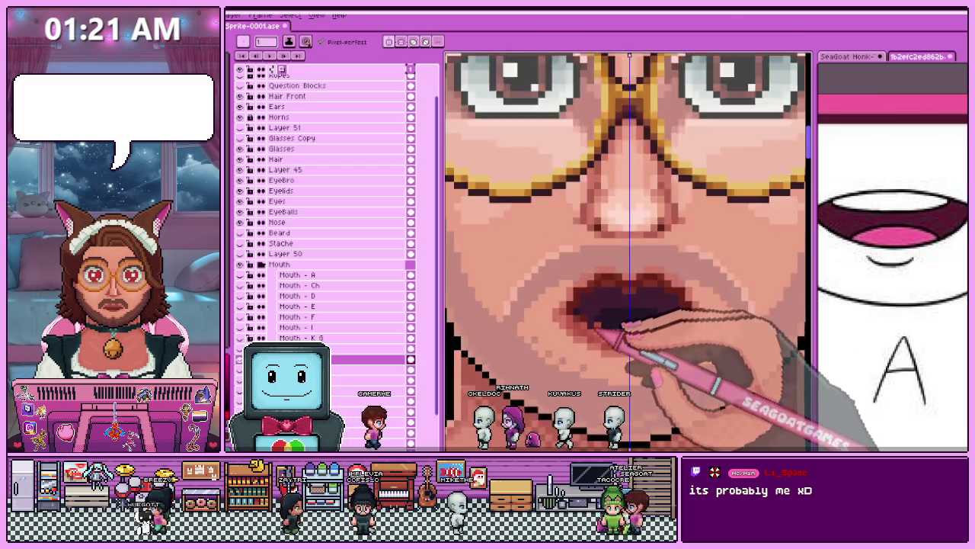
scroll(599, 272, "up", 1)
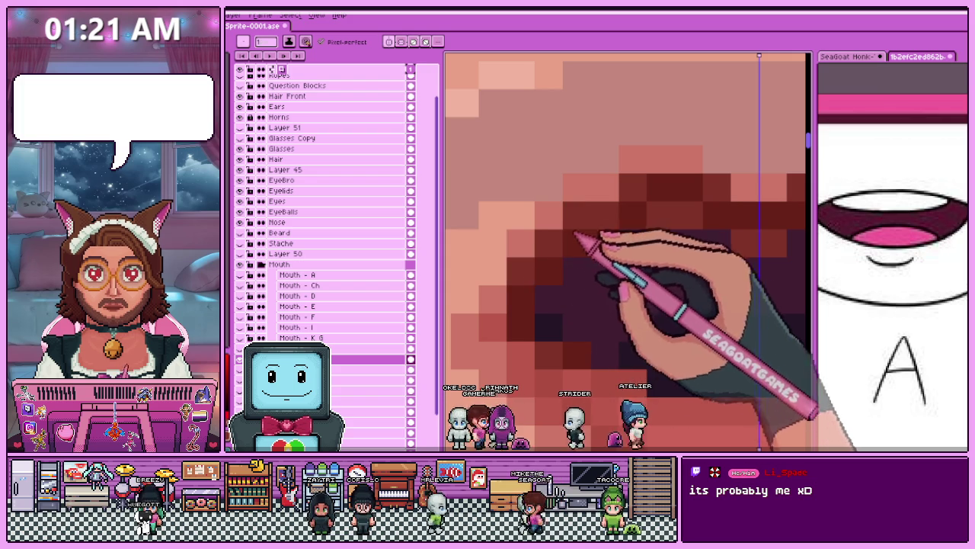
scroll(577, 237, "down", 2)
scroll(561, 315, "down", 1)
scroll(609, 272, "down", 1)
scroll(631, 272, "up", 2)
scroll(595, 273, "down", 2)
scroll(594, 273, "up", 1)
scroll(593, 272, "up", 1)
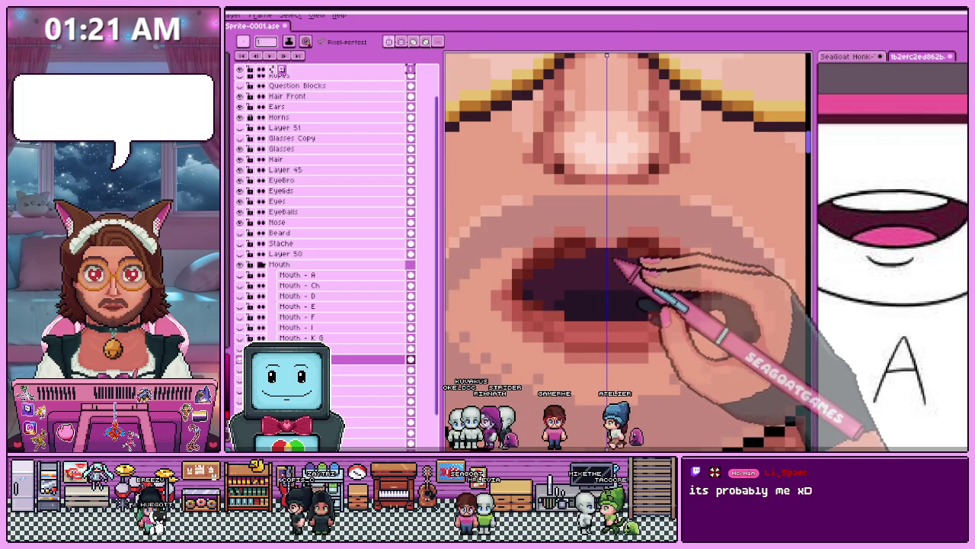
scroll(594, 281, "up", 1)
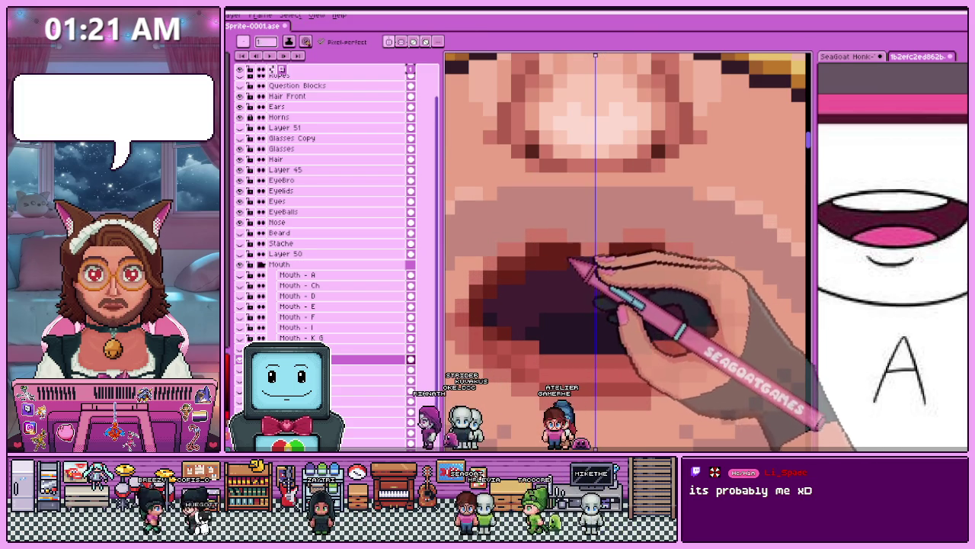
scroll(602, 274, "down", 1)
scroll(633, 281, "up", 1)
scroll(636, 267, "down", 1)
scroll(609, 305, "down", 2)
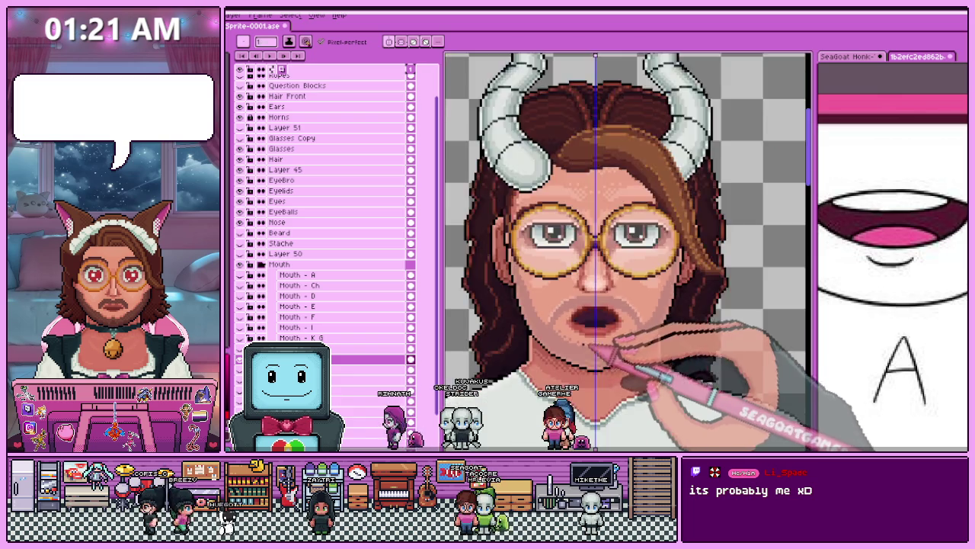
scroll(591, 347, "down", 1)
scroll(557, 289, "up", 2)
scroll(571, 313, "up", 2)
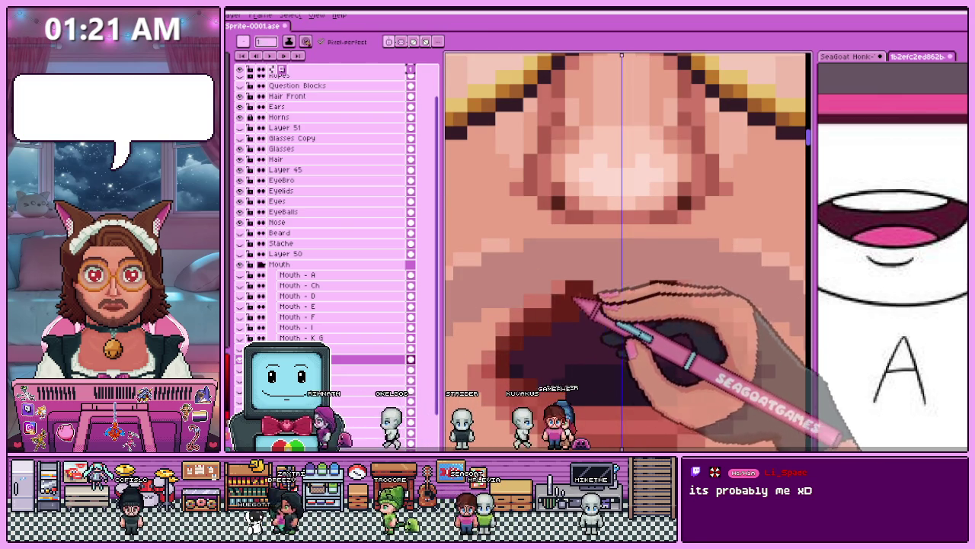
scroll(609, 324, "down", 2)
scroll(610, 324, "down", 2)
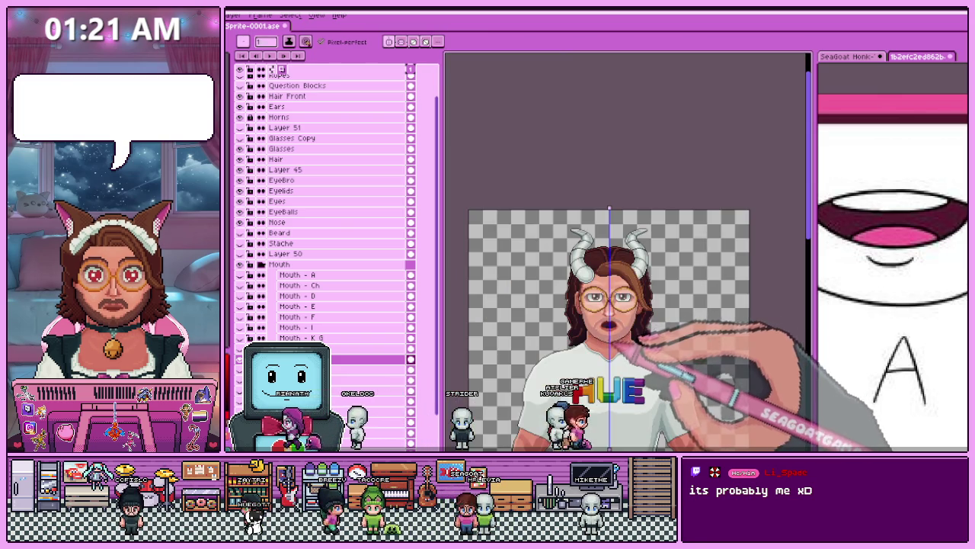
scroll(612, 327, "up", 3)
scroll(606, 305, "up", 2)
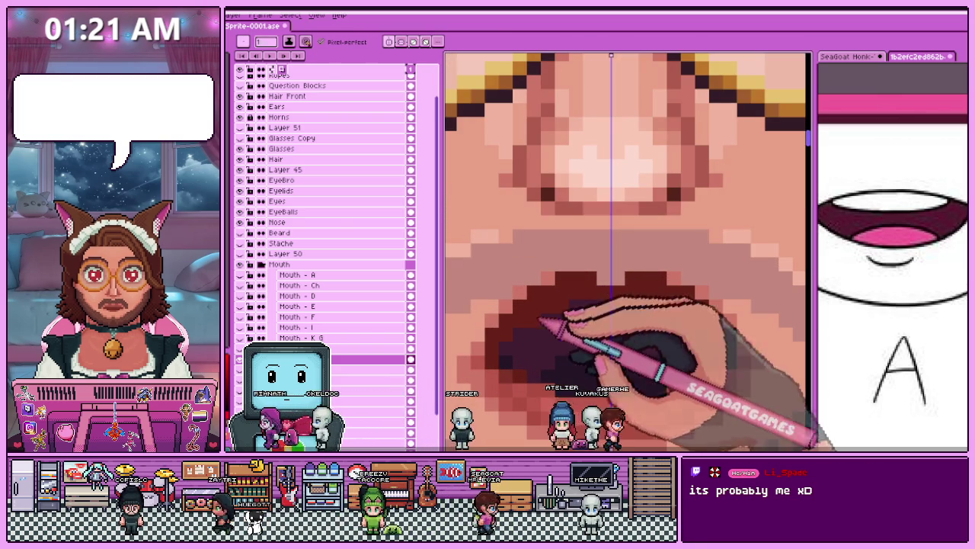
Redraw the open mouth with the Pencil and compare it against the teeth-showing shape.
key("b")
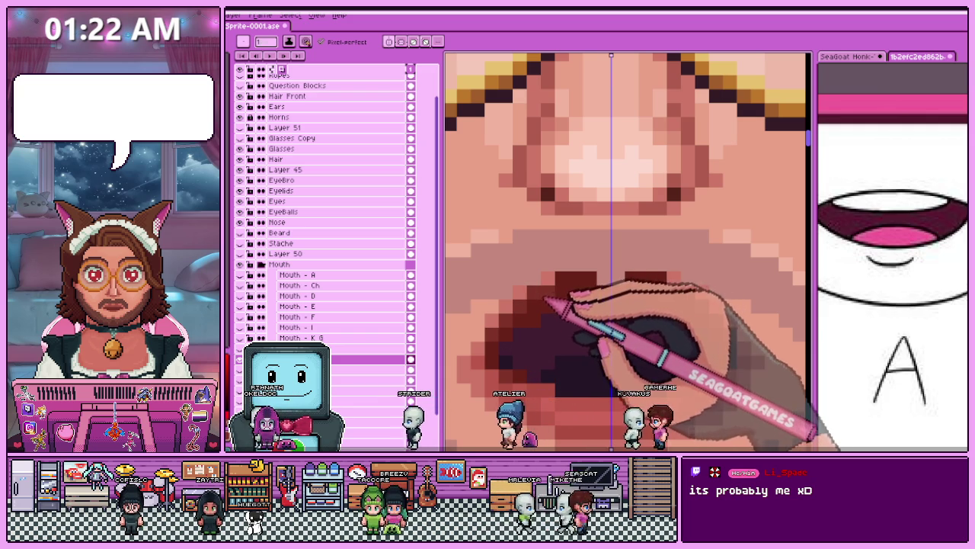
scroll(600, 282, "down", 2)
scroll(599, 289, "down", 2)
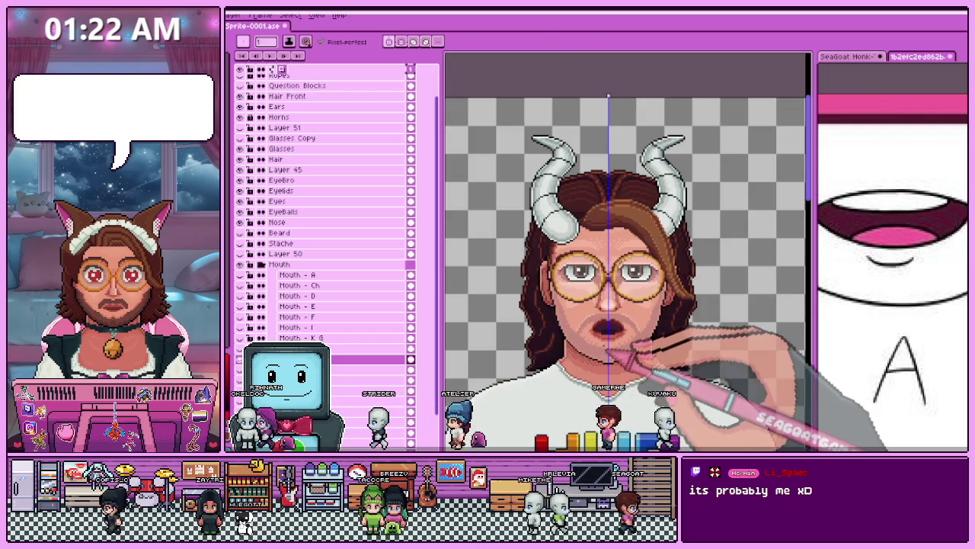
scroll(594, 301, "up", 2)
scroll(584, 312, "up", 2)
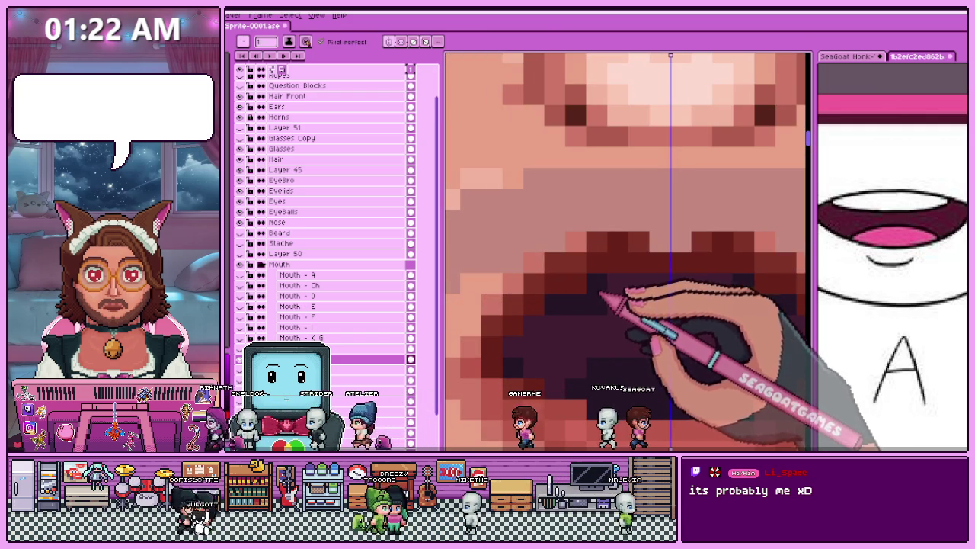
scroll(543, 329, "down", 2)
scroll(577, 323, "down", 1)
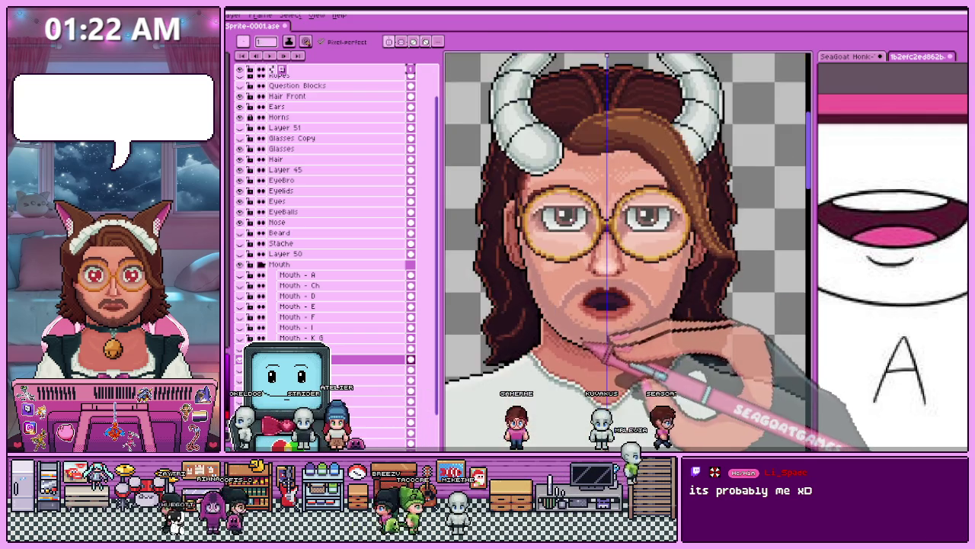
scroll(571, 353, "down", 1)
scroll(594, 338, "up", 2)
scroll(615, 333, "up", 1)
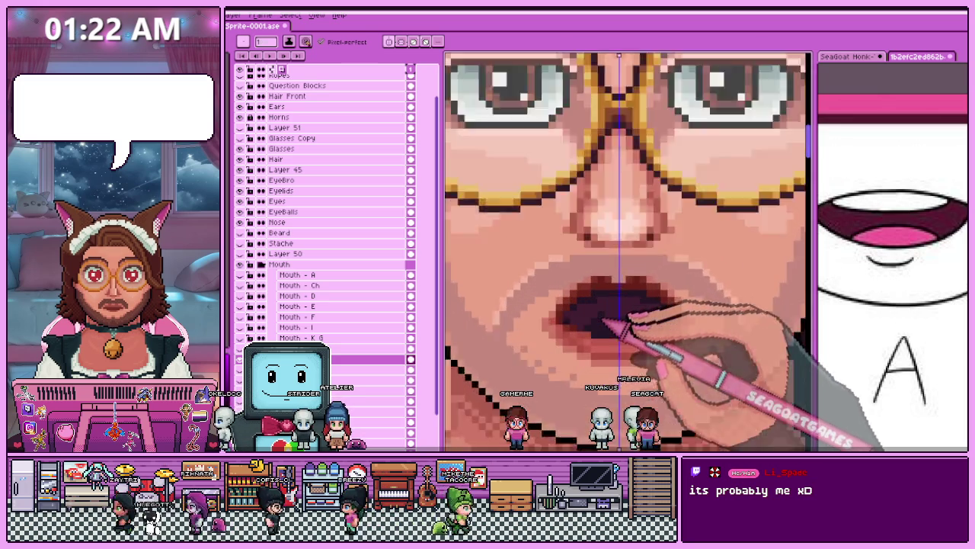
scroll(620, 327, "up", 1)
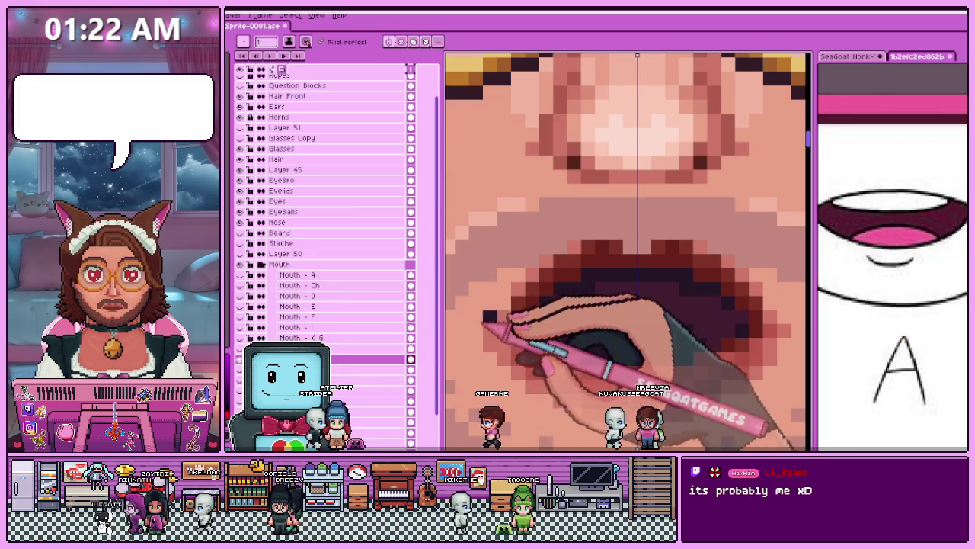
left_click(336, 349)
On the open-mouth layer, darken a pixel at the tongue's left edge, then zoom in to inspect it.
key("i")
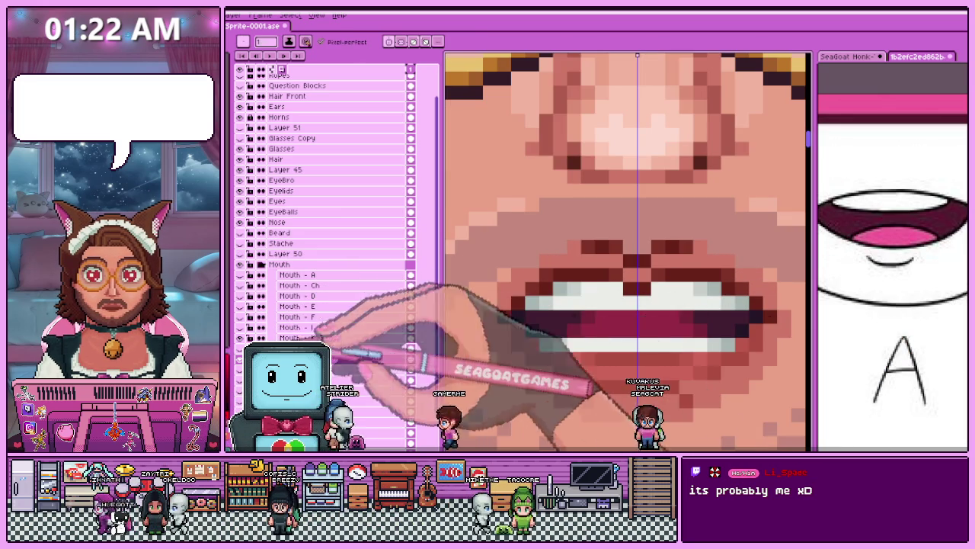
left_click(335, 349)
key("b")
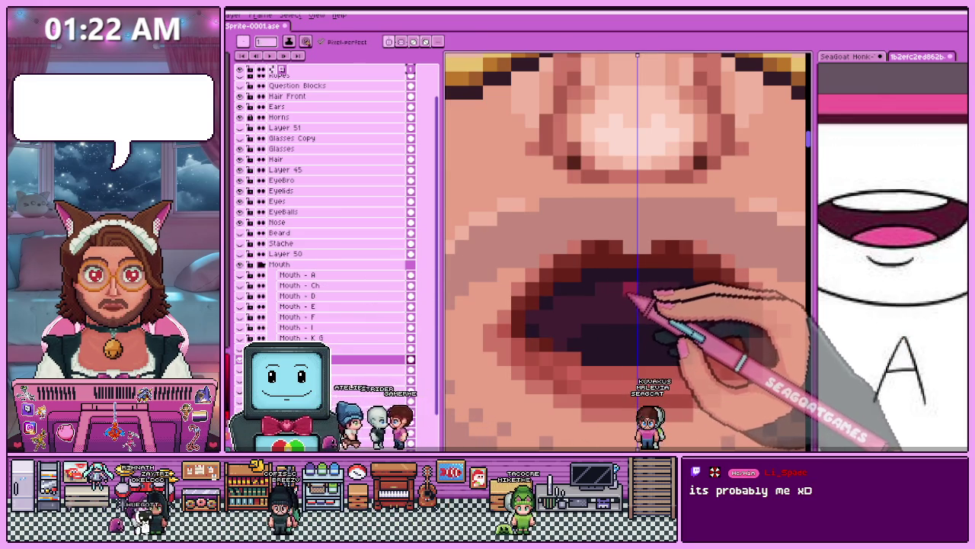
scroll(628, 302, "down", 3)
scroll(625, 302, "down", 2)
scroll(623, 302, "up", 2)
scroll(621, 301, "up", 2)
scroll(623, 301, "up", 2)
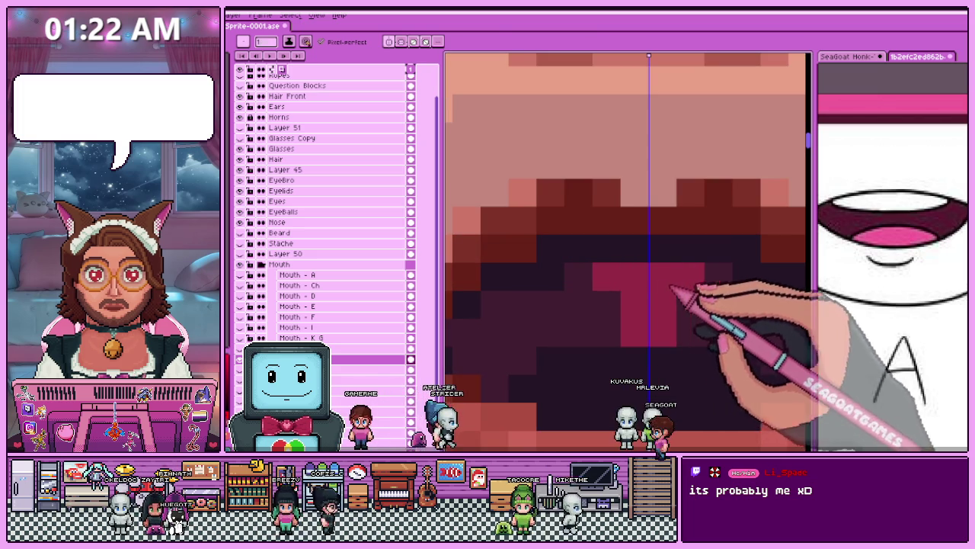
left_click(606, 276)
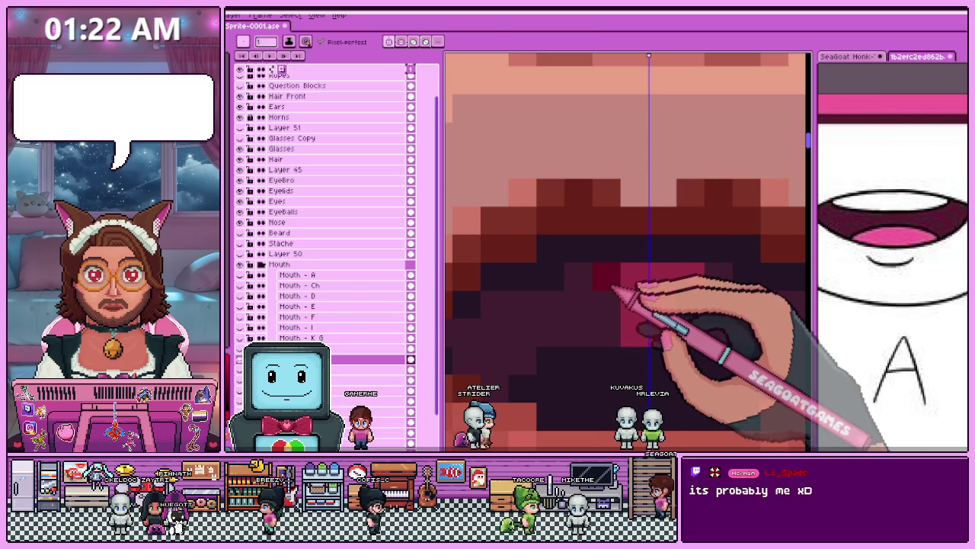
scroll(602, 297, "down", 2)
scroll(606, 305, "down", 1)
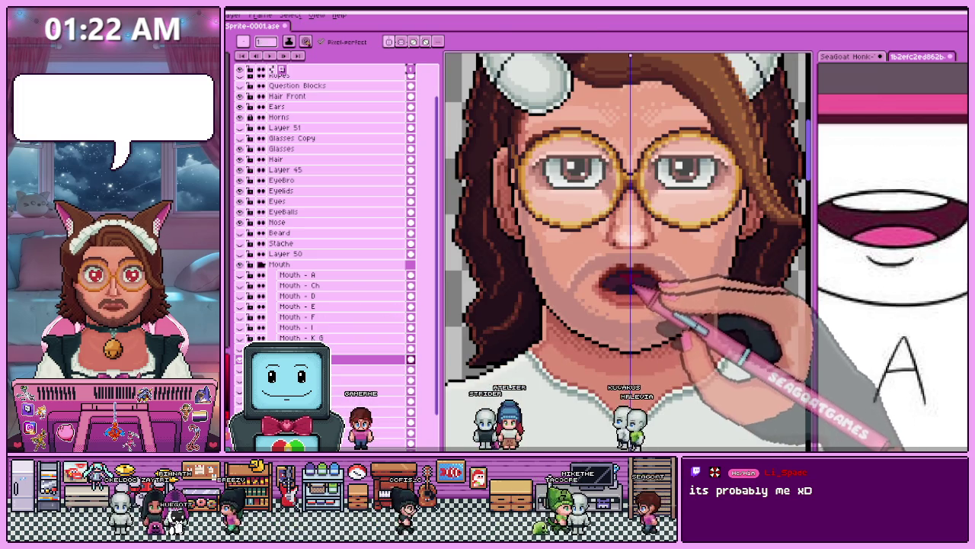
scroll(613, 328, "down", 2)
scroll(621, 305, "up", 2)
scroll(614, 263, "up", 1)
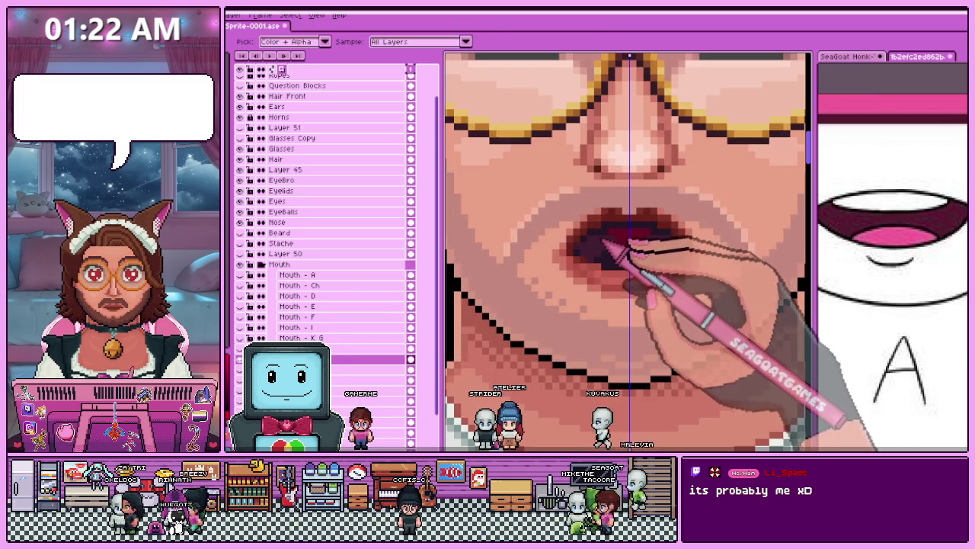
scroll(629, 248, "up", 1)
scroll(647, 251, "down", 1)
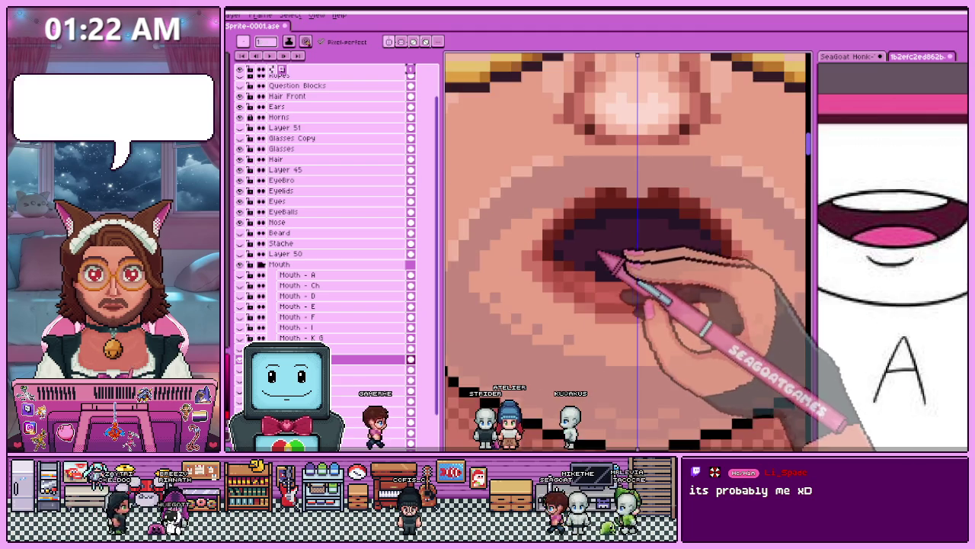
scroll(617, 262, "up", 1)
scroll(646, 263, "down", 2)
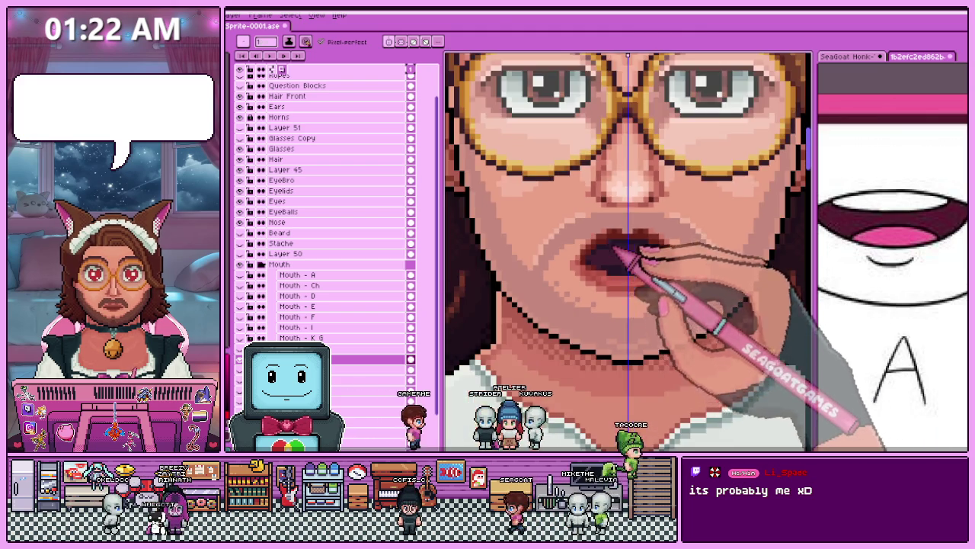
scroll(621, 261, "up", 1)
scroll(621, 282, "down", 1)
scroll(631, 301, "down", 2)
scroll(640, 301, "down", 1)
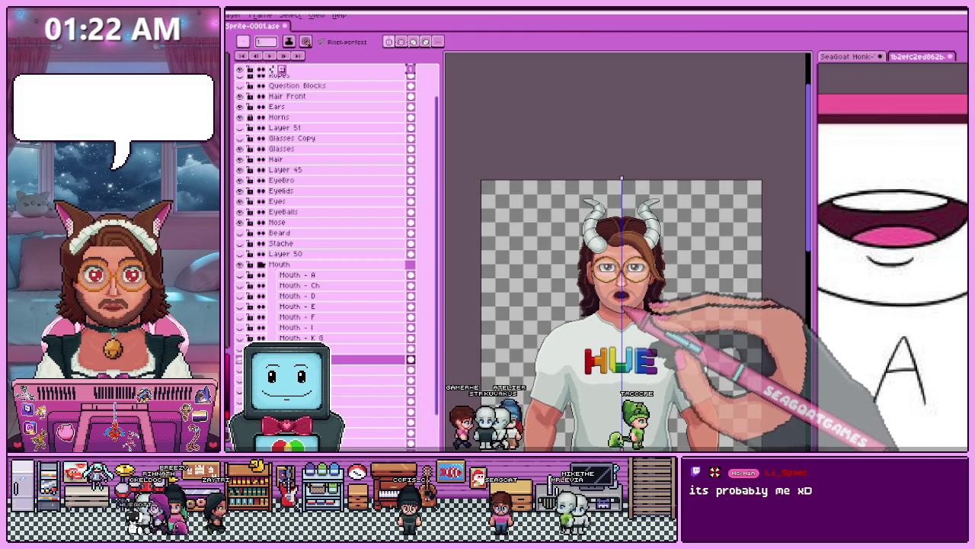
scroll(622, 343, "up", 3)
scroll(647, 278, "up", 2)
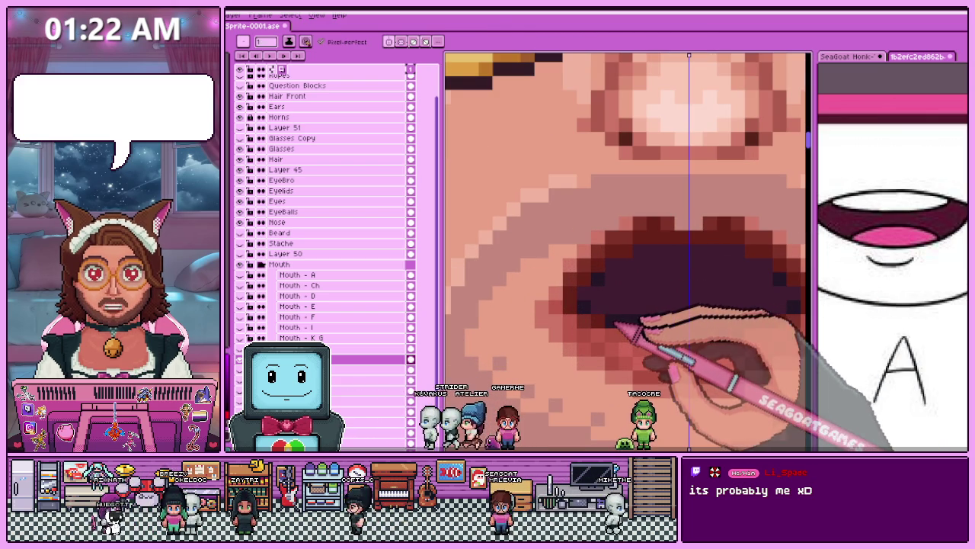
scroll(619, 283, "down", 1)
scroll(621, 304, "down", 1)
scroll(624, 328, "down", 1)
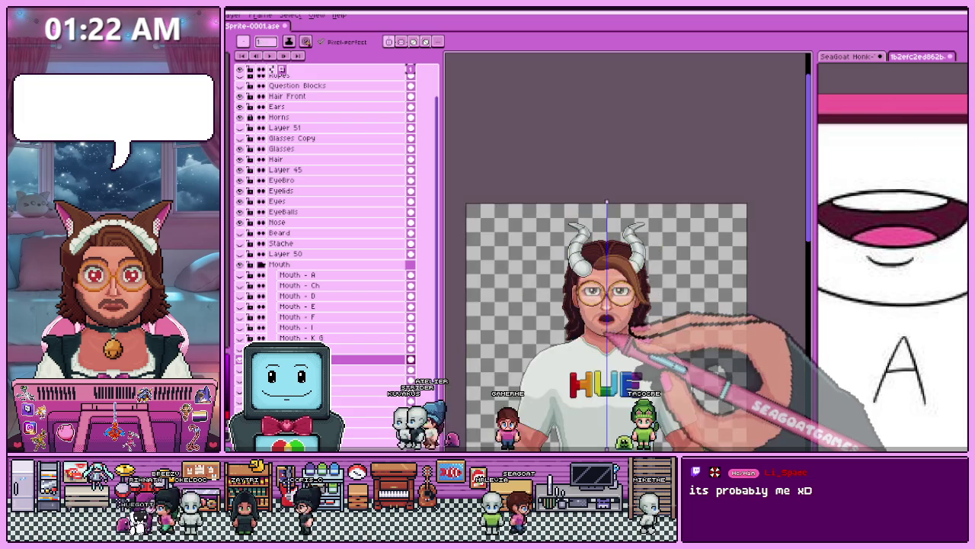
scroll(613, 339, "up", 1)
scroll(617, 290, "up", 1)
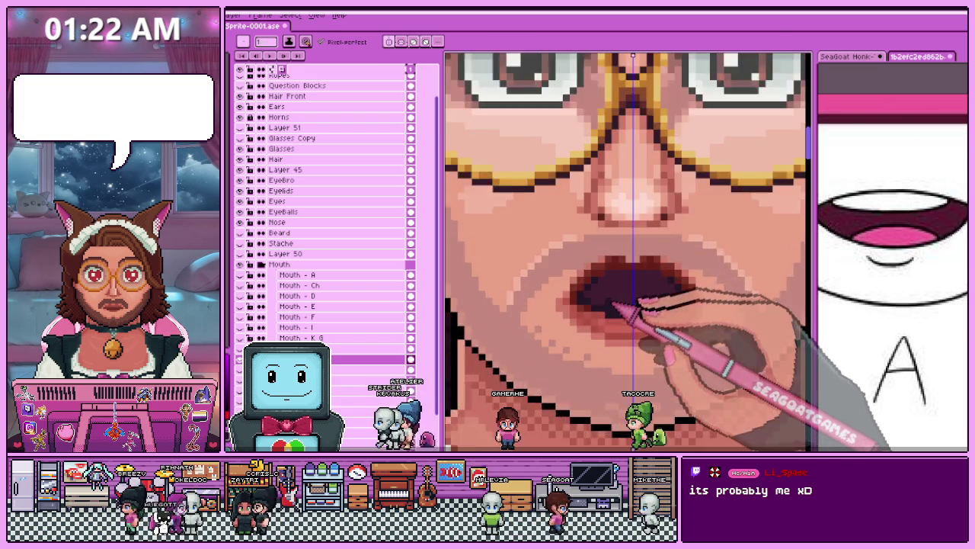
scroll(619, 316, "up", 1)
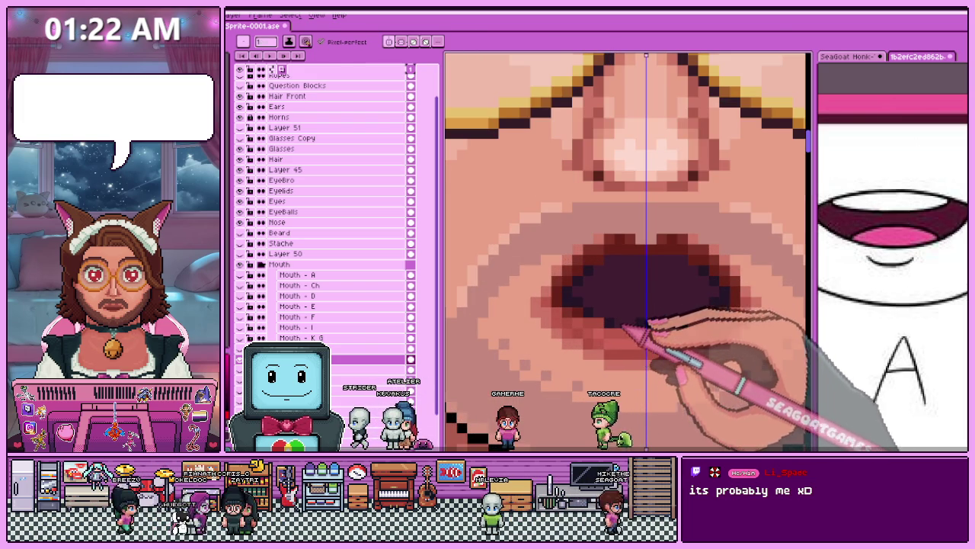
scroll(654, 325, "down", 2)
scroll(652, 335, "down", 1)
scroll(650, 342, "down", 1)
scroll(649, 349, "up", 1)
scroll(649, 350, "up", 2)
scroll(562, 354, "up", 1)
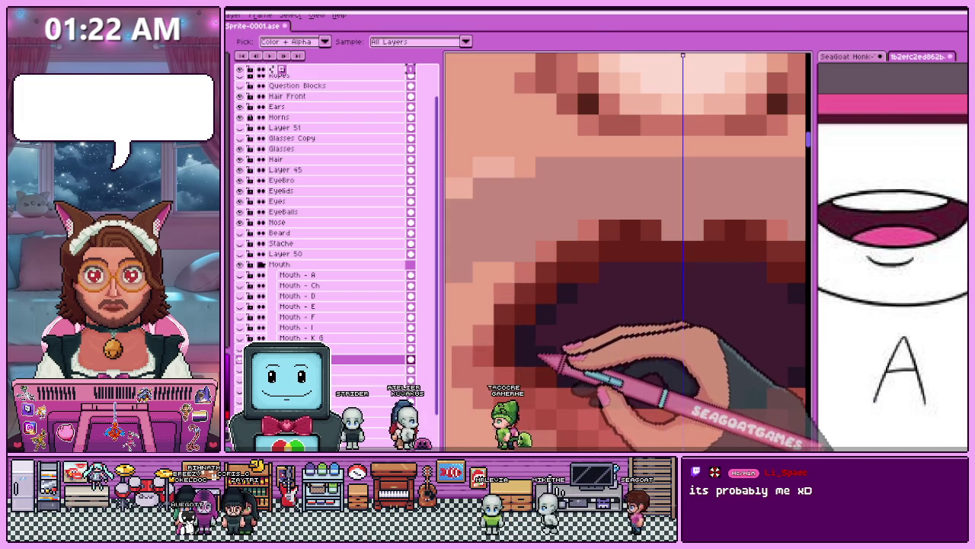
Fill the open mouth's interior with solid black using the Paint Bucket.
key("b")
key("g")
scroll(636, 327, "down", 3)
scroll(636, 328, "down", 2)
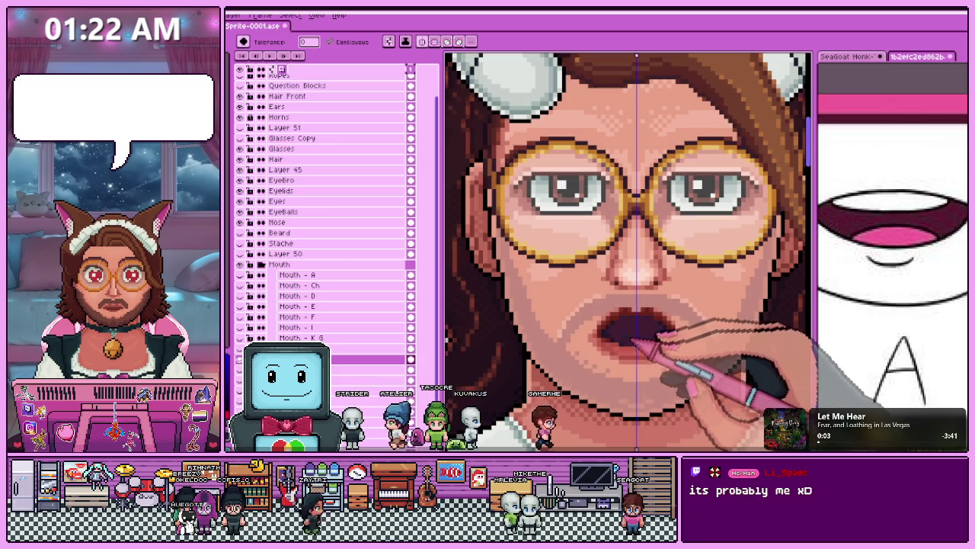
scroll(610, 347, "up", 1)
scroll(610, 347, "up", 1)
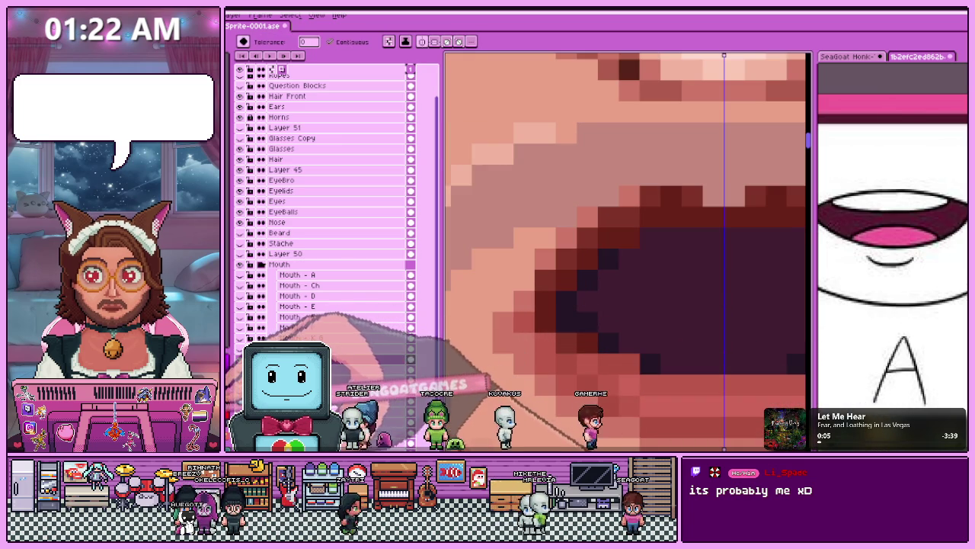
scroll(569, 360, "down", 1)
scroll(569, 360, "down", 1)
scroll(570, 360, "down", 1)
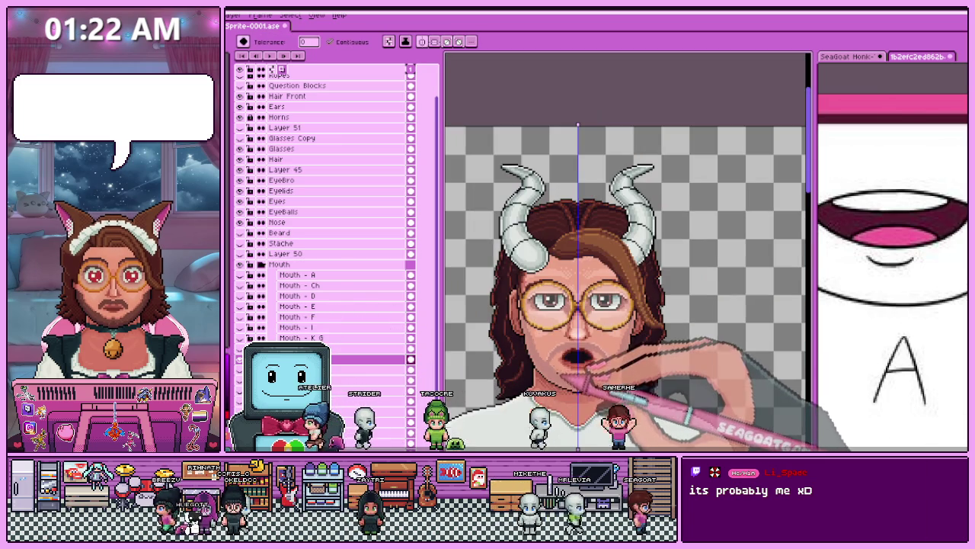
scroll(561, 381, "down", 1)
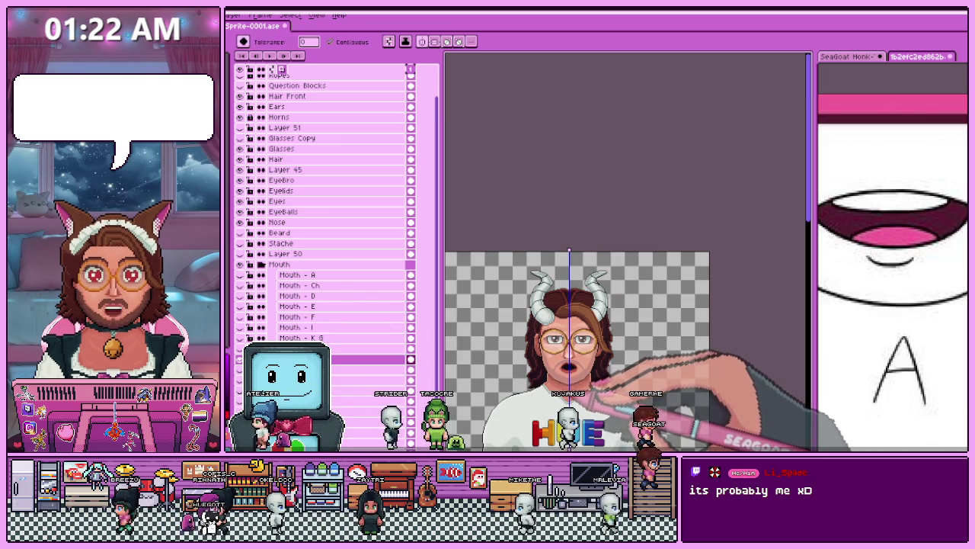
scroll(566, 386, "up", 1)
scroll(566, 386, "up", 1)
scroll(566, 386, "up", 1)
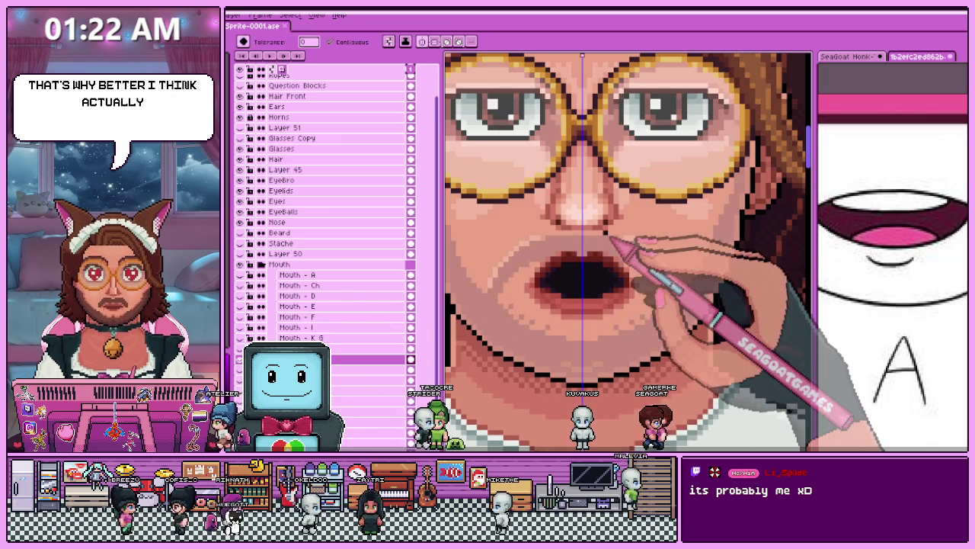
scroll(577, 282, "down", 2)
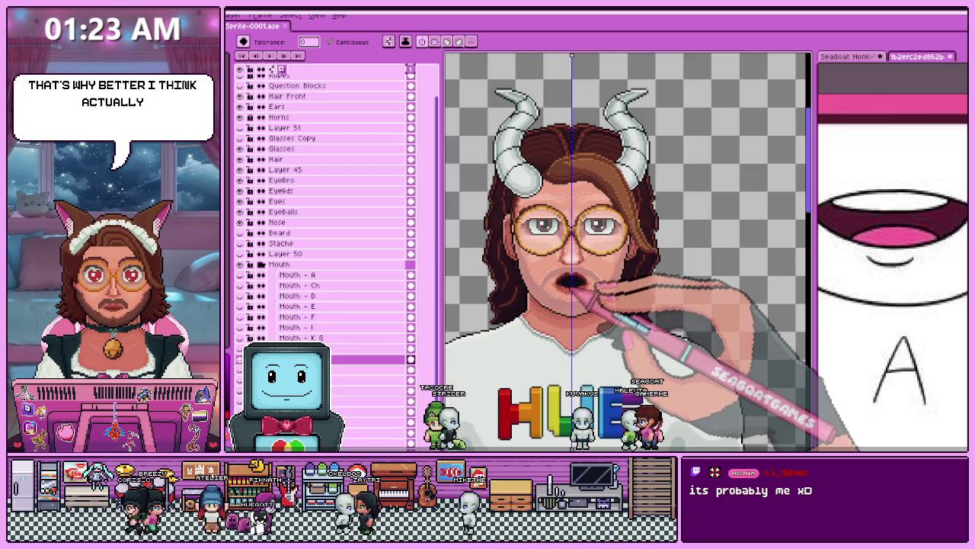
scroll(568, 282, "up", 1)
scroll(567, 282, "up", 1)
scroll(568, 282, "up", 1)
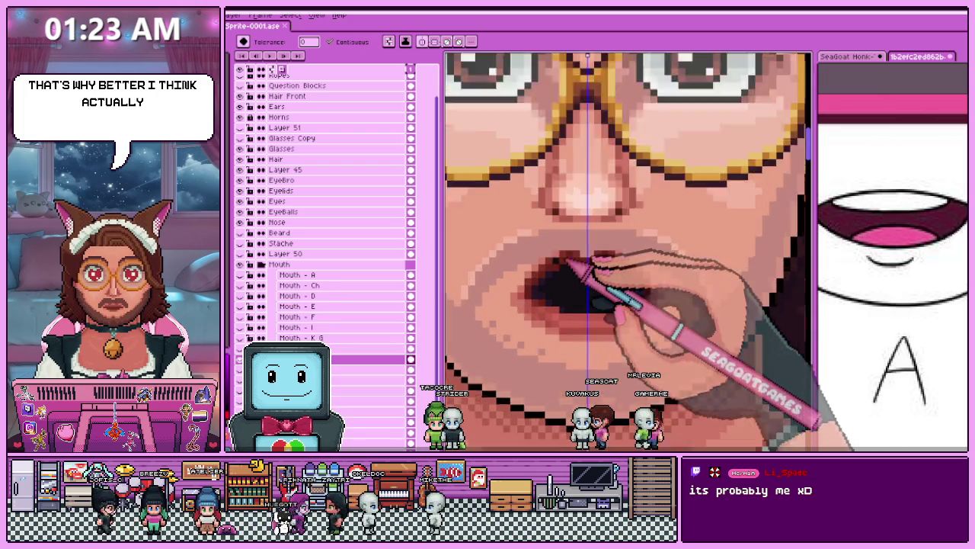
scroll(568, 282, "up", 2)
left_click(625, 297)
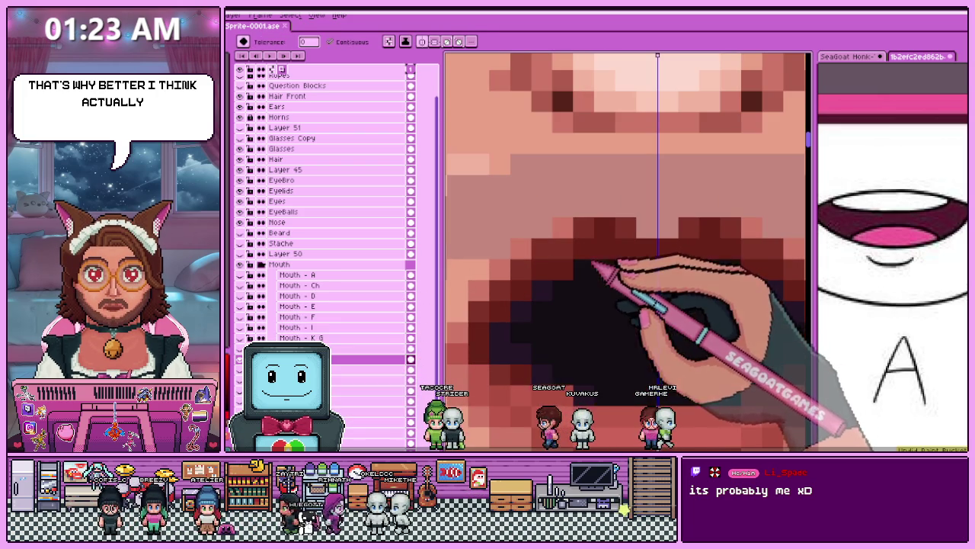
Compare the black-filled open mouth against the closed mouth showing teeth.
key("b")
scroll(613, 284, "down", 1)
scroll(613, 283, "down", 1)
scroll(611, 274, "up", 1)
scroll(610, 261, "up", 1)
key("i")
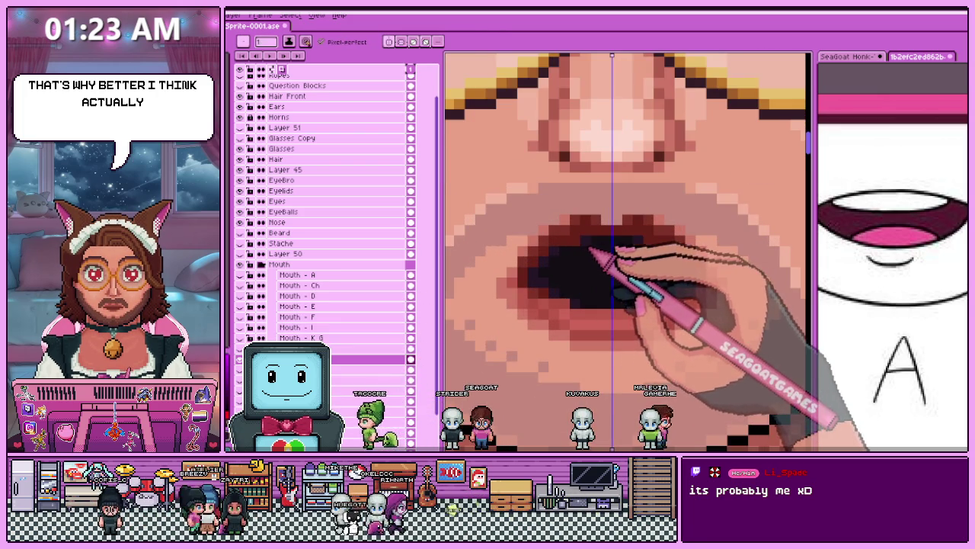
scroll(592, 249, "down", 2)
scroll(587, 289, "down", 2)
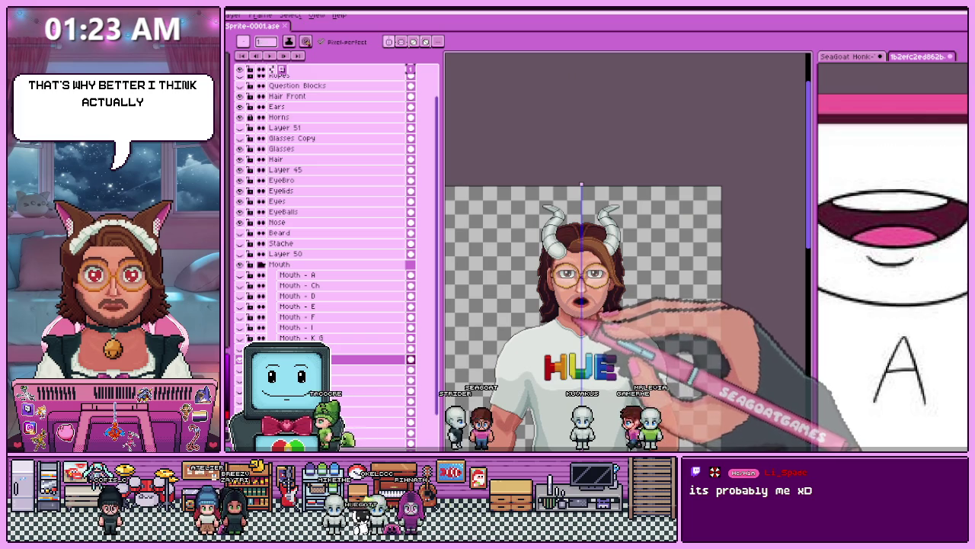
key("ctrl+z")
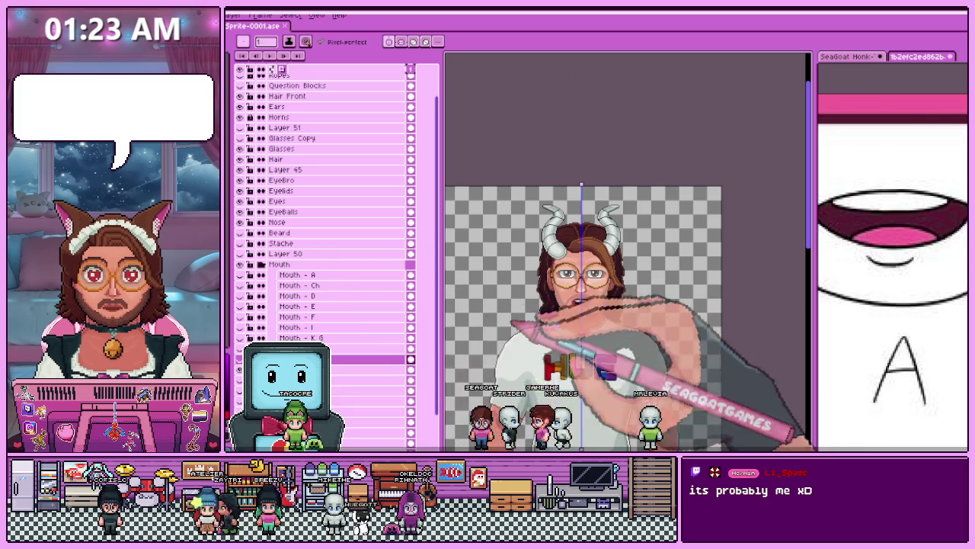
scroll(579, 305, "up", 3)
Duplicate the Stache layer and rename the copy 'Stache Open'.
scroll(609, 305, "down", 2)
left_click(291, 243)
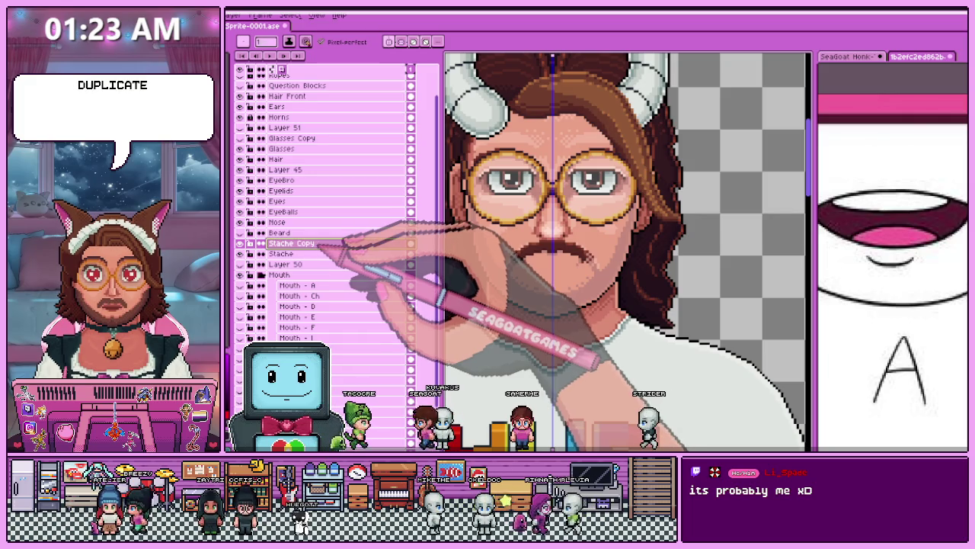
double_click(320, 243)
key("BackSpace")
key("BackSpace")
key("BackSpace")
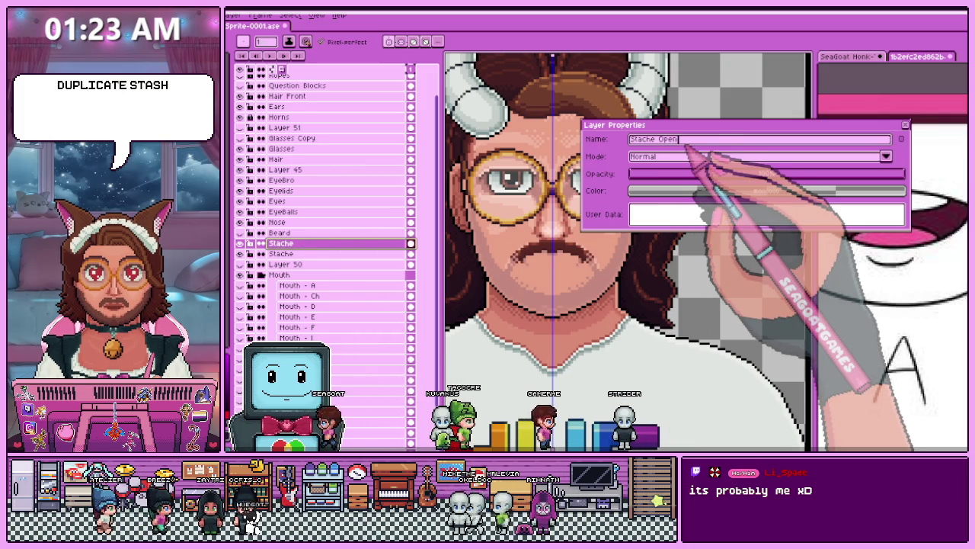
key("Return")
Select the moustache on Stache Open and move it to sit above the open mouth.
key("m")
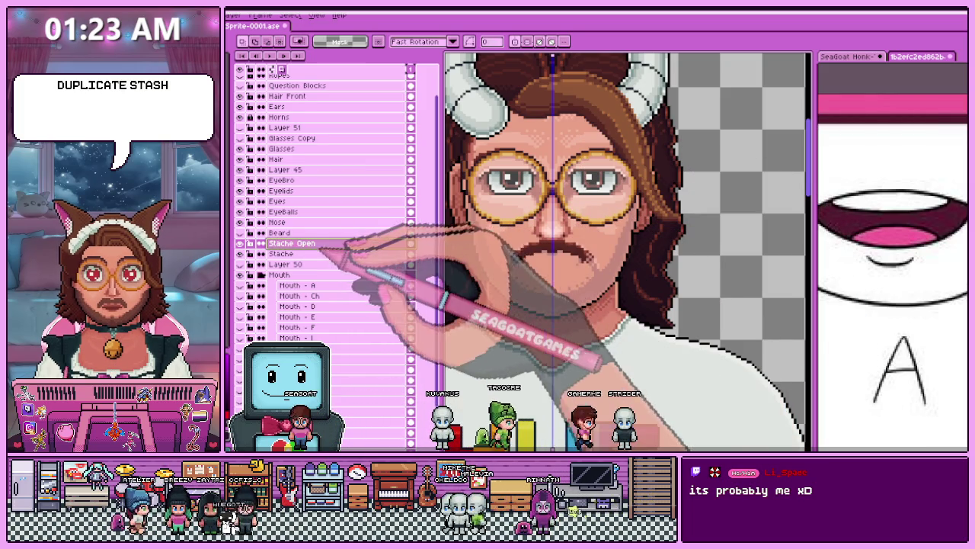
scroll(557, 272, "up", 2)
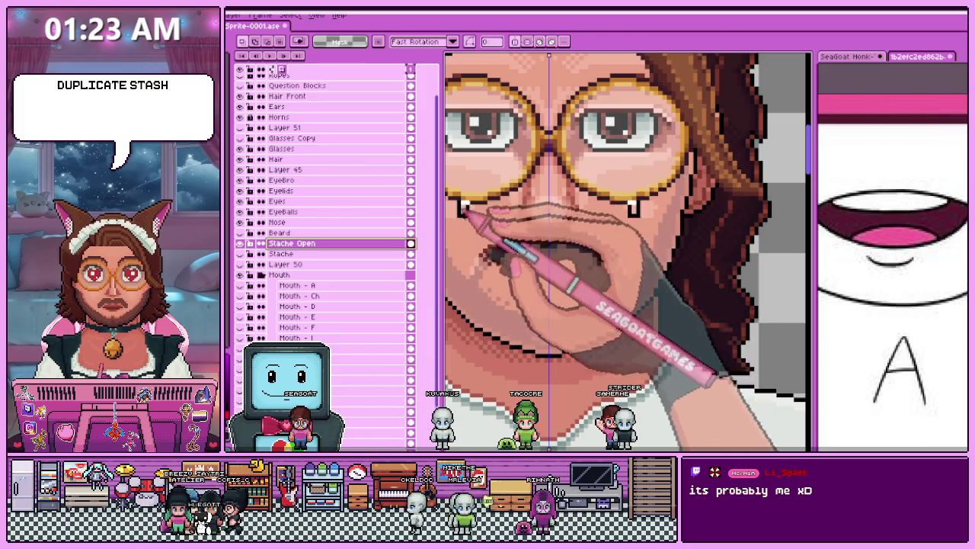
left_click_drag(454, 202, 644, 307)
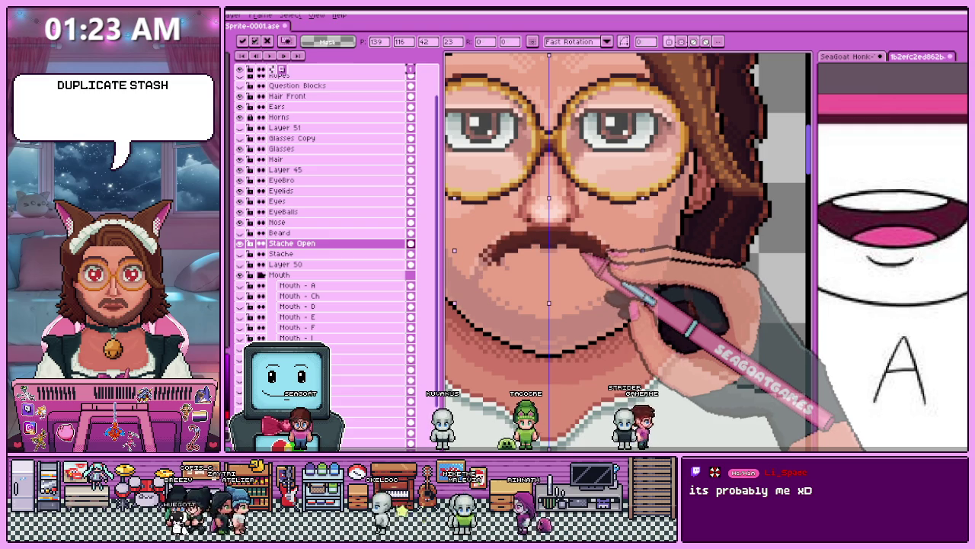
key("Return")
scroll(629, 252, "down", 3)
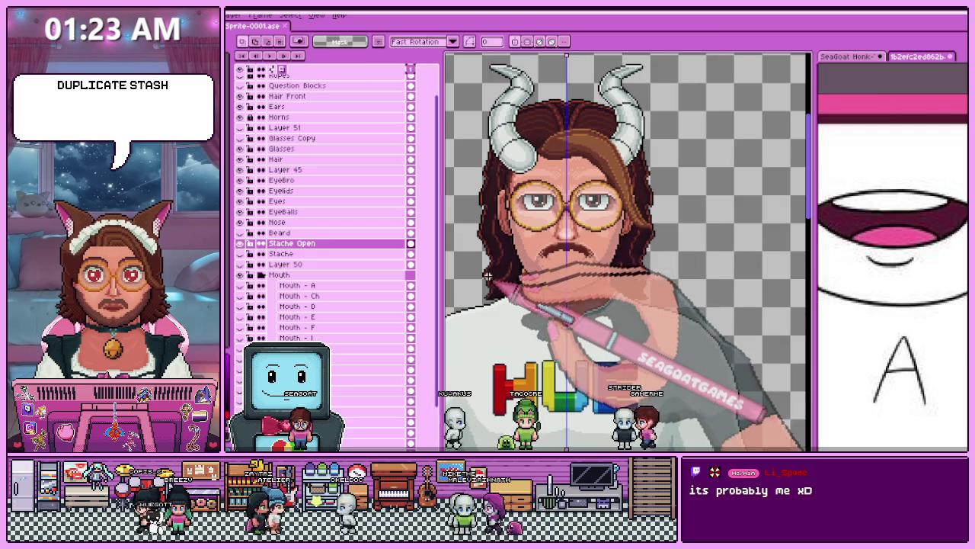
scroll(579, 251, "up", 2)
Preview the open mouth under the moved moustache against the smaller teeth-showing mouth.
key("Right")
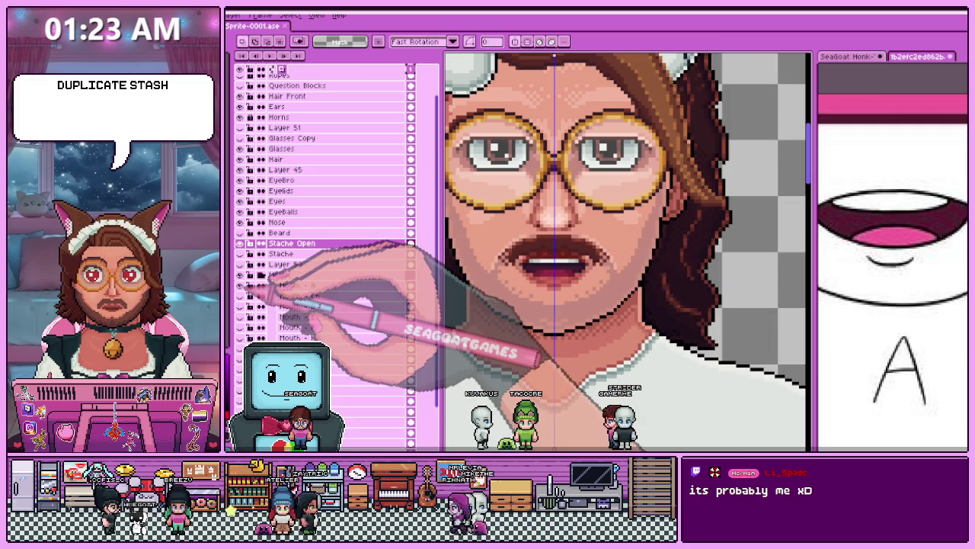
scroll(586, 228, "down", 1)
scroll(587, 229, "down", 2)
scroll(587, 229, "up", 2)
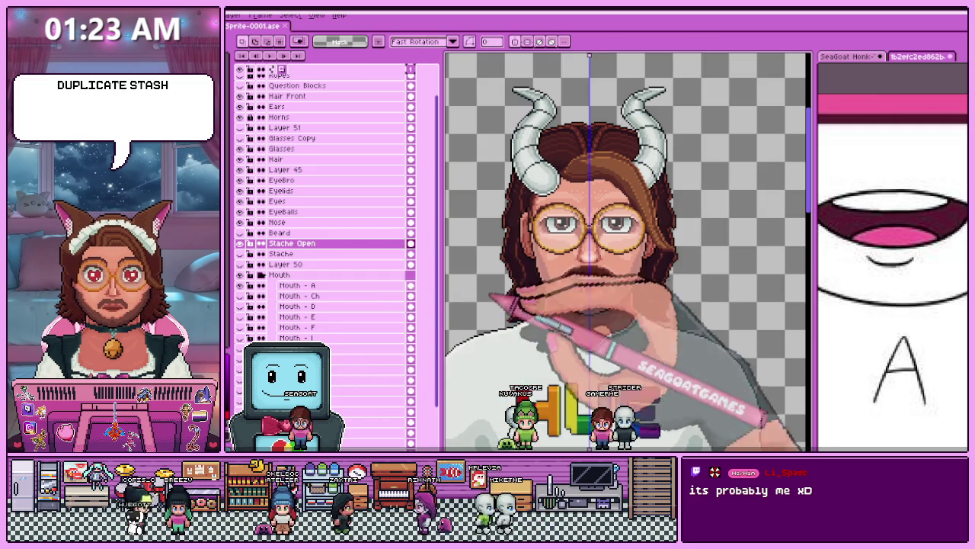
key("Right")
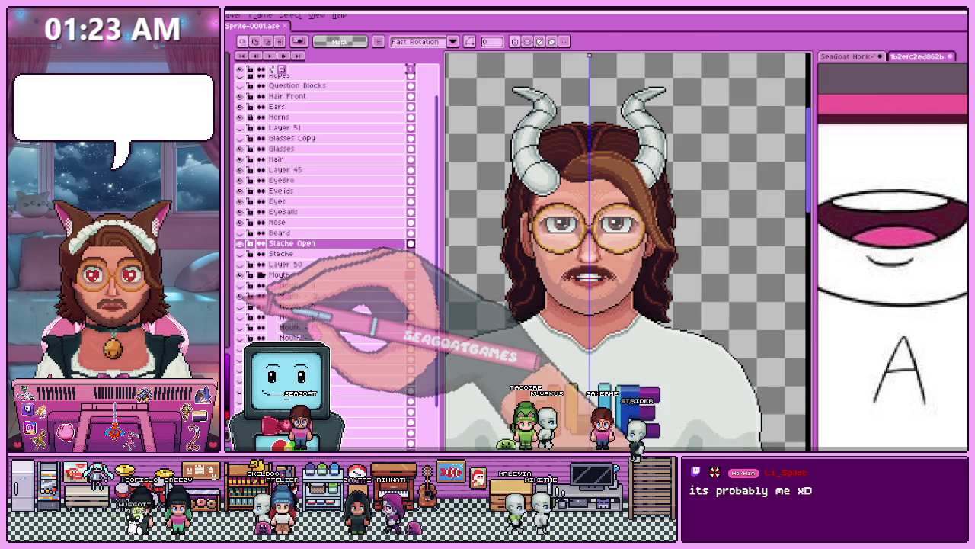
scroll(590, 276, "up", 2)
scroll(591, 276, "down", 2)
scroll(592, 279, "up", 2)
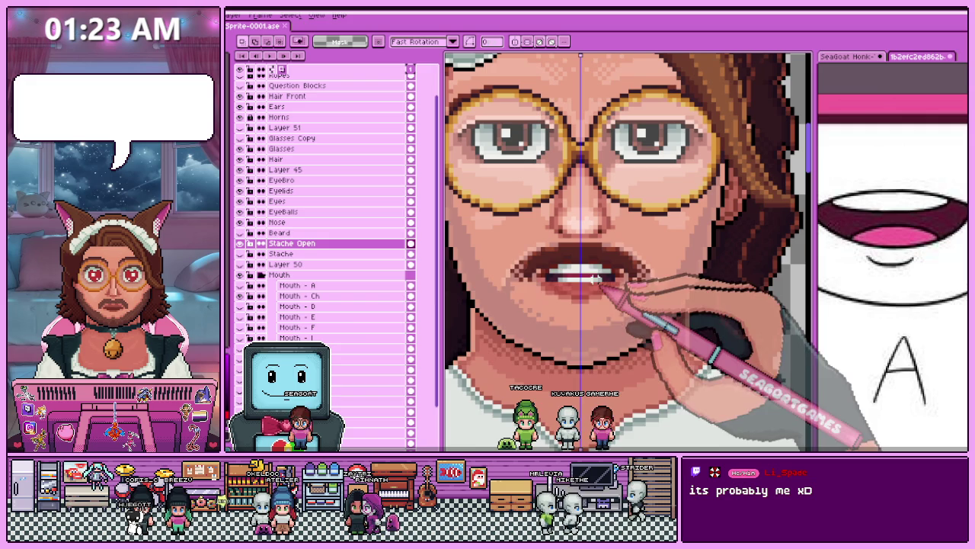
Nudge the mouth on the Mouth - Ch layer down slightly and deselect.
left_click(297, 296)
left_click_drag(483, 227, 678, 335)
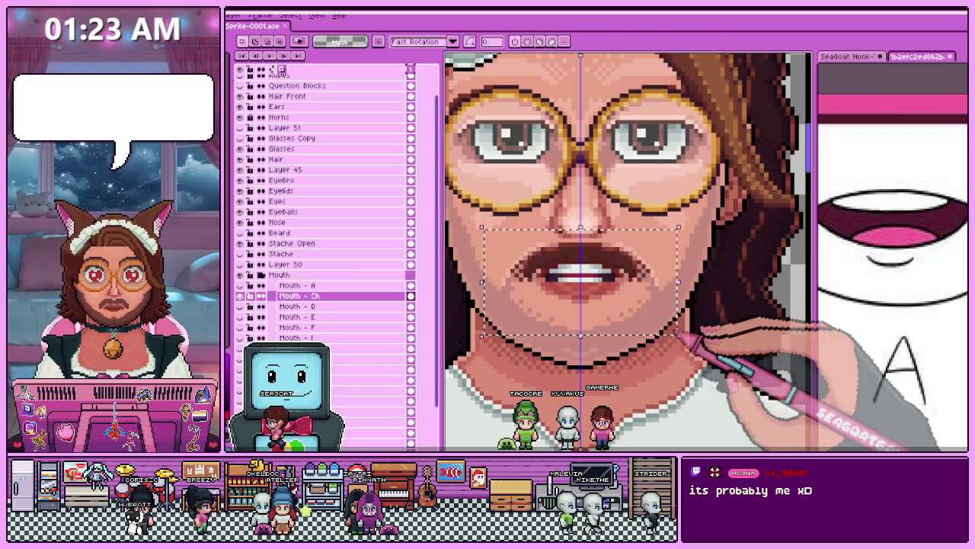
key("Down")
scroll(591, 275, "down", 2)
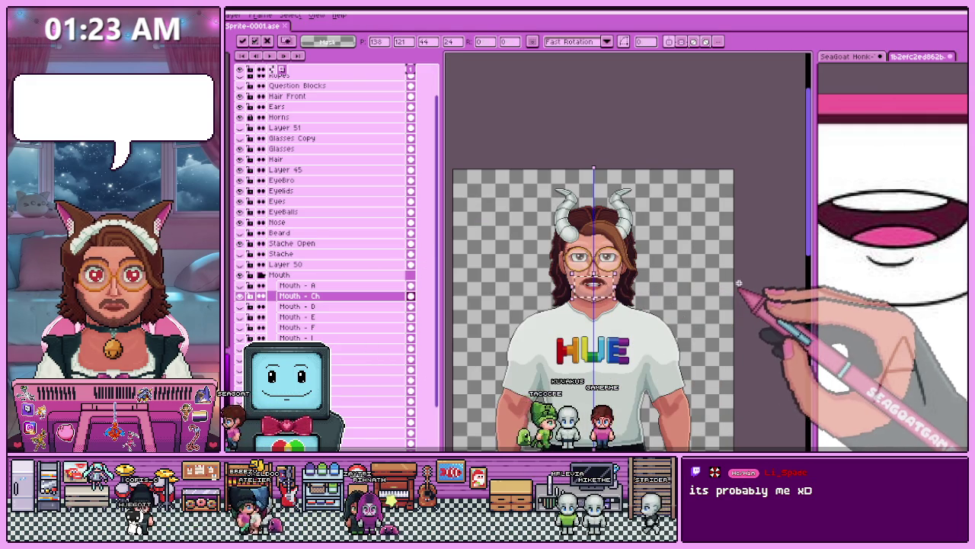
key("ctrl+d")
scroll(604, 267, "up", 3)
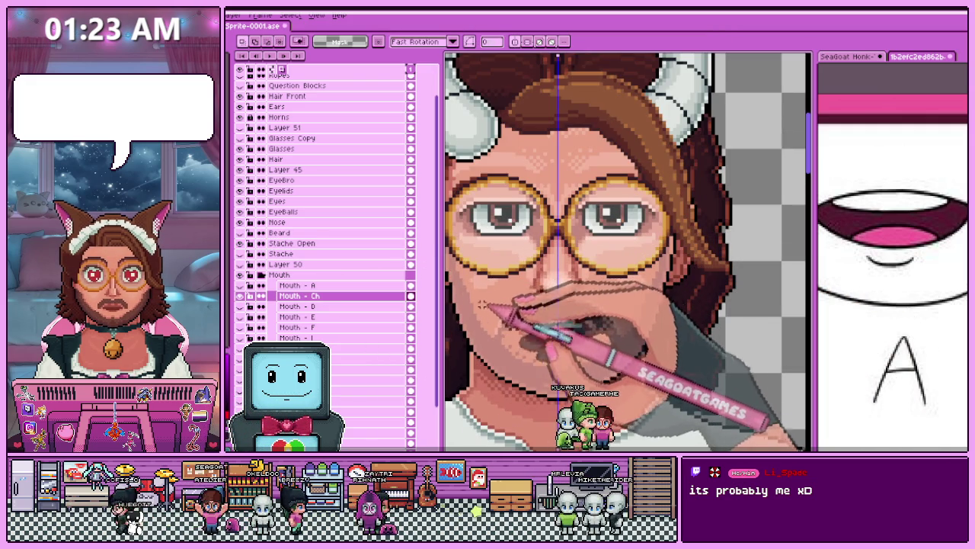
Show the open mouth with teeth and select the mouth areas on Mouth - Ch and Mouth - E.
left_click(250, 307)
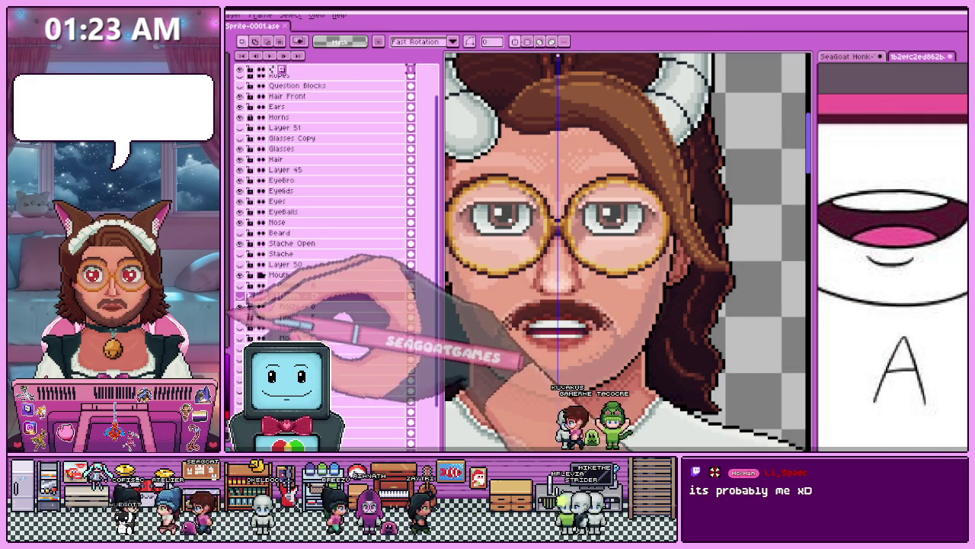
left_click_drag(499, 297, 615, 350)
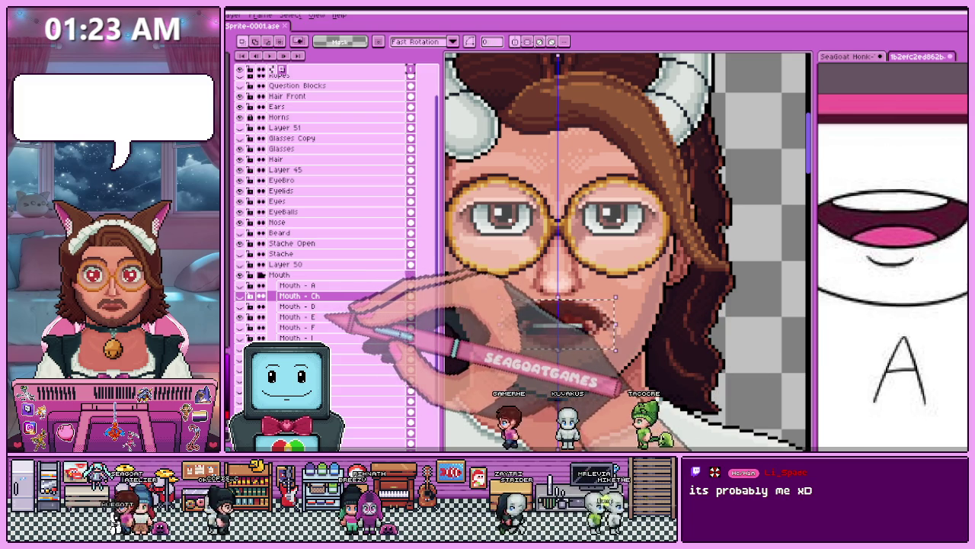
left_click(297, 317)
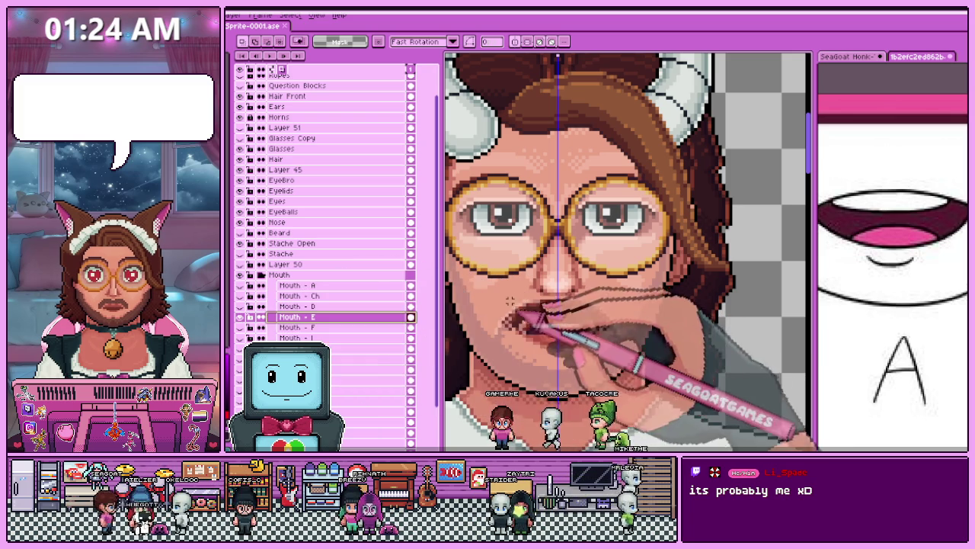
left_click_drag(507, 297, 616, 369)
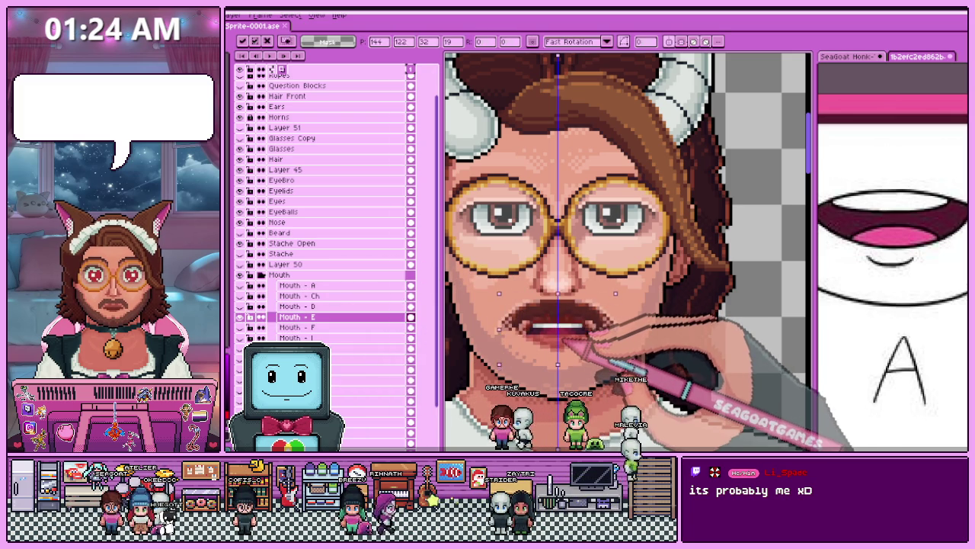
left_click(613, 344)
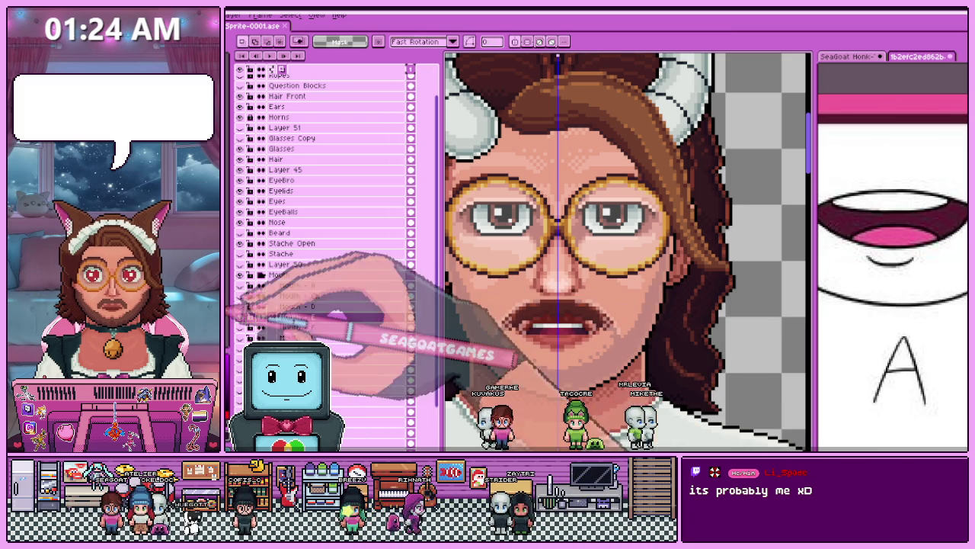
scroll(554, 333, "down", 3)
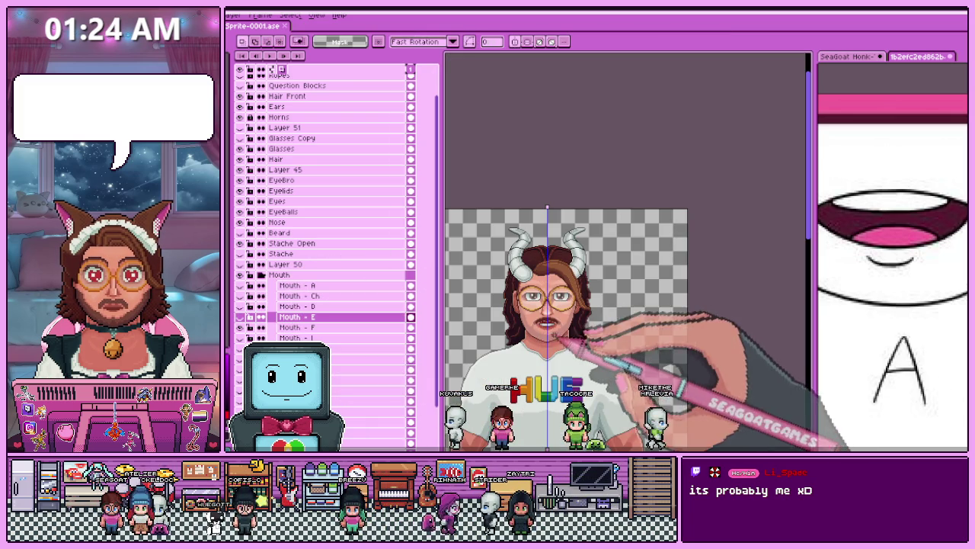
scroll(547, 329, "up", 2)
Move to the Mouth - F layer and select its mouth area, then deselect.
key("alt+Down")
scroll(526, 304, "up", 2)
scroll(503, 293, "up", 1)
left_click_drag(500, 288, 653, 324)
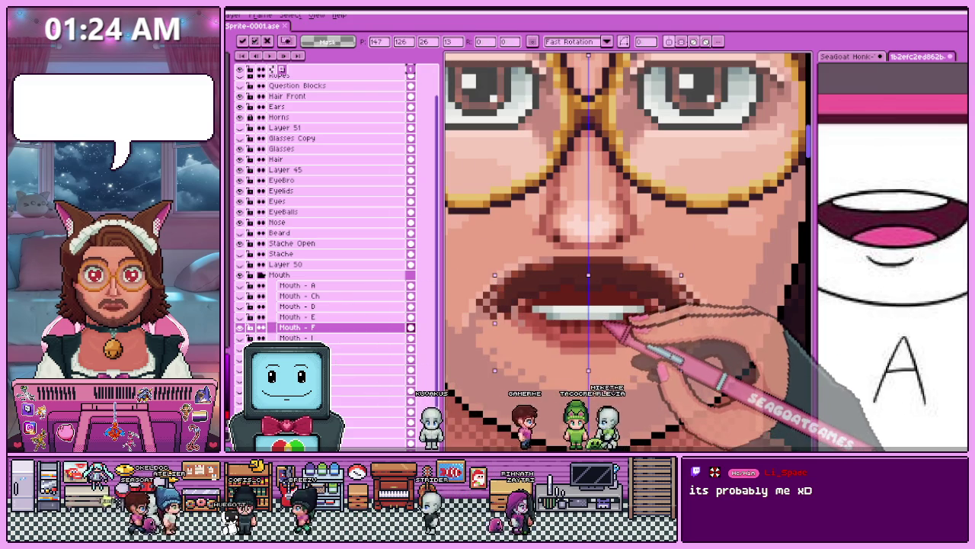
scroll(604, 344, "down", 3)
key("ctrl+d")
scroll(560, 326, "up", 2)
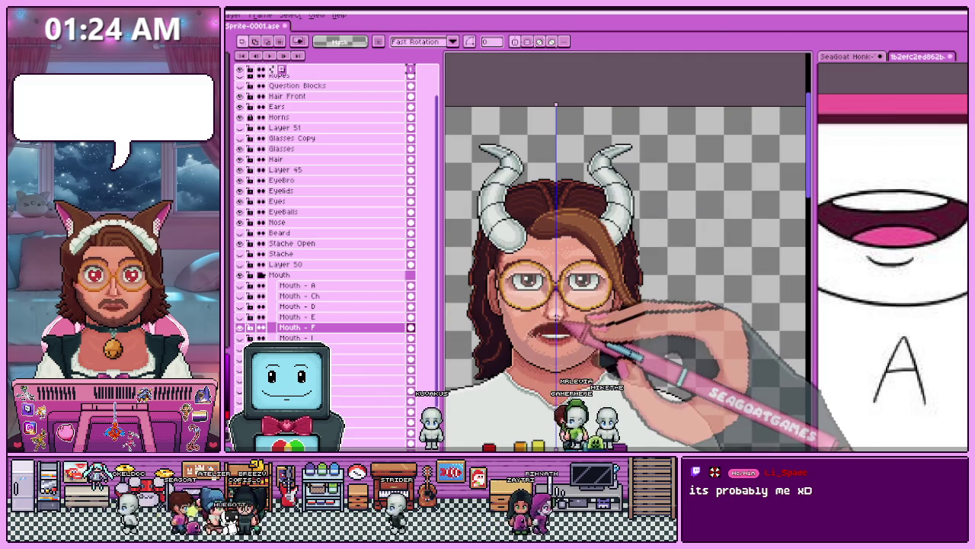
scroll(531, 327, "up", 1)
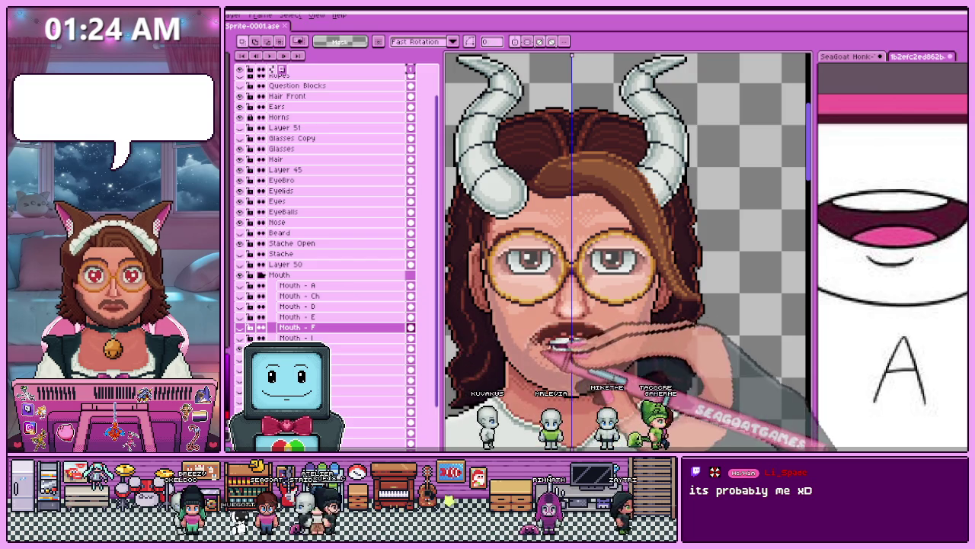
scroll(567, 339, "up", 1)
Select the teeth-showing mouth, then make the new layer below Mouth - I active.
left_click_drag(485, 308, 647, 385)
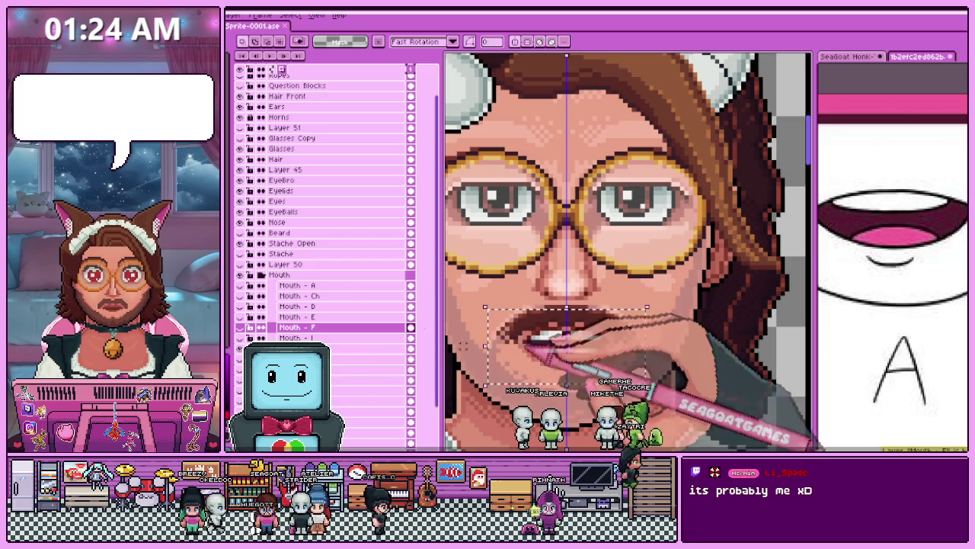
left_click(335, 349)
scroll(527, 350, "down", 3)
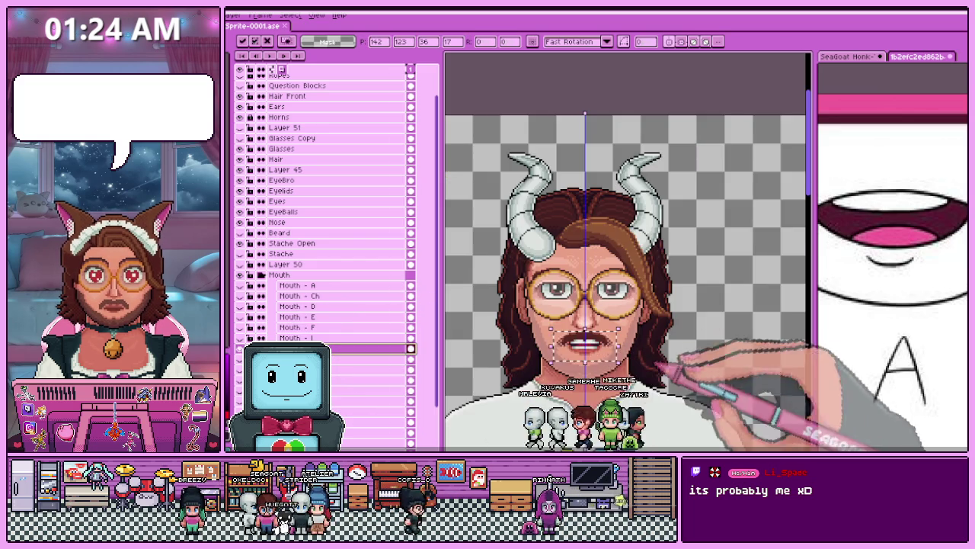
scroll(549, 305, "down", 2)
scroll(583, 263, "up", 3)
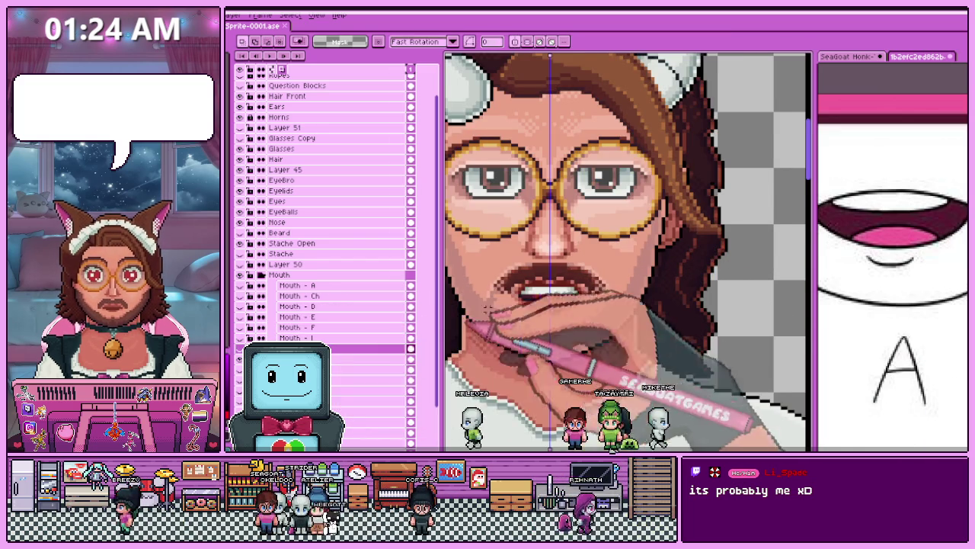
scroll(549, 251, "down", 3)
scroll(533, 275, "up", 3)
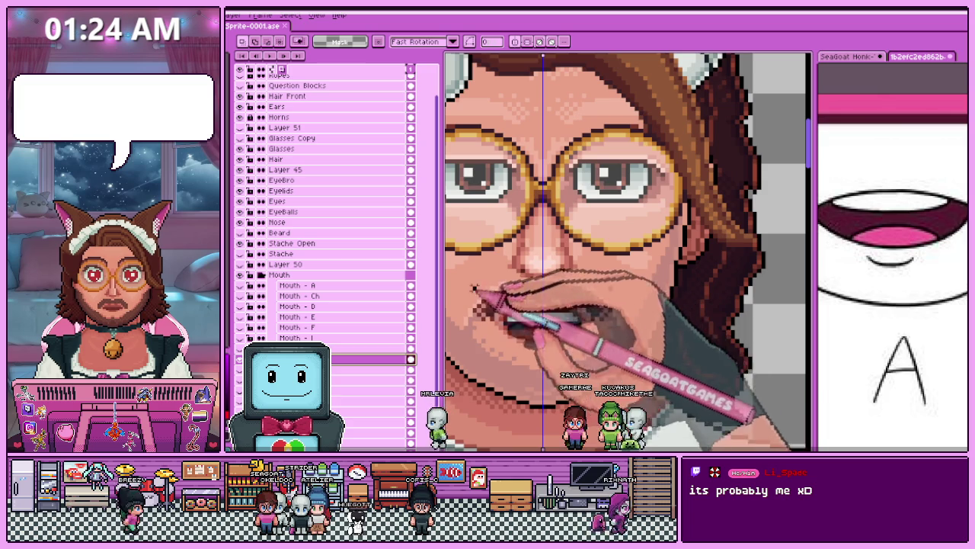
Place and resize the mouth copy on the new layer, then apply it.
left_click_drag(470, 285, 615, 349)
left_click(544, 316)
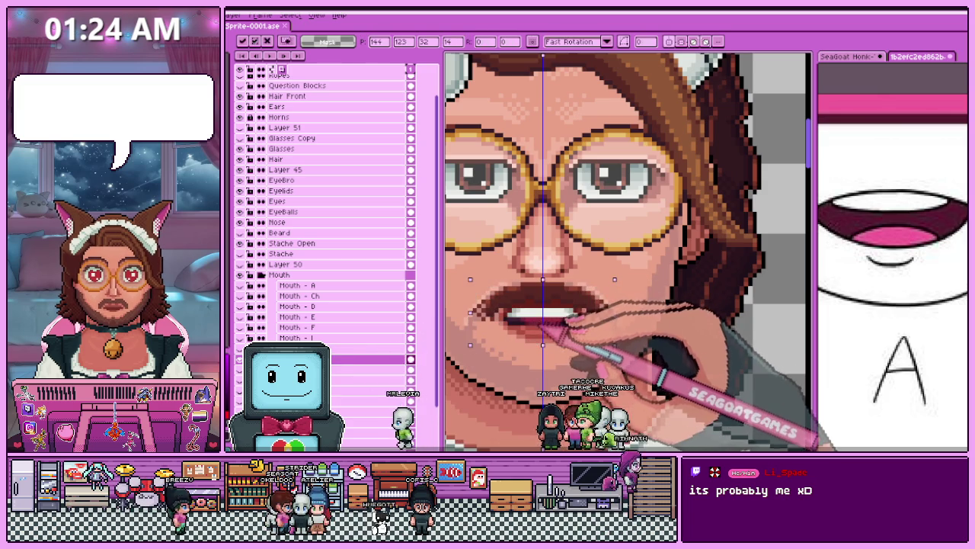
scroll(544, 319, "down", 3)
scroll(537, 324, "down", 1)
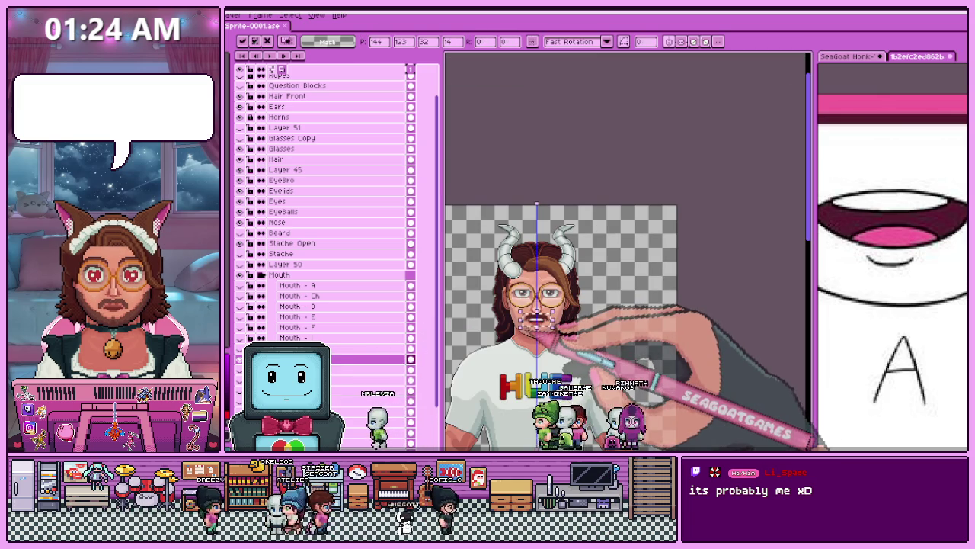
scroll(541, 324, "up", 2)
scroll(556, 289, "up", 1)
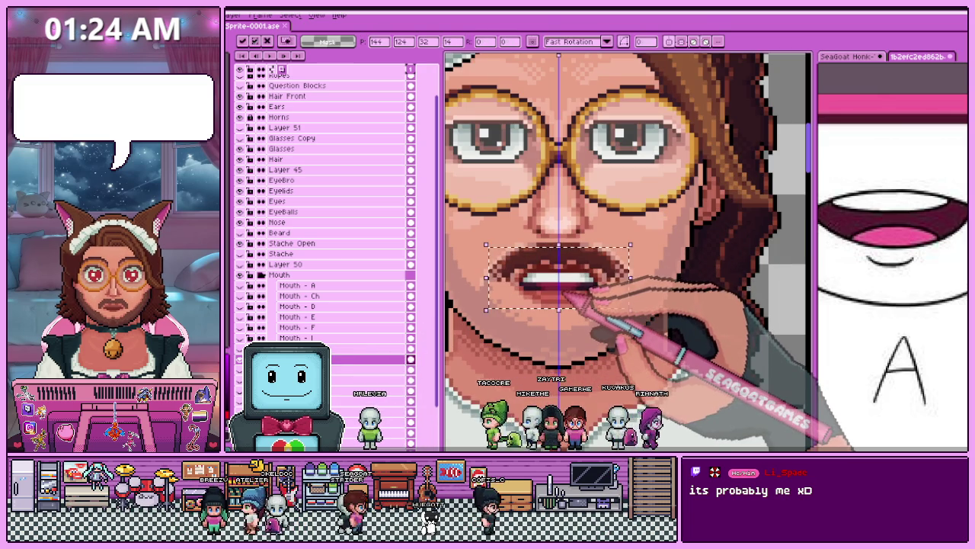
scroll(564, 293, "down", 4)
left_click(704, 308)
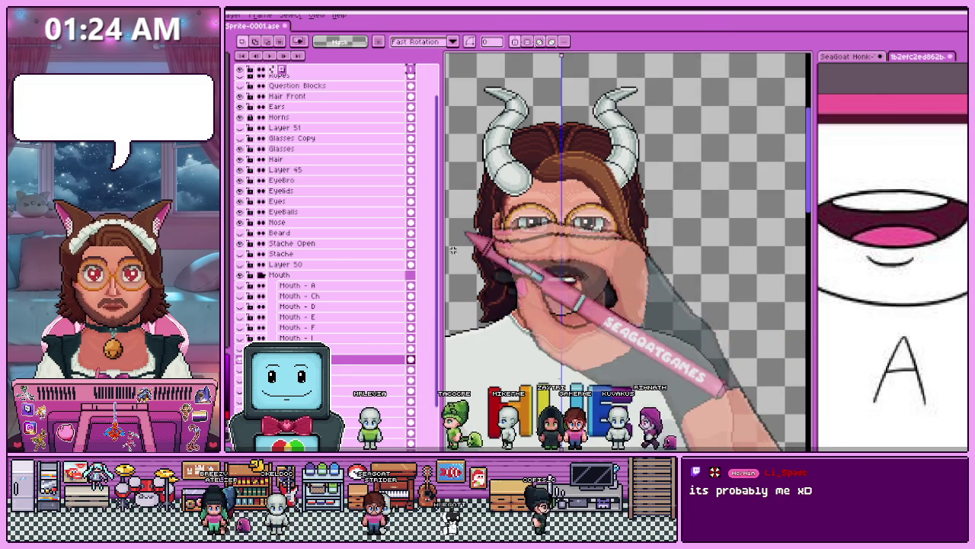
Pick a lip colour from the artwork to start retouching around the teeth.
scroll(561, 282, "up", 2)
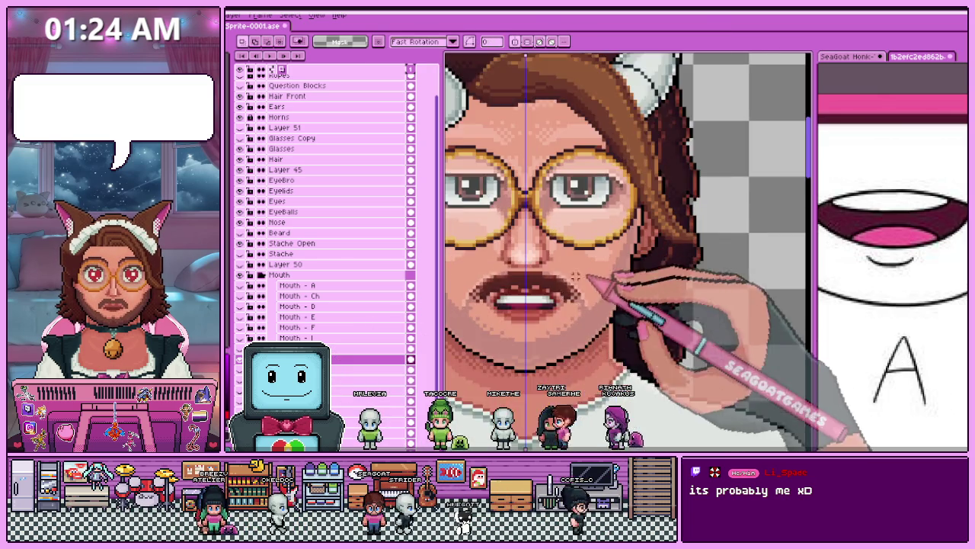
scroll(561, 281, "up", 1)
scroll(561, 282, "up", 2)
key("i")
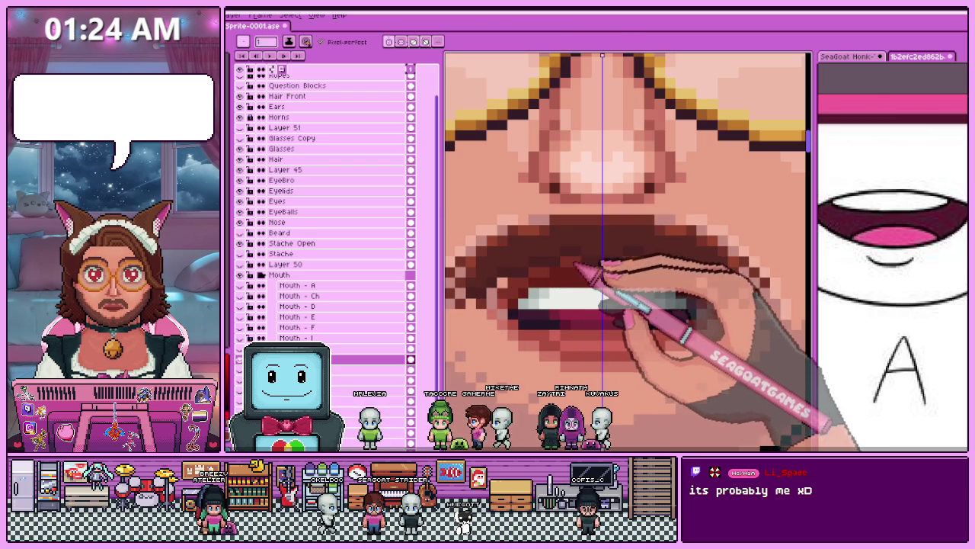
scroll(579, 262, "down", 1)
scroll(585, 253, "up", 1)
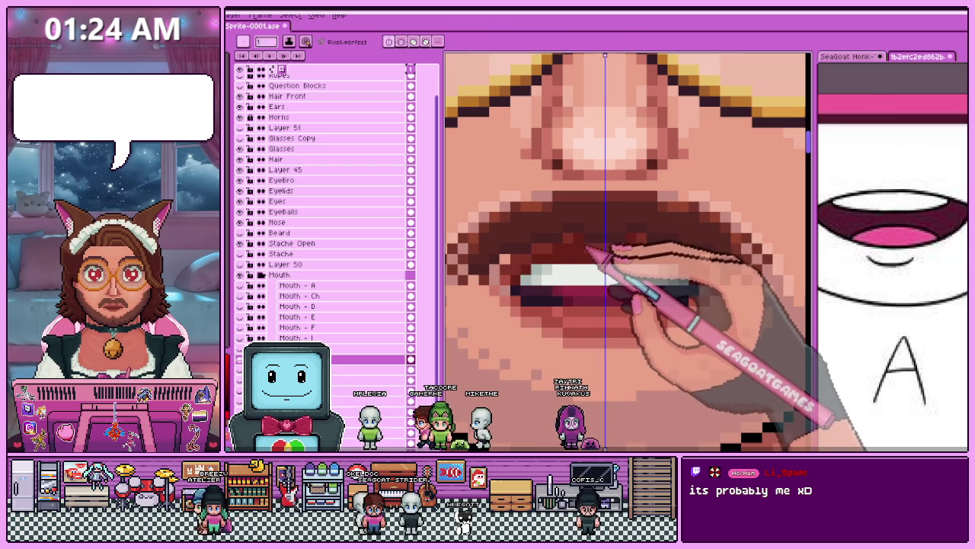
Zoom in and out on the portrait to inspect the new dark mouth hole.
scroll(590, 247, "down", 2)
scroll(586, 288, "down", 1)
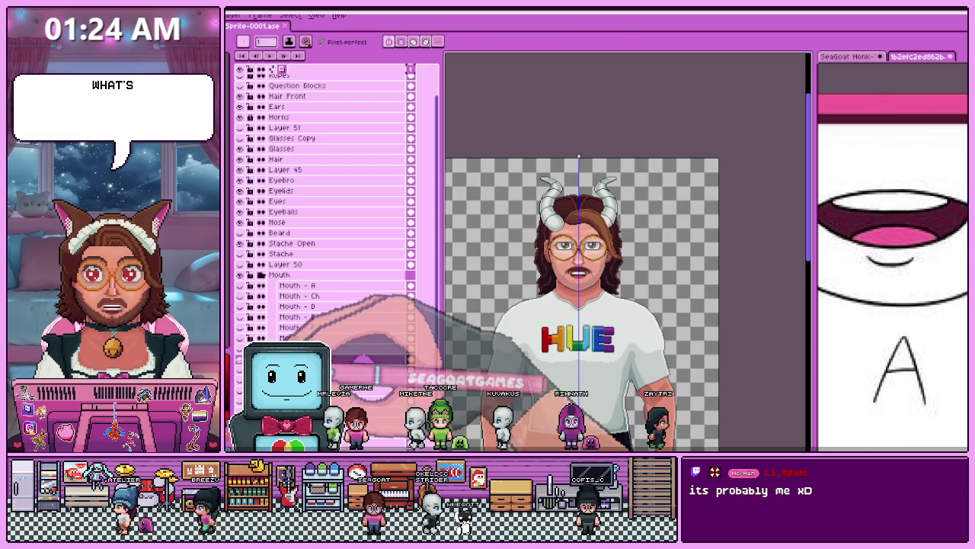
scroll(602, 259, "up", 1)
scroll(599, 251, "up", 1)
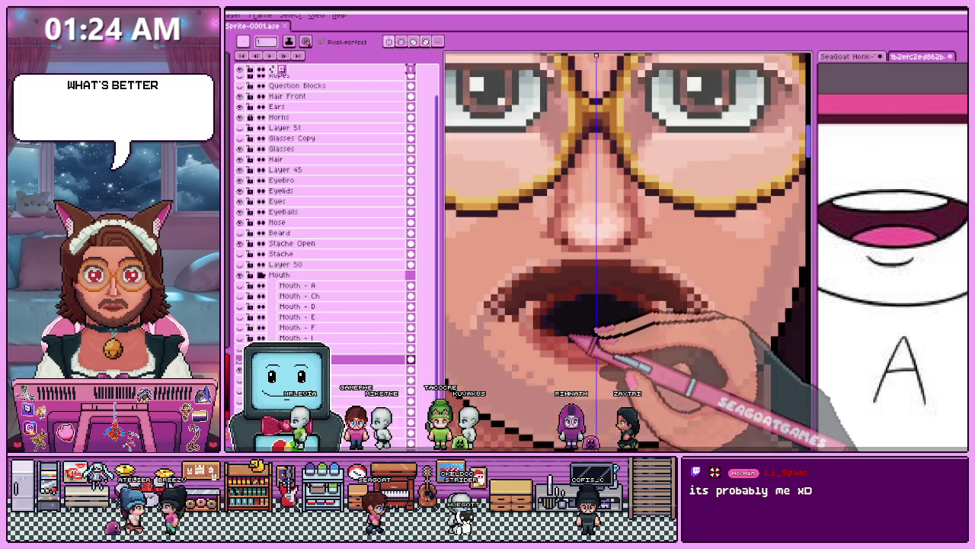
scroll(583, 257, "up", 1)
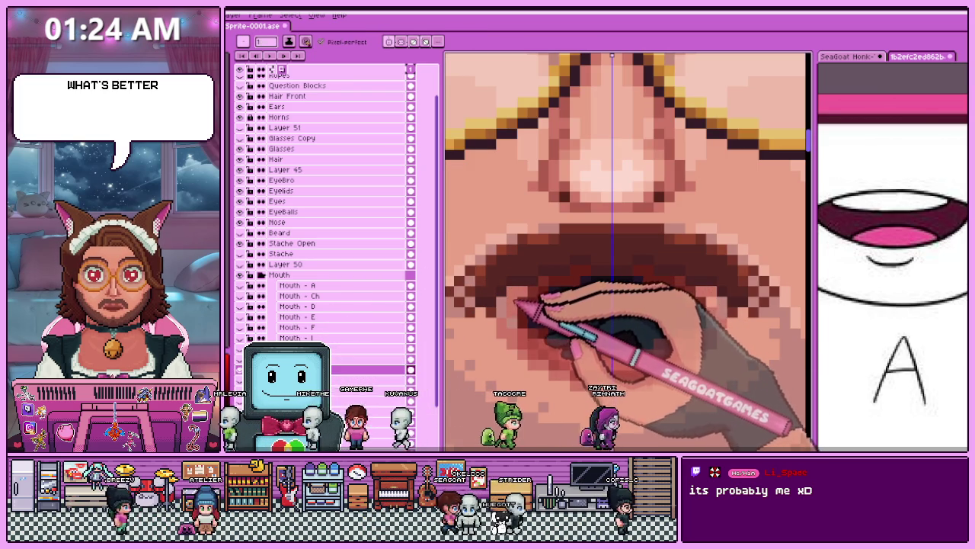
scroll(556, 297, "down", 1)
scroll(556, 297, "down", 1)
scroll(556, 297, "down", 1)
scroll(556, 297, "up", 1)
scroll(560, 316, "up", 1)
scroll(571, 312, "up", 1)
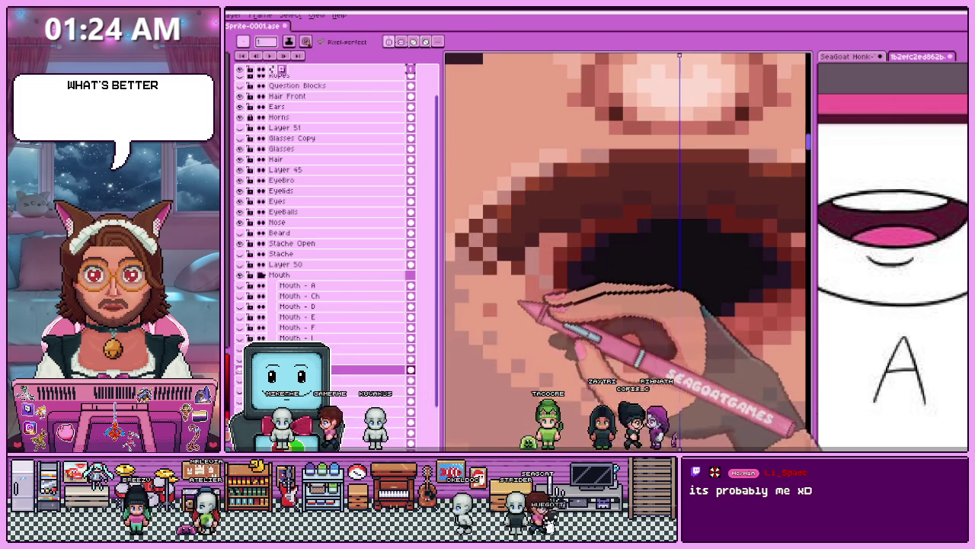
Toggle the moustache's visibility to compare the mouth, then make Stache Open the active layer.
left_click(250, 243)
left_click(250, 243)
left_click(250, 243)
left_click(250, 244)
left_click(292, 243)
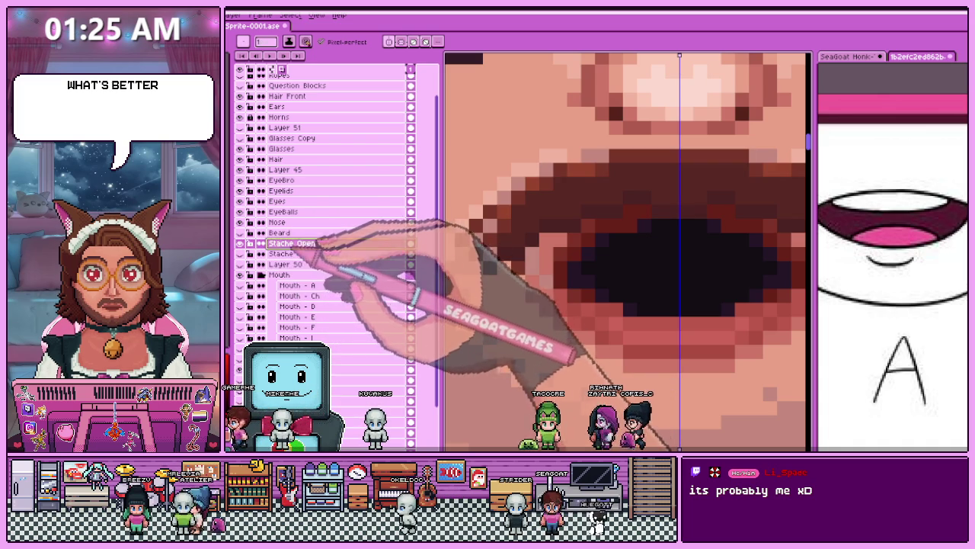
Zoom around to check the open mouth beneath the Stache Open moustache.
scroll(534, 259, "down", 1)
scroll(544, 302, "down", 1)
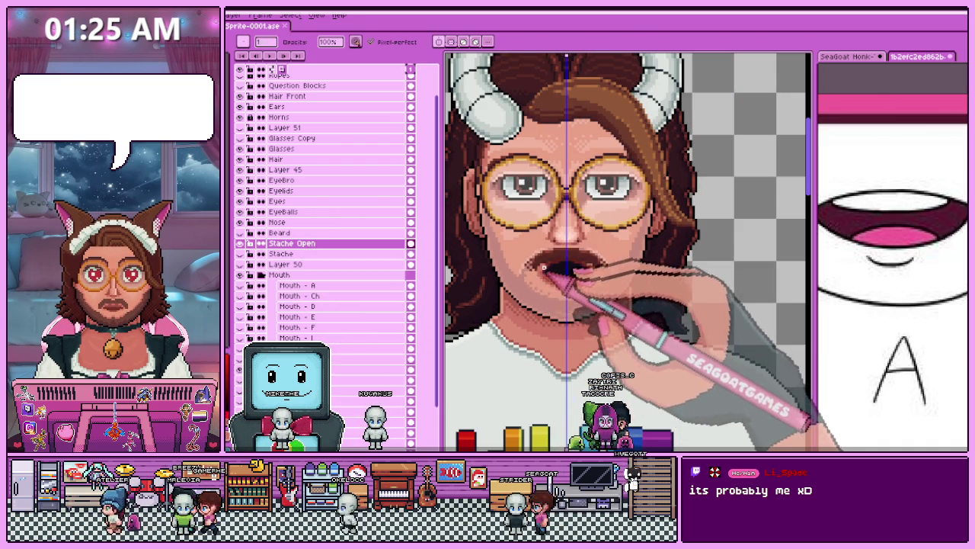
scroll(544, 268, "up", 2)
scroll(533, 280, "up", 1)
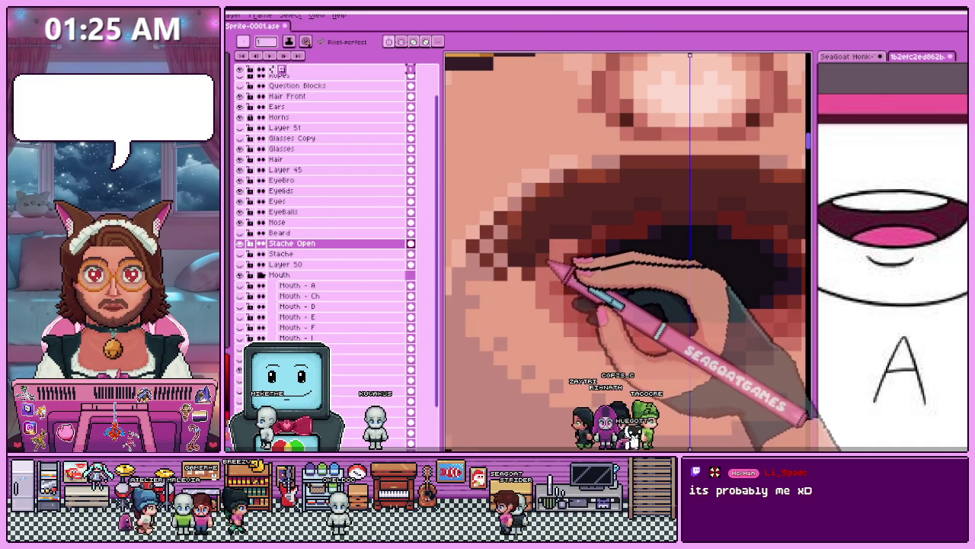
scroll(549, 263, "down", 1)
scroll(553, 263, "down", 1)
scroll(563, 263, "down", 1)
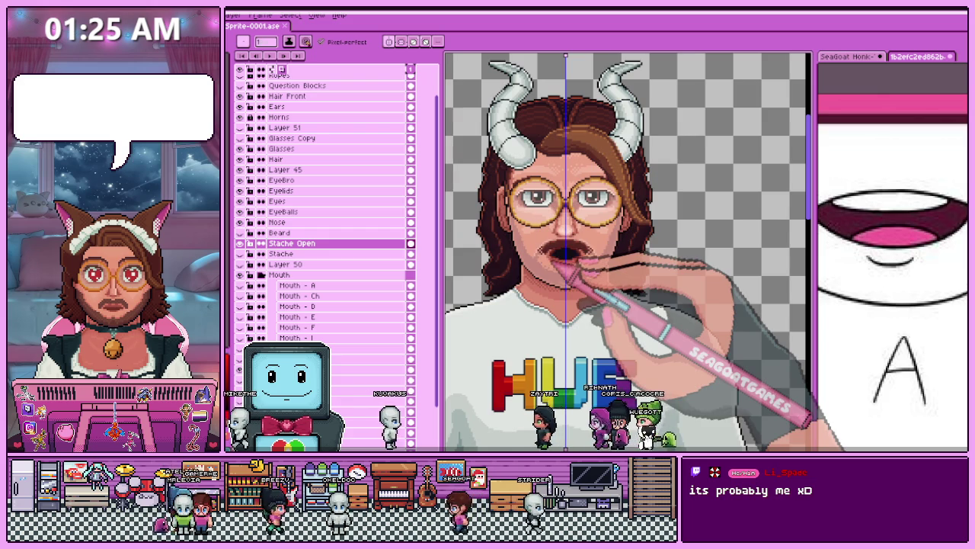
scroll(563, 259, "up", 1)
scroll(574, 261, "up", 1)
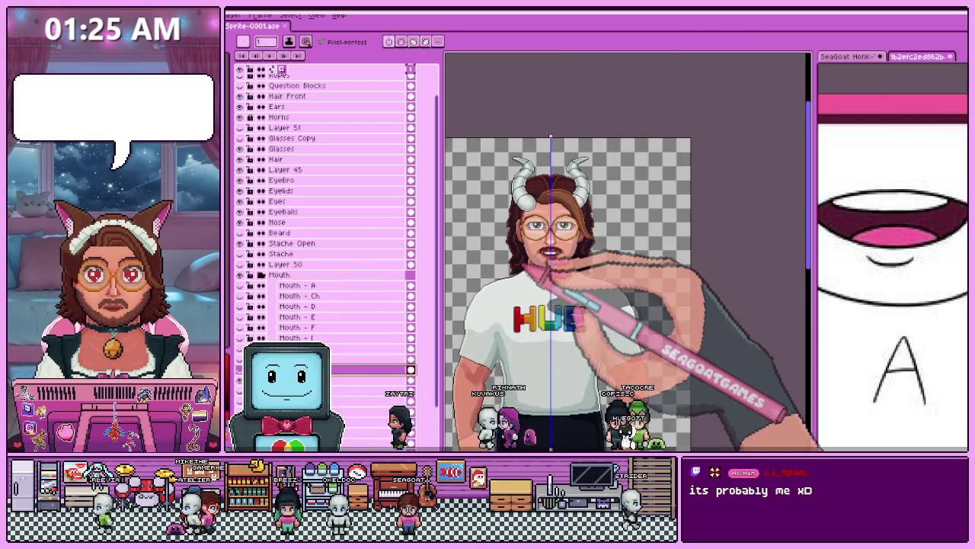
scroll(659, 190, "up", 1)
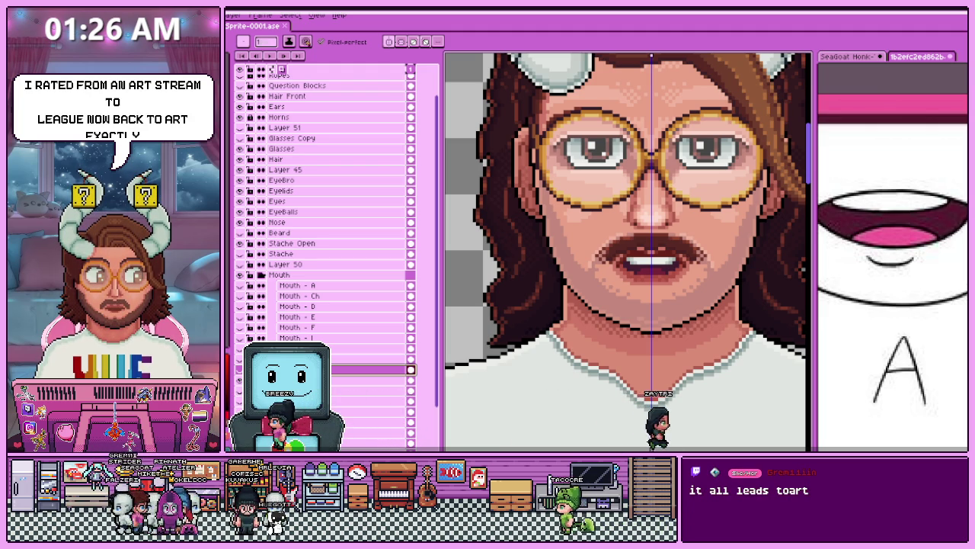
Zoom out and back in to review the whole sprite's mouth under the moustache.
scroll(632, 304, "down", 3)
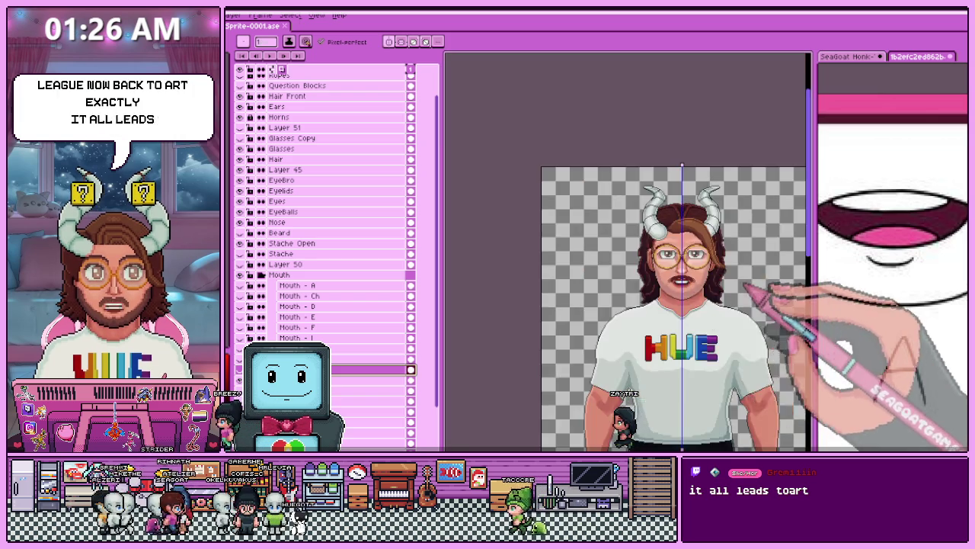
scroll(633, 305, "up", 3)
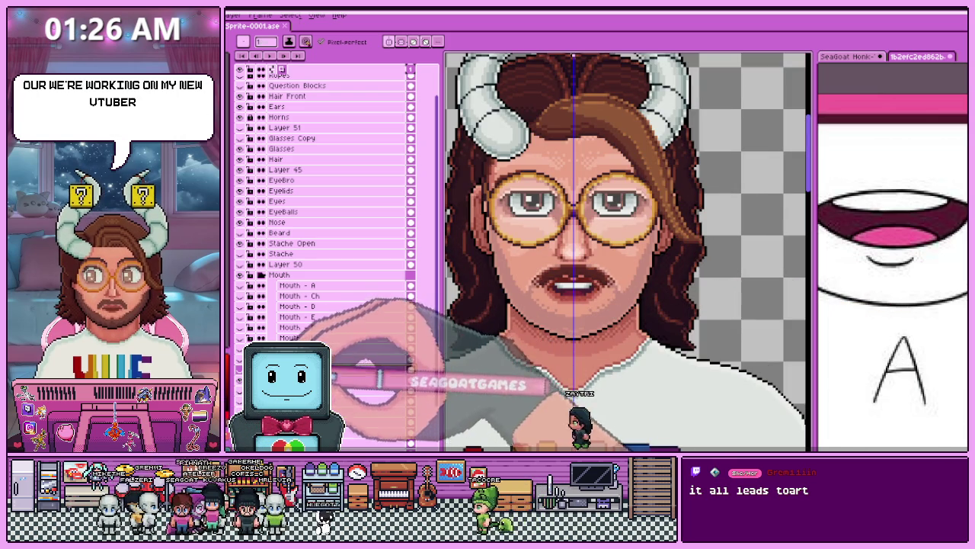
scroll(629, 252, "down", 3)
scroll(629, 251, "up", 2)
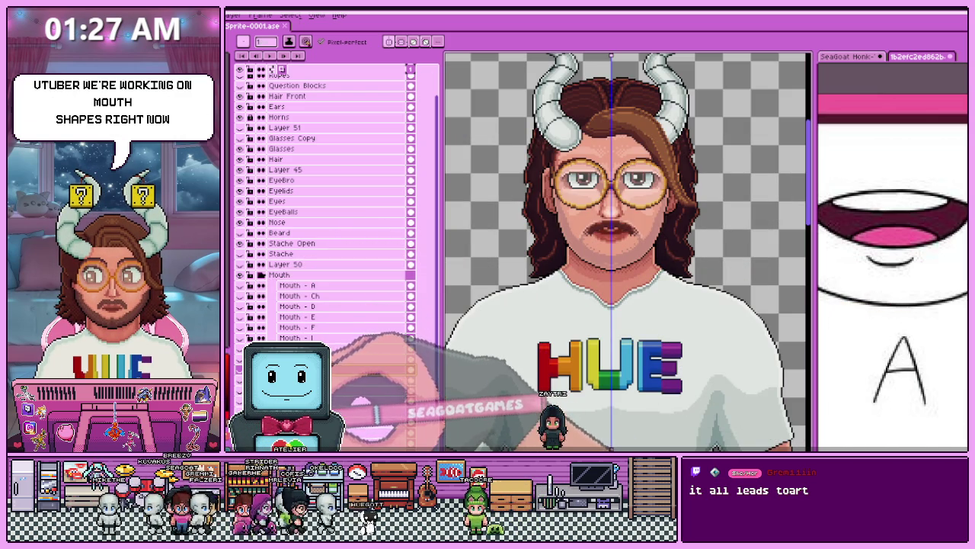
scroll(586, 293, "down", 2)
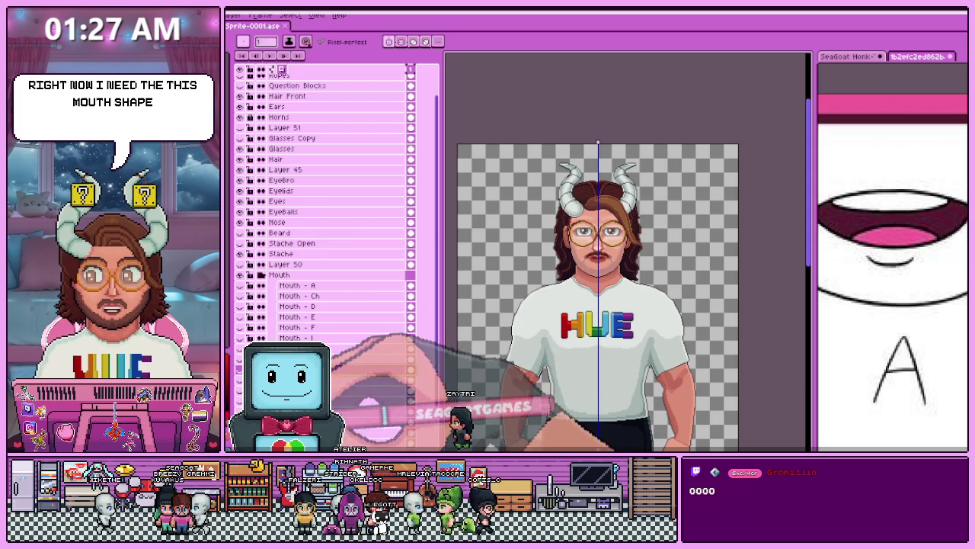
scroll(599, 243, "up", 2)
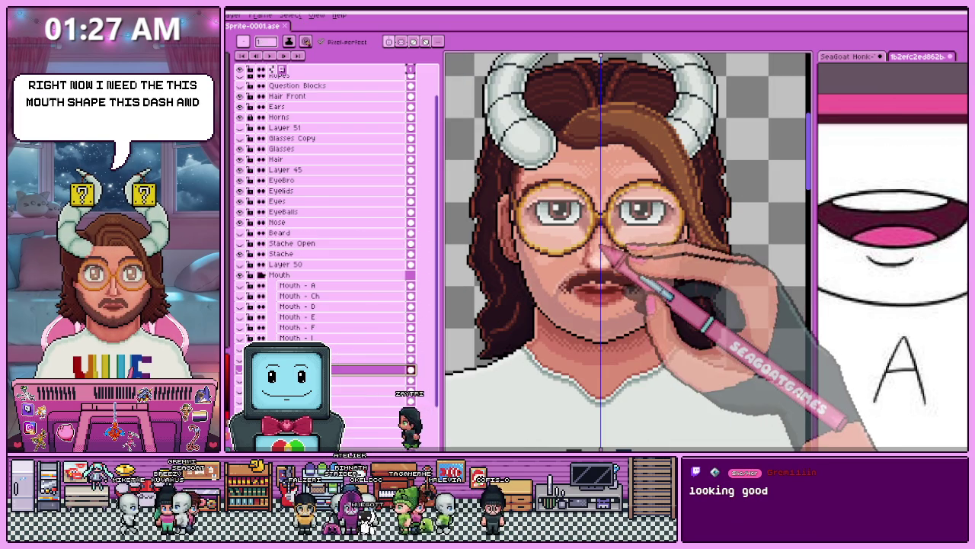
scroll(577, 305, "down", 1)
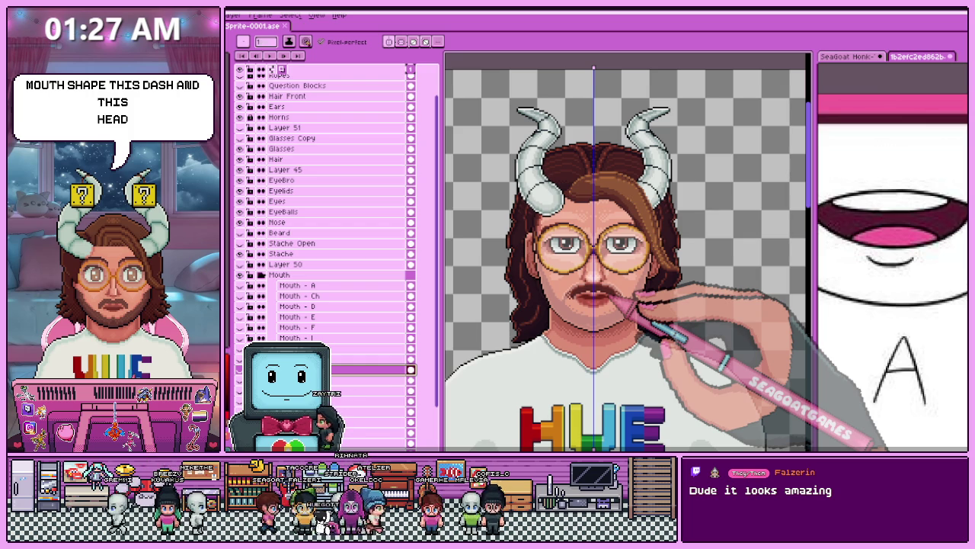
scroll(625, 259, "down", 3)
scroll(632, 244, "up", 2)
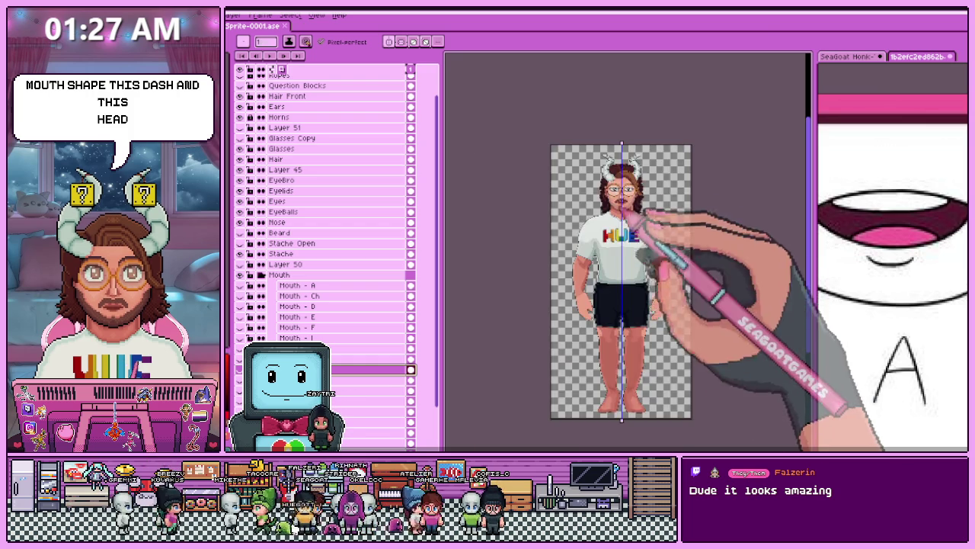
scroll(633, 229, "up", 2)
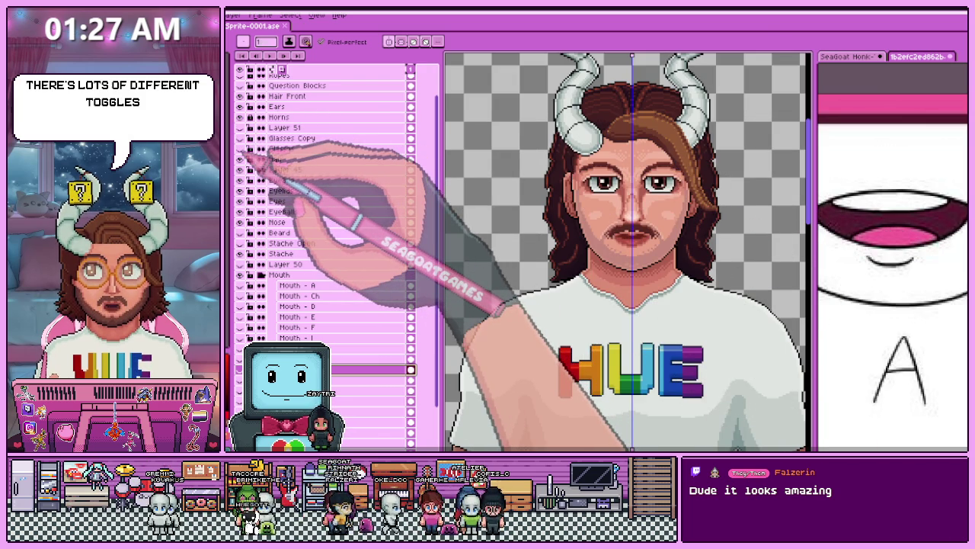
Make the Glasses Copy layer visible so the sunglasses show on the face.
left_click(240, 138)
left_click(240, 138)
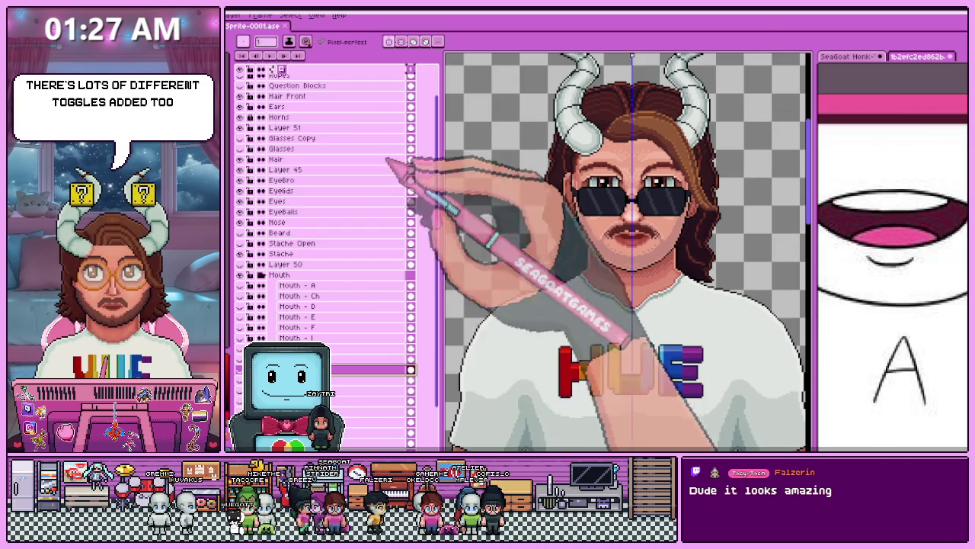
scroll(610, 251, "down", 3)
scroll(602, 255, "up", 3)
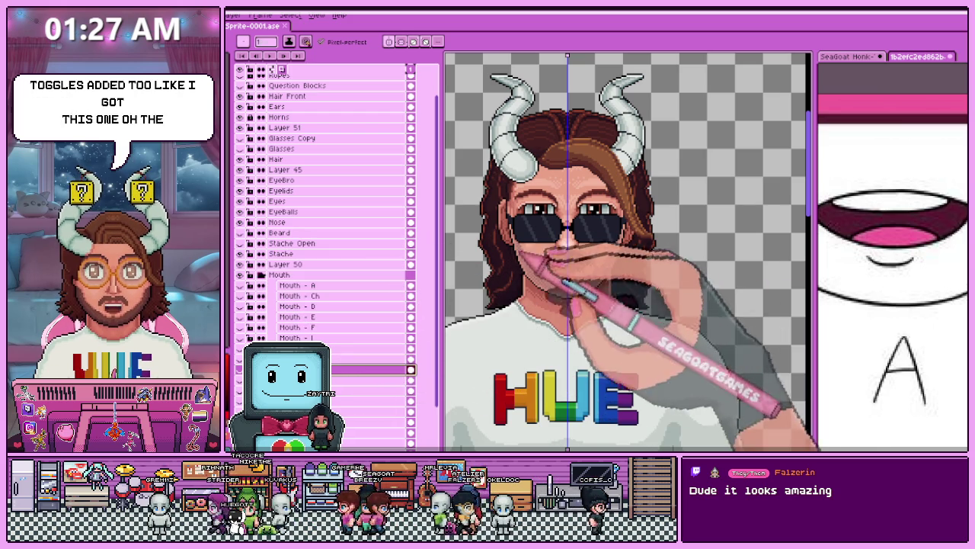
scroll(575, 240, "up", 2)
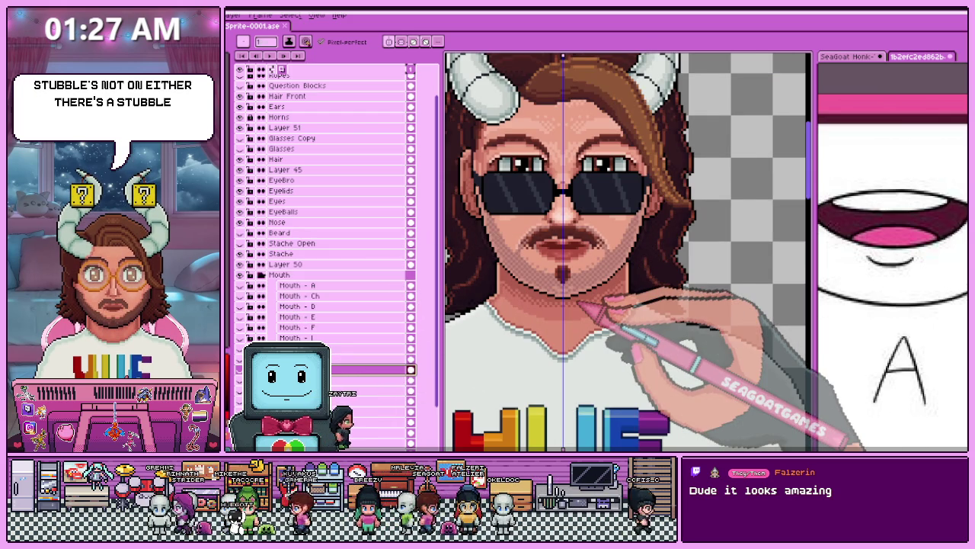
scroll(602, 305, "down", 1)
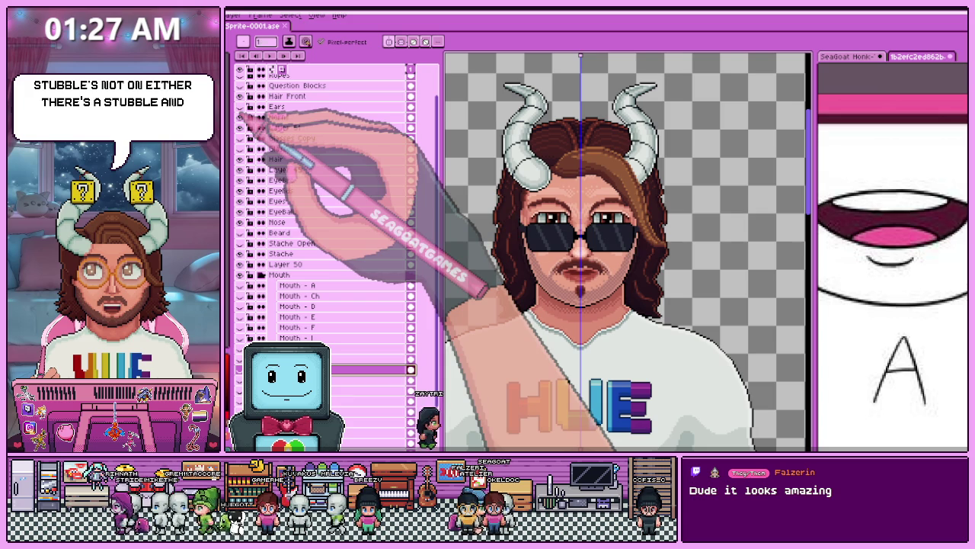
Toggle the front hair strand and briefly preview the moons beside the horns.
left_click(240, 96)
left_click(240, 96)
left_click(240, 96)
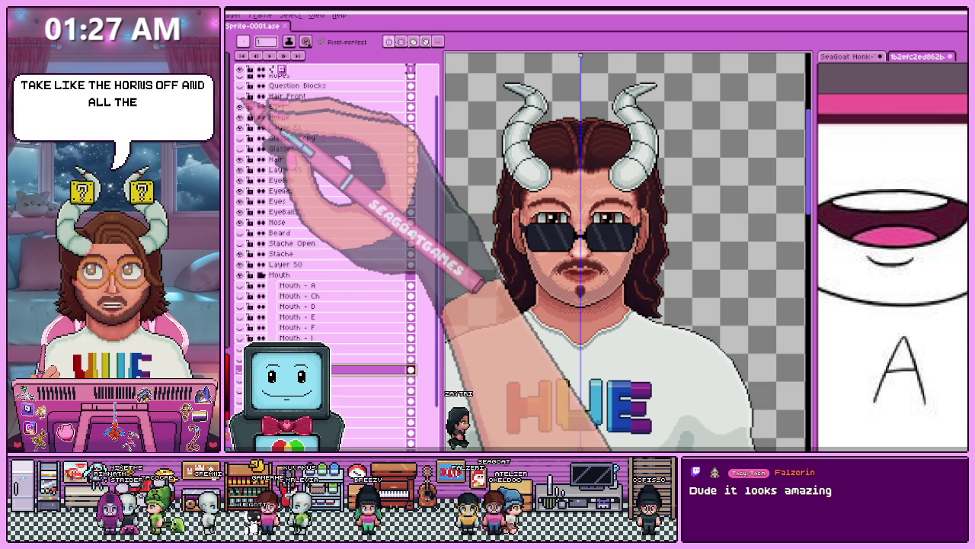
left_click(240, 96)
scroll(305, 191, "up", 2)
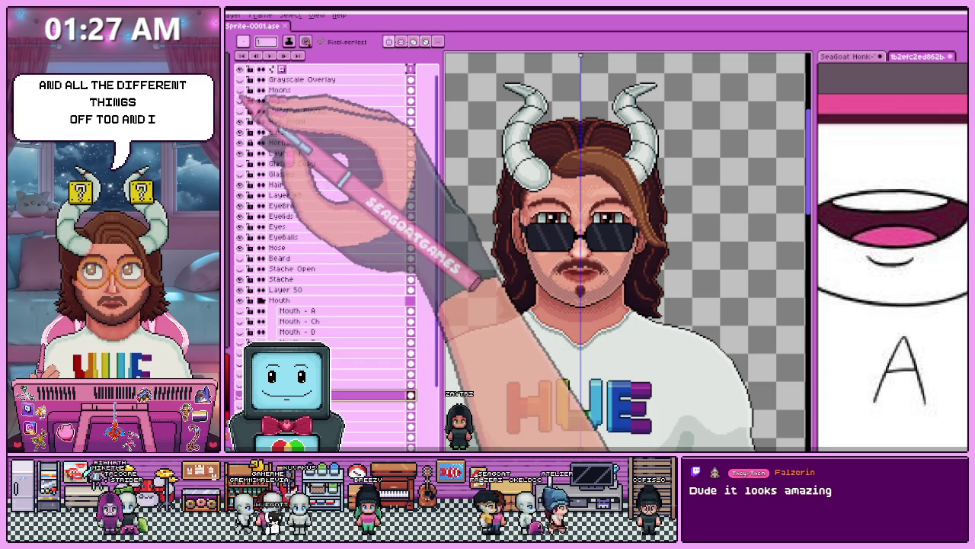
left_click(240, 90)
left_click(240, 90)
Show the Ropes and Question Blocks layers on both horns and zoom to check them.
left_click(240, 100)
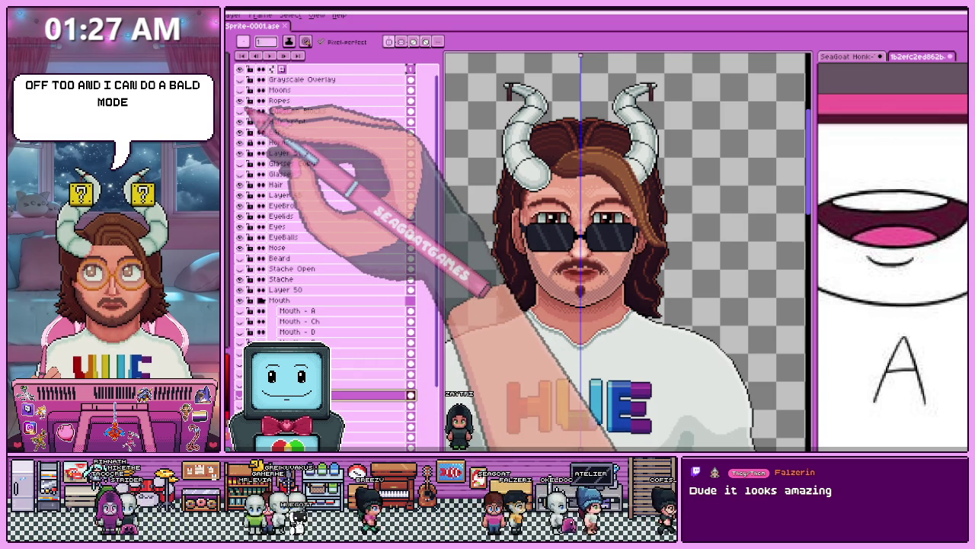
left_click(240, 111)
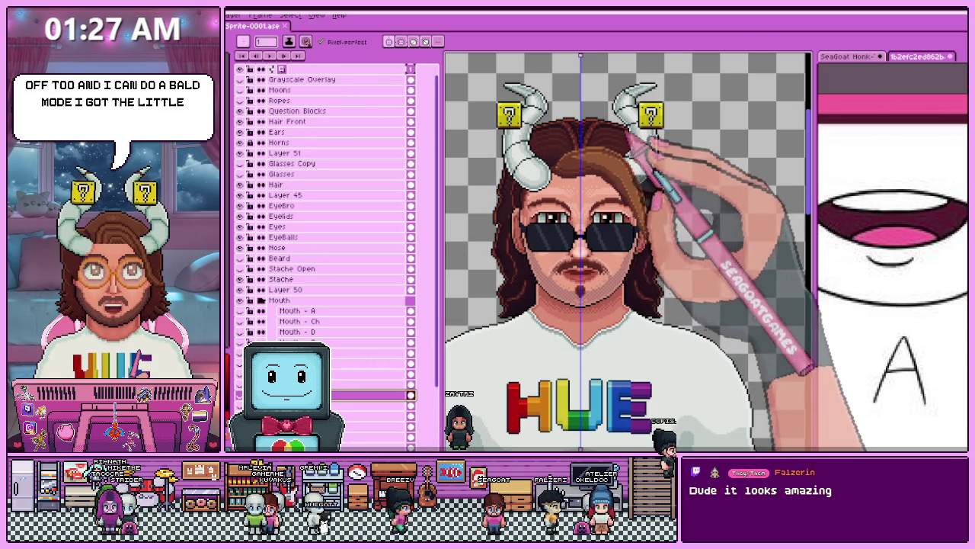
scroll(630, 139, "up", 2)
scroll(630, 139, "up", 2)
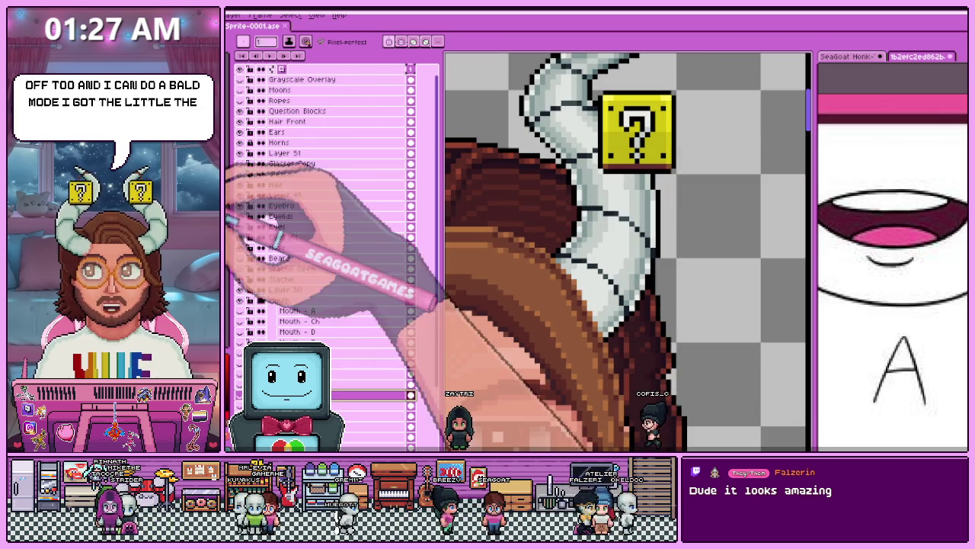
scroll(670, 153, "down", 2)
scroll(620, 153, "down", 1)
scroll(632, 152, "up", 1)
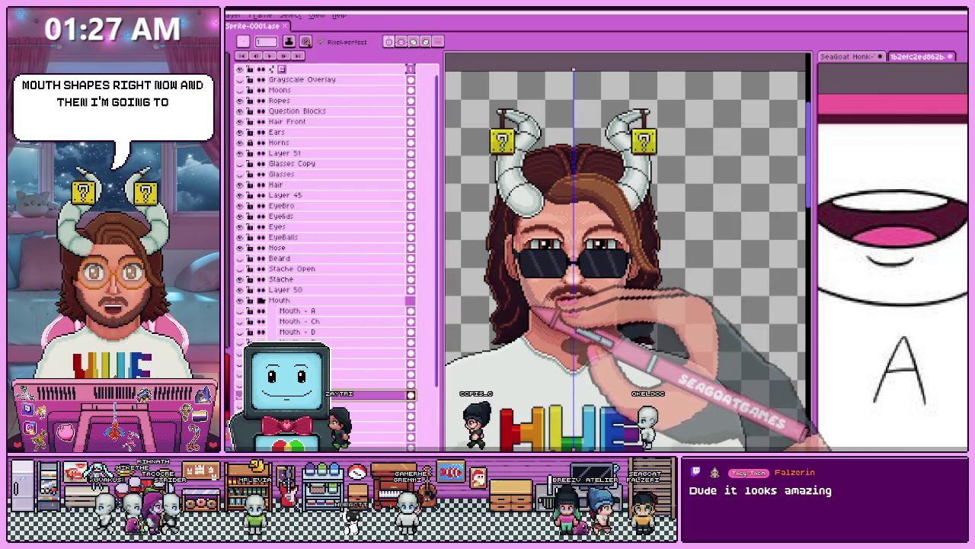
scroll(601, 308, "down", 2)
scroll(533, 320, "up", 3)
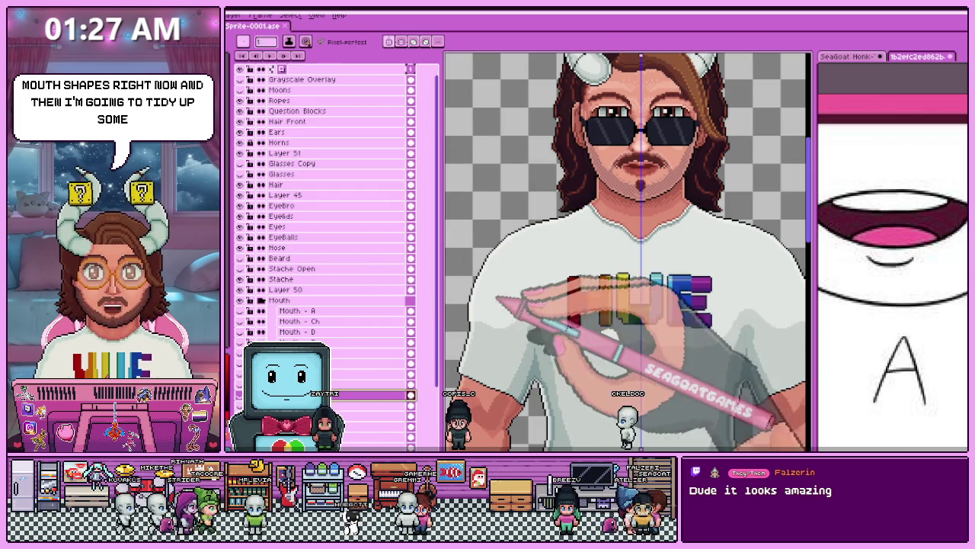
scroll(654, 283, "down", 2)
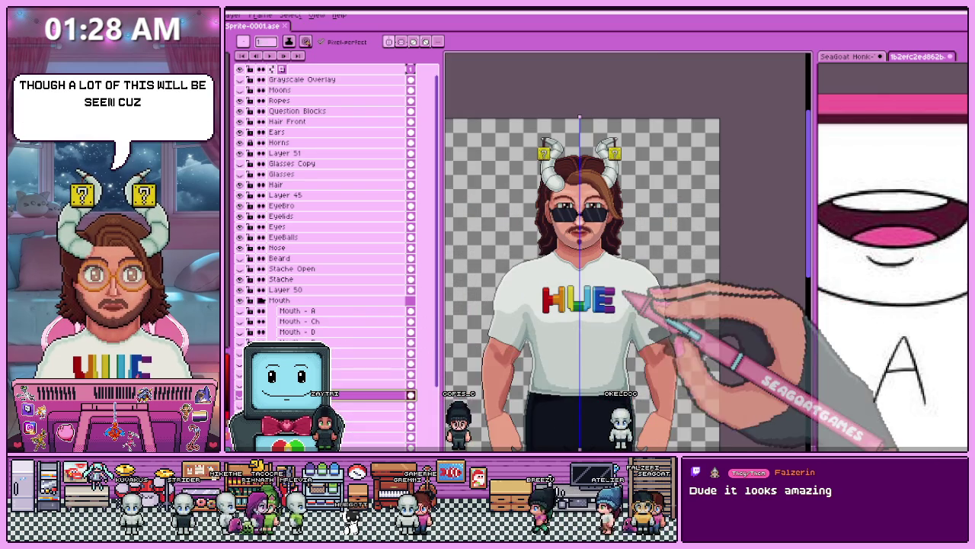
scroll(653, 294, "up", 3)
scroll(577, 305, "down", 4)
scroll(610, 332, "up", 2)
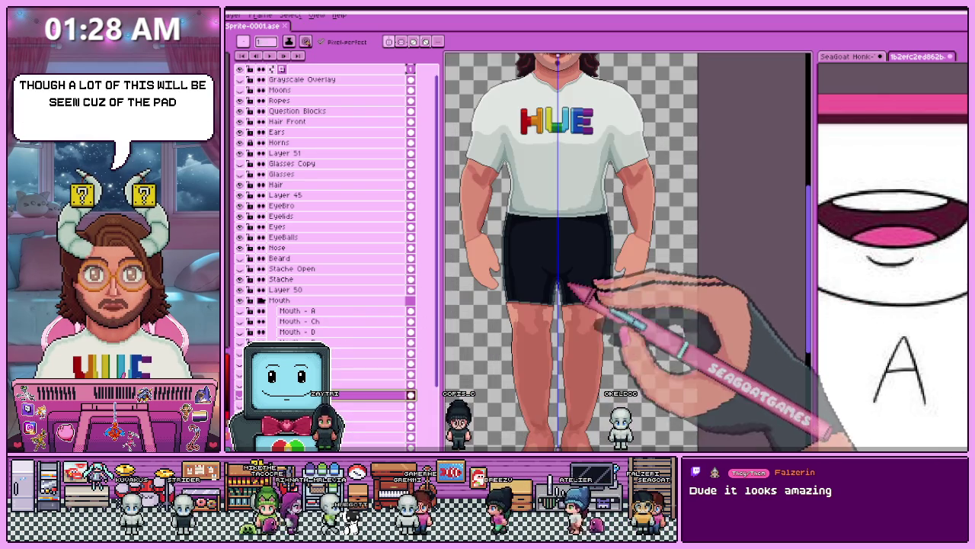
scroll(579, 293, "down", 4)
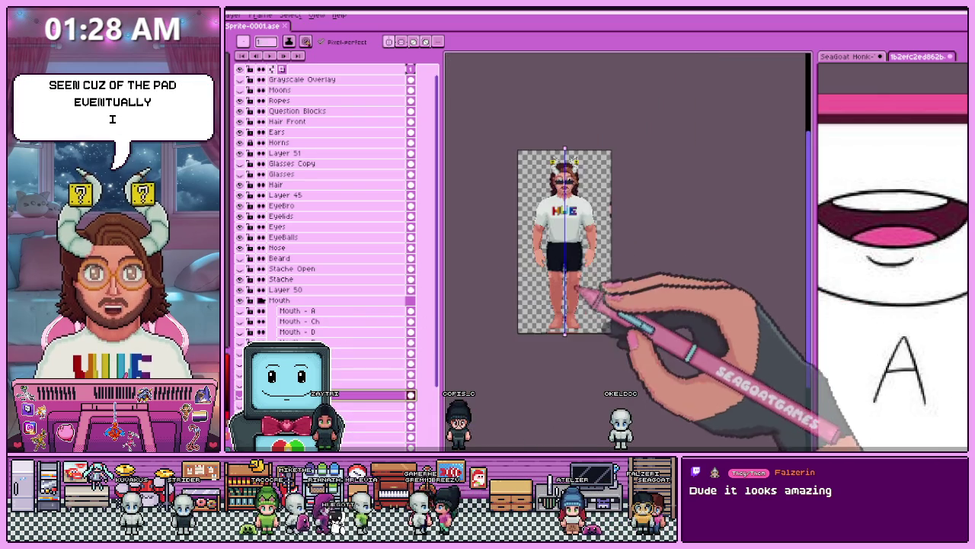
scroll(560, 199, "up", 4)
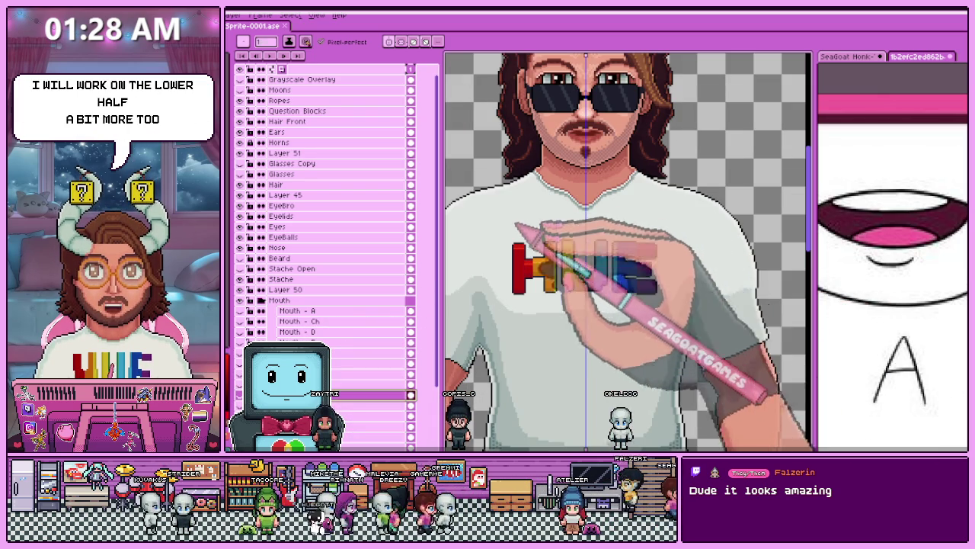
scroll(517, 226, "down", 3)
scroll(592, 191, "up", 2)
scroll(522, 180, "down", 2)
scroll(587, 181, "up", 3)
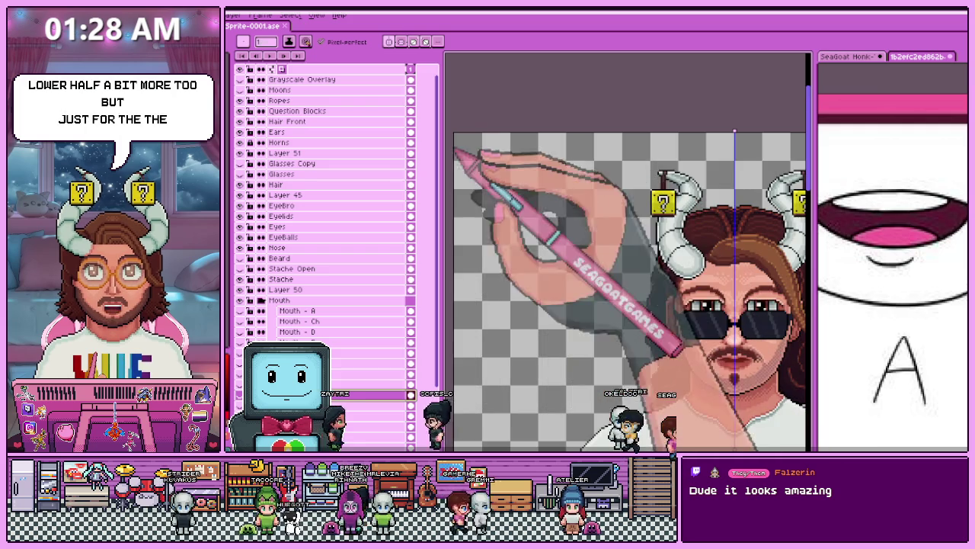
scroll(562, 196, "down", 2)
scroll(602, 214, "up", 2)
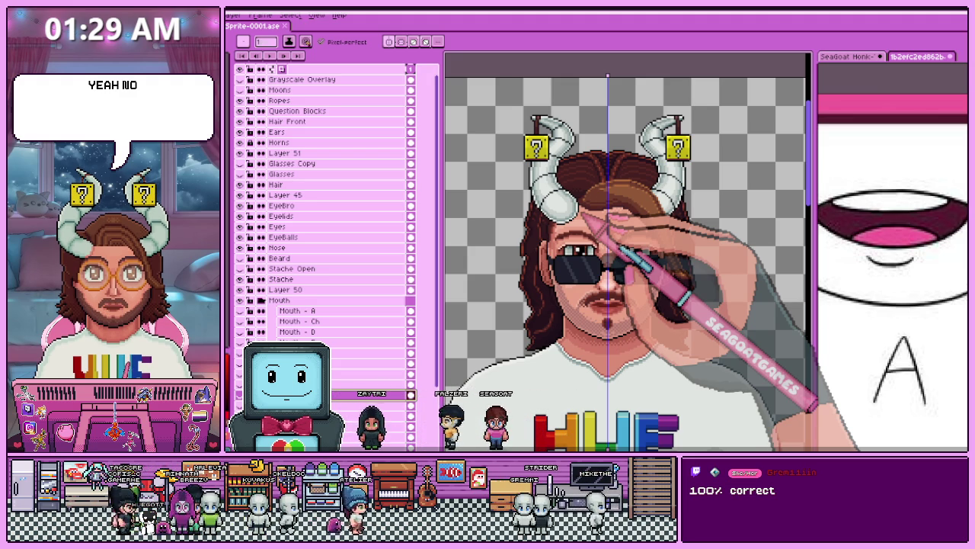
Hide the Glasses Copy sunglasses layer from the face.
scroll(607, 251, "up", 1)
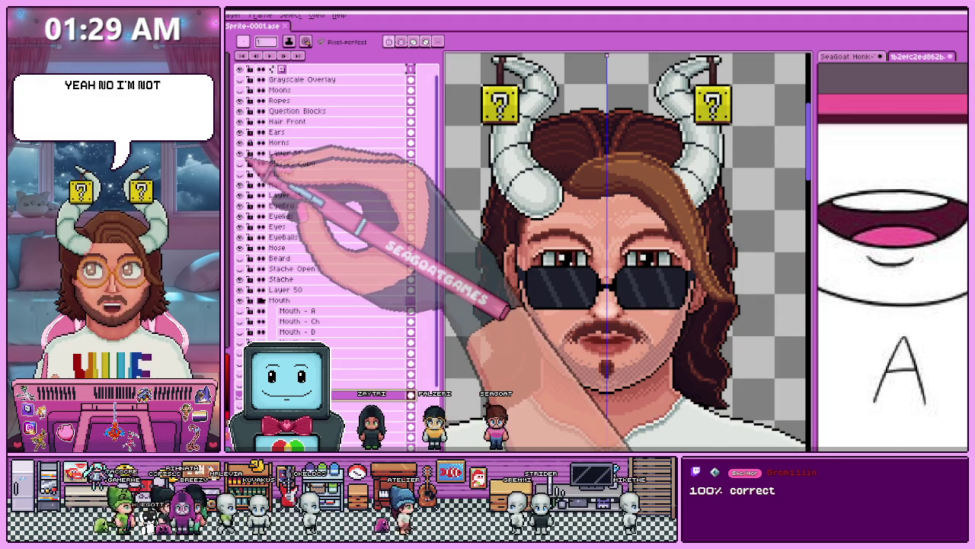
left_click(240, 173)
left_click(240, 174)
left_click(240, 174)
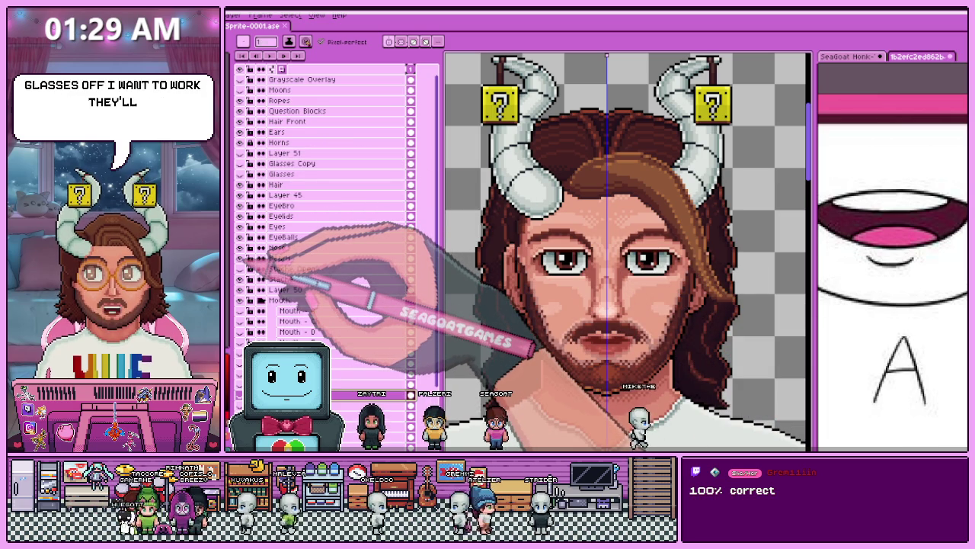
scroll(584, 283, "down", 2)
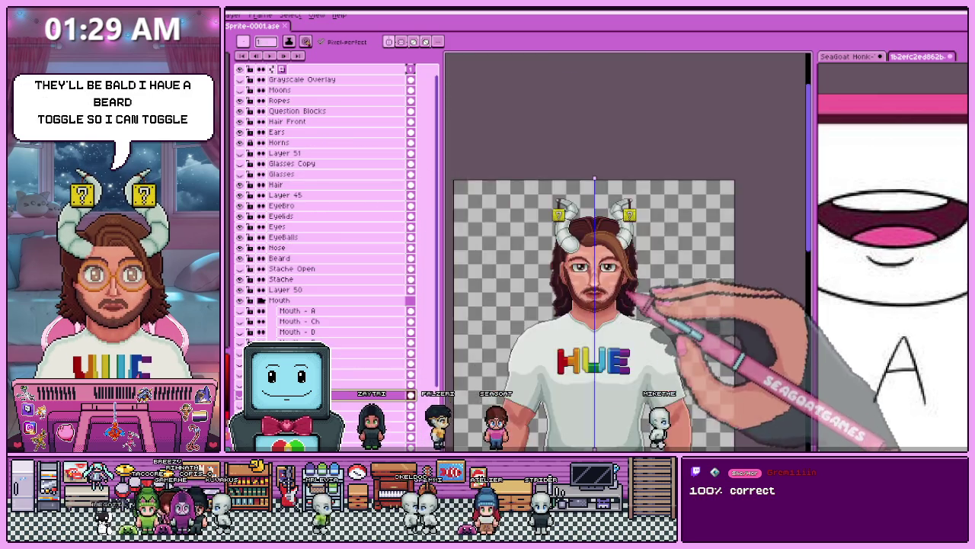
scroll(598, 313, "up", 2)
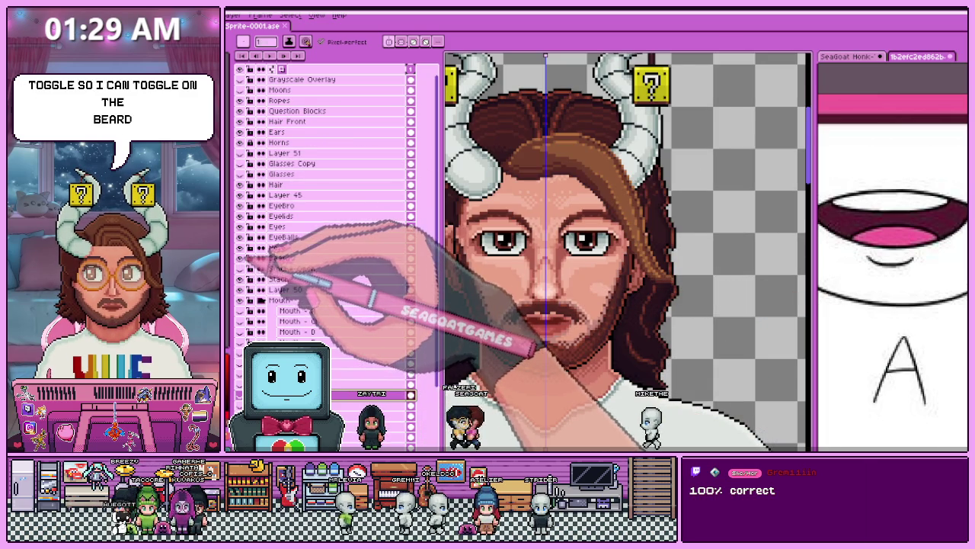
Select the Mouth - O layer to work on and zoom to review it.
scroll(634, 276, "down", 1)
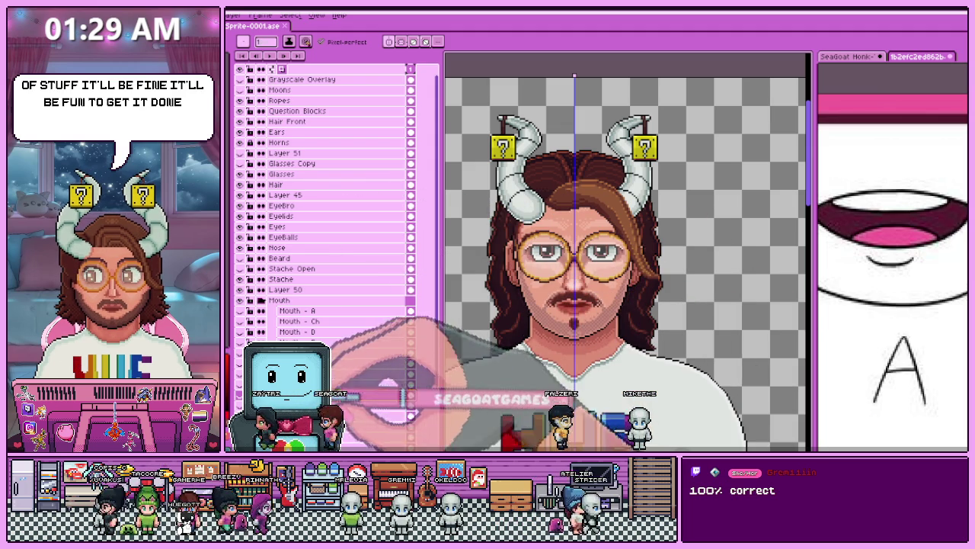
scroll(327, 229, "down", 3)
left_click(297, 321)
scroll(328, 229, "down", 1)
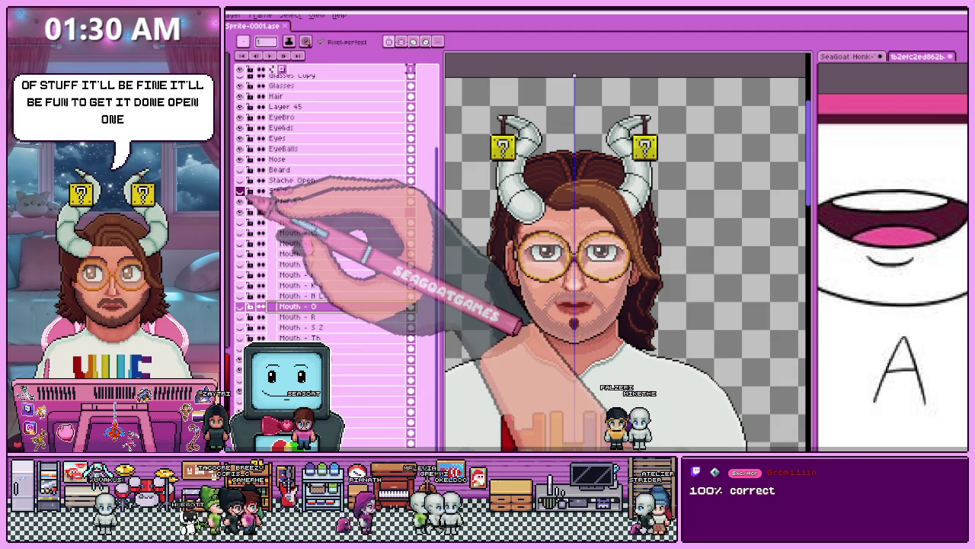
scroll(602, 310, "up", 1)
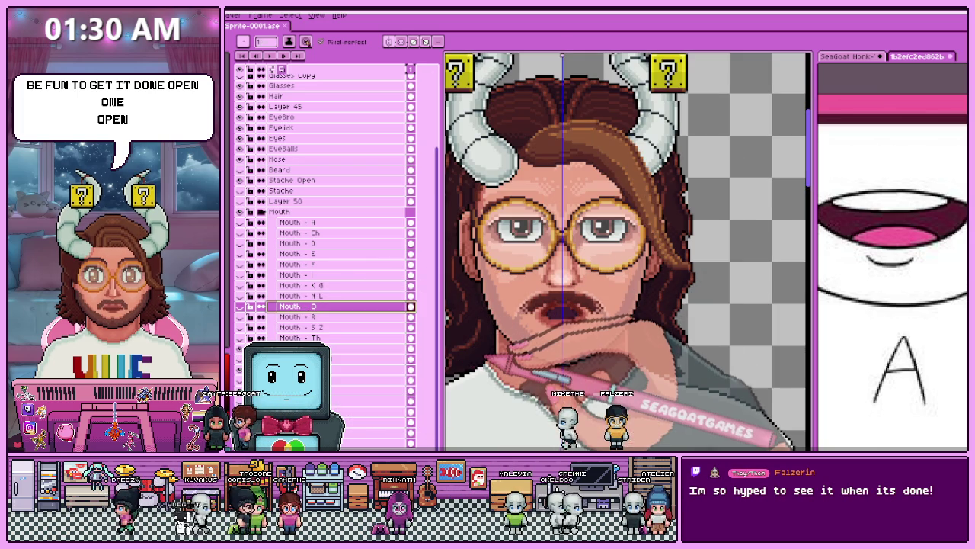
Select the new layer beneath Mouth - Th in the Layers panel.
left_click(335, 348)
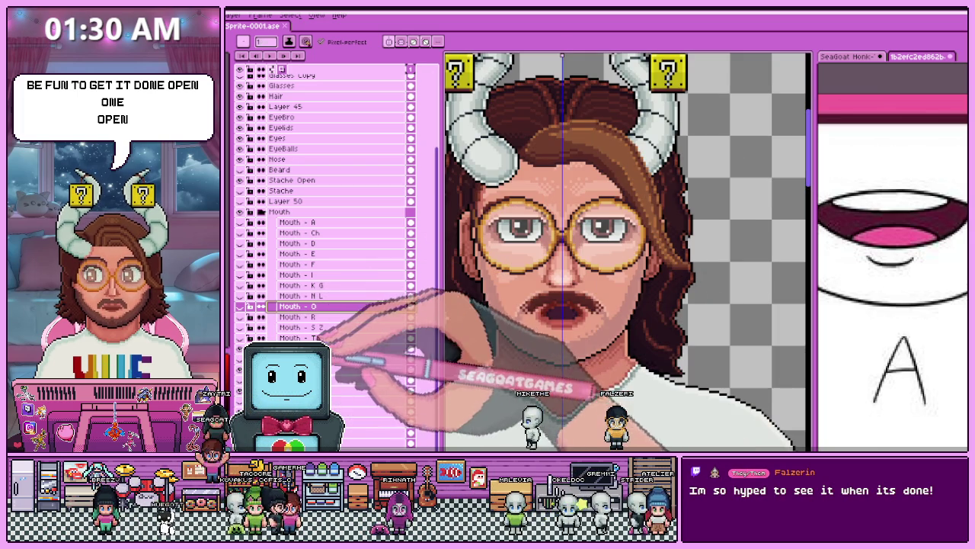
scroll(628, 252, "up", 2)
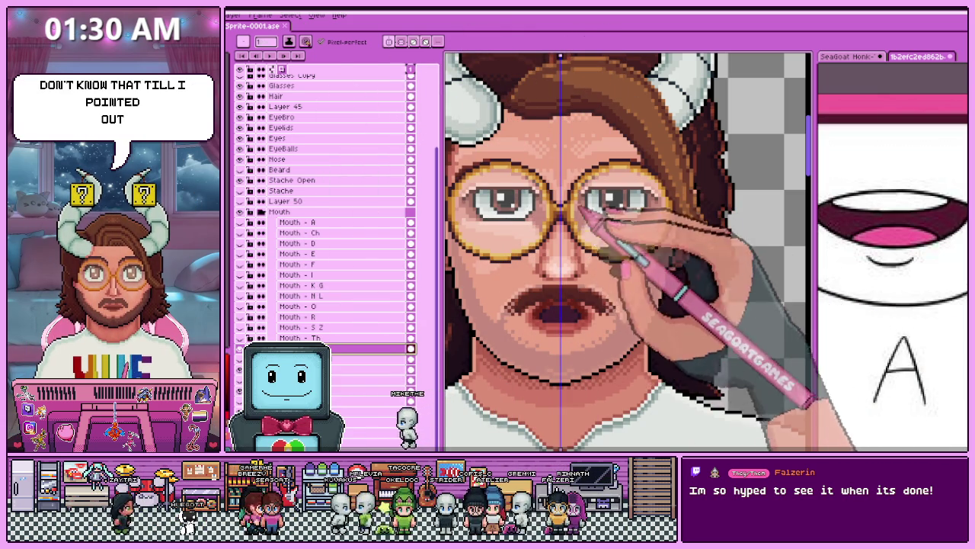
Switch between pencil and eyedropper while zooming in on the open mouth.
scroll(527, 323, "up", 2)
scroll(527, 322, "up", 2)
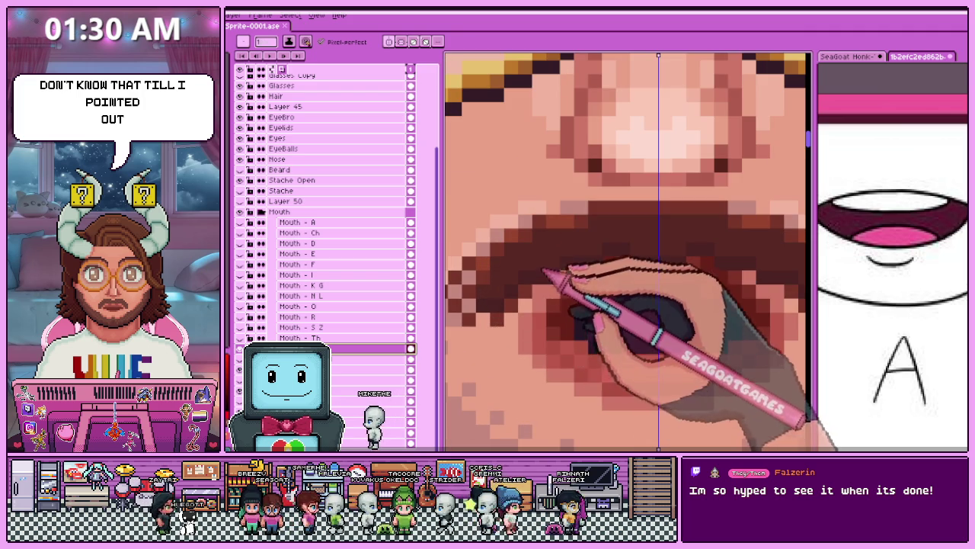
key("b")
scroll(585, 240, "down", 2)
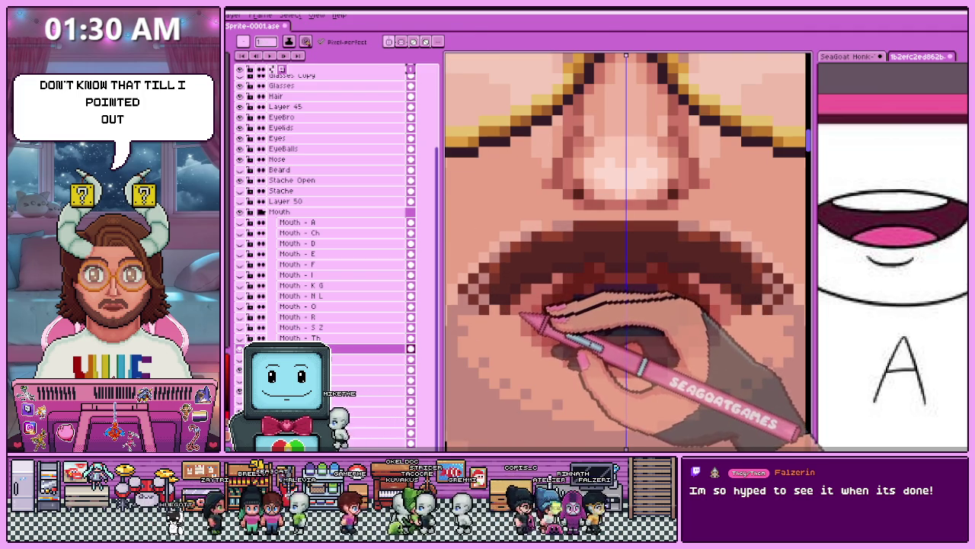
key("i")
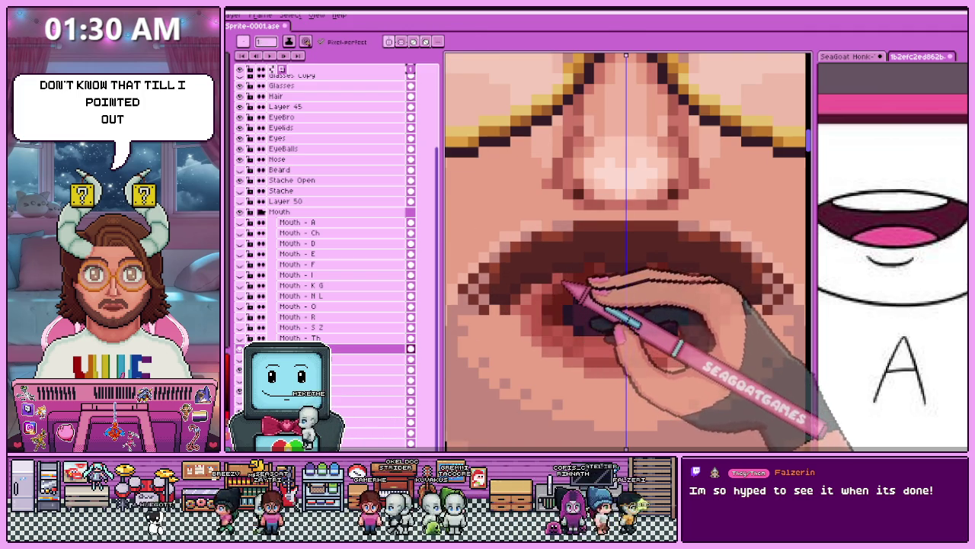
scroll(564, 286, "down", 2)
scroll(579, 289, "down", 2)
scroll(587, 290, "up", 2)
scroll(602, 285, "up", 1)
scroll(598, 286, "up", 1)
key("i")
scroll(590, 288, "up", 1)
scroll(579, 290, "up", 1)
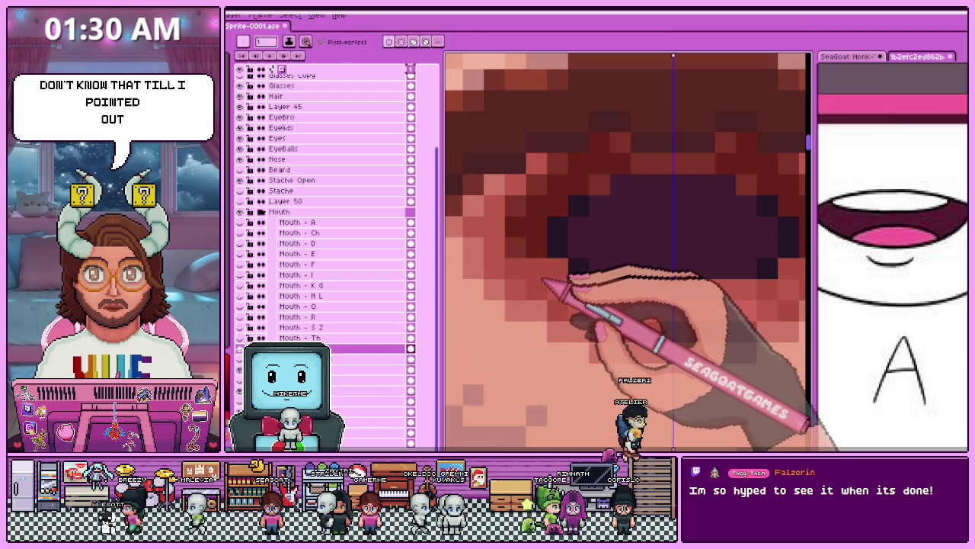
scroll(564, 280, "down", 2)
scroll(587, 279, "up", 1)
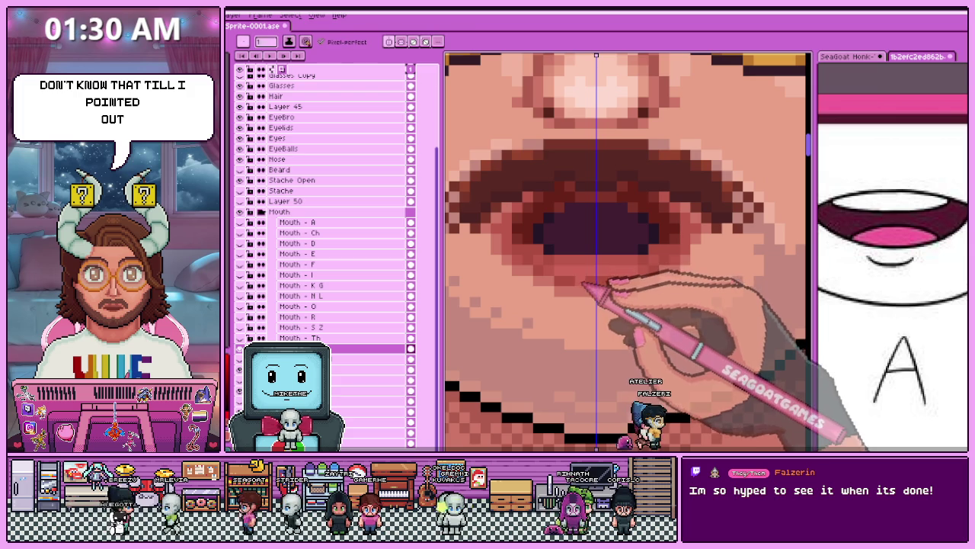
scroll(607, 275, "down", 2)
scroll(609, 252, "down", 1)
scroll(602, 251, "up", 1)
scroll(586, 263, "up", 2)
Alt-sample the existing mouth colour and repaint the dark mouth interior.
key("alt")
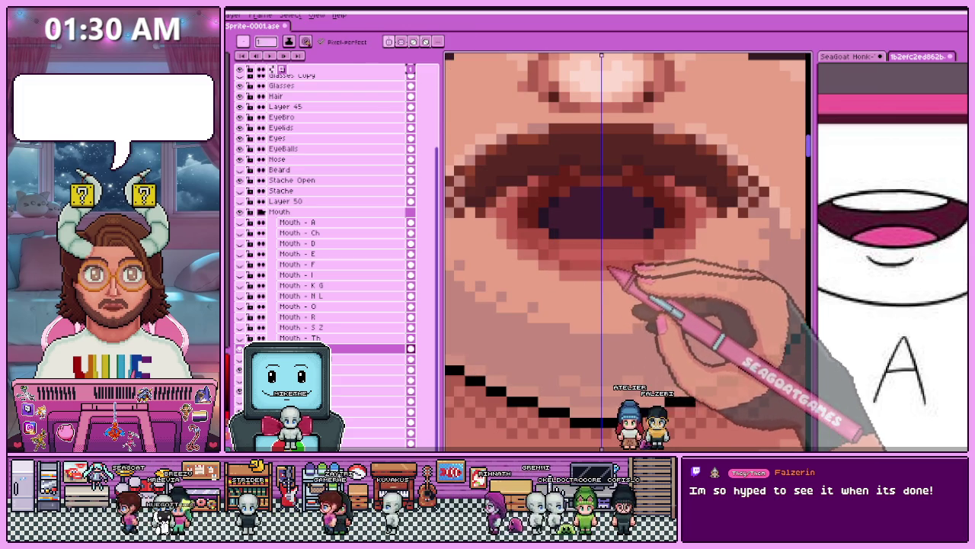
scroll(610, 269, "down", 3)
scroll(610, 294, "up", 2)
scroll(614, 298, "up", 1)
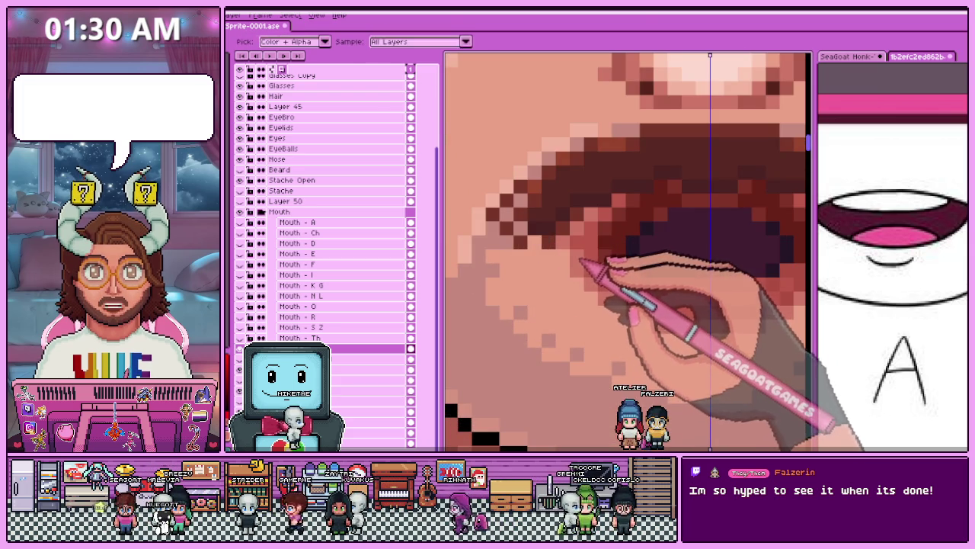
scroll(619, 313, "down", 2)
scroll(609, 311, "down", 2)
scroll(609, 311, "down", 1)
scroll(614, 312, "up", 1)
scroll(620, 312, "up", 2)
scroll(619, 313, "up", 1)
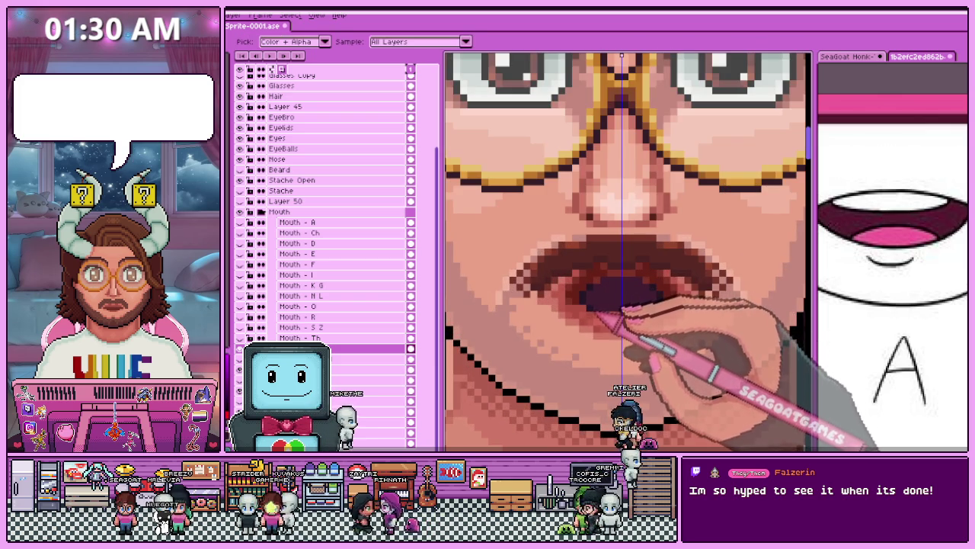
scroll(621, 312, "up", 1)
scroll(633, 297, "down", 2)
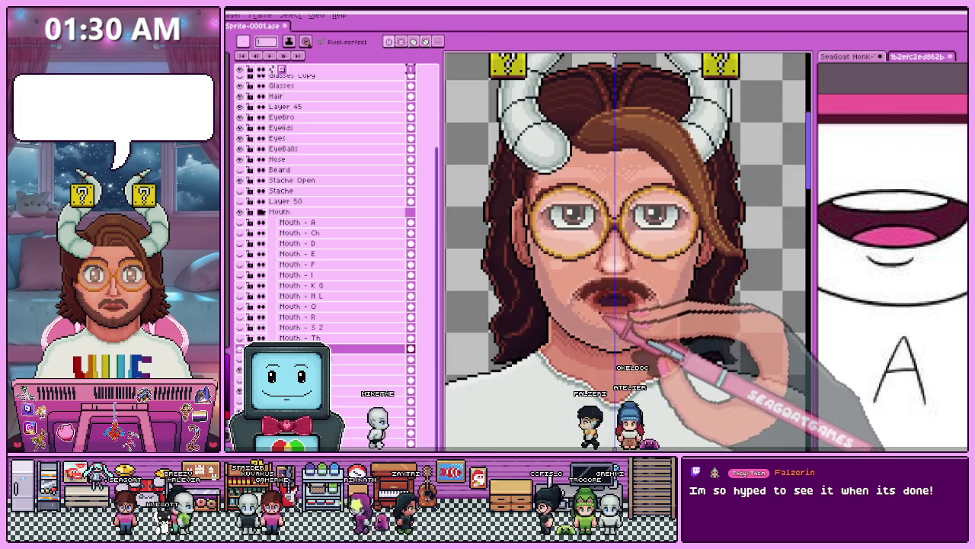
scroll(629, 301, "down", 1)
scroll(625, 305, "up", 1)
scroll(621, 309, "up", 1)
scroll(619, 311, "up", 1)
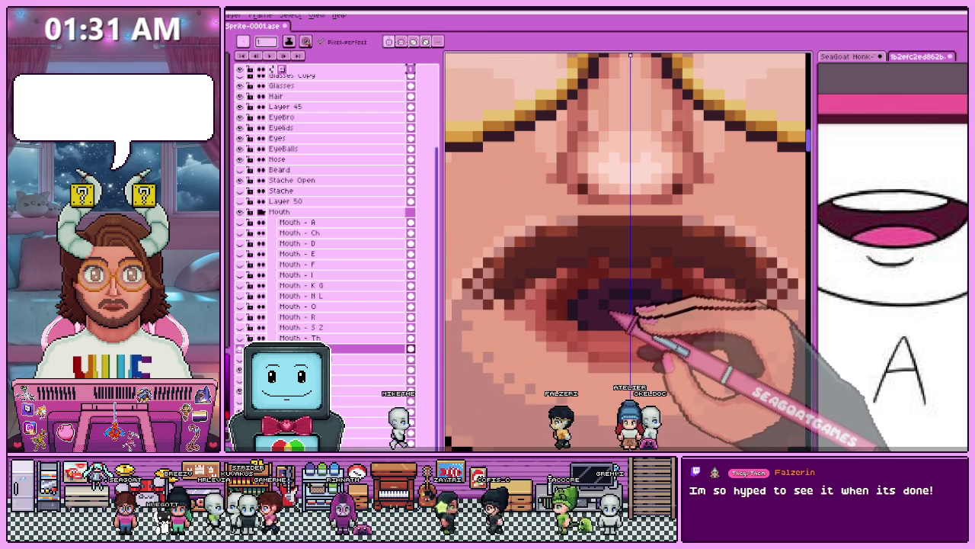
Sample the lip shading colour and reshape the reddish lips around a small dark centre.
scroll(619, 313, "down", 1)
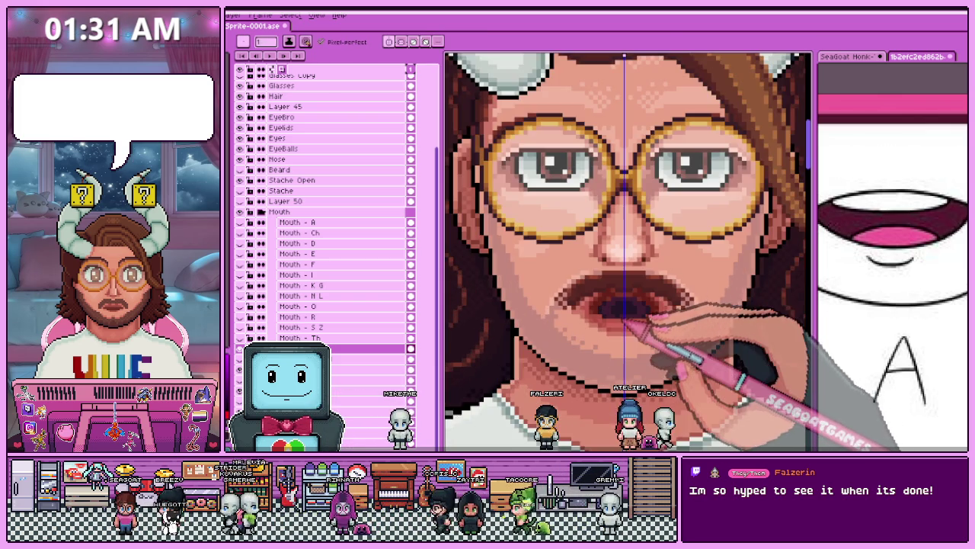
scroll(628, 319, "down", 1)
scroll(625, 335, "down", 1)
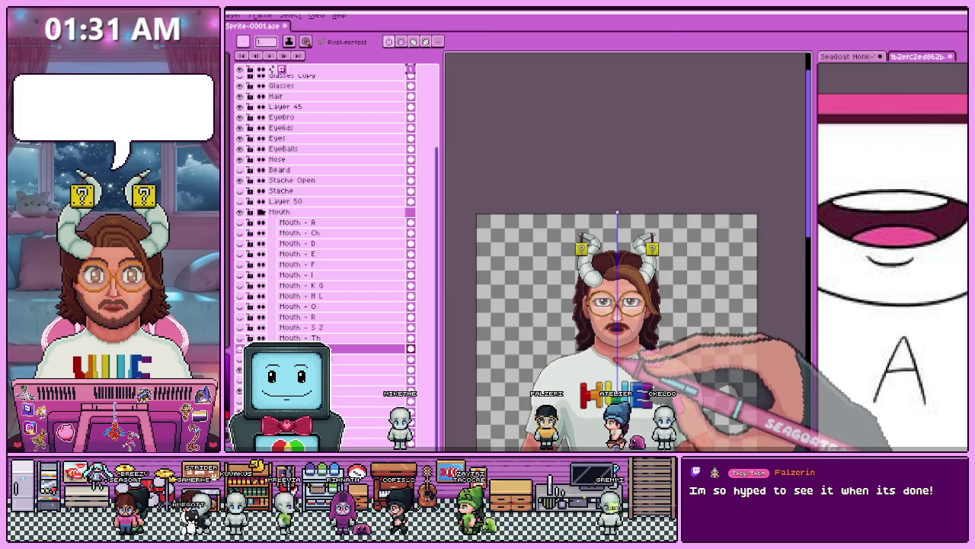
scroll(619, 328, "up", 2)
scroll(619, 328, "up", 2)
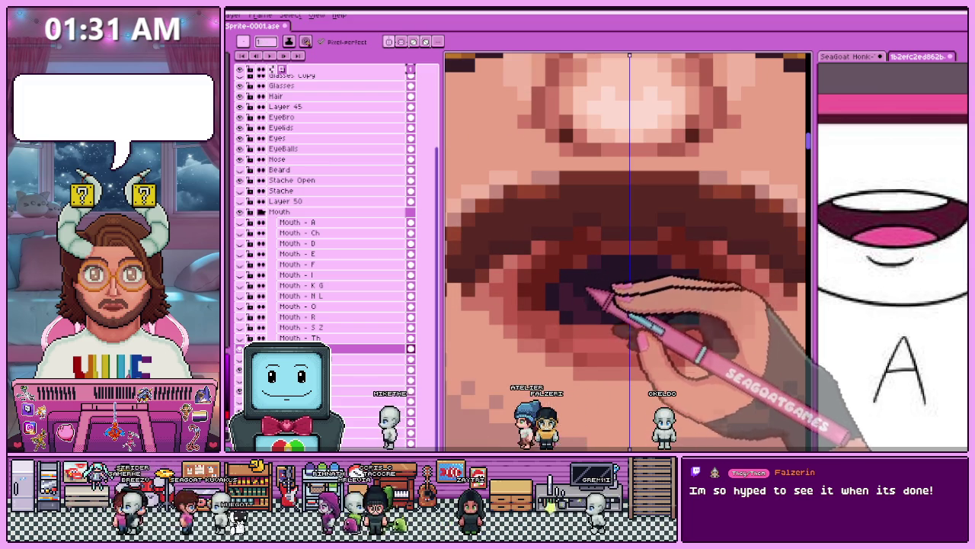
scroll(610, 320, "down", 1)
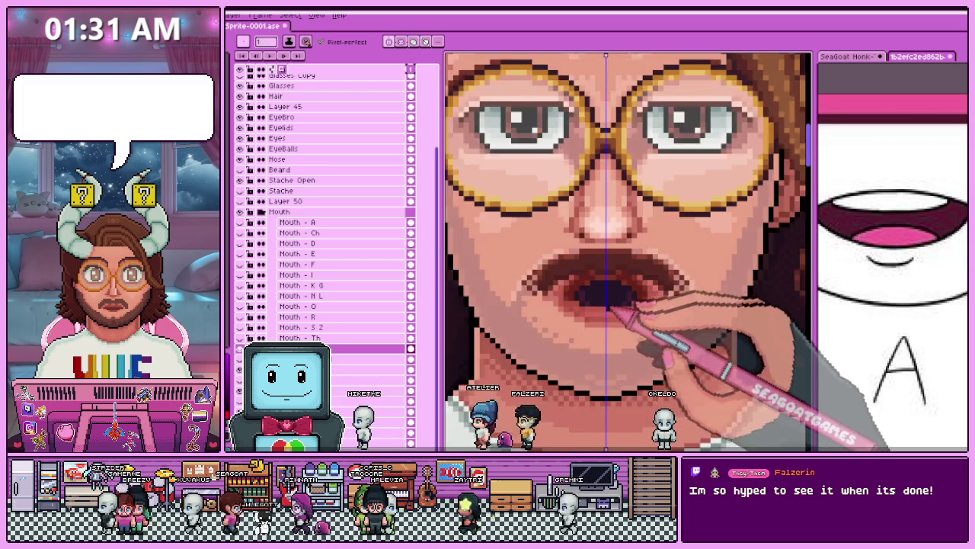
scroll(610, 320, "down", 1)
scroll(609, 320, "down", 1)
scroll(610, 320, "down", 1)
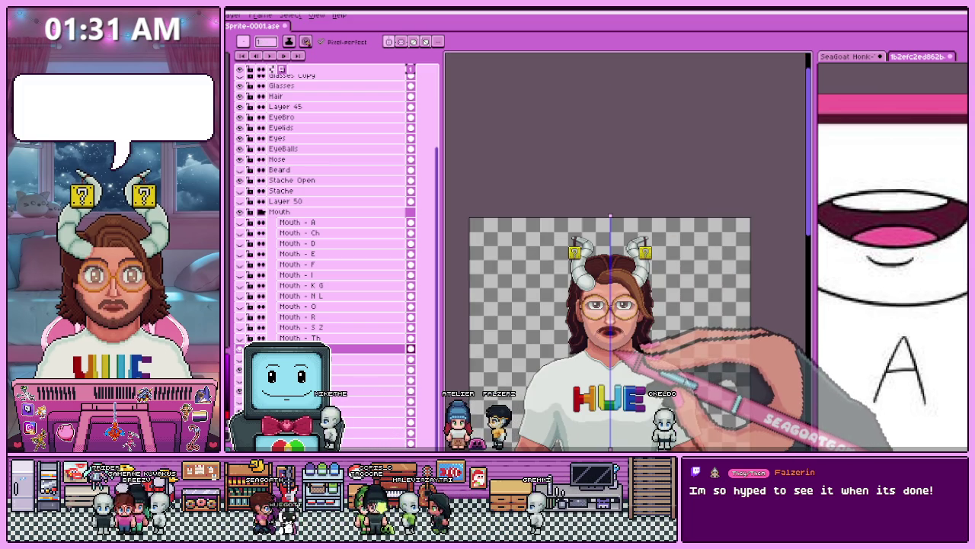
scroll(610, 331, "up", 2)
scroll(610, 331, "up", 2)
key("alt")
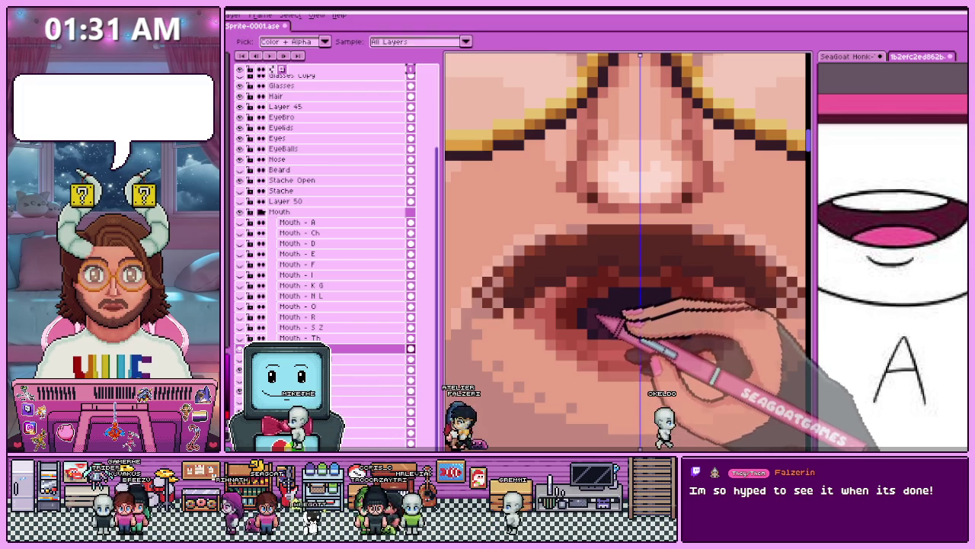
scroll(633, 301, "down", 2)
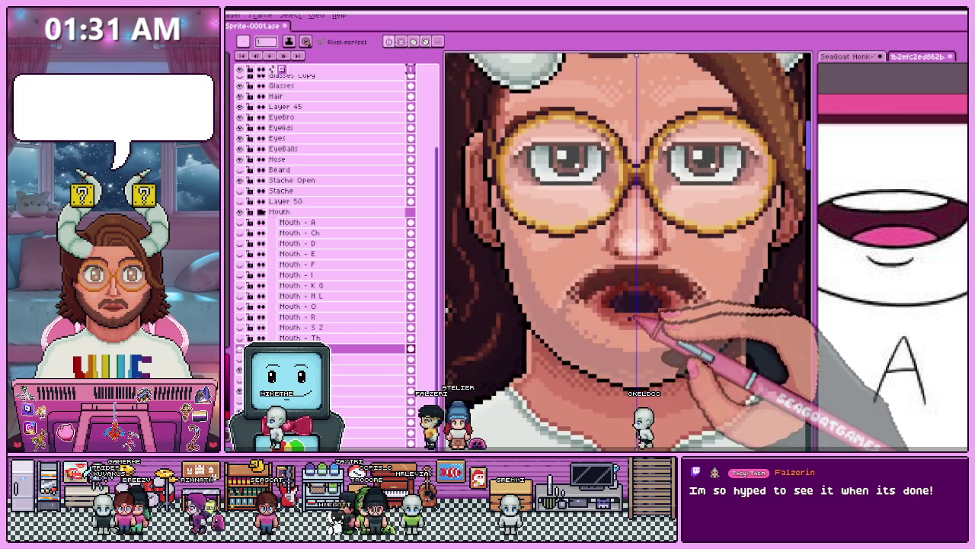
scroll(634, 320, "down", 2)
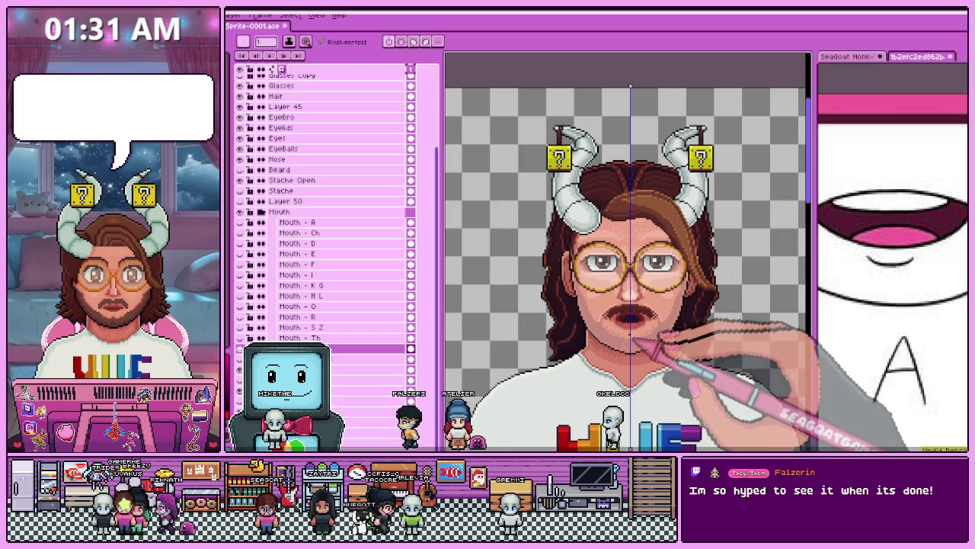
Zoom in on the face to examine the open mouth's dark interior pixels.
scroll(610, 351, "down", 2)
scroll(610, 350, "up", 1)
scroll(613, 364, "up", 2)
scroll(567, 327, "up", 2)
scroll(534, 301, "up", 1)
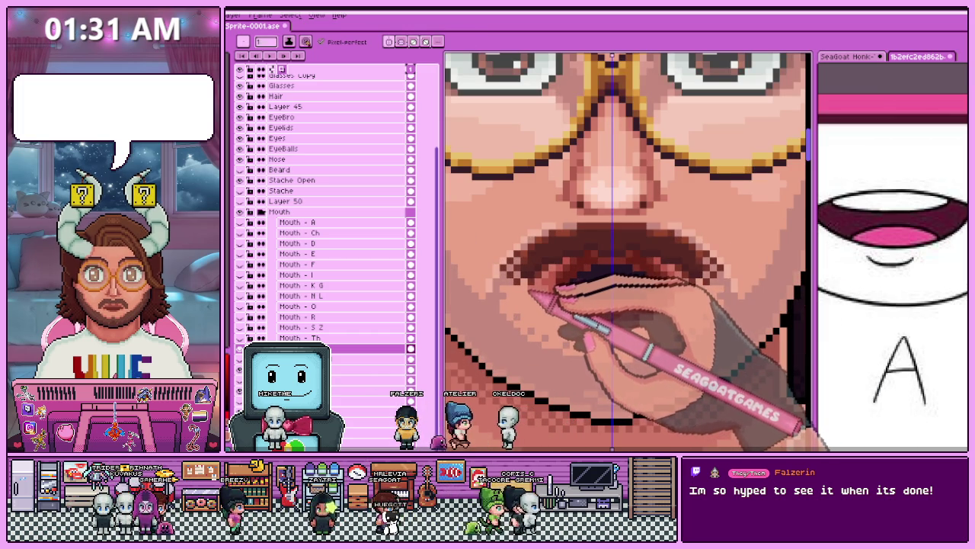
Compare the A mouth shape on the full figure and close up, then resume pencilling.
scroll(579, 275, "down", 1)
scroll(579, 275, "down", 1)
scroll(579, 274, "up", 2)
scroll(579, 275, "down", 1)
scroll(560, 251, "down", 1)
scroll(560, 256, "up", 2)
scroll(560, 266, "up", 1)
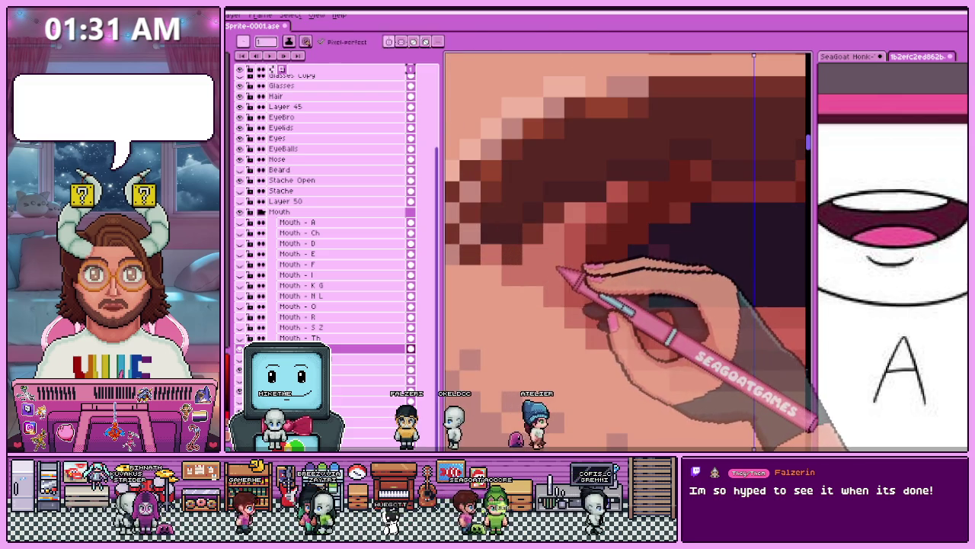
scroll(552, 276, "down", 2)
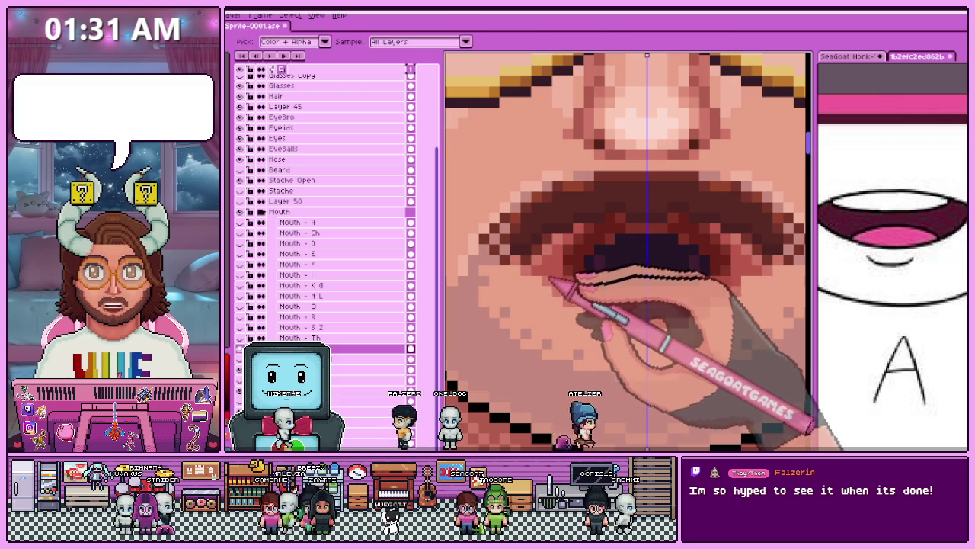
scroll(572, 305, "down", 1)
scroll(587, 320, "down", 1)
scroll(583, 327, "down", 1)
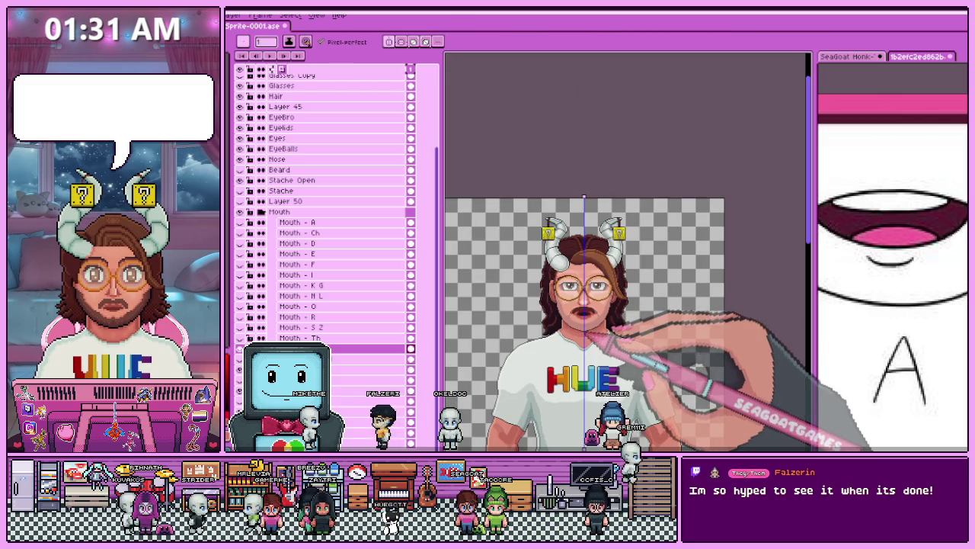
scroll(591, 330, "up", 2)
scroll(588, 315, "up", 1)
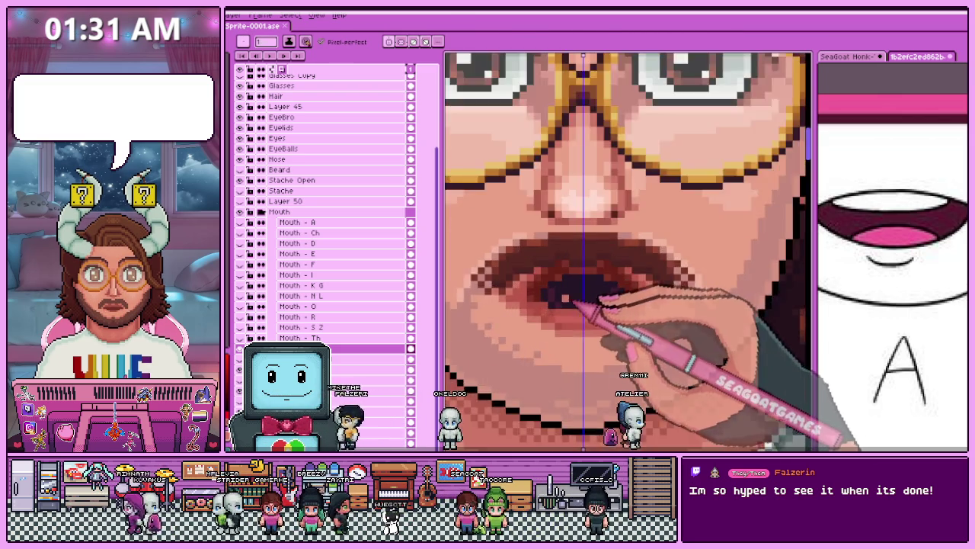
scroll(579, 301, "up", 1)
key("b")
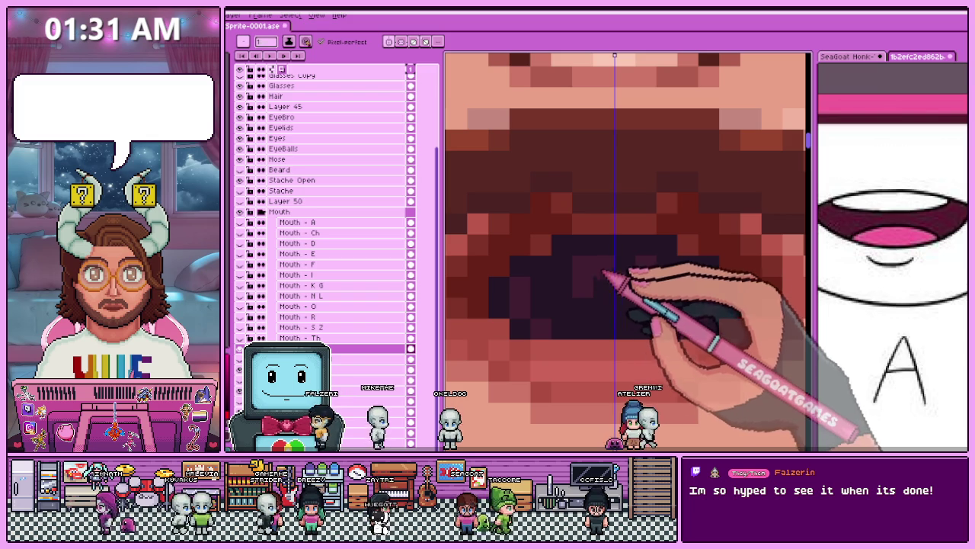
Recheck the lower lip pixels at two zoom levels before painting more.
scroll(606, 296, "down", 3)
scroll(610, 297, "down", 1)
scroll(614, 300, "up", 1)
scroll(606, 305, "up", 2)
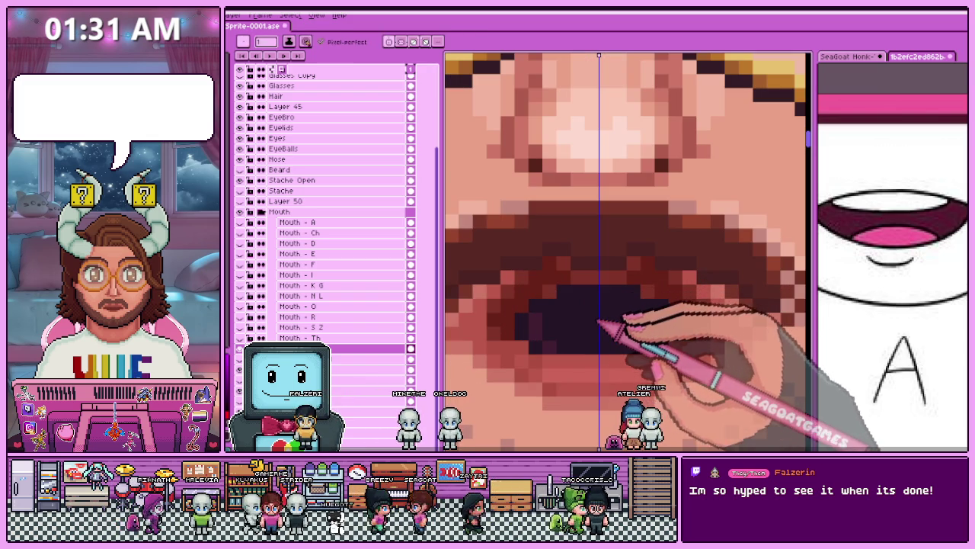
key("b")
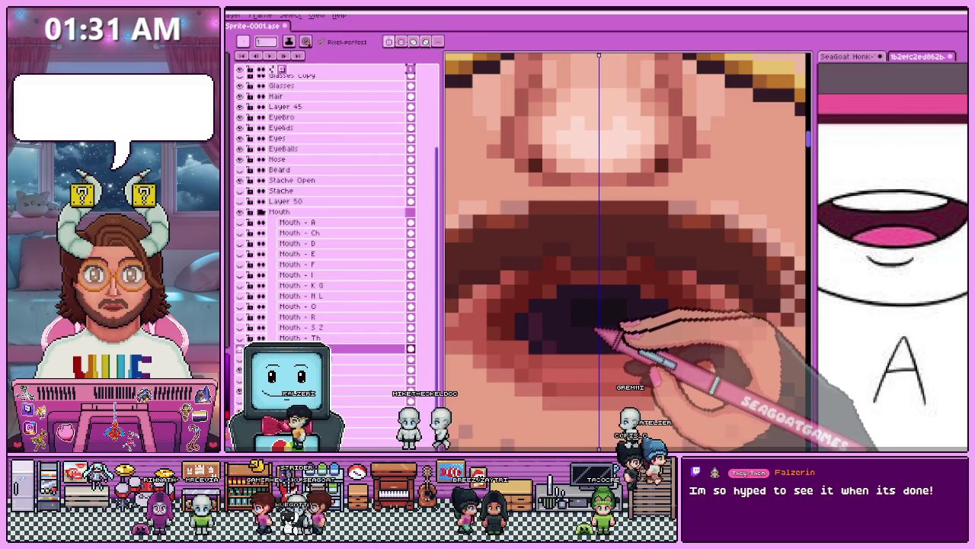
Judge the widened oval mouth interior against the whole sprite.
scroll(602, 339, "down", 2)
scroll(602, 339, "down", 2)
scroll(602, 339, "down", 2)
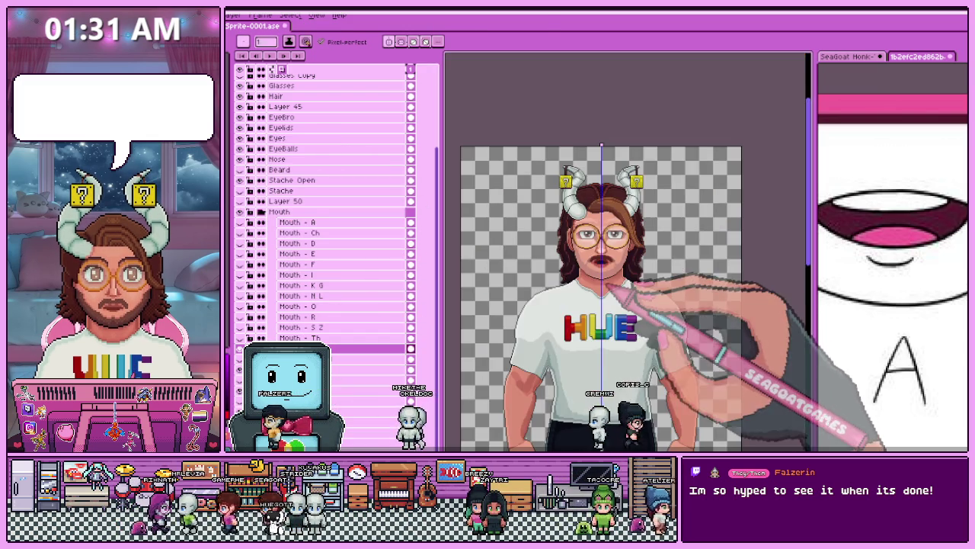
scroll(602, 263, "up", 2)
scroll(602, 263, "up", 2)
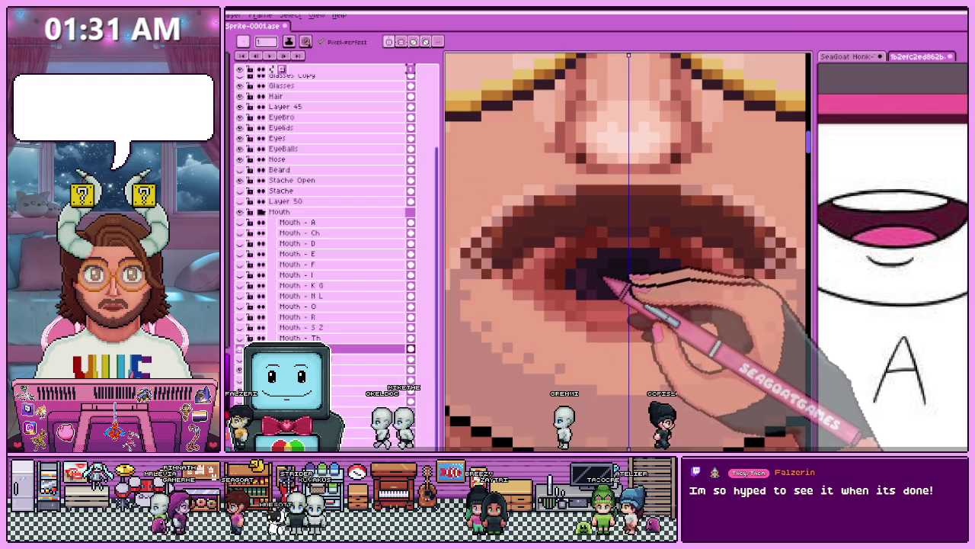
scroll(610, 266, "down", 2)
scroll(610, 267, "down", 2)
scroll(609, 266, "up", 2)
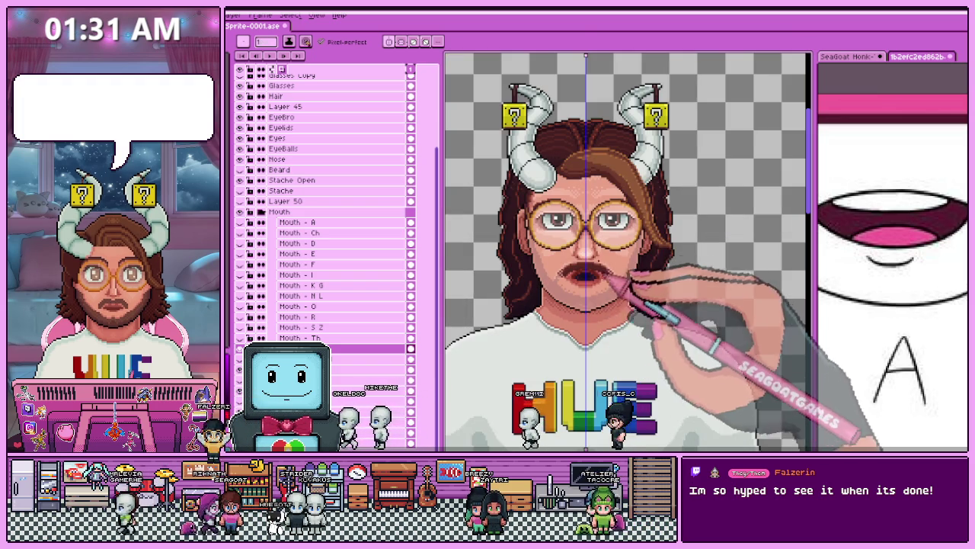
scroll(606, 285, "up", 2)
scroll(606, 285, "up", 1)
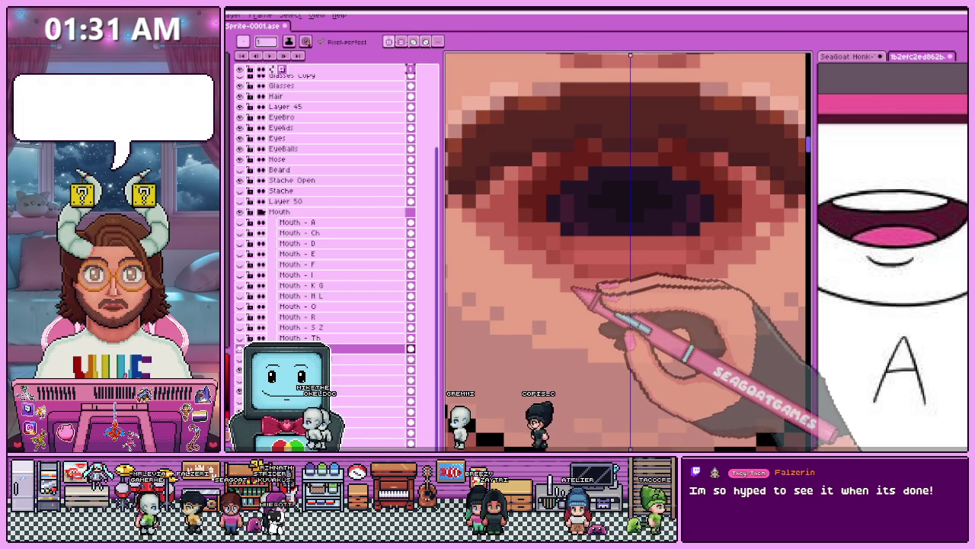
Inspect the shaded reddish lips up close and continue painting with the sampled colour.
scroll(599, 299, "down", 2)
scroll(608, 326, "down", 2)
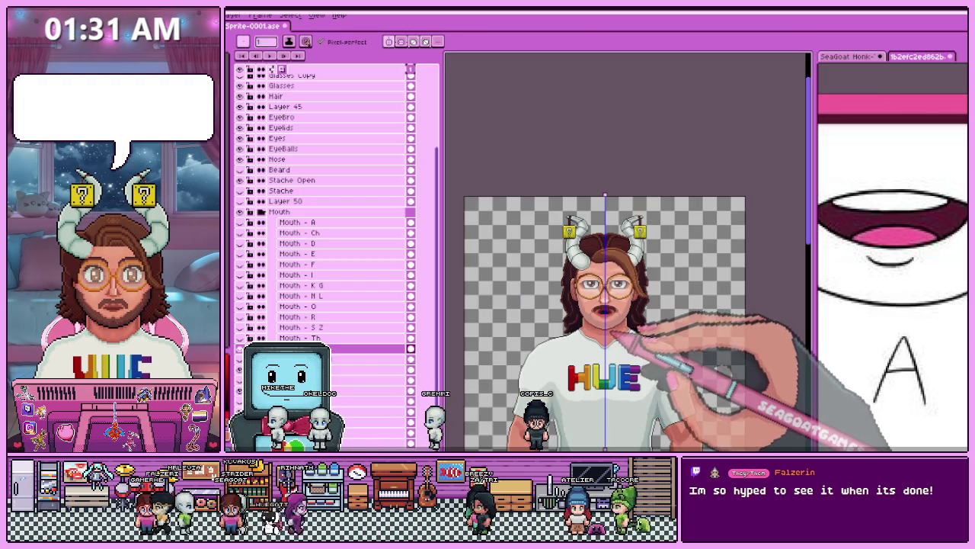
scroll(610, 327, "up", 2)
scroll(609, 328, "up", 1)
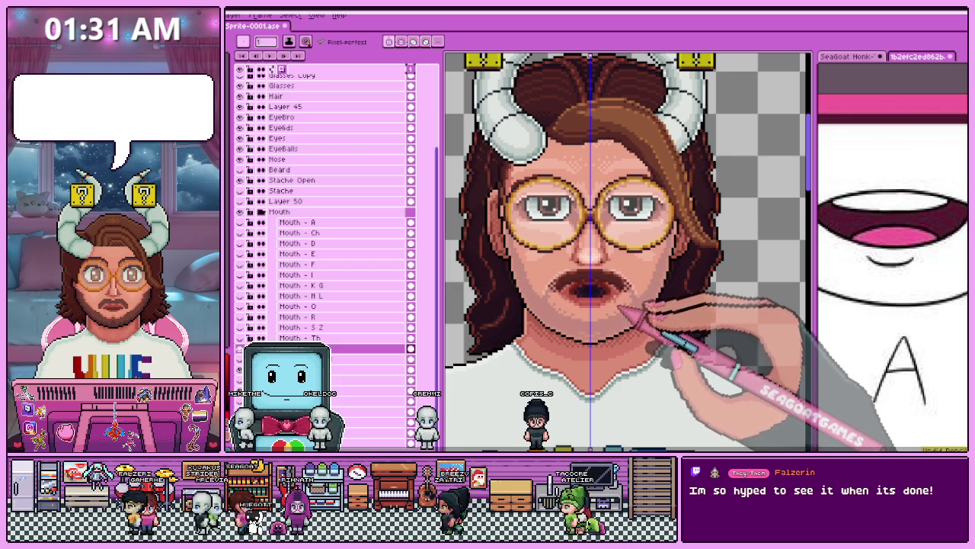
scroll(617, 299, "up", 2)
scroll(610, 305, "down", 1)
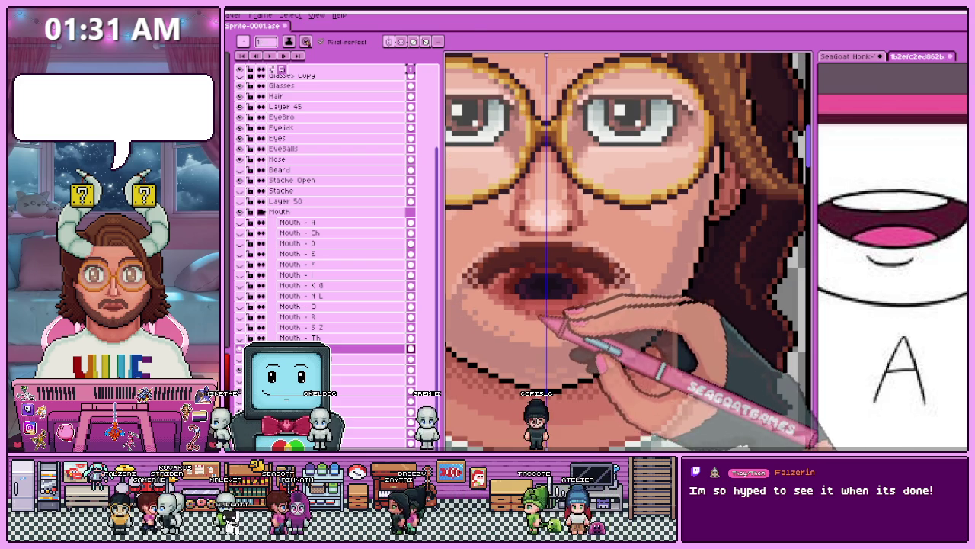
scroll(525, 294, "up", 1)
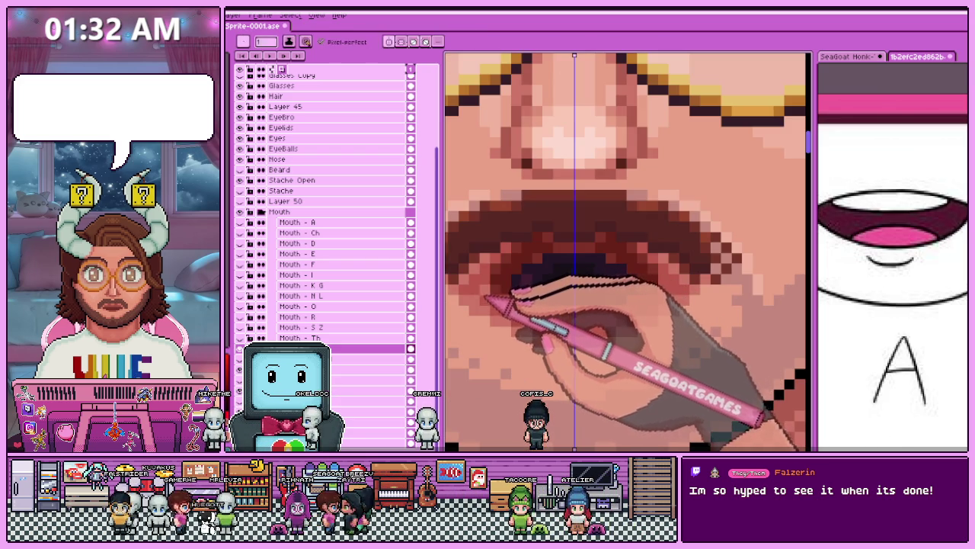
key("b")
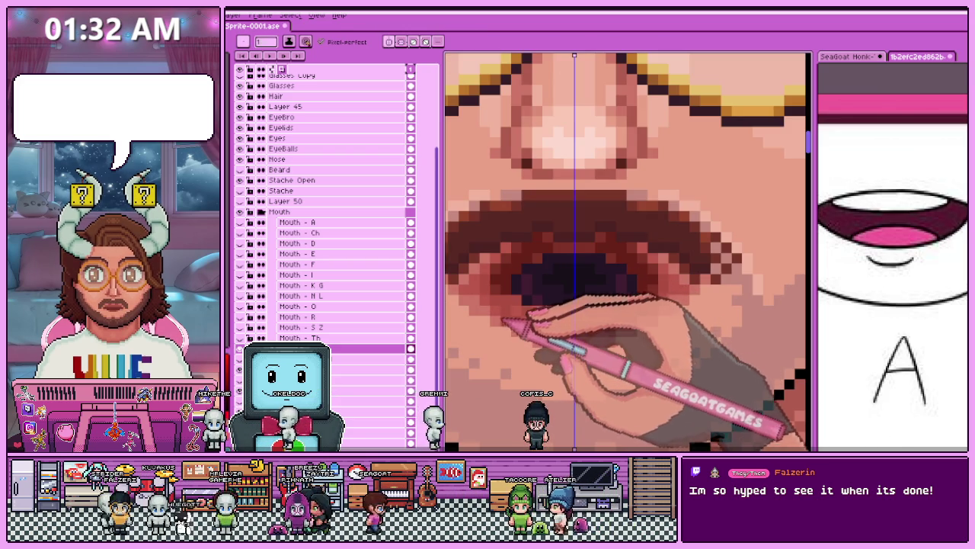
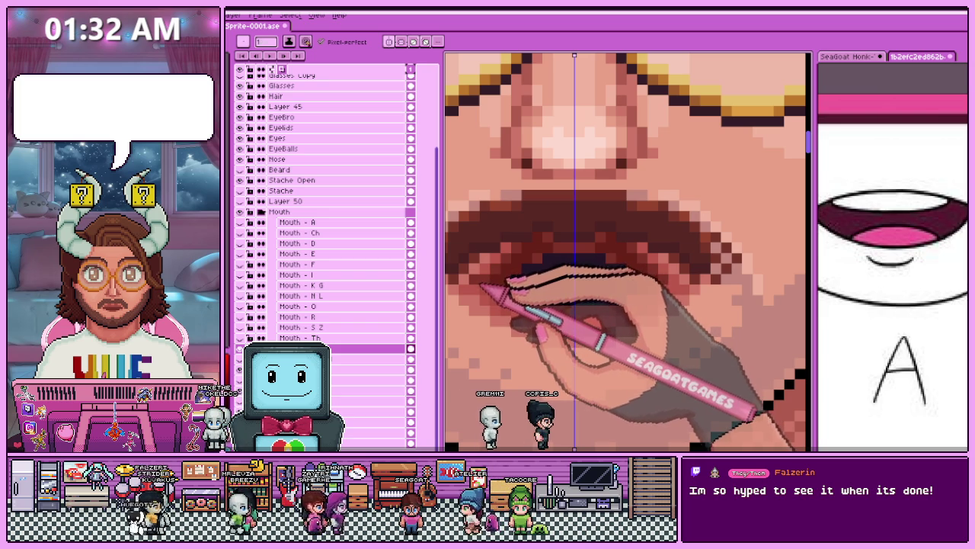
Paint the open mouth's interior darker with sampled colours on the Mouth layer.
key("b")
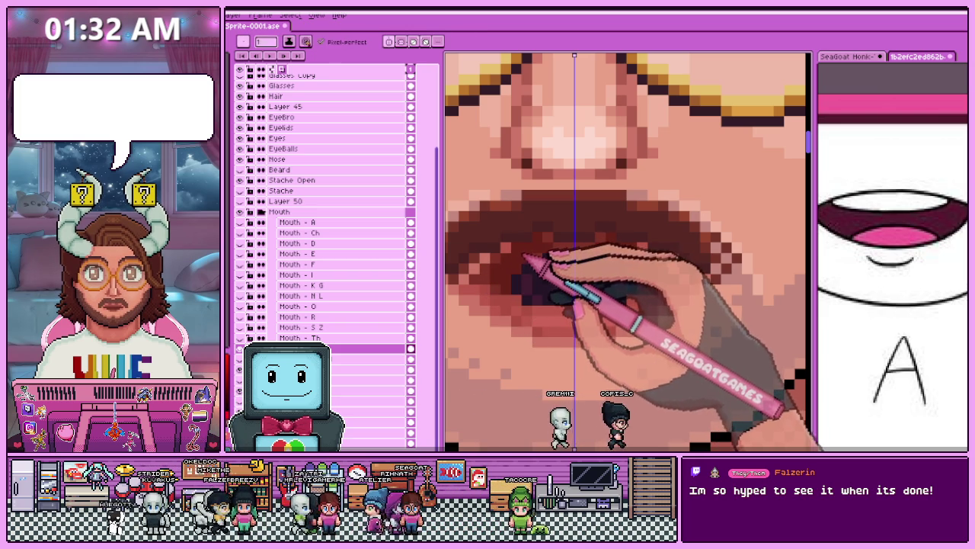
scroll(525, 259, "down", 3)
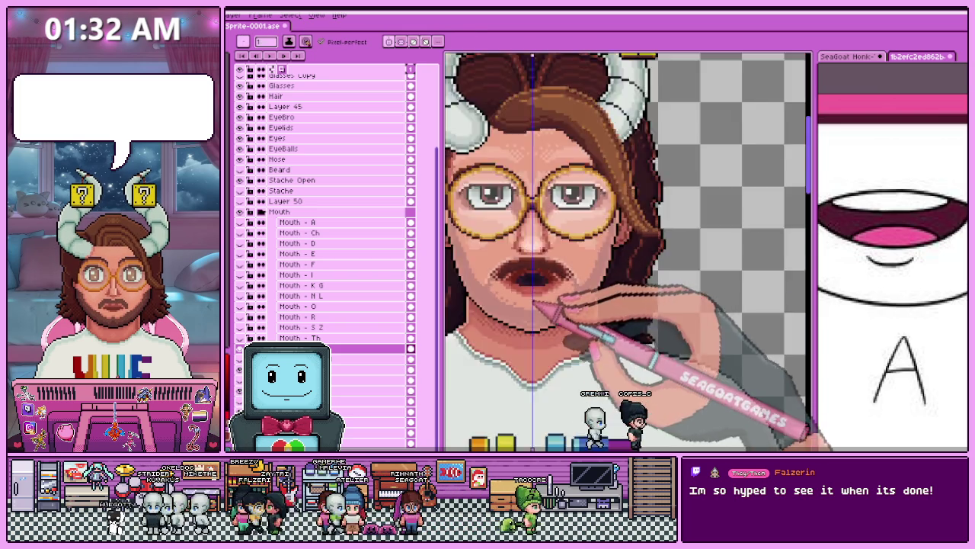
scroll(541, 297, "down", 2)
scroll(544, 319, "up", 3)
scroll(587, 282, "up", 2)
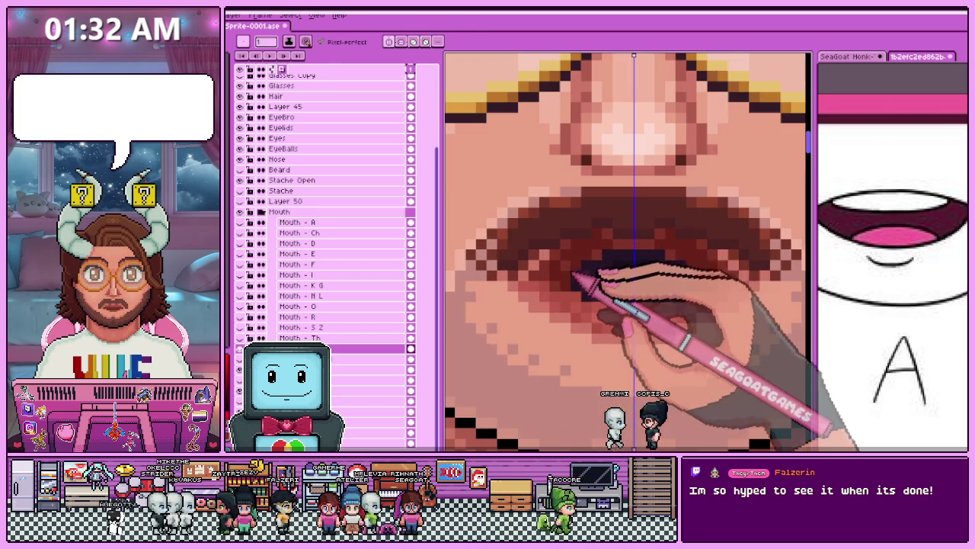
scroll(573, 284, "down", 3)
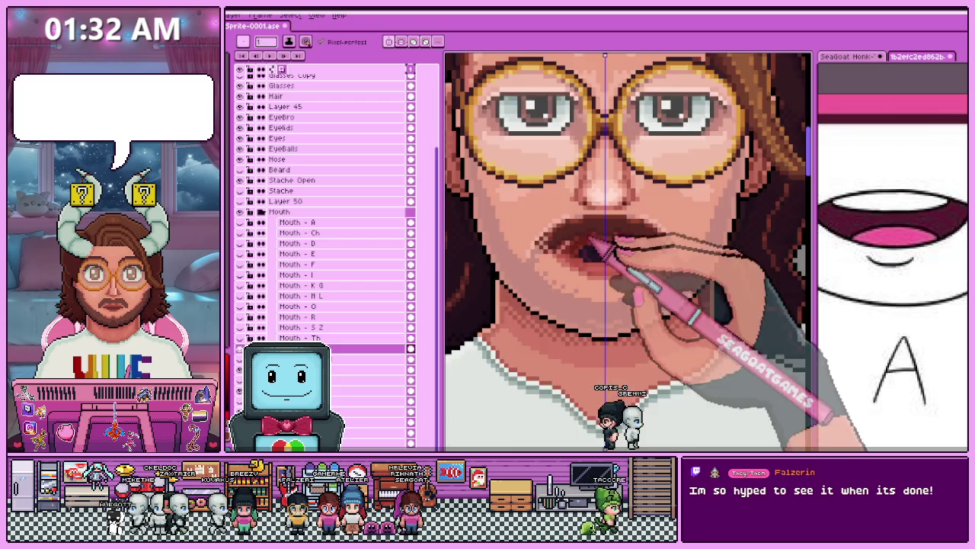
scroll(598, 252, "down", 2)
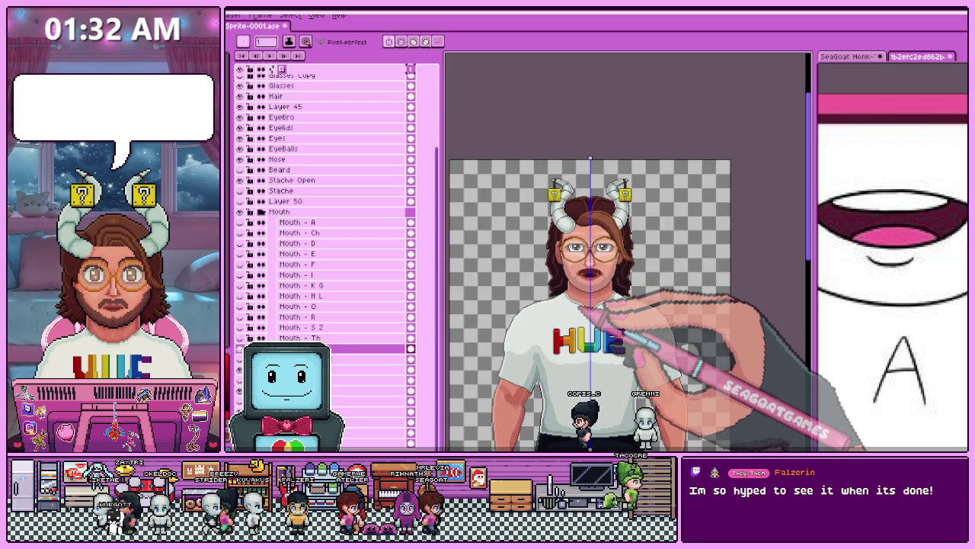
scroll(587, 290, "up", 3)
scroll(550, 248, "up", 2)
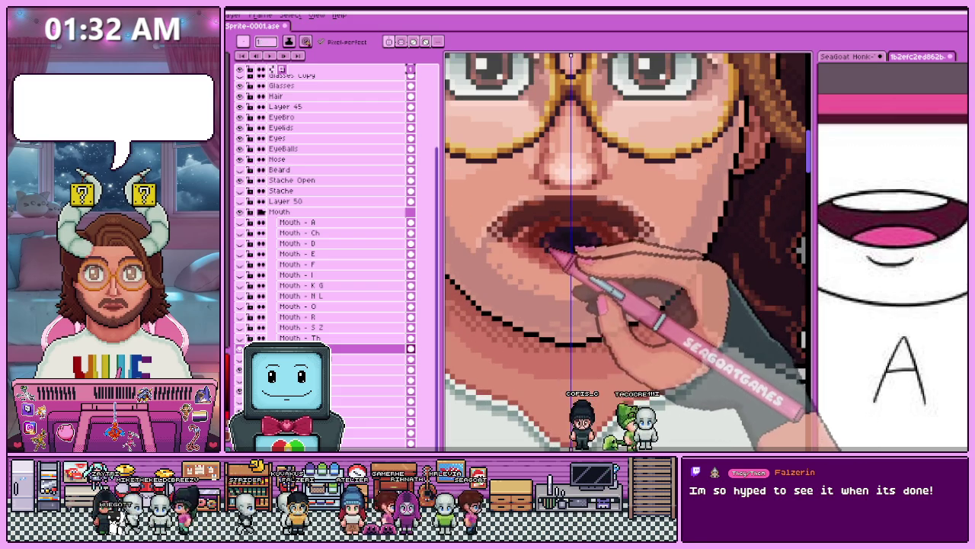
scroll(552, 255, "up", 1)
scroll(545, 260, "up", 1)
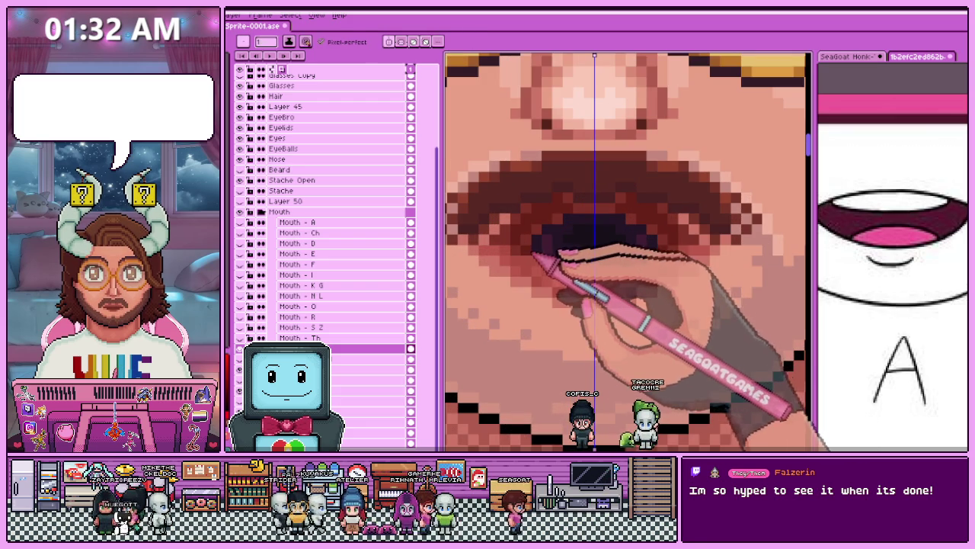
scroll(608, 267, "down", 2)
scroll(602, 282, "up", 1)
scroll(595, 297, "down", 2)
scroll(584, 320, "down", 1)
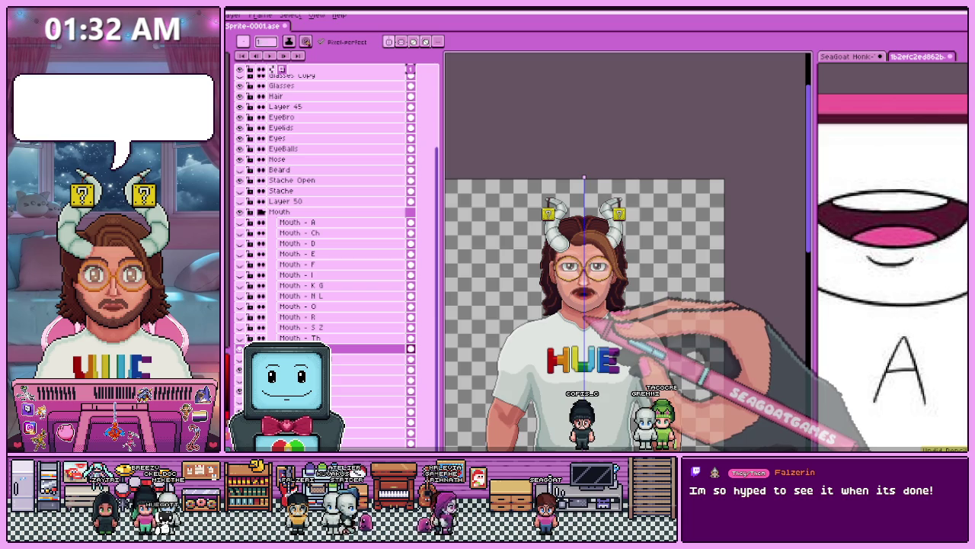
scroll(587, 305, "up", 3)
scroll(598, 252, "down", 1)
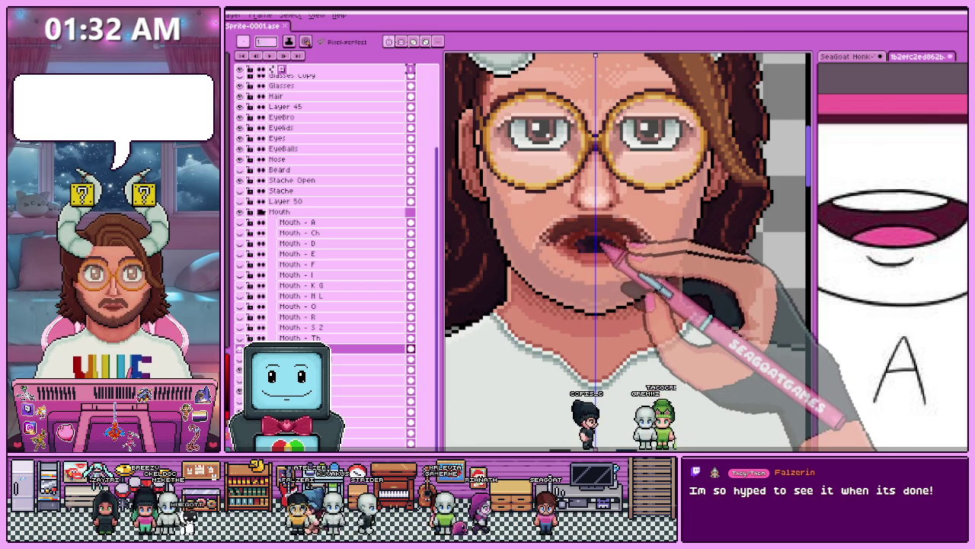
scroll(602, 244, "down", 1)
scroll(671, 190, "down", 1)
scroll(655, 202, "up", 1)
scroll(671, 206, "up", 2)
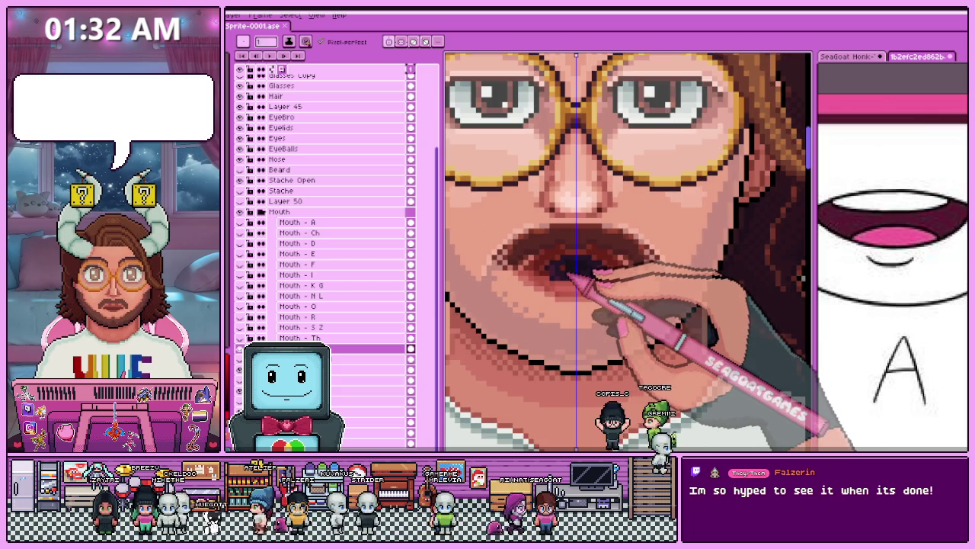
scroll(572, 251, "up", 2)
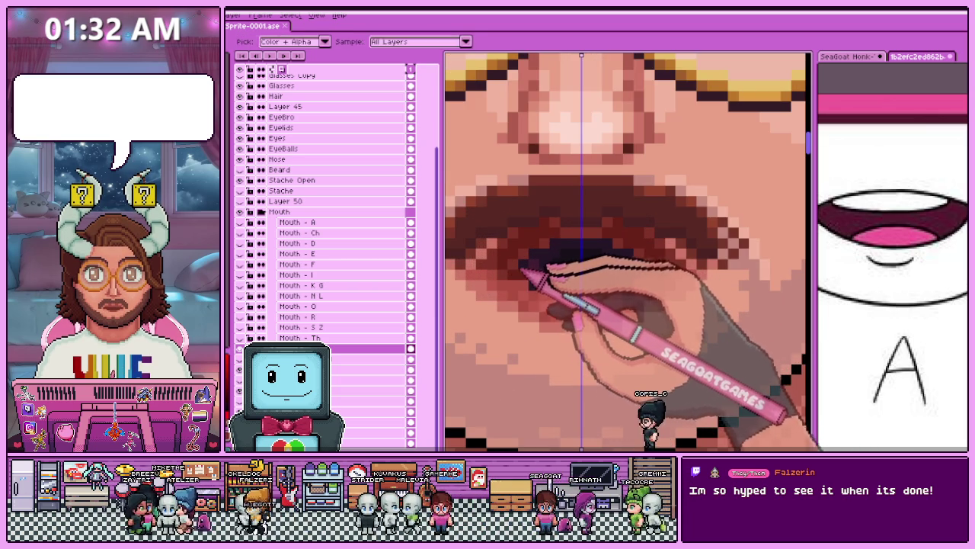
key("b")
scroll(581, 303, "down", 3)
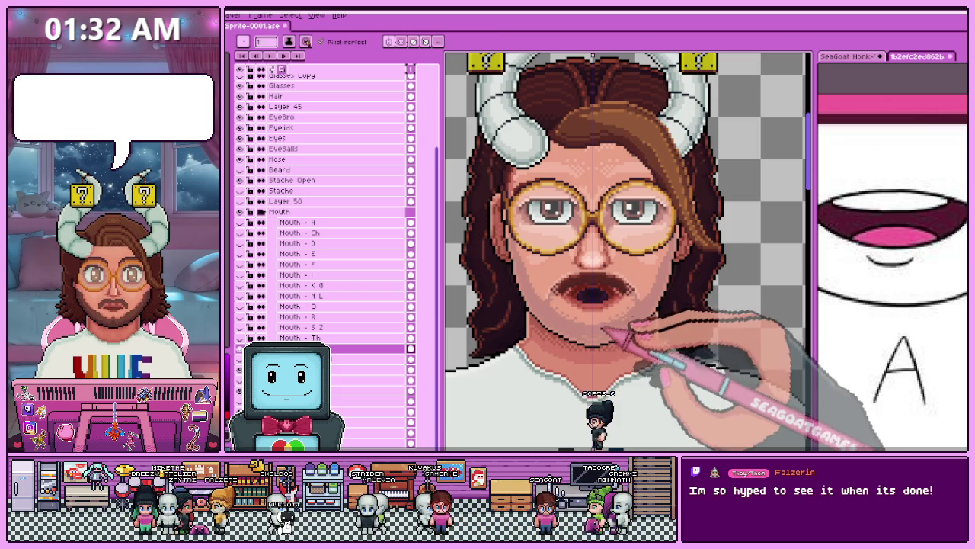
scroll(610, 313, "up", 1)
scroll(610, 320, "down", 2)
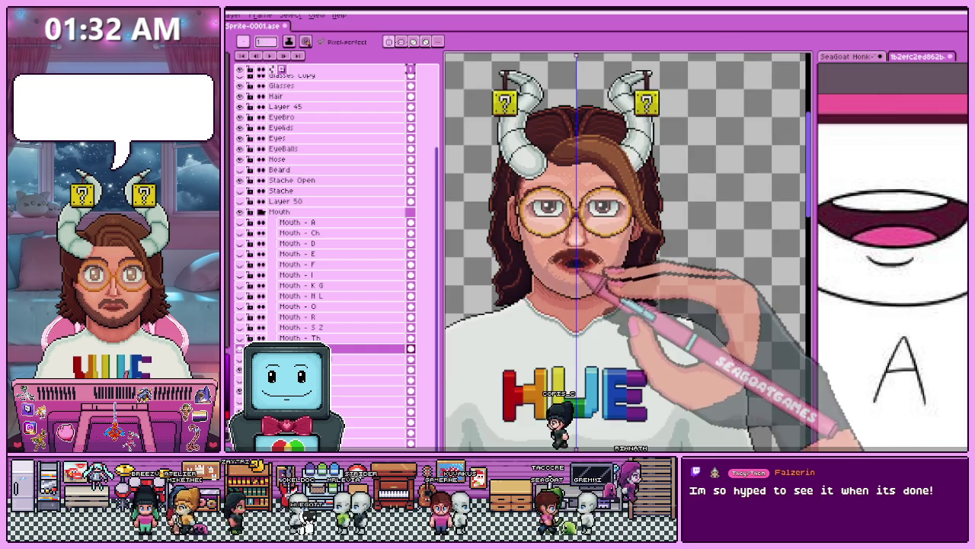
scroll(602, 320, "up", 3)
scroll(567, 270, "up", 1)
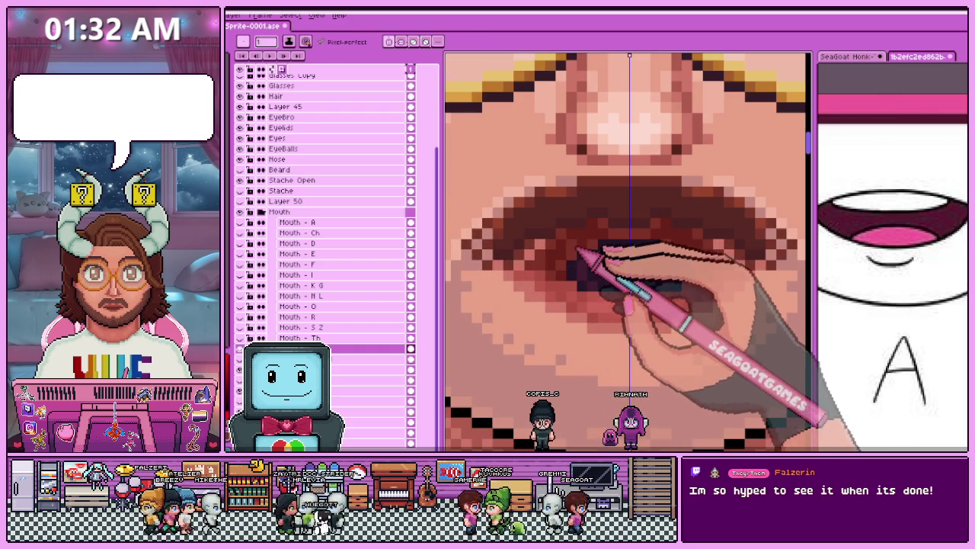
scroll(585, 253, "down", 3)
Hide the open mouth layer so the closed moustache face shows.
left_click(336, 352)
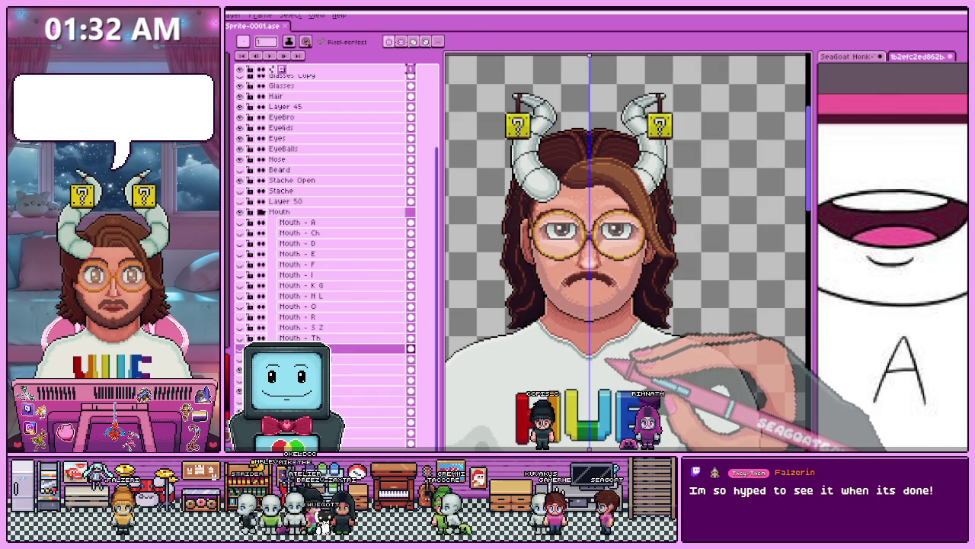
scroll(607, 326, "down", 1)
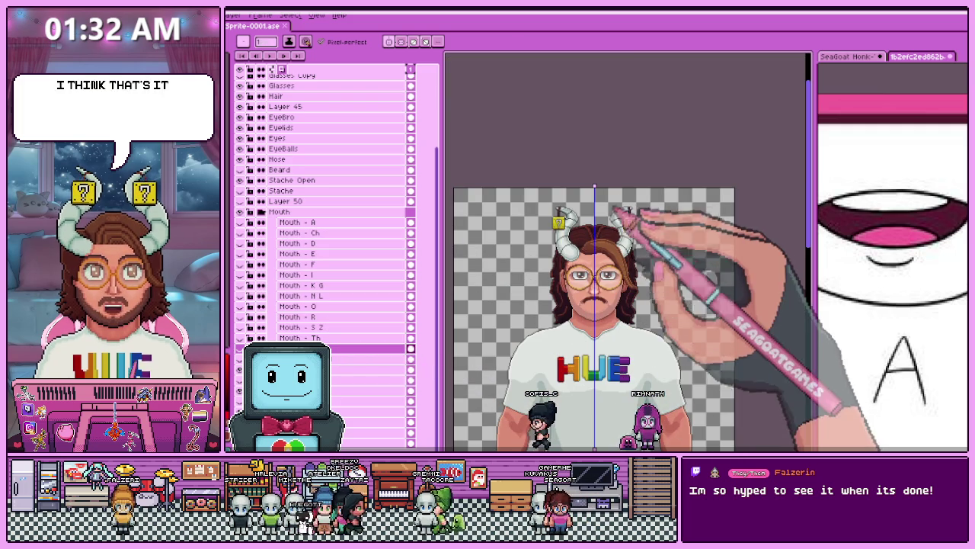
scroll(622, 244, "down", 2)
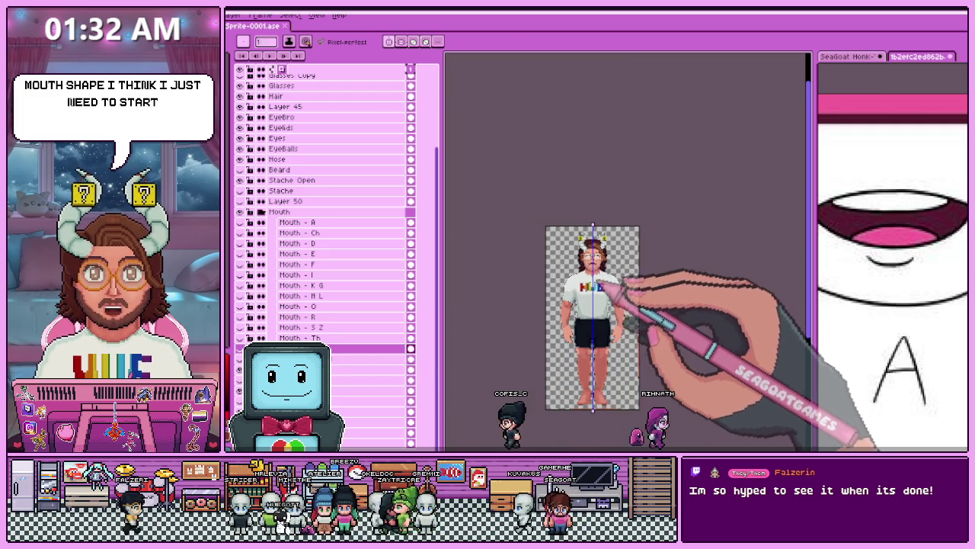
Hide the glasses, eyes, brows, moustache and face layers.
scroll(628, 272, "up", 2)
scroll(701, 214, "up", 1)
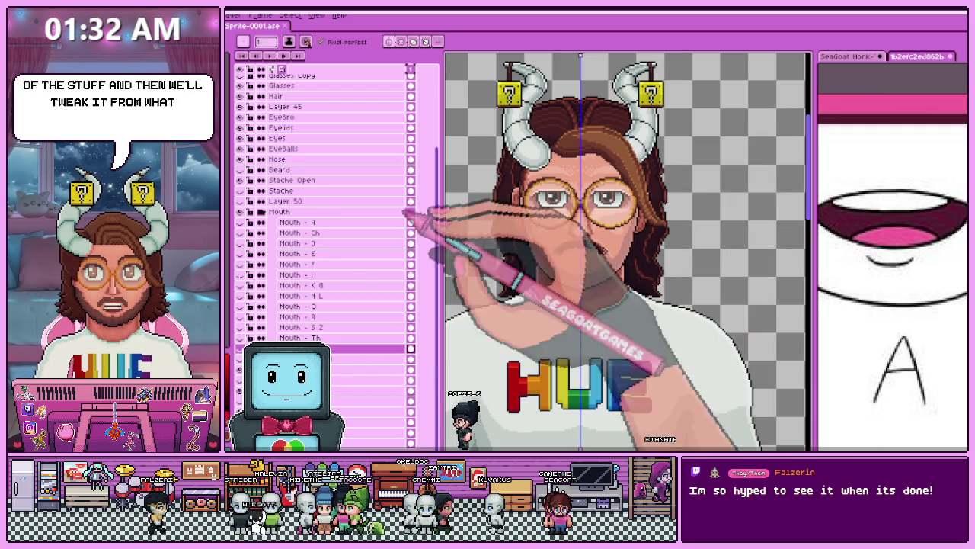
left_click_drag(252, 85, 251, 191)
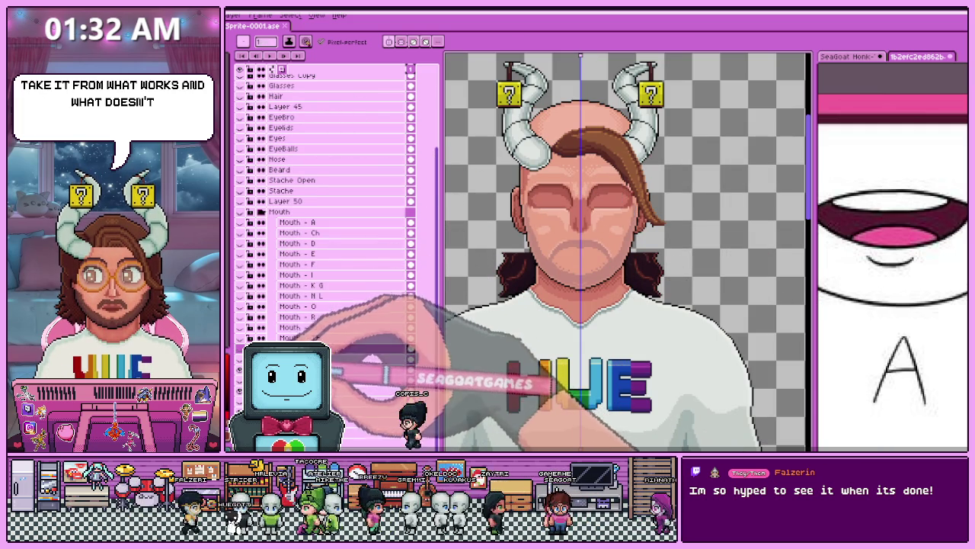
left_click(251, 358)
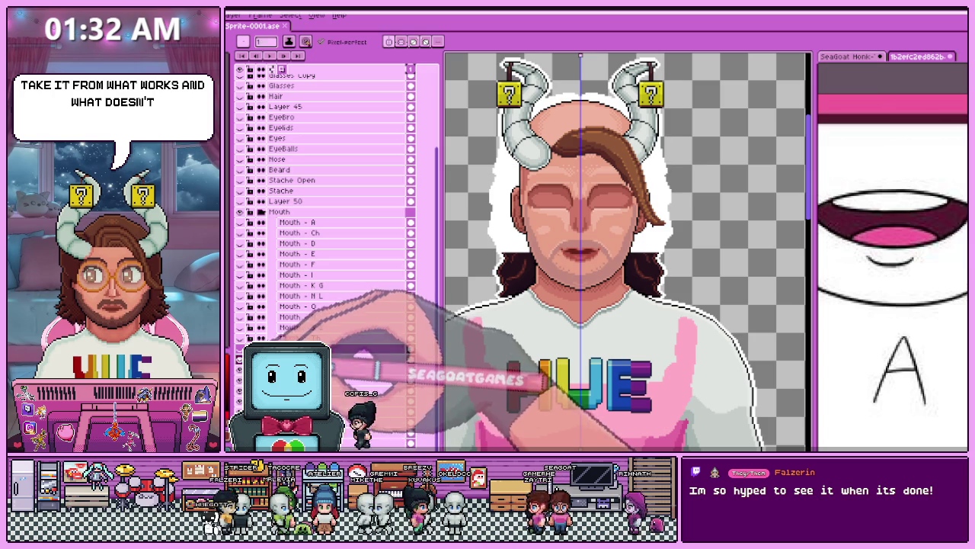
left_click(252, 348)
scroll(564, 152, "down", 3)
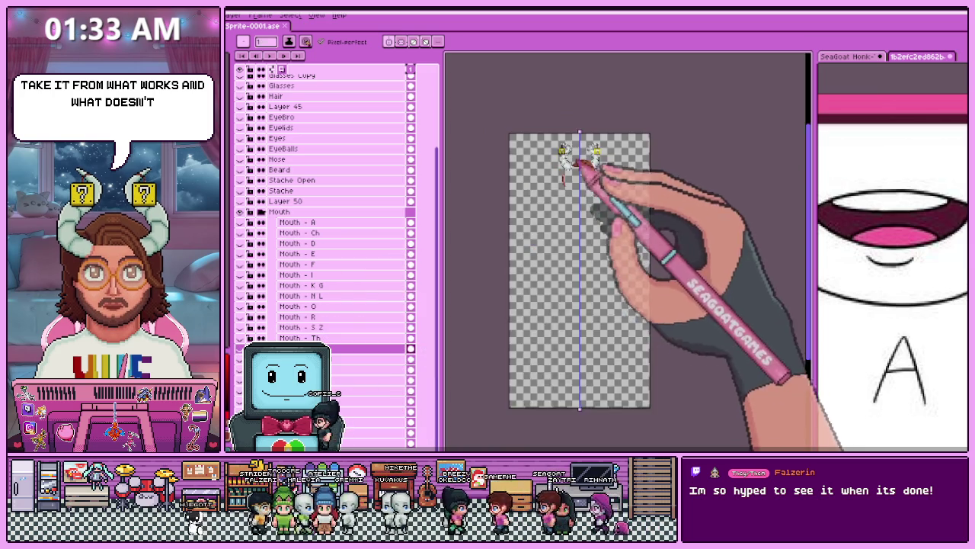
scroll(563, 152, "up", 1)
scroll(281, 145, "up", 3)
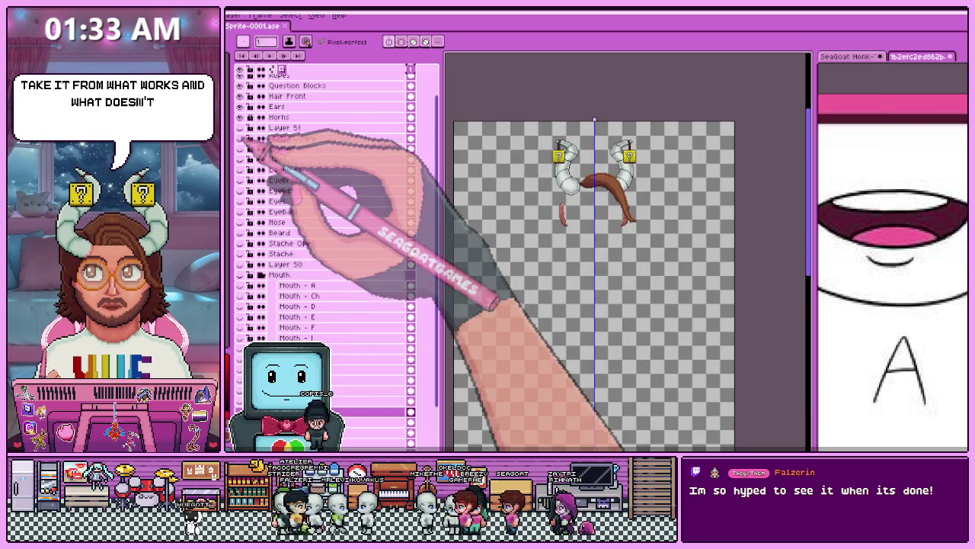
Hide the horns and hair layers, and show the body layer with the white shirt.
left_click(240, 143)
scroll(544, 239, "down", 2)
scroll(537, 223, "up", 1)
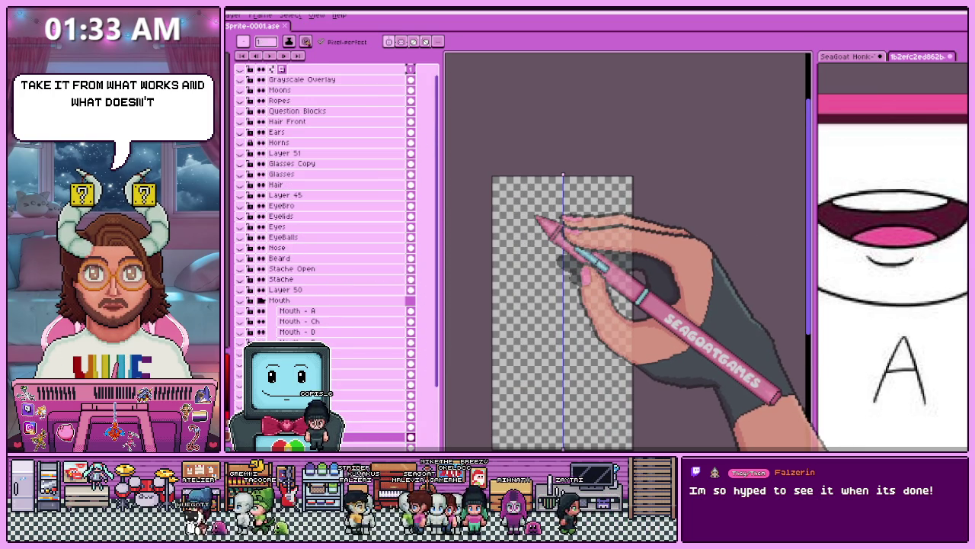
scroll(592, 232, "down", 1)
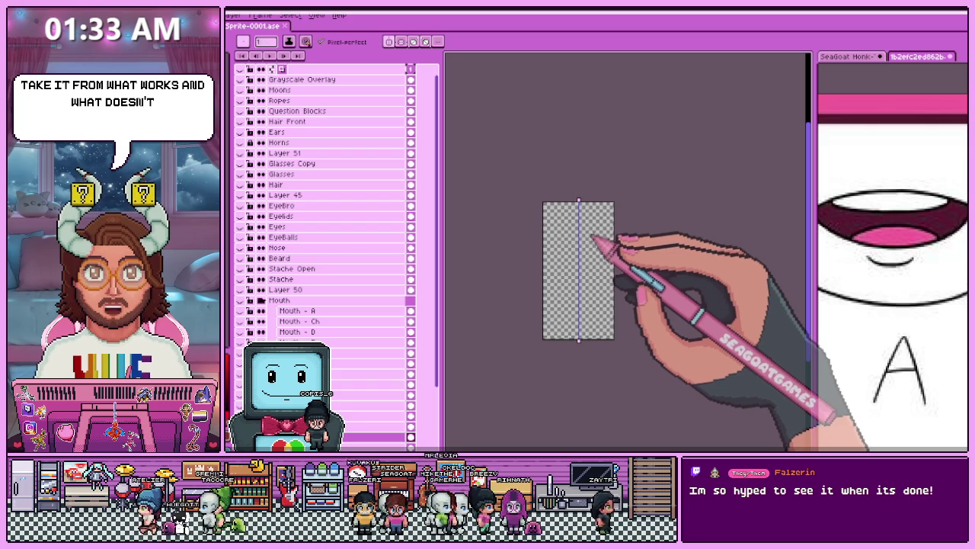
scroll(602, 244, "up", 1)
scroll(336, 305, "down", 2)
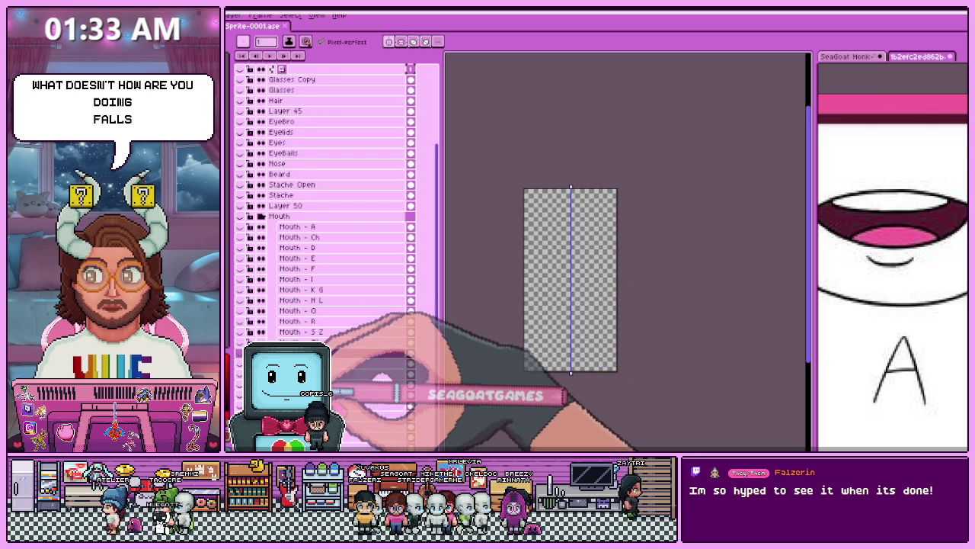
scroll(340, 390, "down", 1)
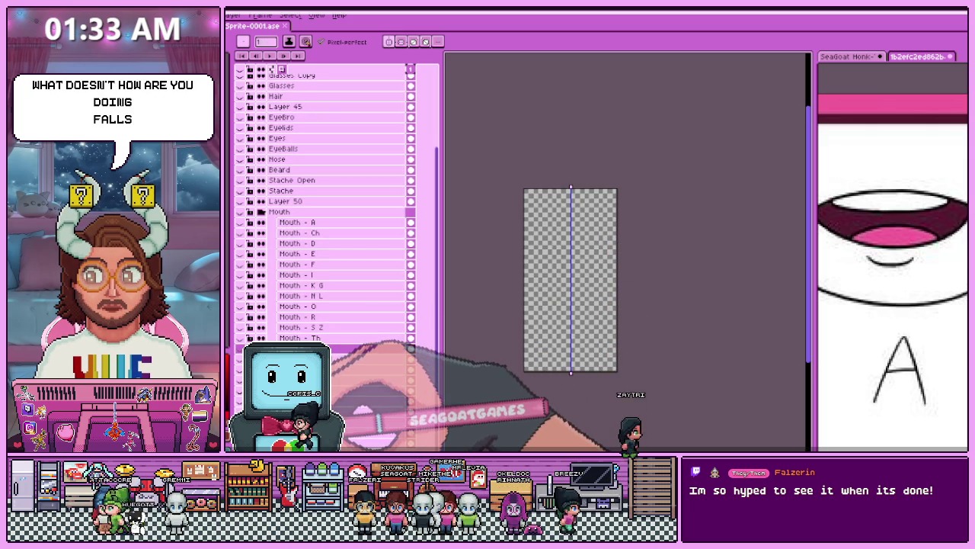
left_click(358, 348)
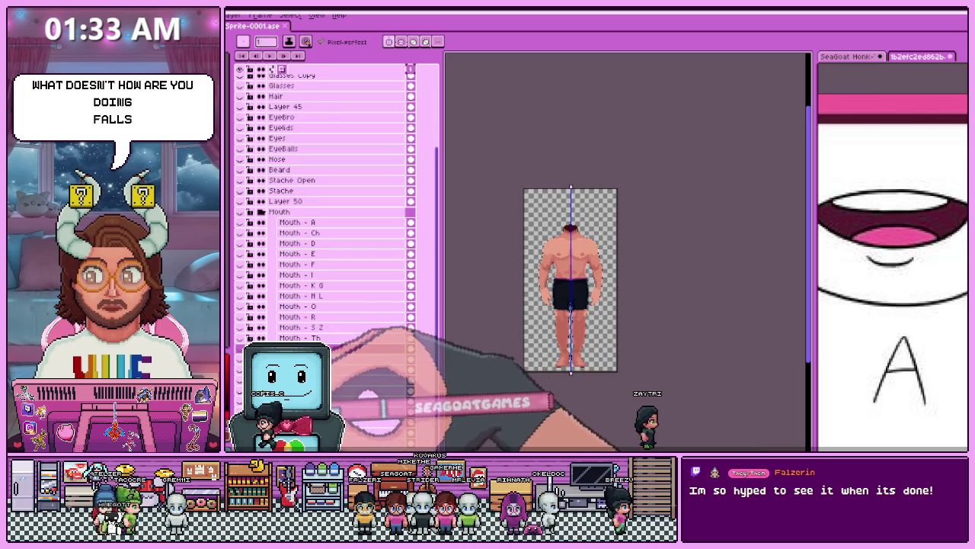
scroll(533, 289, "up", 2)
scroll(579, 259, "down", 1)
scroll(577, 229, "up", 2)
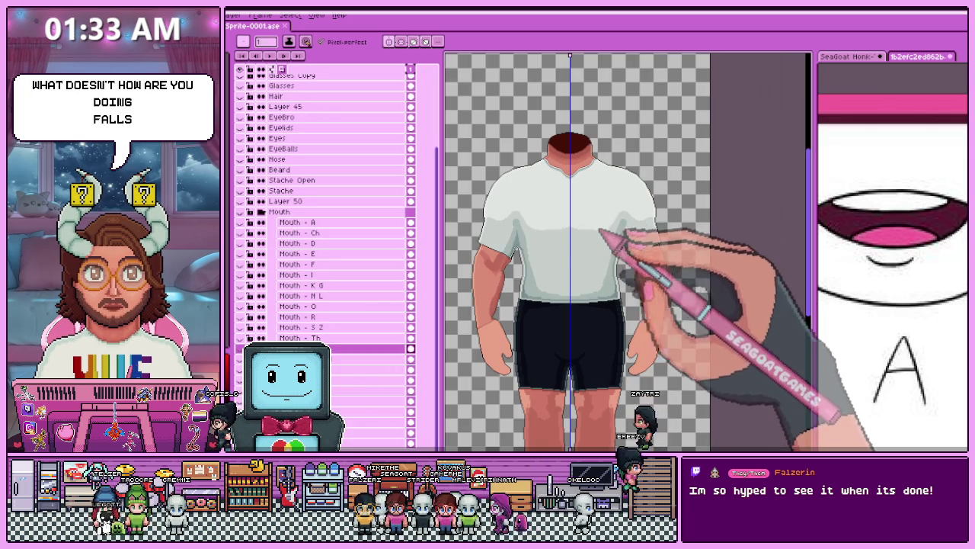
Zoom into the shirt's left shoulder and smooth its stepped black outline.
scroll(560, 229, "up", 1)
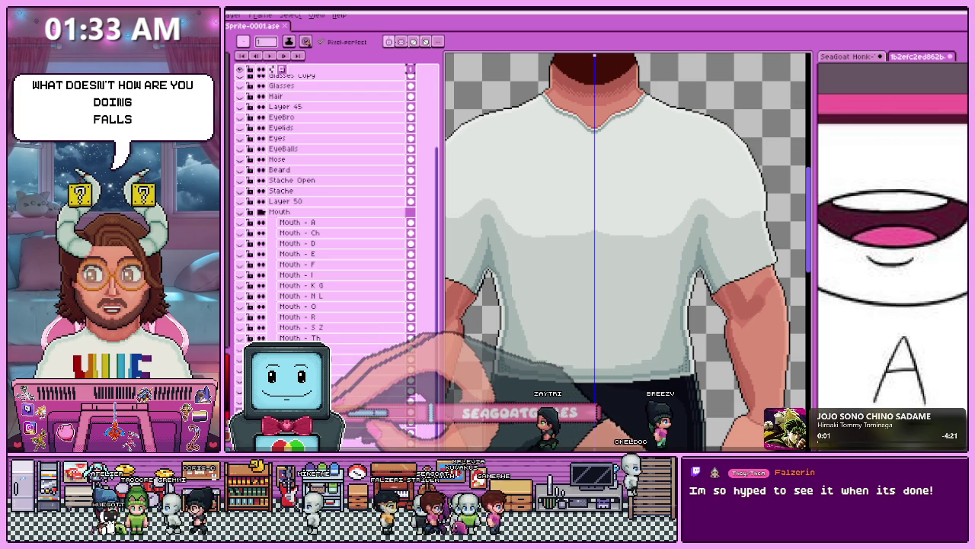
scroll(537, 156, "down", 1)
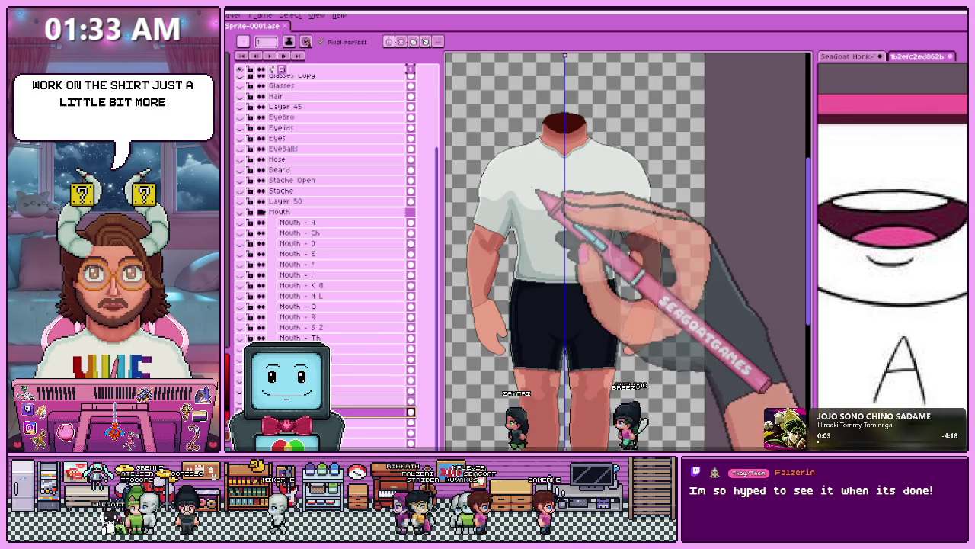
scroll(493, 262, "up", 2)
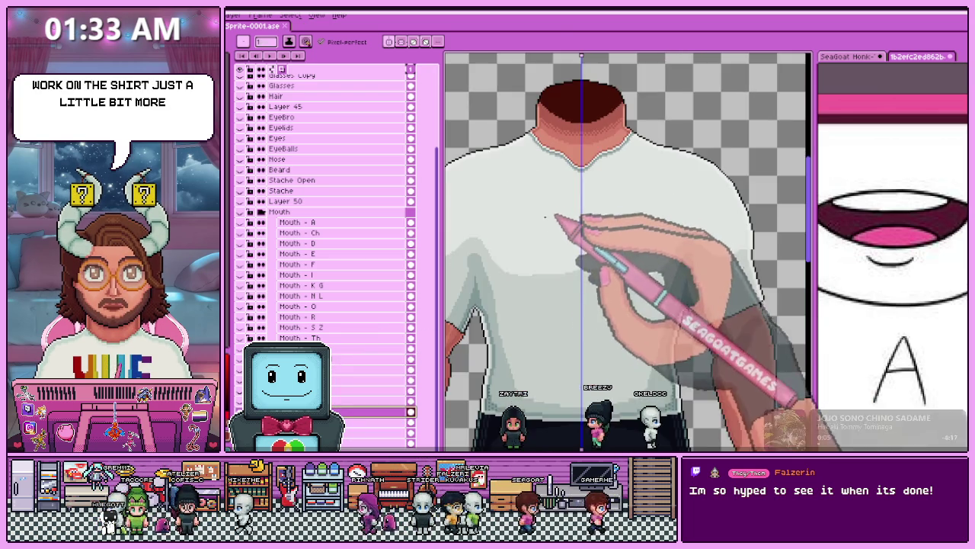
scroll(493, 262, "up", 2)
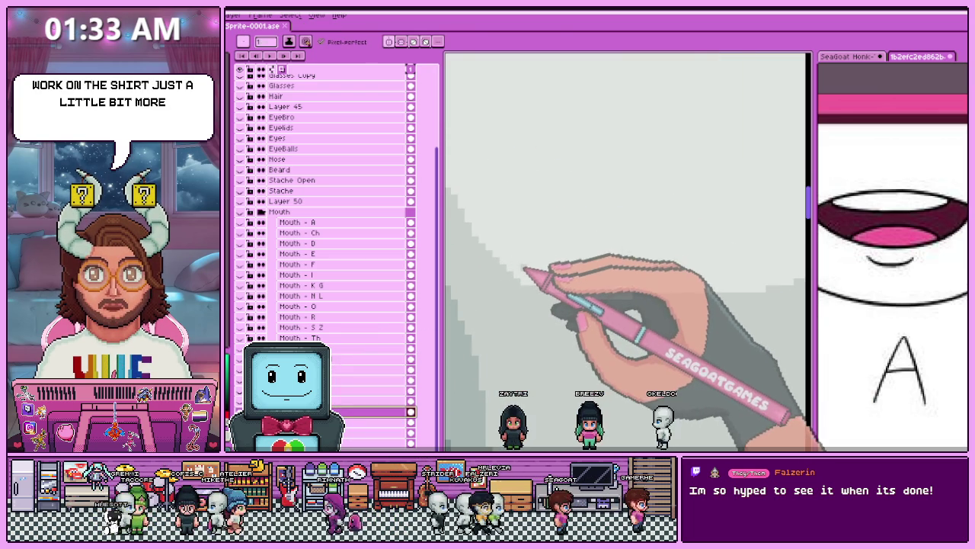
scroll(674, 251, "down", 1)
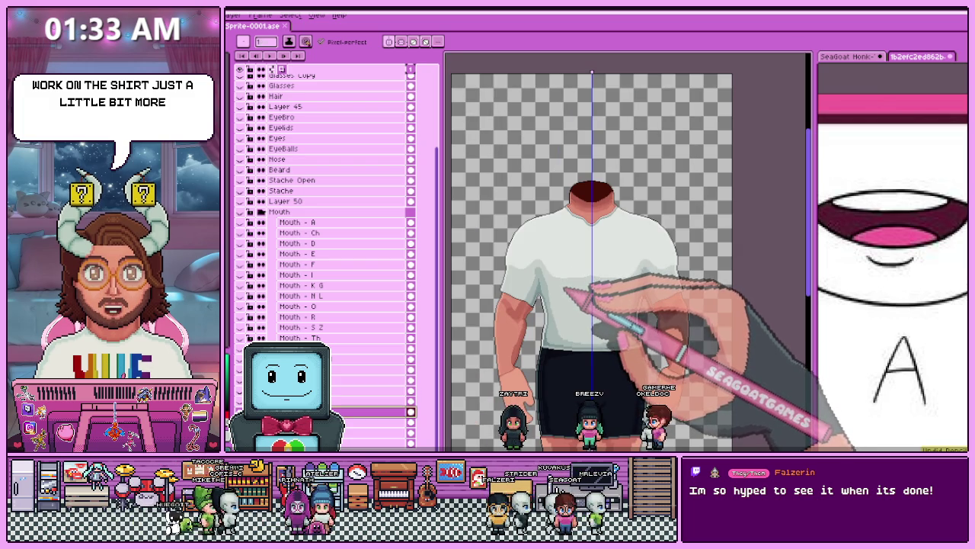
scroll(560, 244, "up", 1)
scroll(560, 244, "up", 2)
scroll(561, 244, "down", 4)
scroll(560, 243, "up", 3)
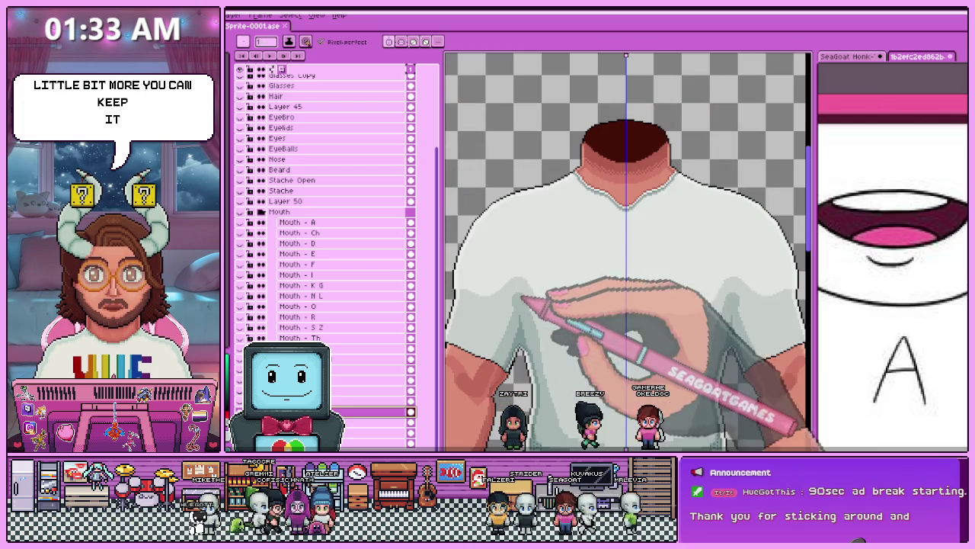
scroll(533, 297, "up", 1)
scroll(533, 298, "up", 1)
scroll(533, 297, "down", 2)
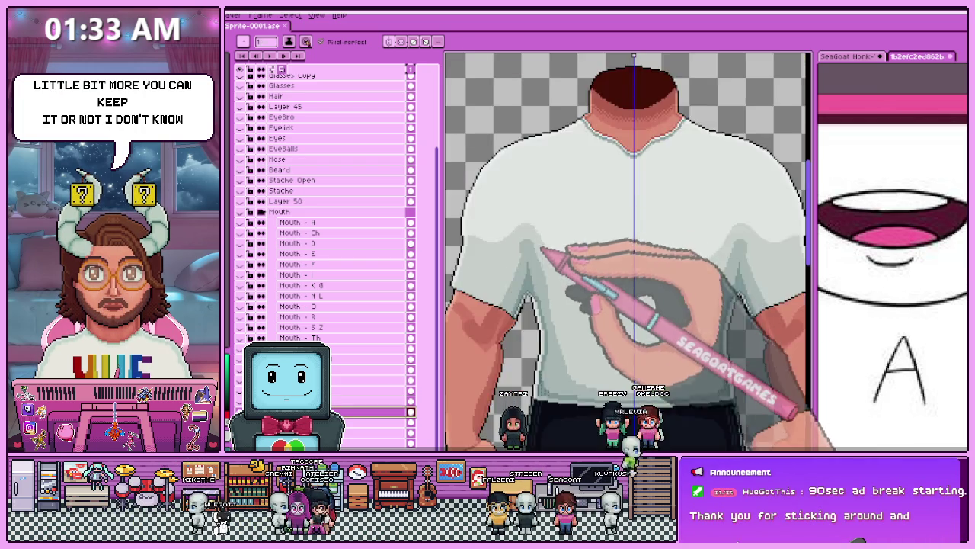
scroll(542, 245, "down", 1)
scroll(541, 246, "up", 2)
scroll(549, 229, "down", 1)
scroll(557, 196, "up", 1)
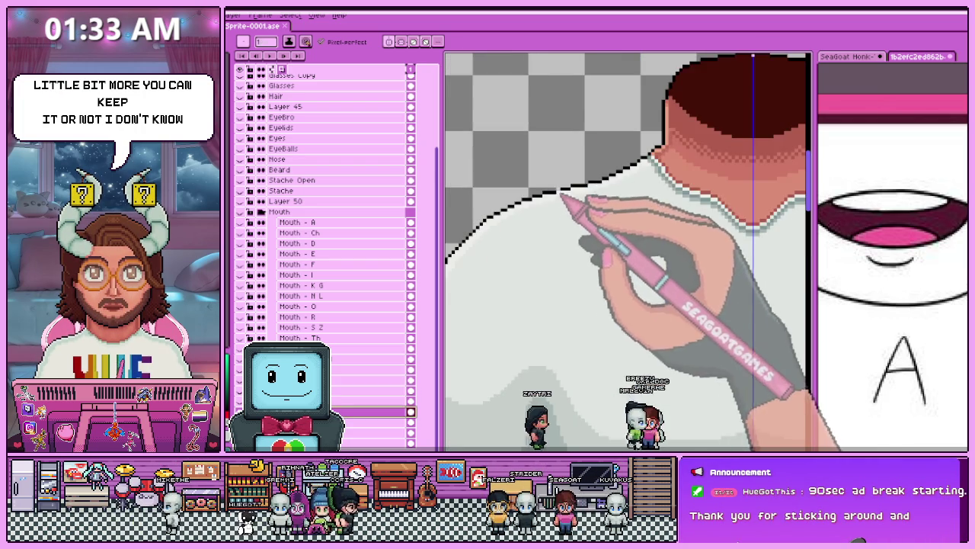
scroll(563, 196, "down", 1)
scroll(526, 241, "up", 1)
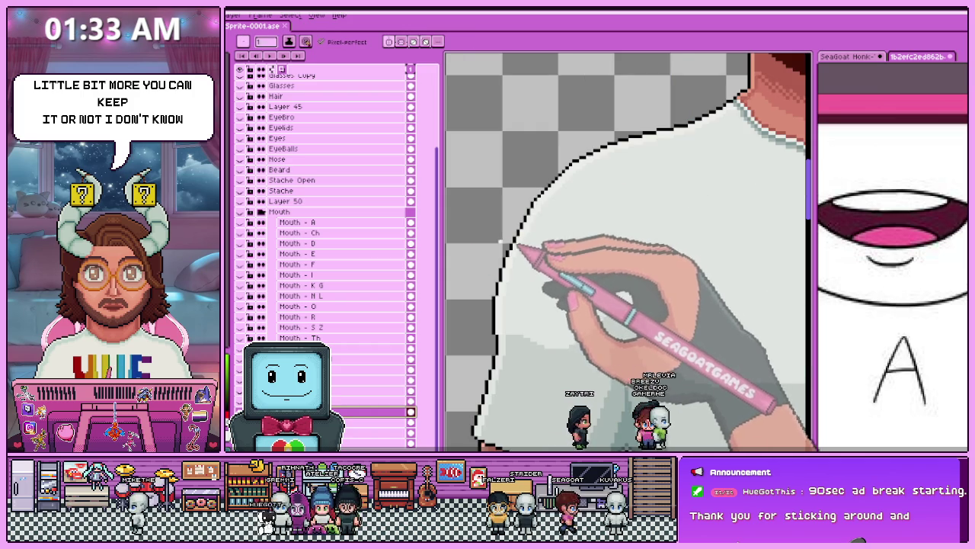
scroll(495, 323, "up", 1)
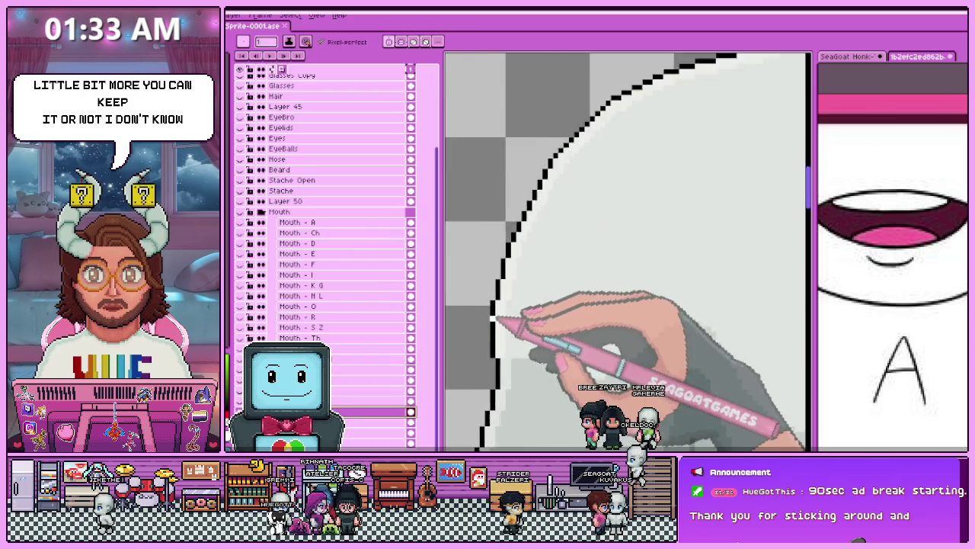
scroll(496, 324, "up", 1)
scroll(497, 320, "down", 1)
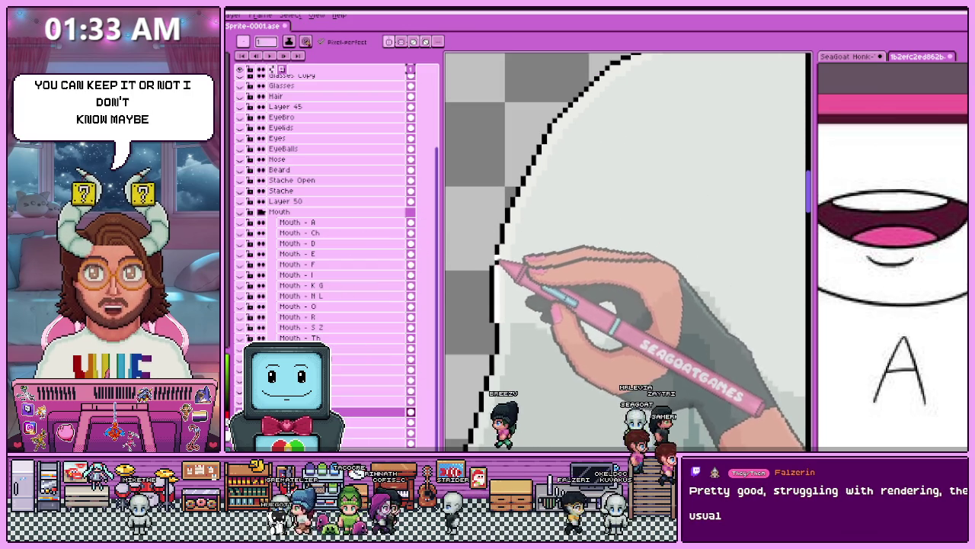
scroll(477, 293, "down", 1)
scroll(483, 278, "up", 1)
scroll(492, 267, "up", 1)
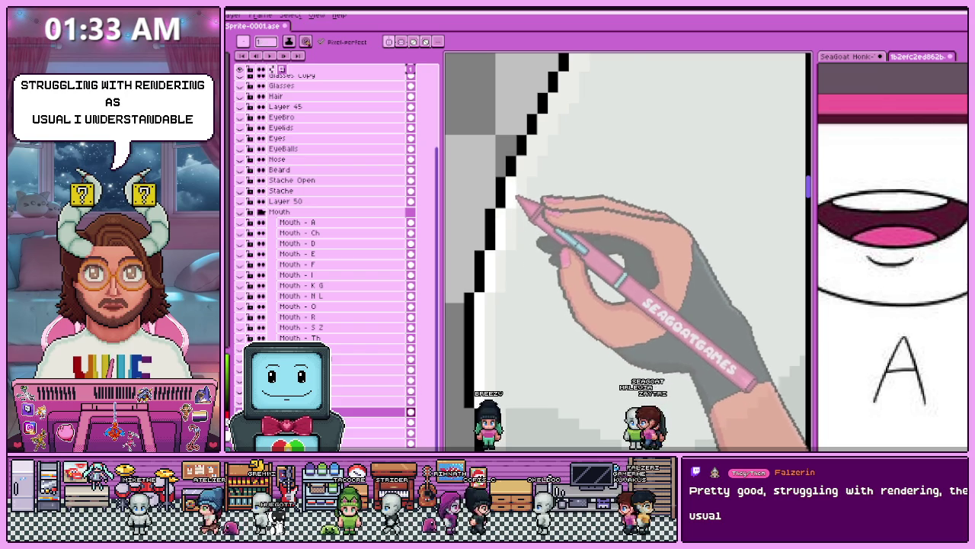
scroll(501, 347, "down", 1)
scroll(485, 305, "down", 1)
scroll(487, 273, "up", 3)
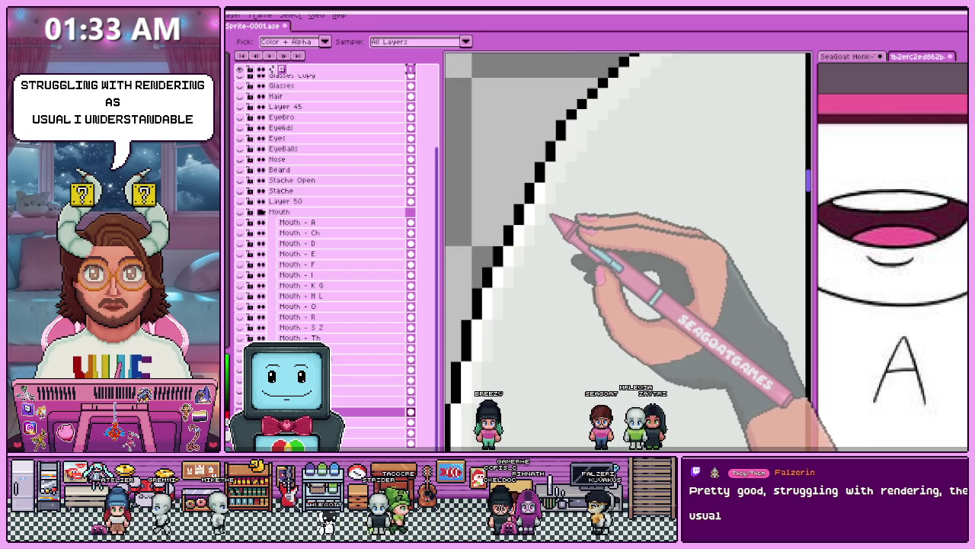
scroll(533, 215, "down", 1)
scroll(534, 214, "up", 1)
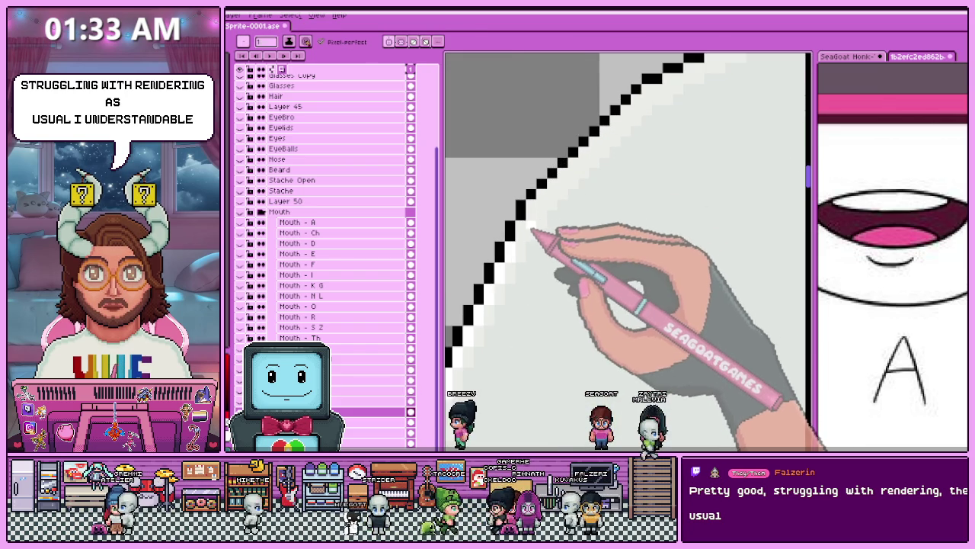
scroll(526, 227, "down", 1)
scroll(514, 251, "down", 2)
scroll(528, 251, "up", 2)
scroll(548, 221, "up", 1)
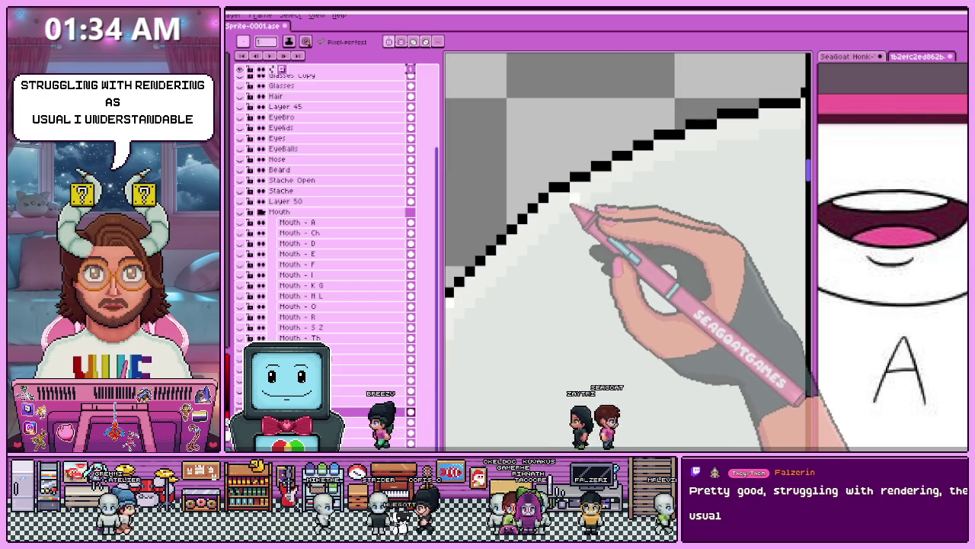
key("alt")
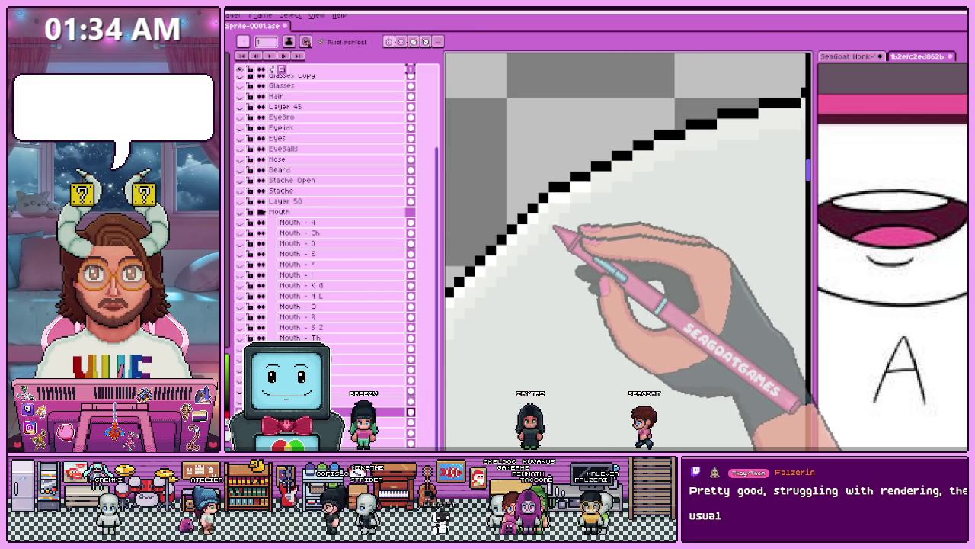
scroll(534, 213, "down", 2)
scroll(623, 191, "up", 1)
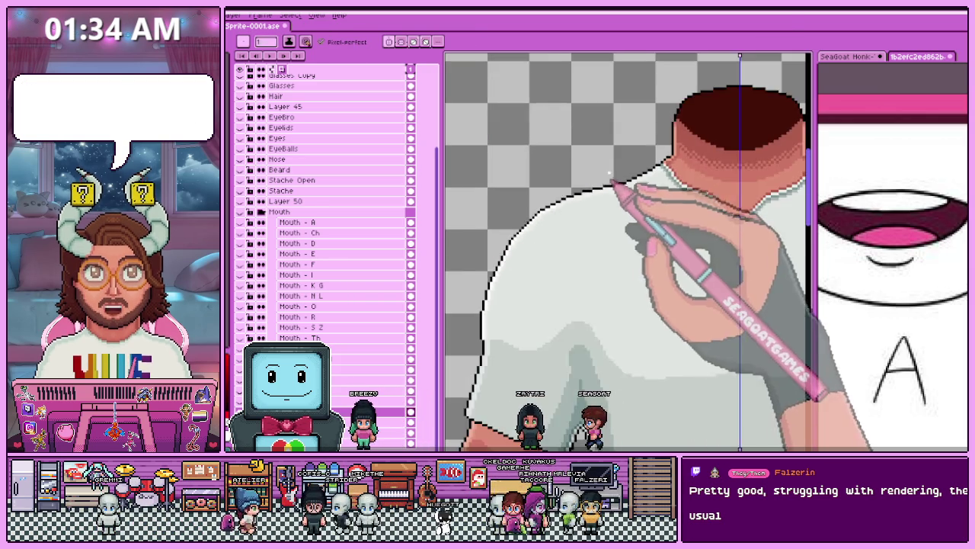
scroll(547, 226, "up", 1)
scroll(545, 225, "up", 1)
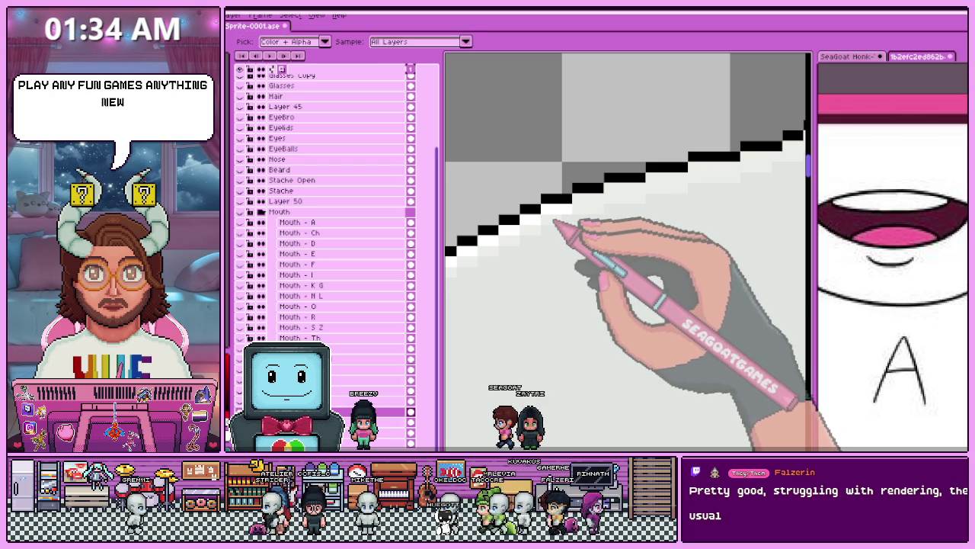
scroll(580, 228, "down", 3)
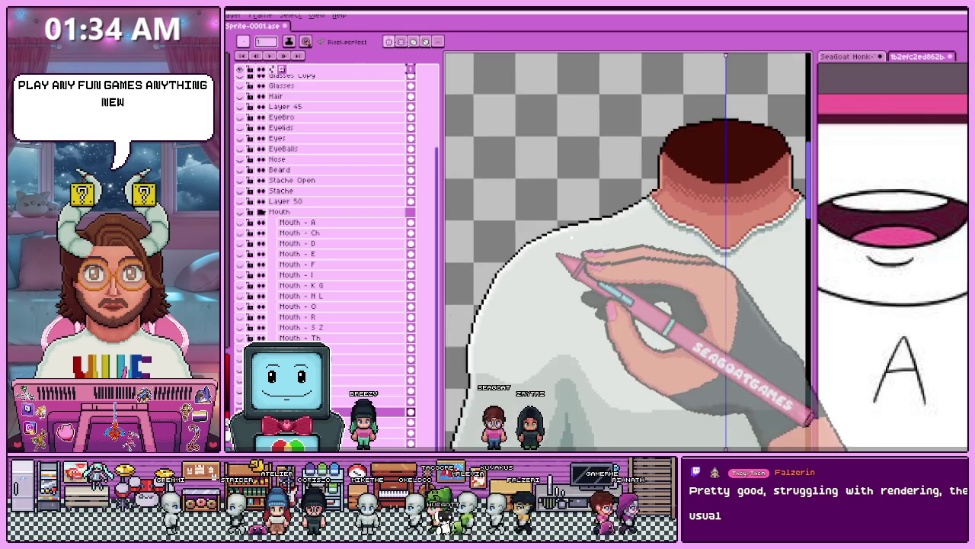
scroll(584, 202, "down", 2)
scroll(599, 255, "up", 1)
scroll(583, 240, "up", 1)
scroll(588, 241, "up", 4)
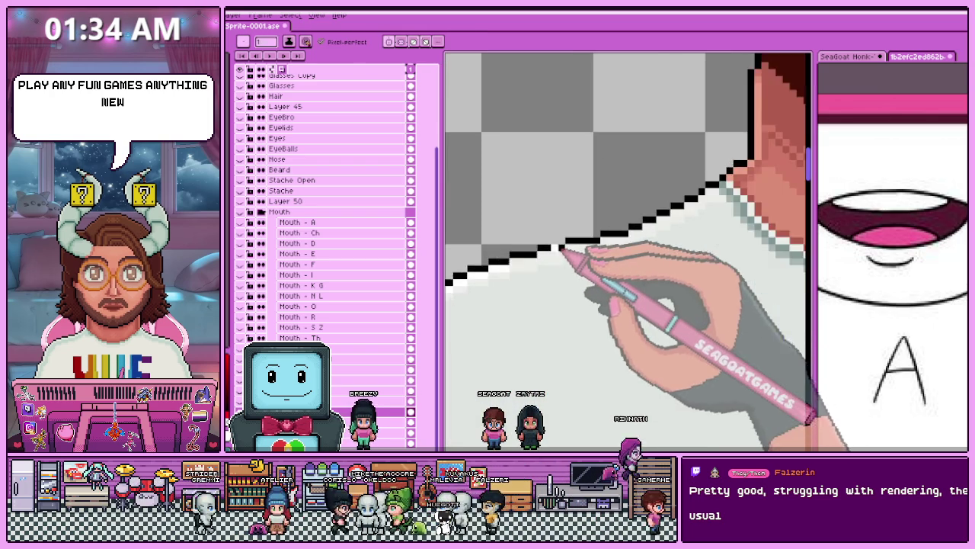
scroll(564, 255, "up", 1)
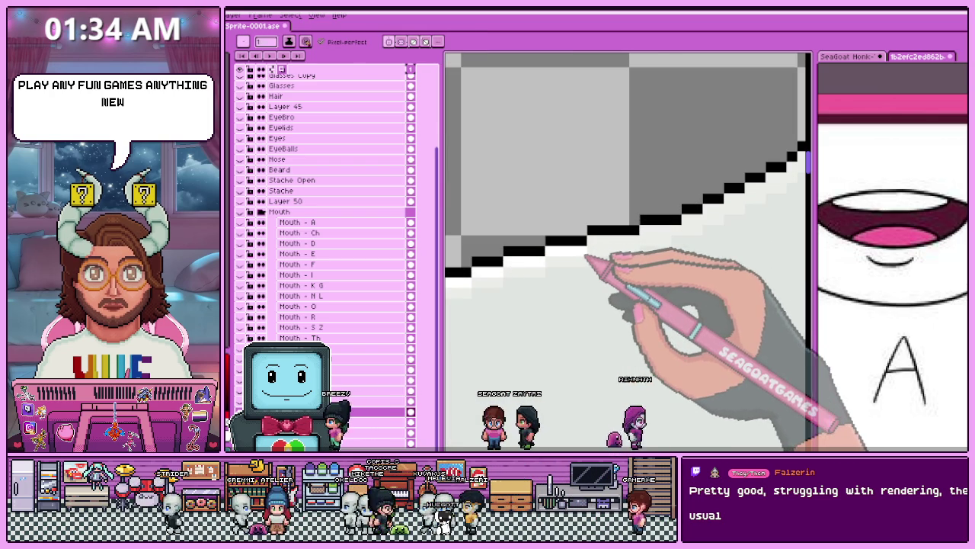
Sample the shirt colour and line the outline's inside with pale grey pixels.
key("i")
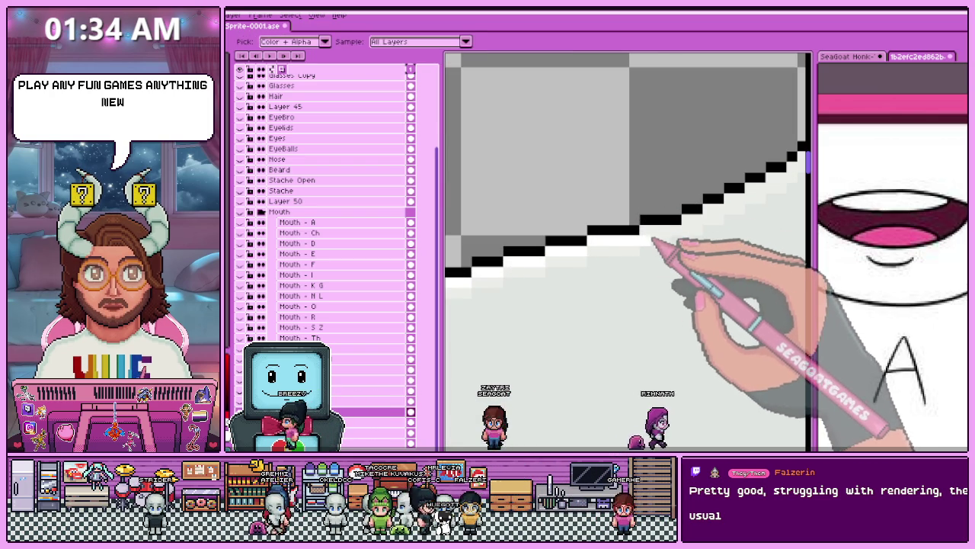
left_click(648, 246)
scroll(636, 229, "down", 2)
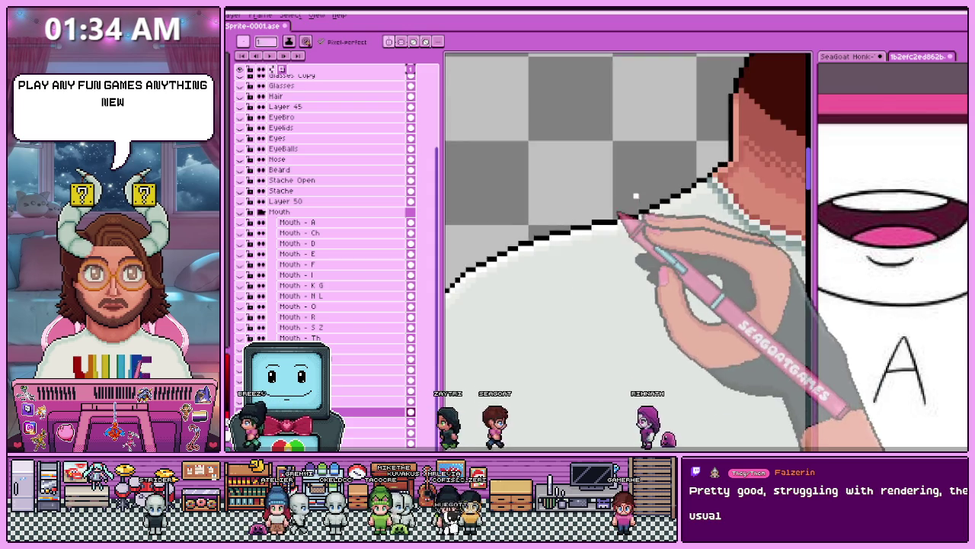
scroll(636, 221, "up", 2)
scroll(625, 252, "down", 2)
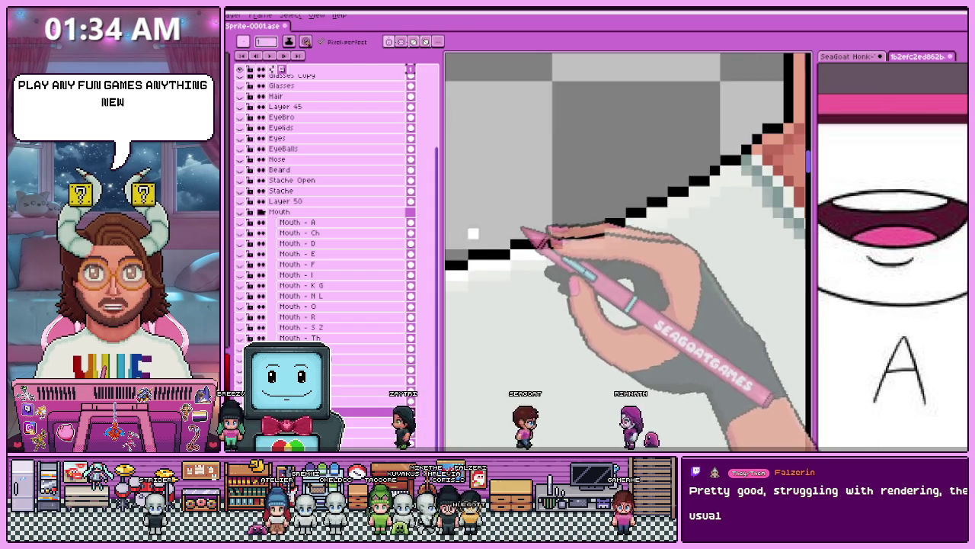
scroll(594, 244, "up", 1)
scroll(586, 241, "up", 1)
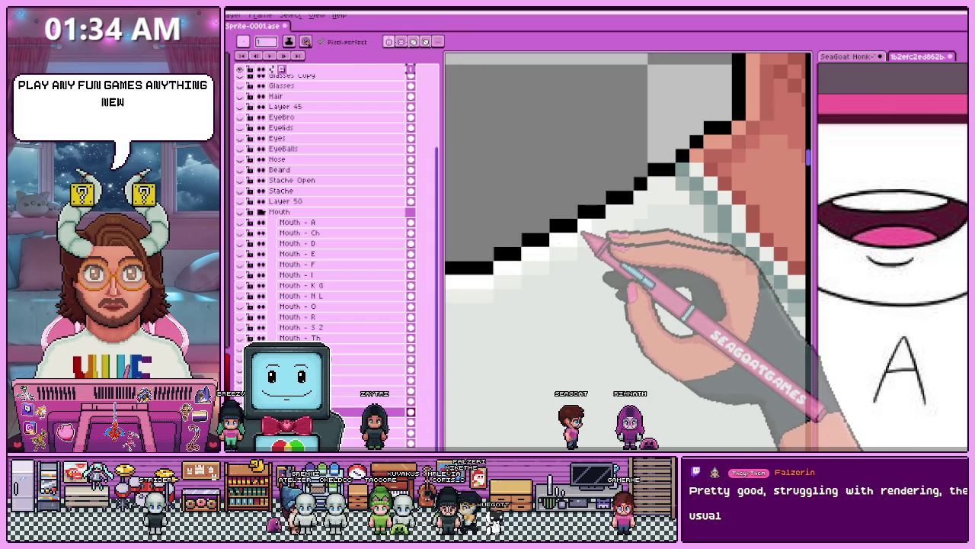
scroll(632, 196, "down", 2)
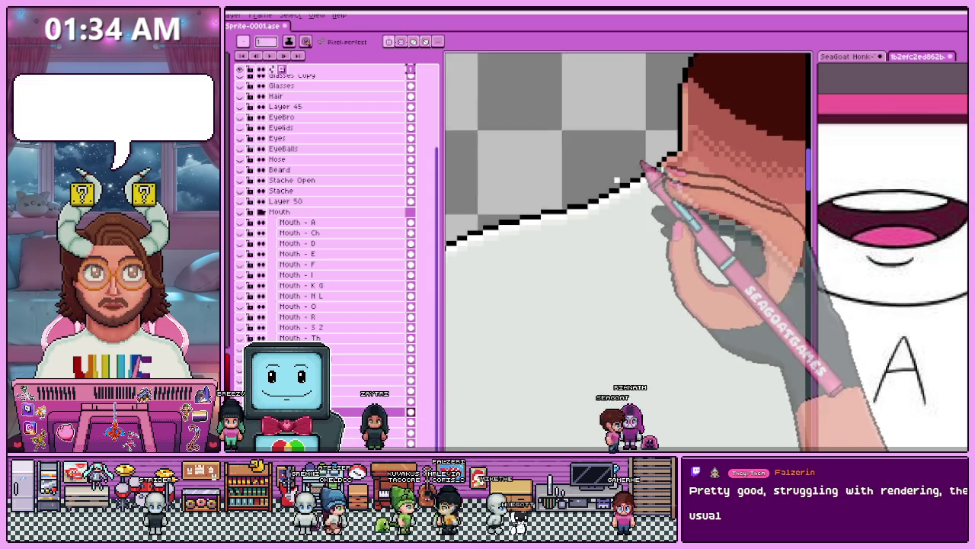
scroll(602, 298, "up", 2)
scroll(580, 282, "down", 2)
scroll(548, 267, "up", 2)
scroll(515, 251, "up", 1)
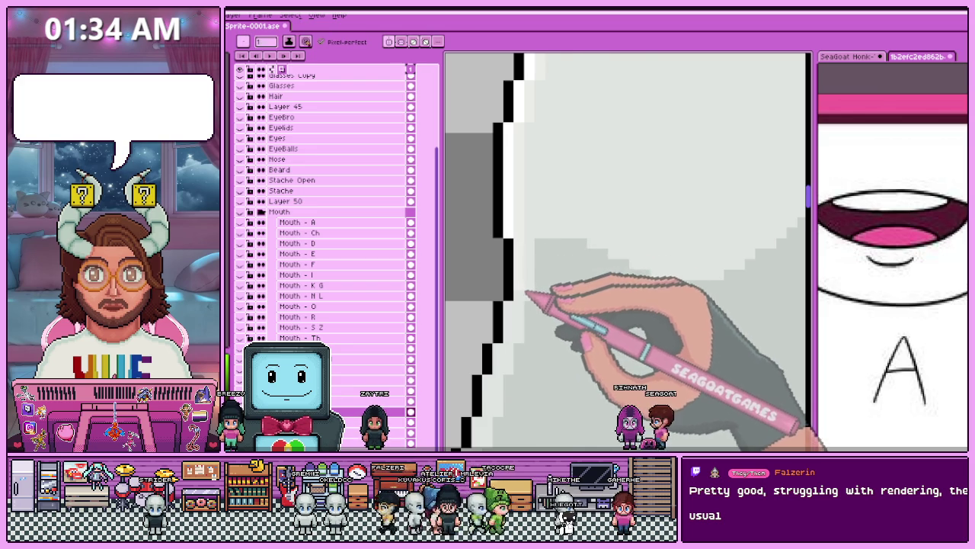
scroll(544, 283, "down", 2)
scroll(571, 196, "down", 1)
scroll(494, 364, "up", 3)
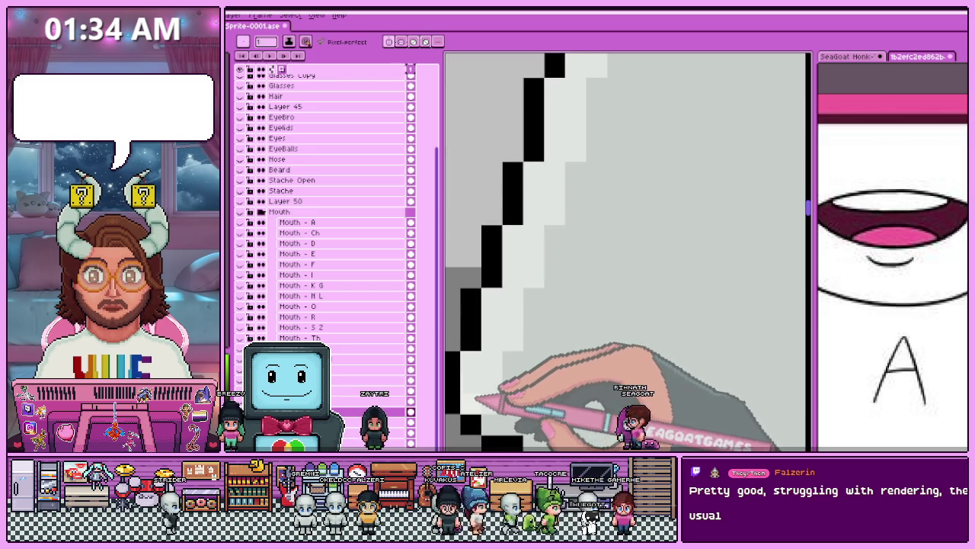
scroll(538, 307, "down", 3)
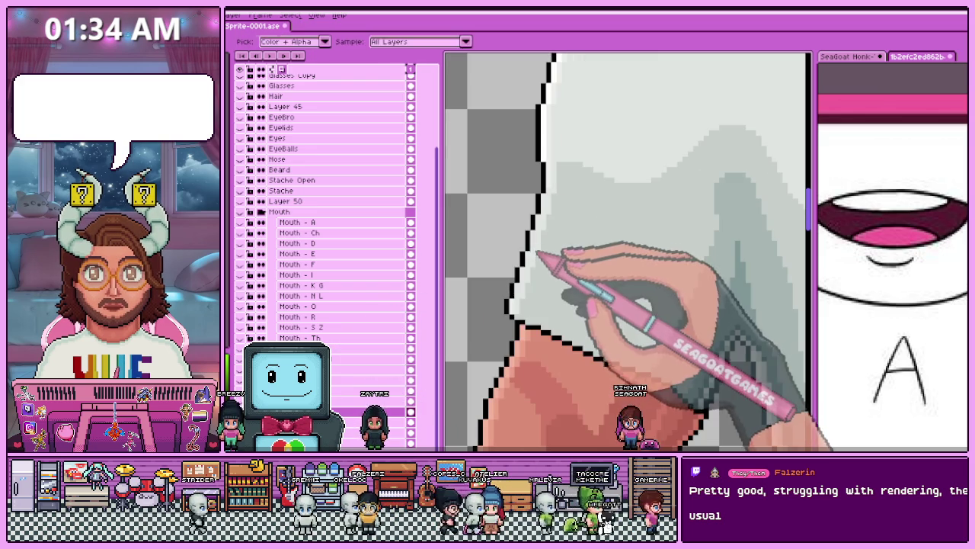
scroll(512, 292, "up", 3)
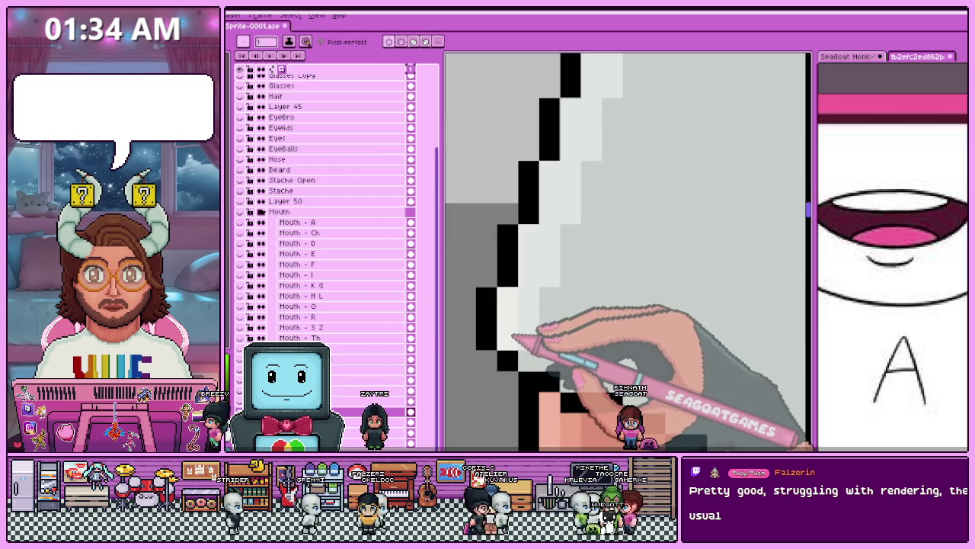
scroll(523, 329, "down", 1)
scroll(521, 329, "up", 2)
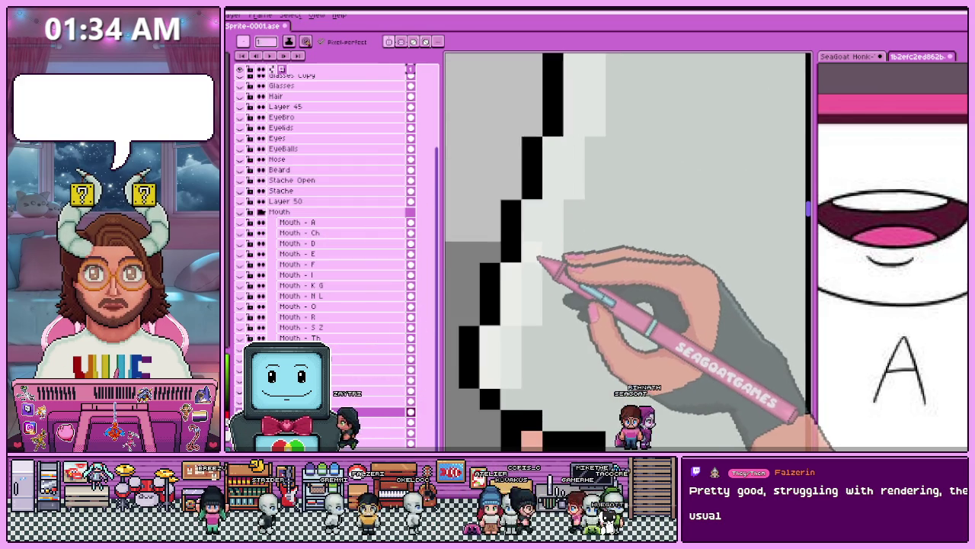
scroll(496, 256, "down", 2)
scroll(519, 330, "up", 2)
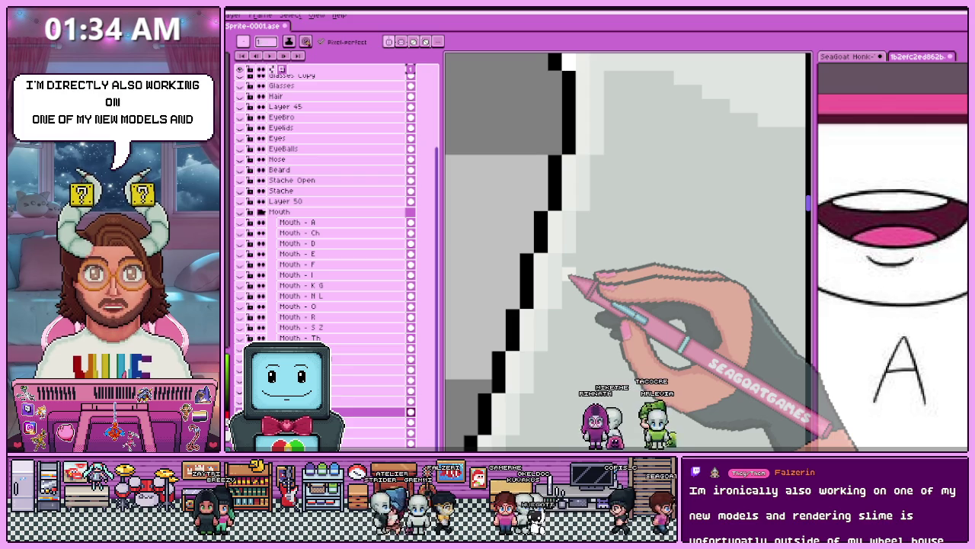
Continue the stepped black-and-grey outline down the diagonal sleeve edge above the arm.
scroll(568, 275, "down", 1)
scroll(602, 275, "down", 2)
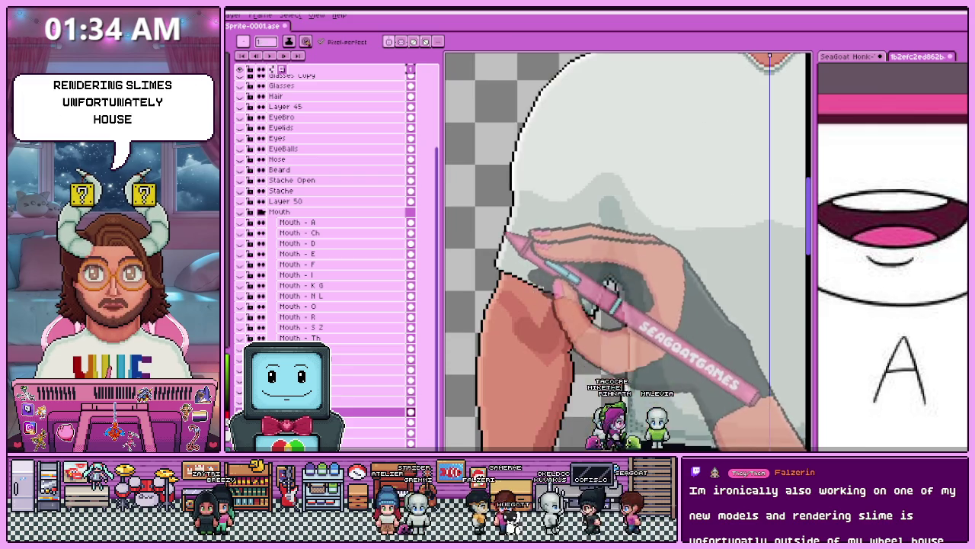
scroll(631, 272, "down", 1)
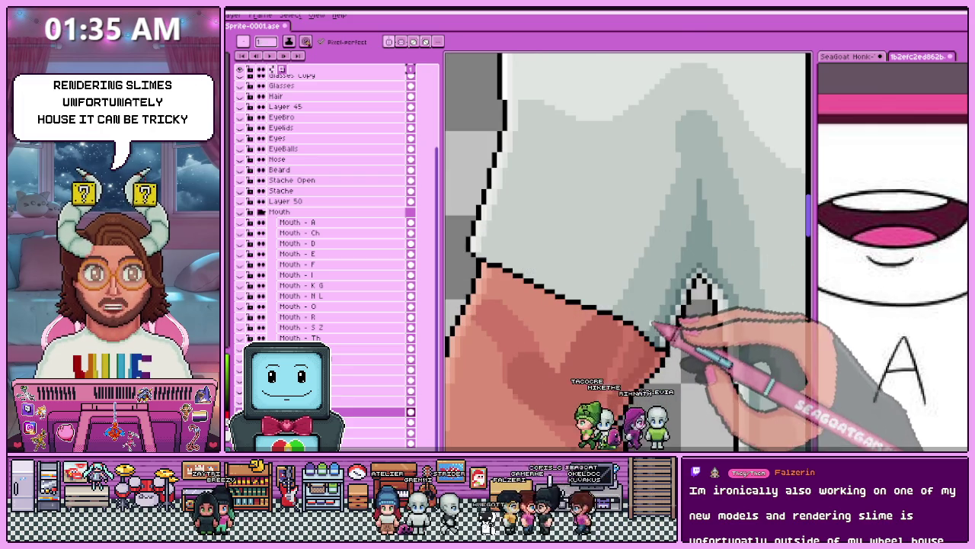
scroll(632, 272, "down", 1)
scroll(472, 243, "down", 1)
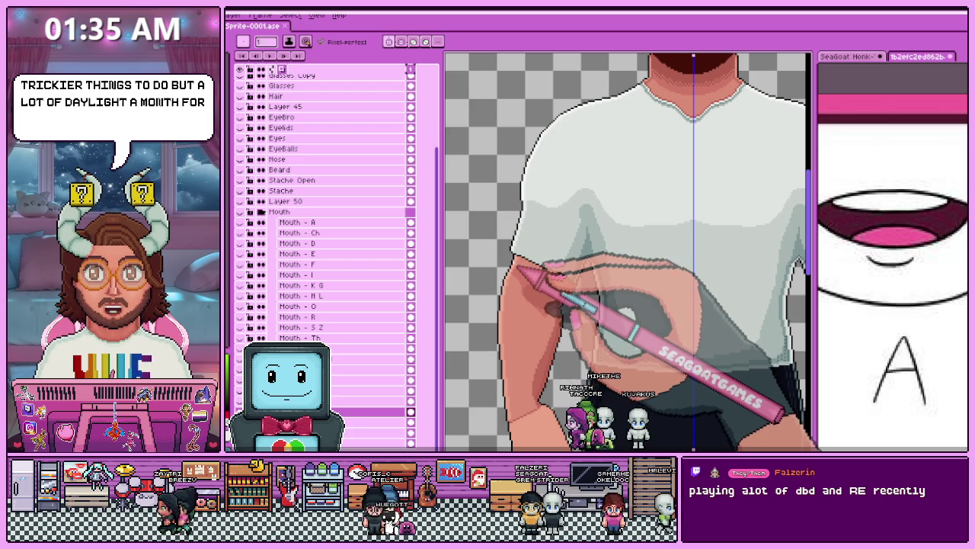
scroll(557, 286, "up", 2)
scroll(557, 286, "up", 1)
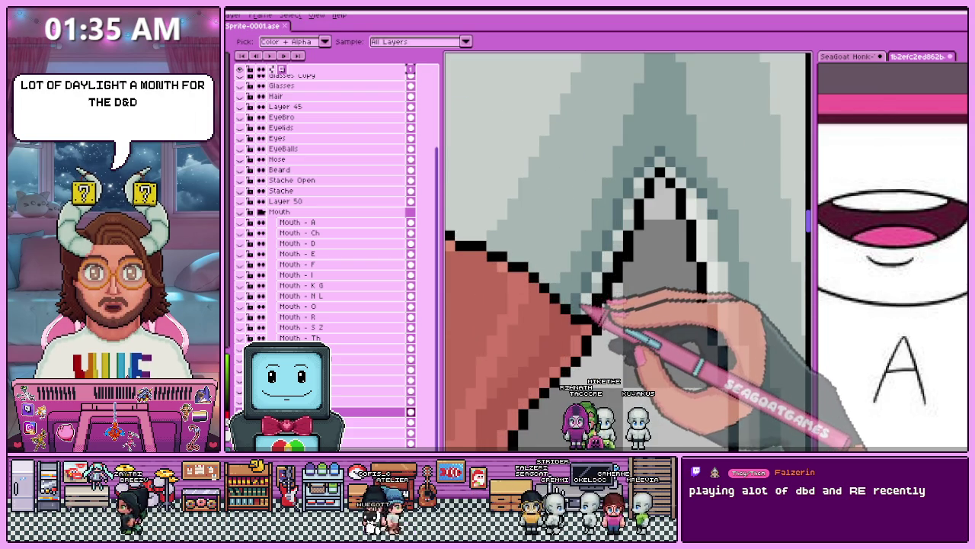
scroll(571, 294, "up", 1)
scroll(549, 274, "up", 2)
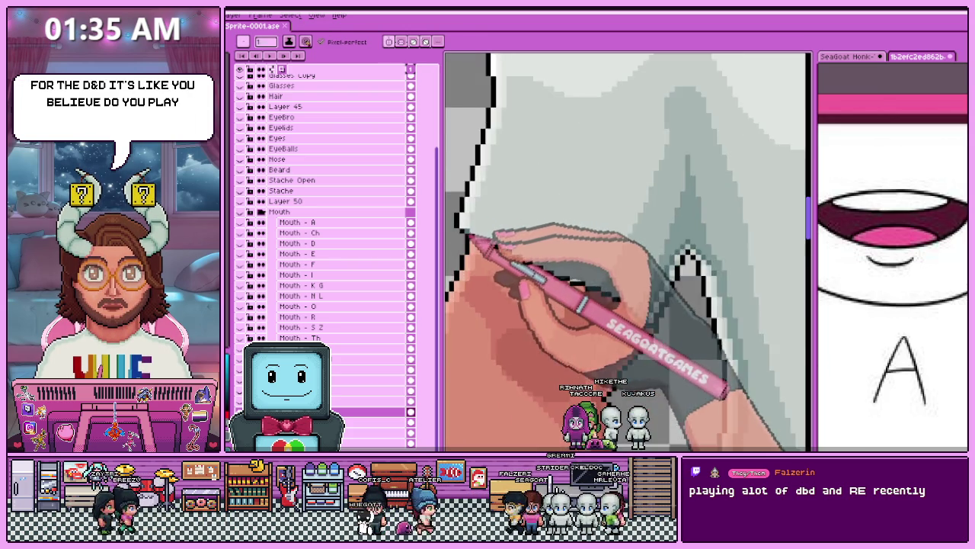
scroll(487, 244, "up", 1)
scroll(480, 237, "up", 1)
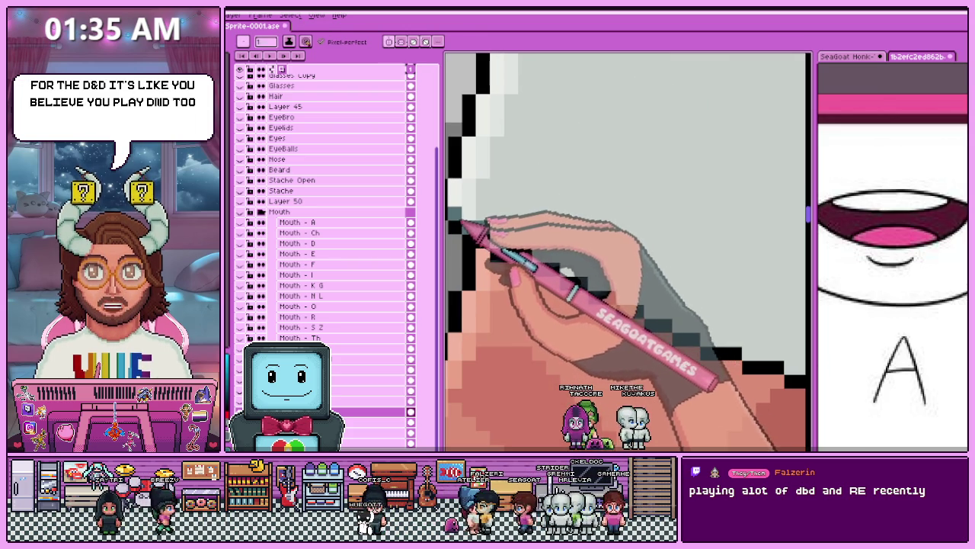
scroll(520, 245, "down", 2)
scroll(504, 235, "up", 2)
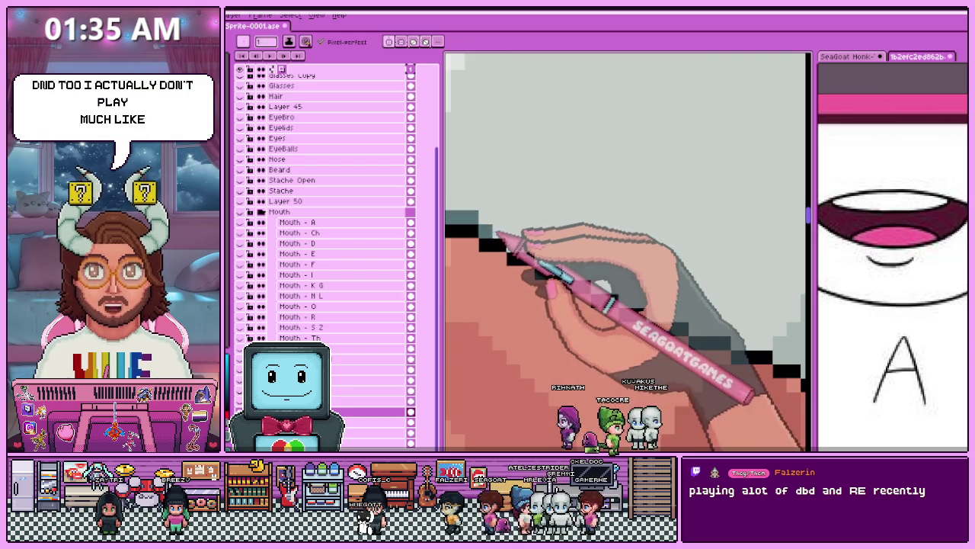
scroll(523, 247, "down", 2)
scroll(523, 242, "up", 1)
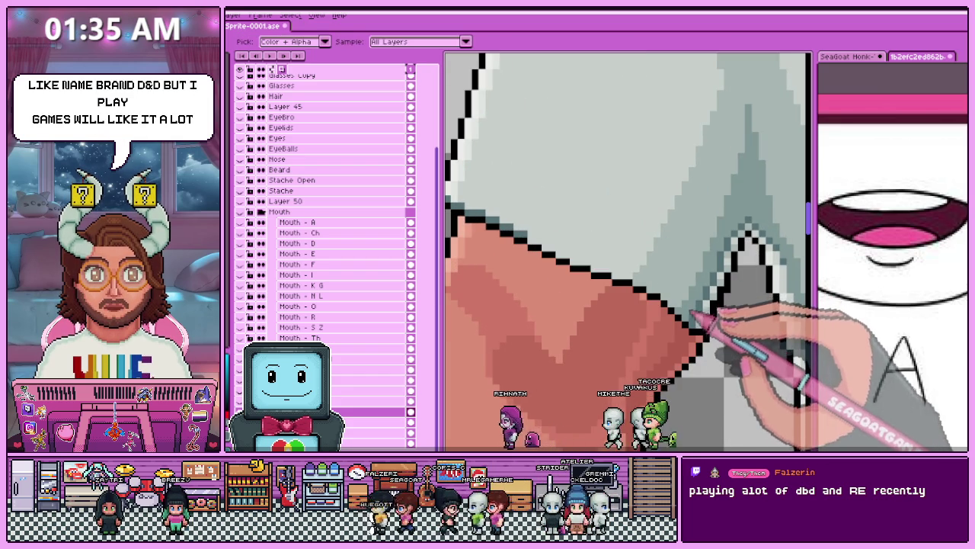
scroll(464, 209, "down", 1)
scroll(463, 205, "up", 2)
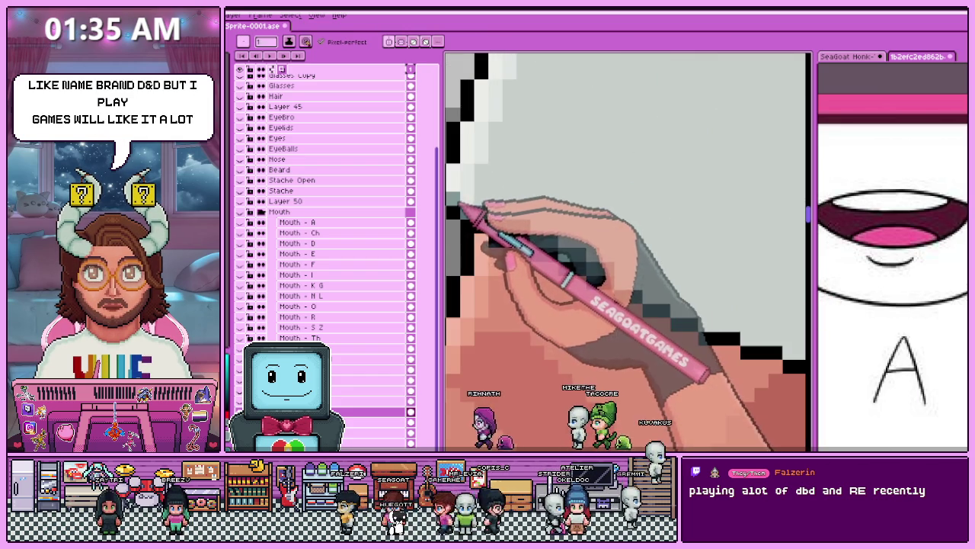
scroll(542, 245, "down", 2)
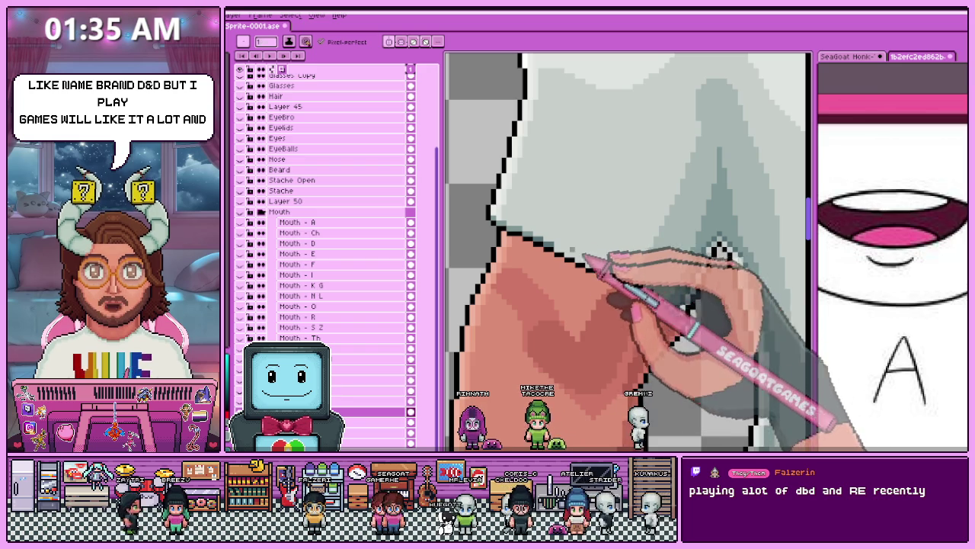
scroll(592, 256, "up", 1)
scroll(564, 244, "up", 1)
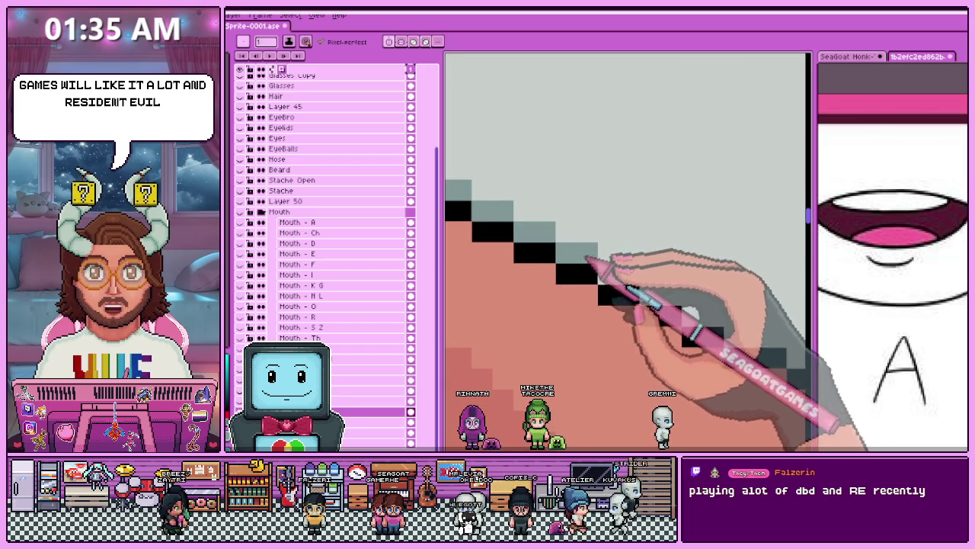
scroll(631, 272, "up", 1)
scroll(512, 218, "down", 2)
scroll(509, 217, "down", 1)
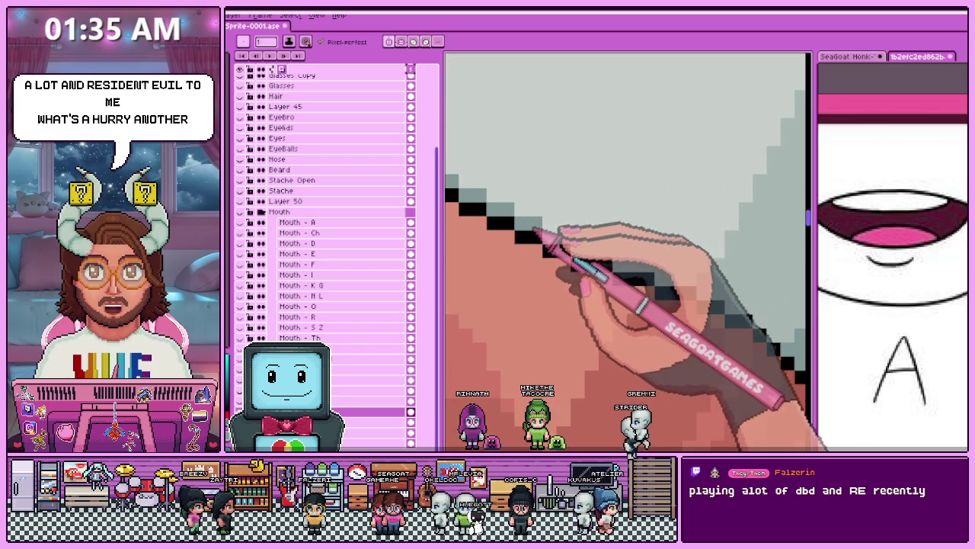
scroll(458, 229, "down", 1)
scroll(904, 414, "up", 2)
scroll(620, 272, "down", 2)
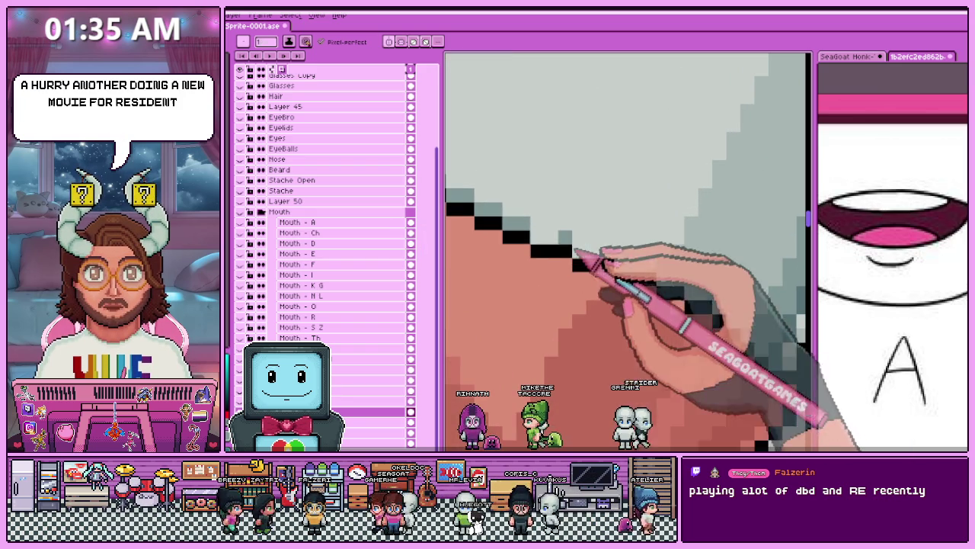
left_click_drag(550, 244, 587, 257)
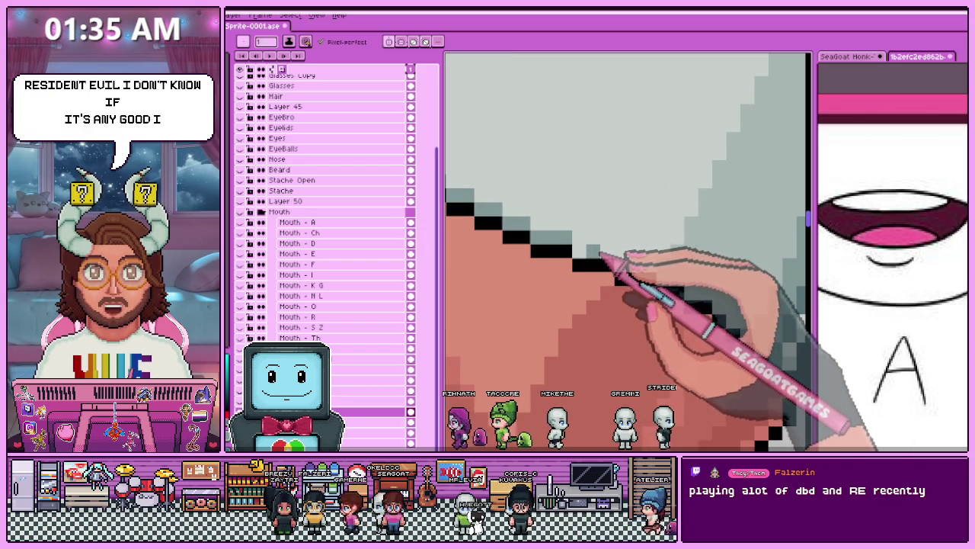
scroll(595, 229, "down", 1)
scroll(610, 213, "down", 1)
scroll(617, 206, "down", 1)
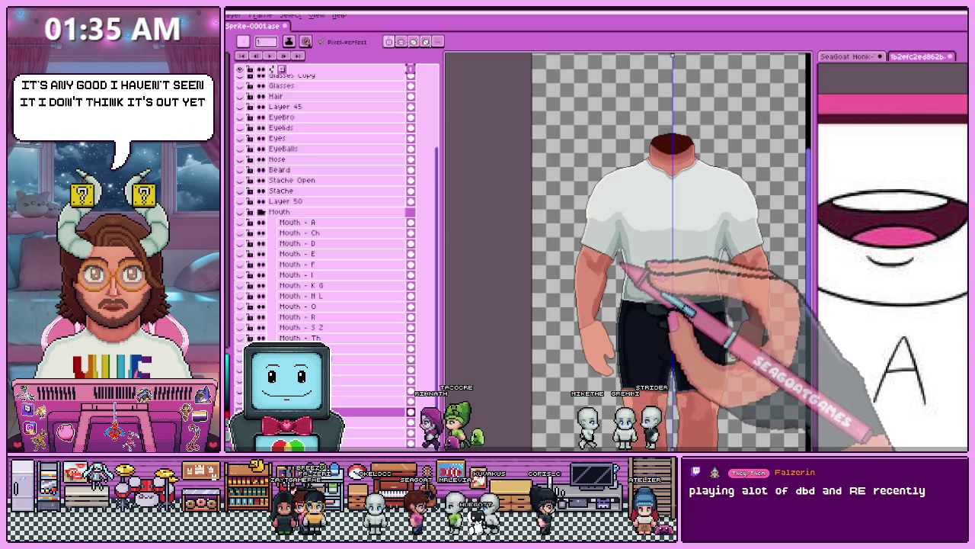
Redraw the black staircase outline along the sleeve hem with the pixel-perfect pencil.
scroll(621, 228, "up", 1)
scroll(621, 247, "up", 2)
scroll(571, 261, "up", 1)
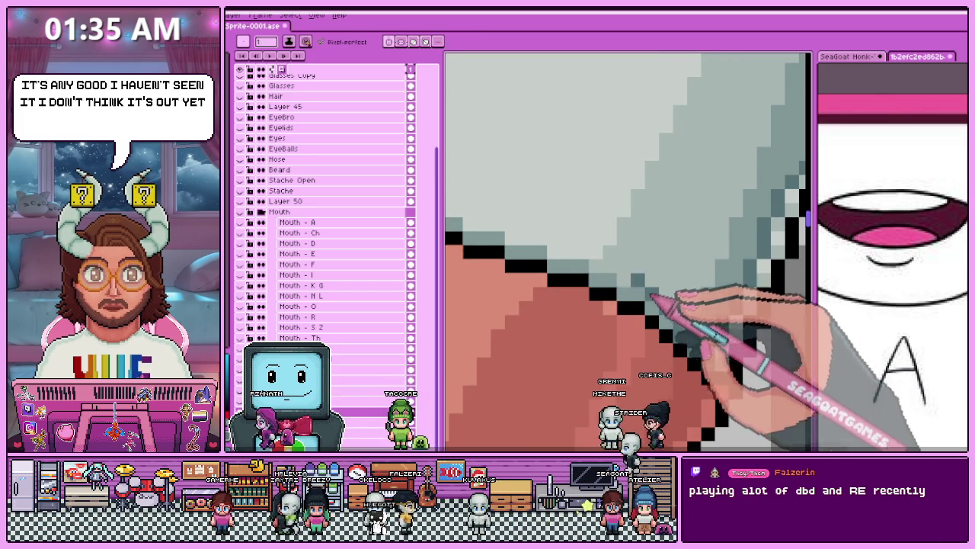
scroll(648, 298, "down", 3)
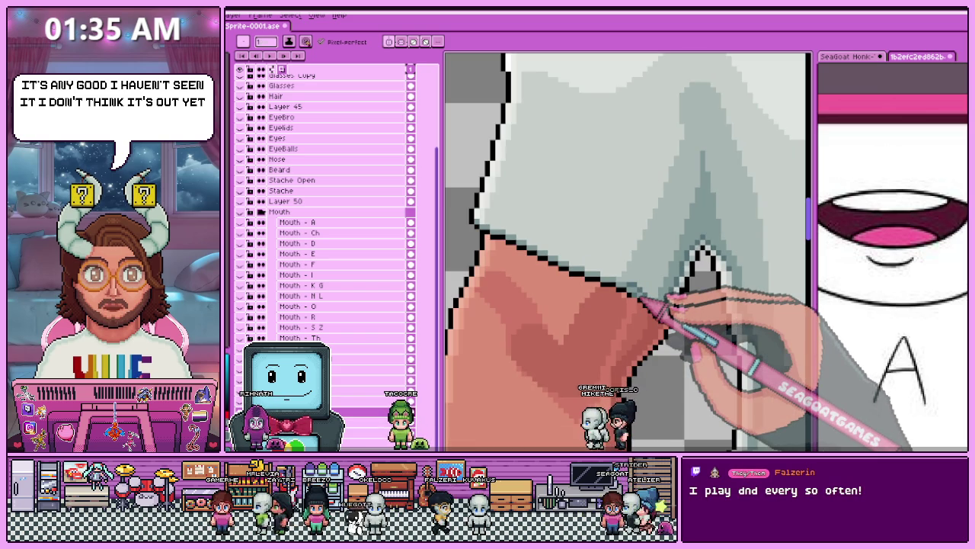
scroll(640, 301, "up", 3)
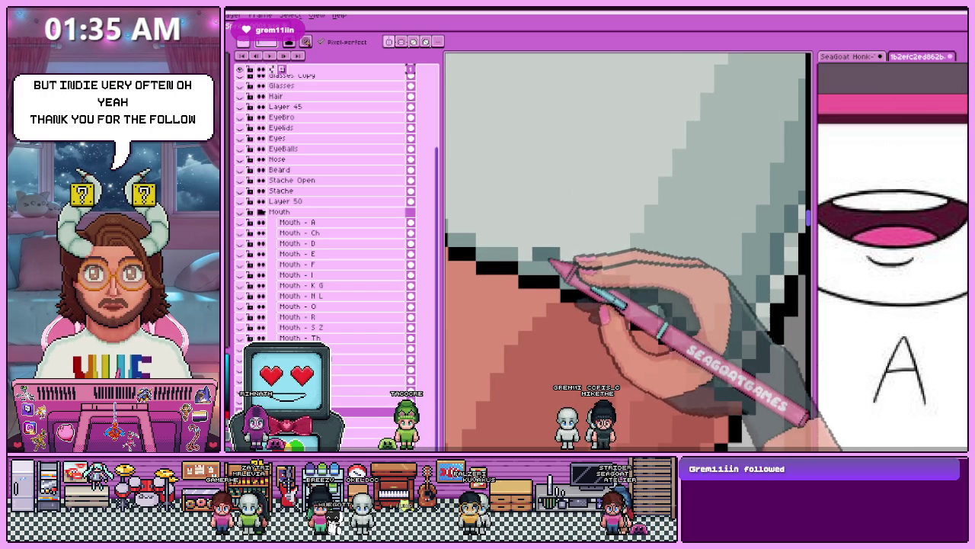
left_click_drag(550, 263, 518, 223)
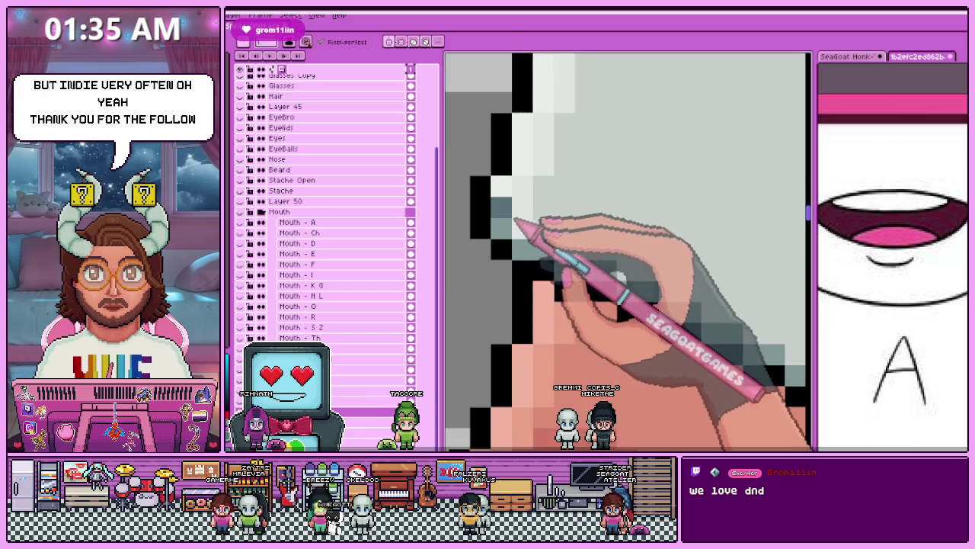
left_click_drag(529, 242, 528, 249)
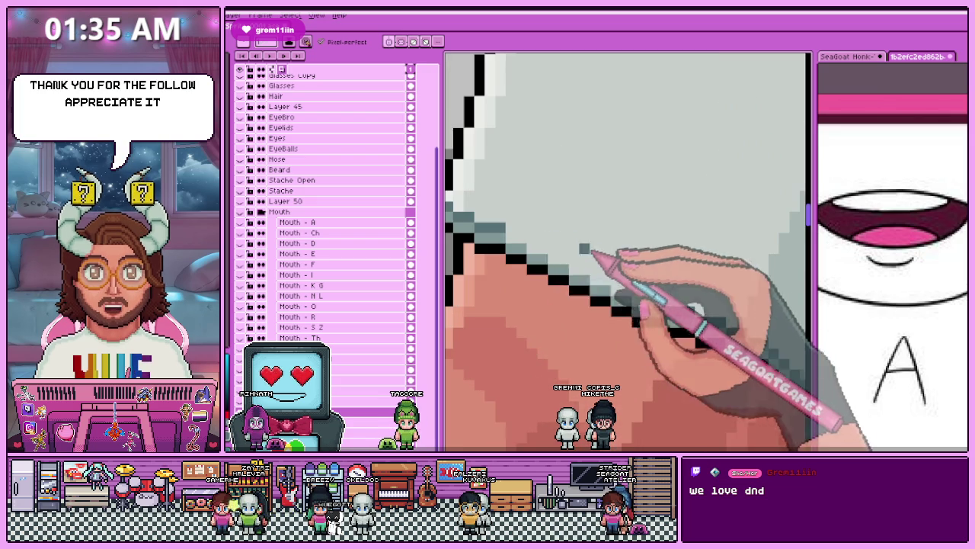
scroll(541, 259, "down", 1)
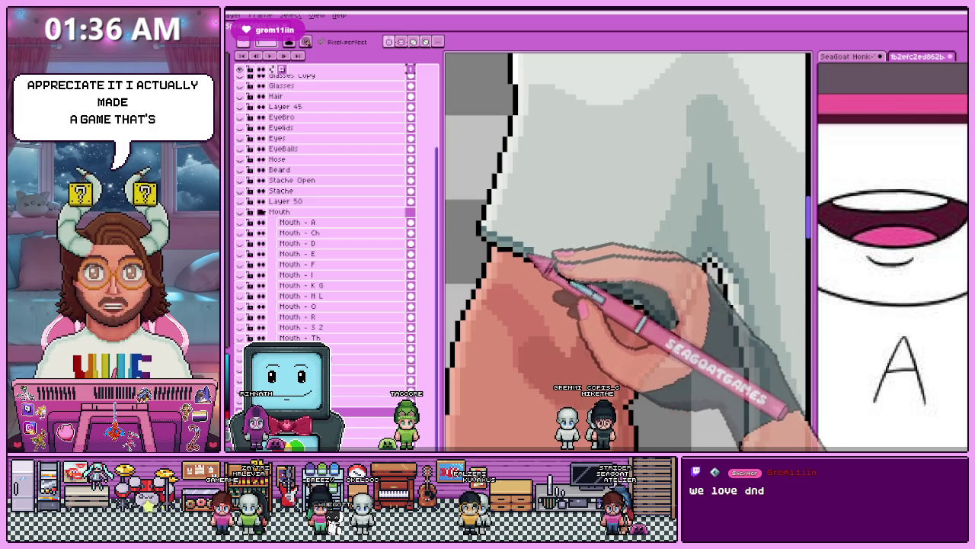
scroll(547, 259, "up", 1)
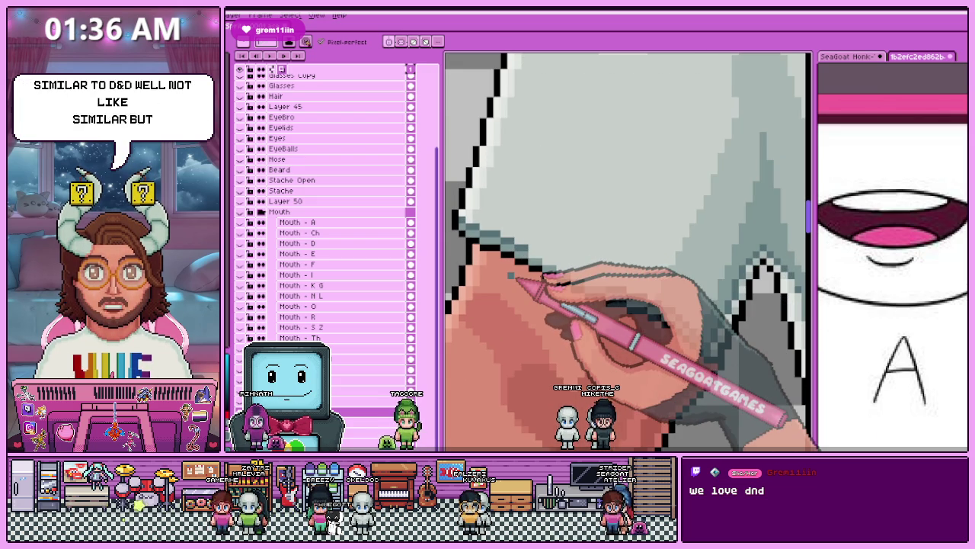
scroll(533, 252, "up", 1)
scroll(562, 201, "down", 1)
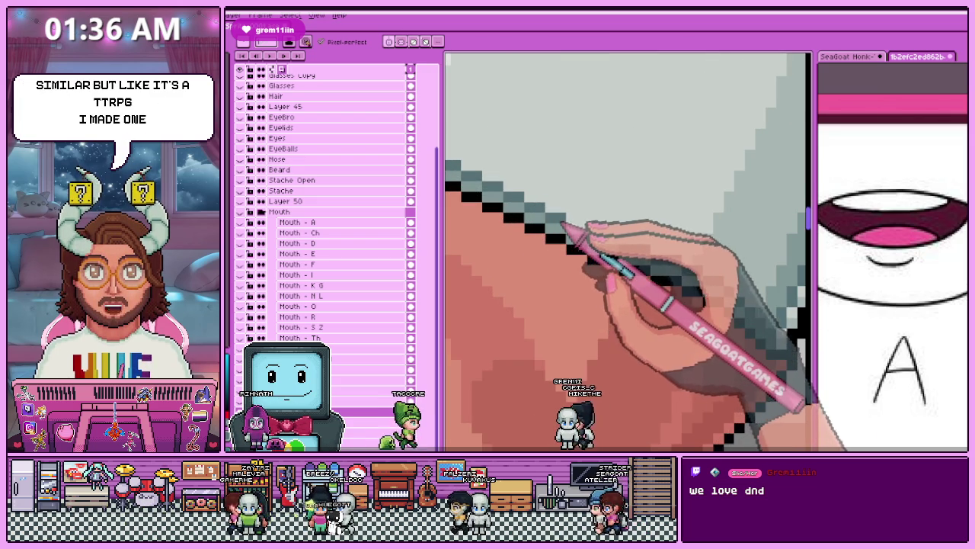
scroll(616, 248, "down", 2)
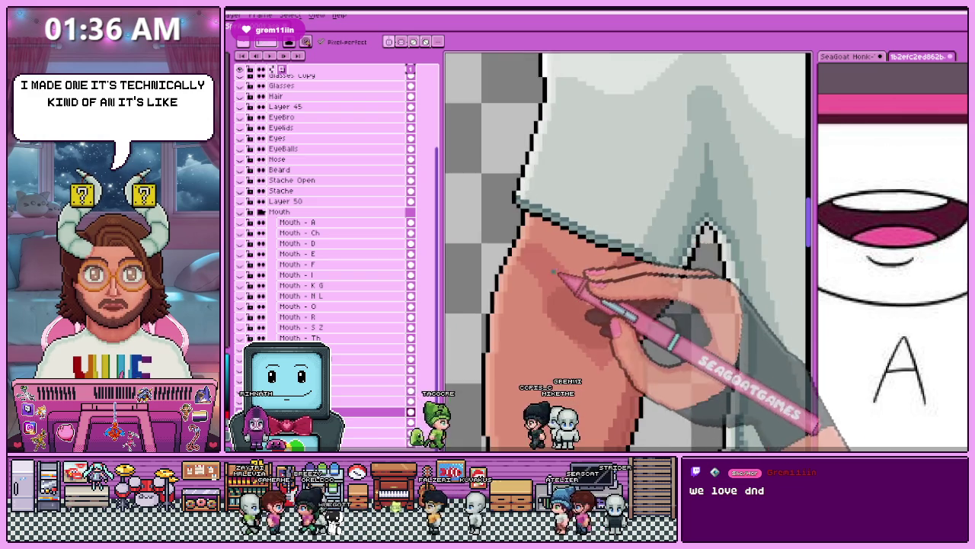
scroll(588, 279, "down", 2)
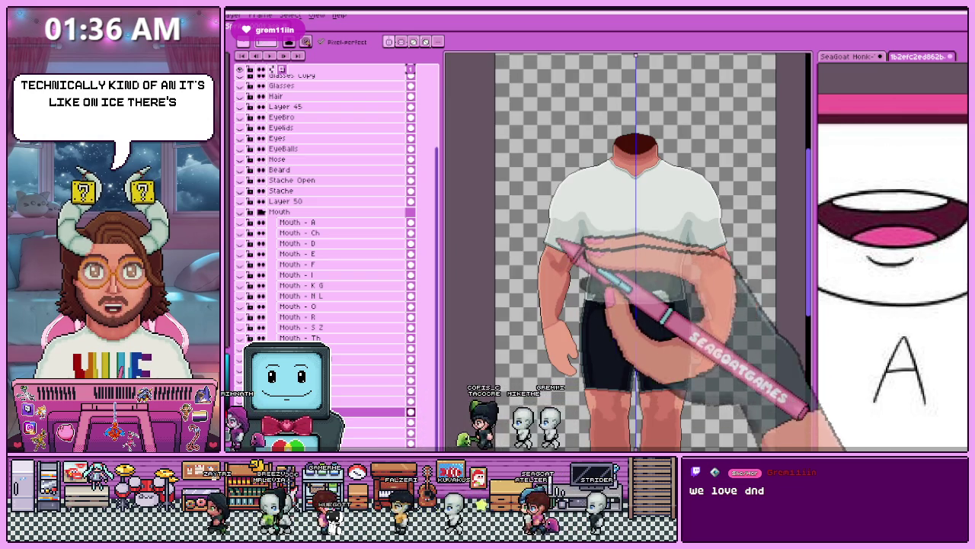
scroll(590, 241, "up", 4)
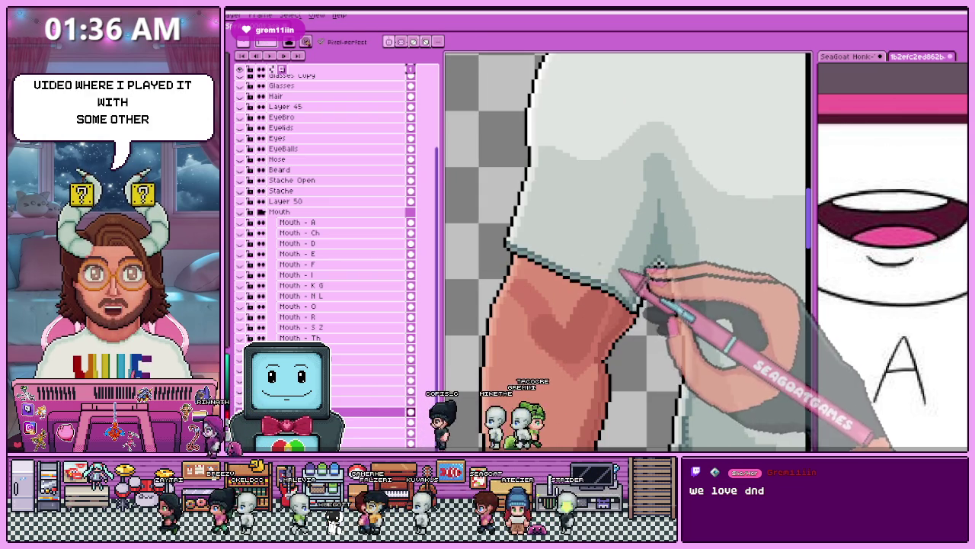
scroll(579, 259, "up", 2)
scroll(518, 251, "right", 1)
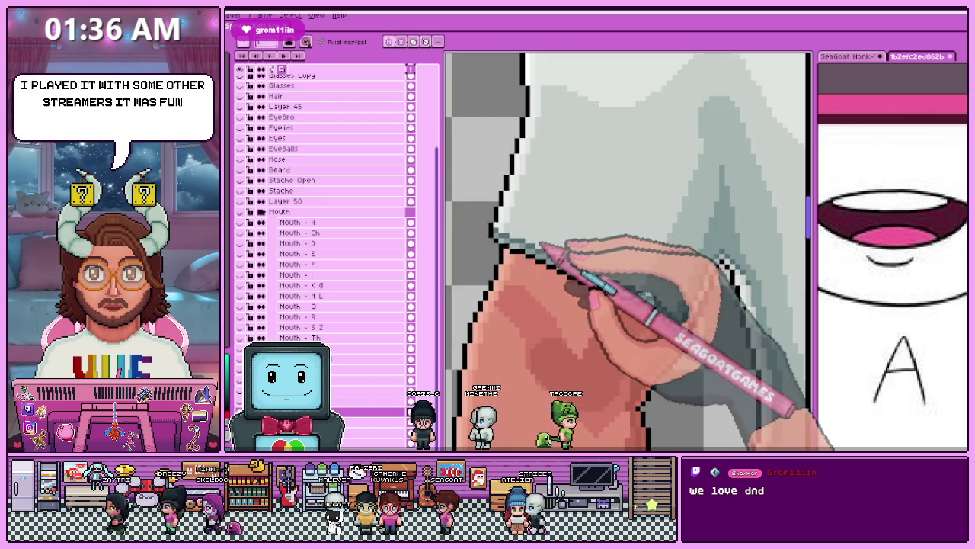
scroll(523, 256, "right", 1)
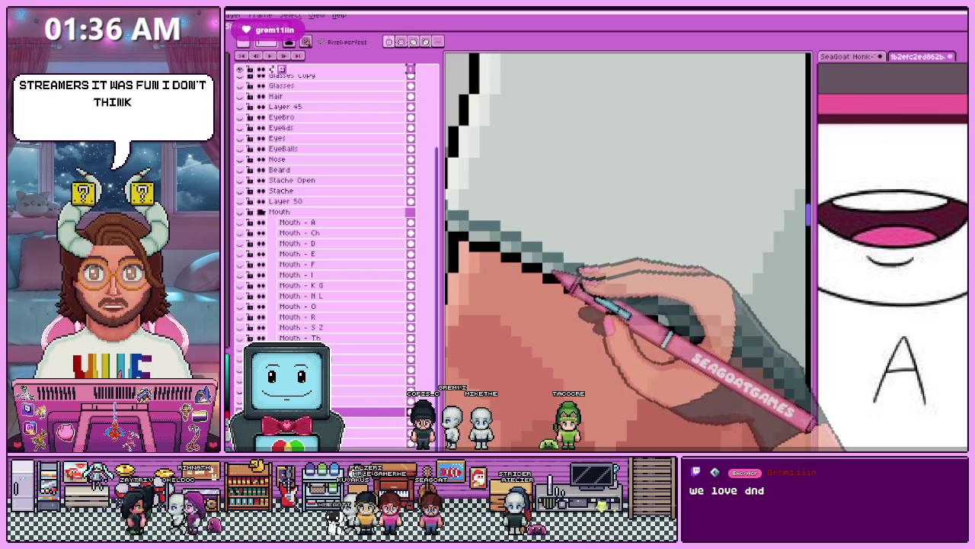
scroll(533, 256, "down", 2)
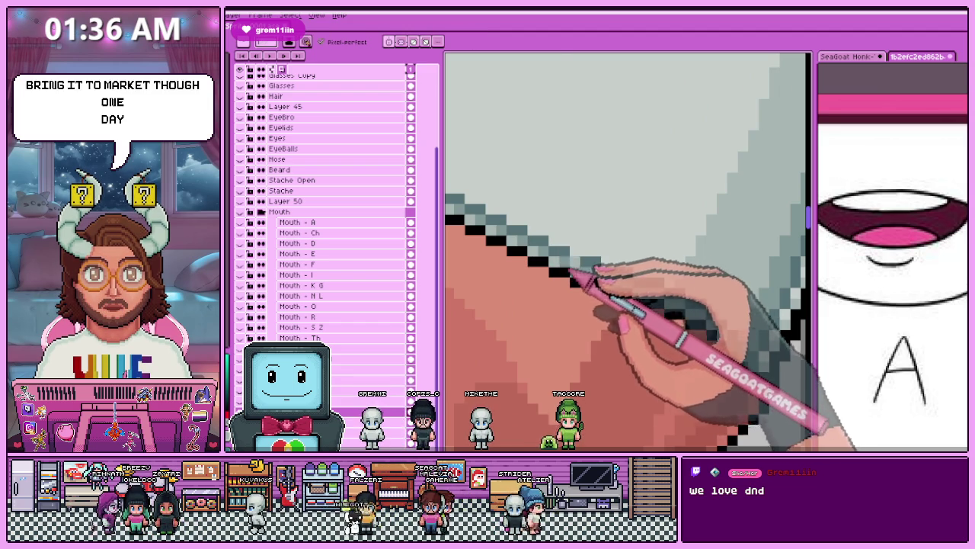
scroll(583, 279, "right", 2)
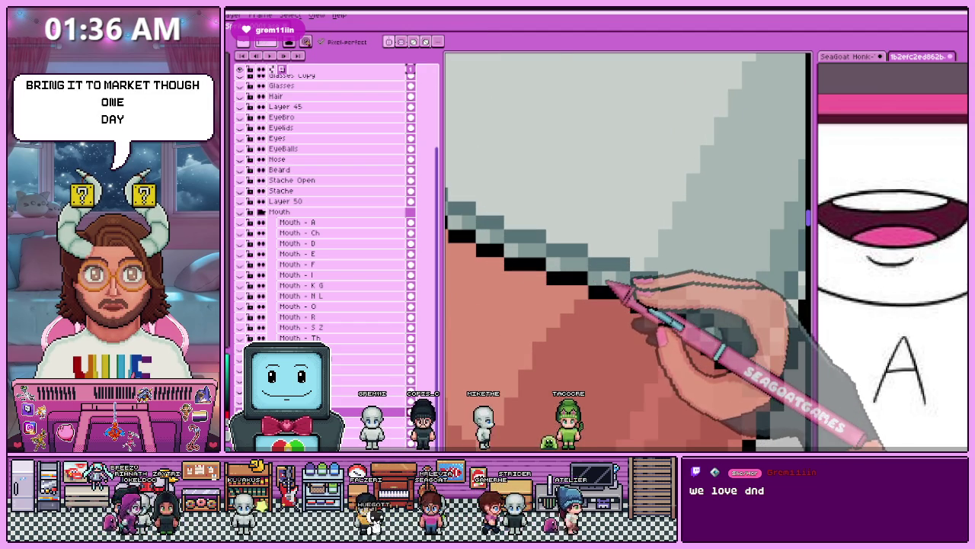
scroll(602, 293, "down", 1)
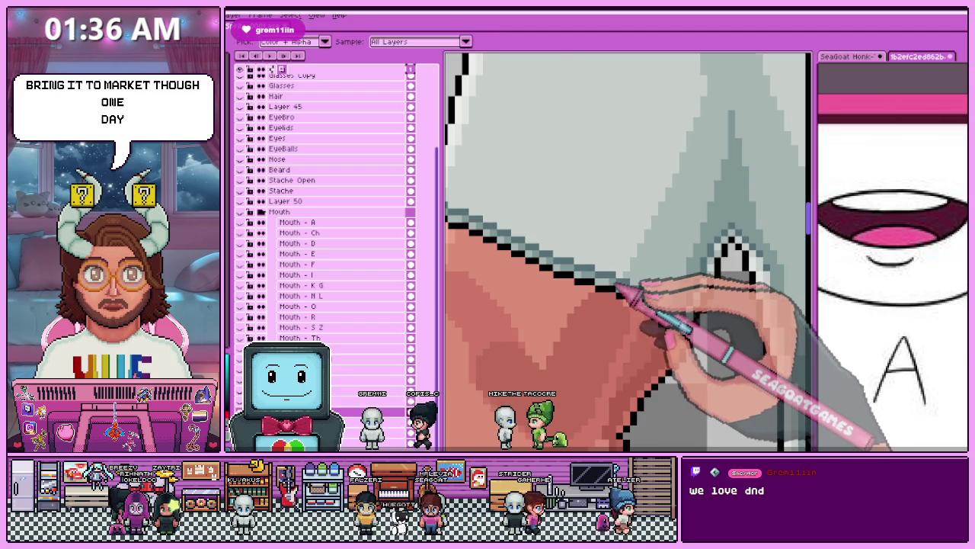
scroll(518, 244, "up", 1)
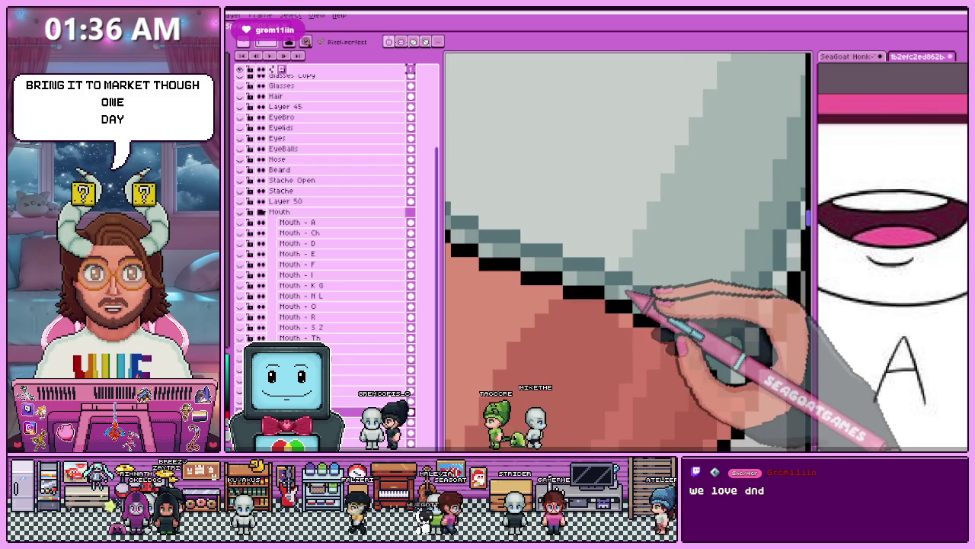
scroll(675, 335, "down", 2)
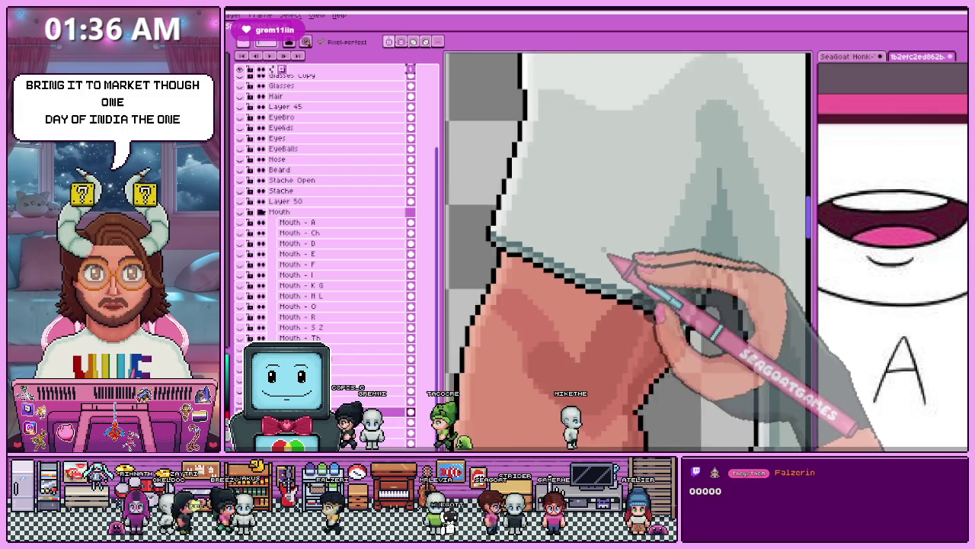
scroll(674, 335, "down", 1)
scroll(655, 320, "down", 1)
scroll(621, 301, "up", 2)
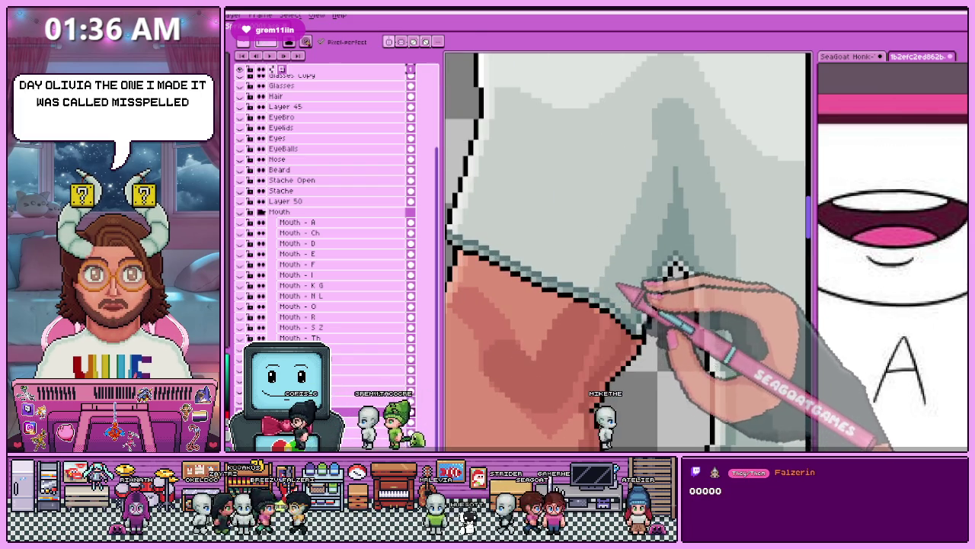
scroll(471, 248, "up", 2)
scroll(476, 246, "down", 2)
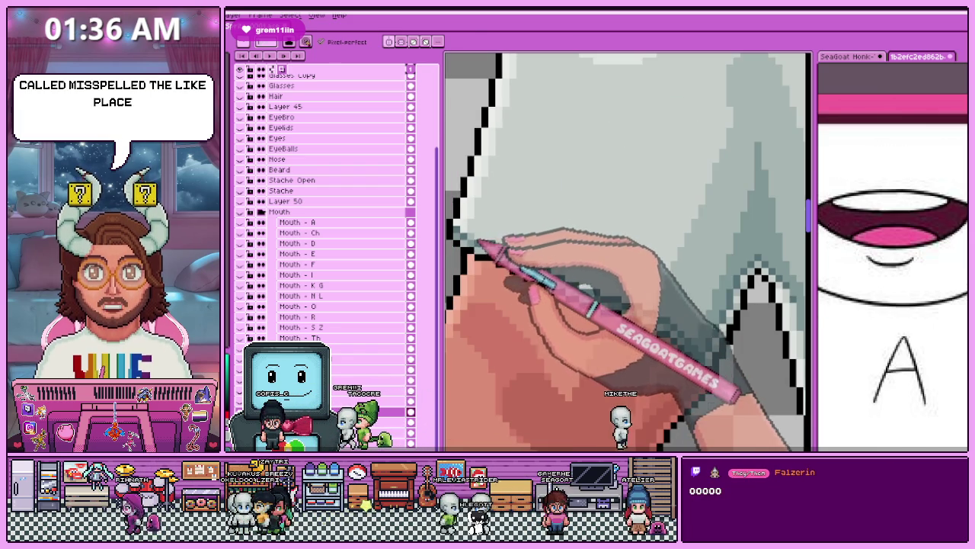
scroll(481, 247, "up", 2)
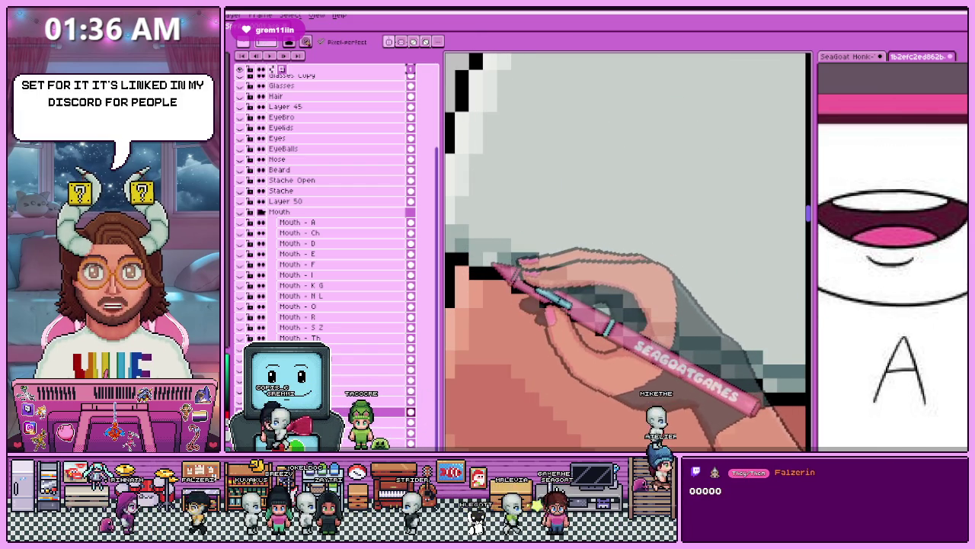
scroll(477, 253, "down", 2)
scroll(469, 250, "up", 2)
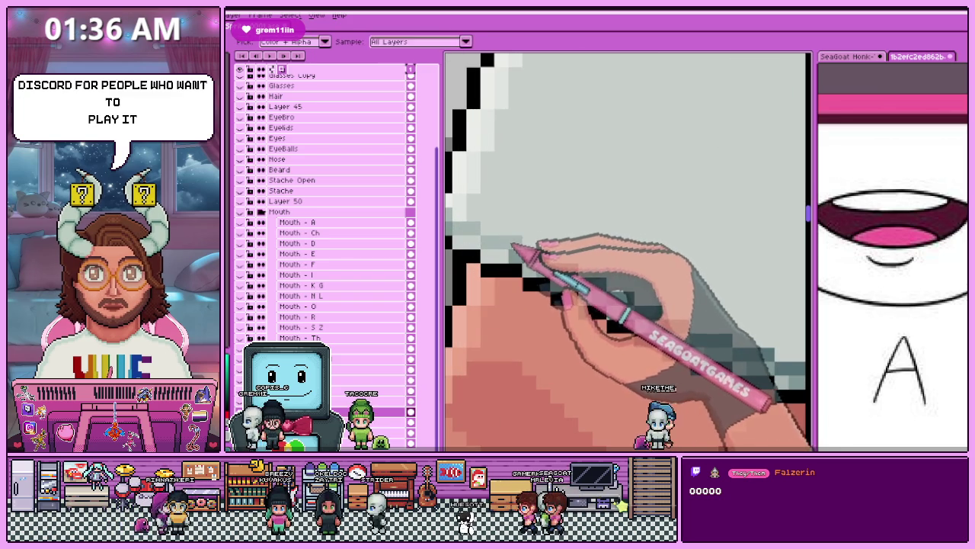
scroll(537, 275, "down", 2)
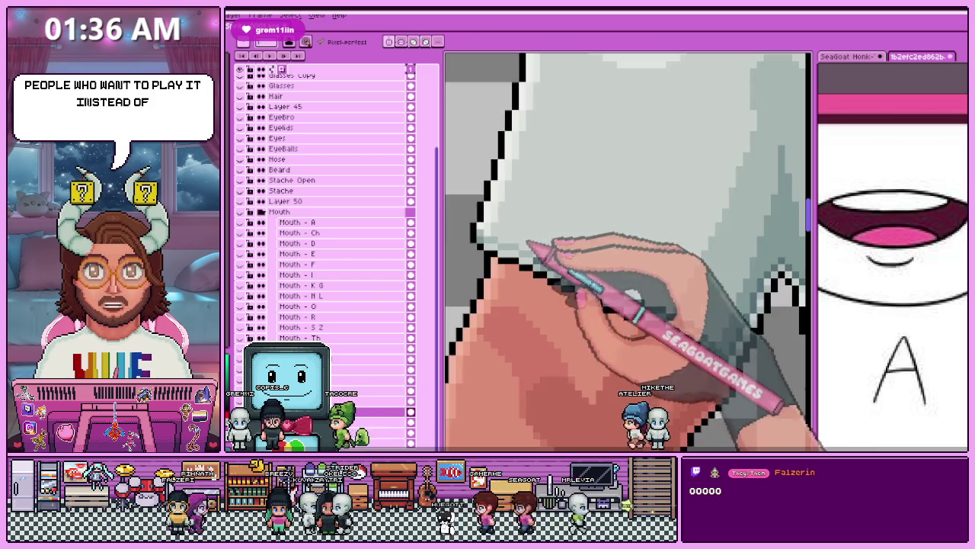
scroll(533, 278, "up", 2)
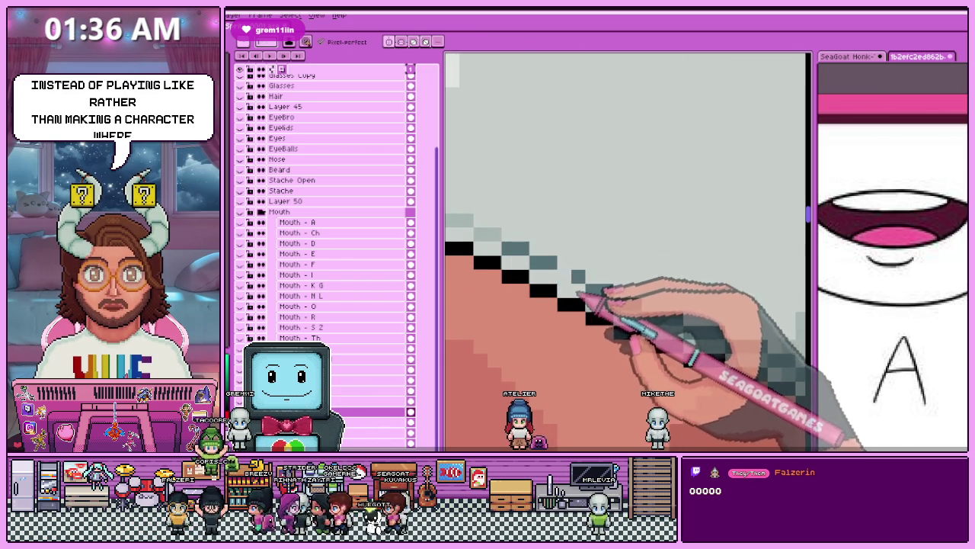
scroll(586, 293, "up", 1)
scroll(564, 279, "down", 2)
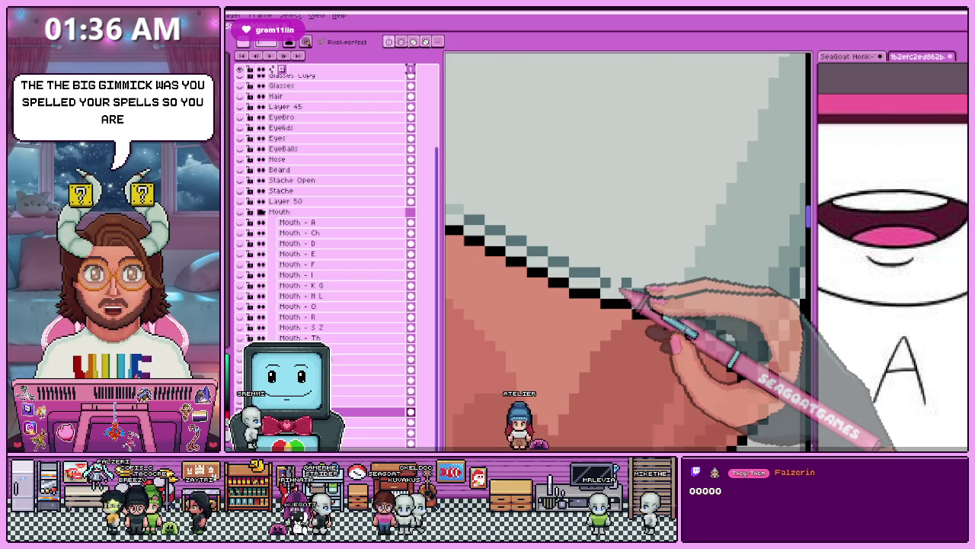
scroll(637, 294, "down", 1)
scroll(533, 244, "down", 1)
scroll(526, 236, "up", 1)
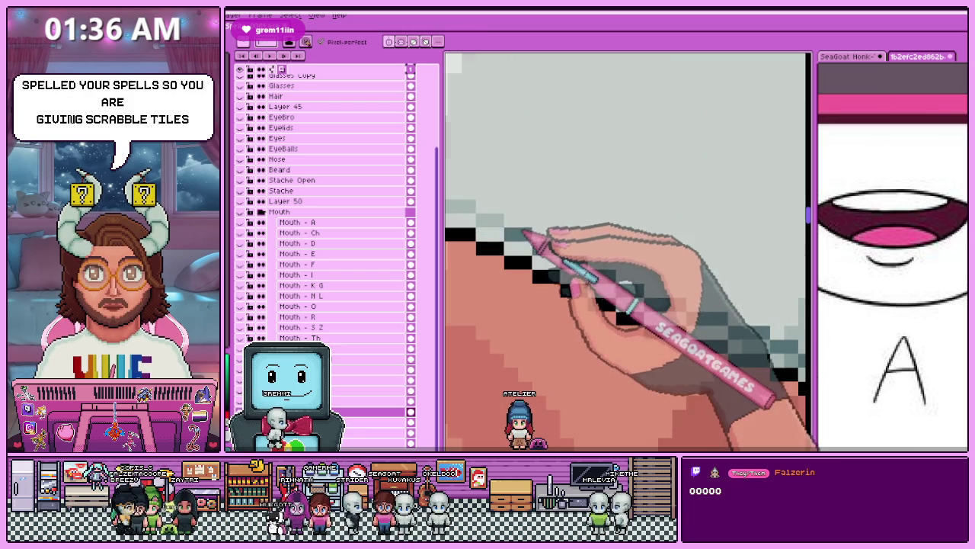
scroll(572, 258, "down", 1)
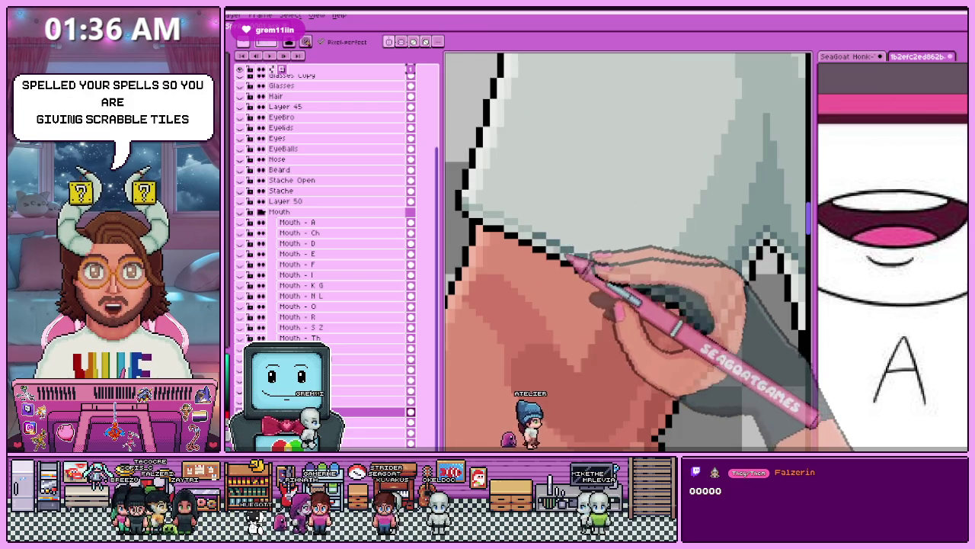
scroll(579, 259, "up", 1)
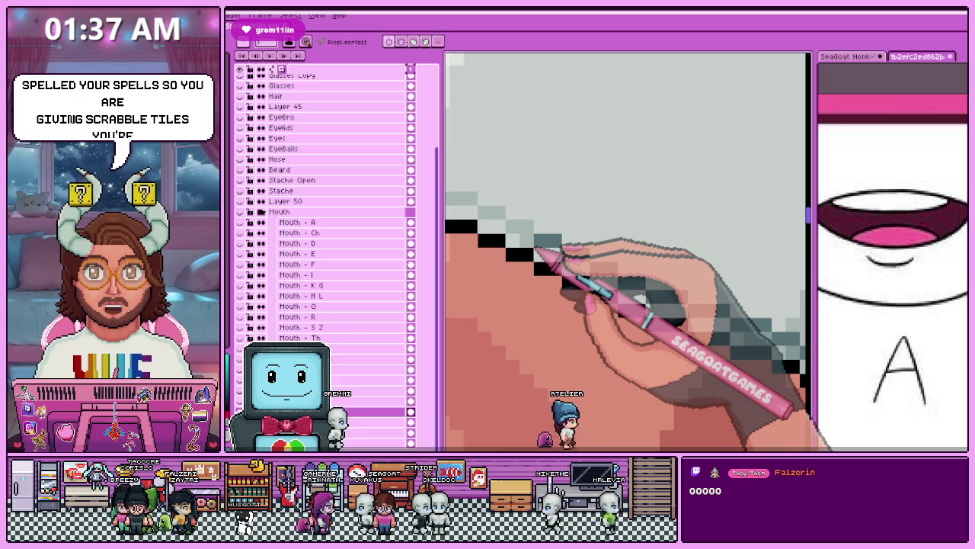
left_click_drag(549, 267, 609, 297)
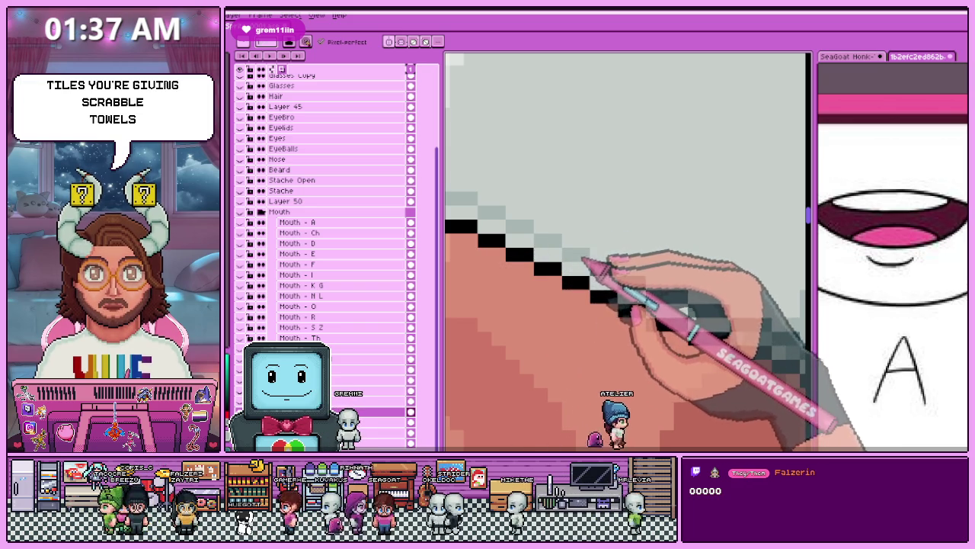
Eyedrop a colour from the sprite to keep refining the hem outline.
scroll(585, 262, "down", 2)
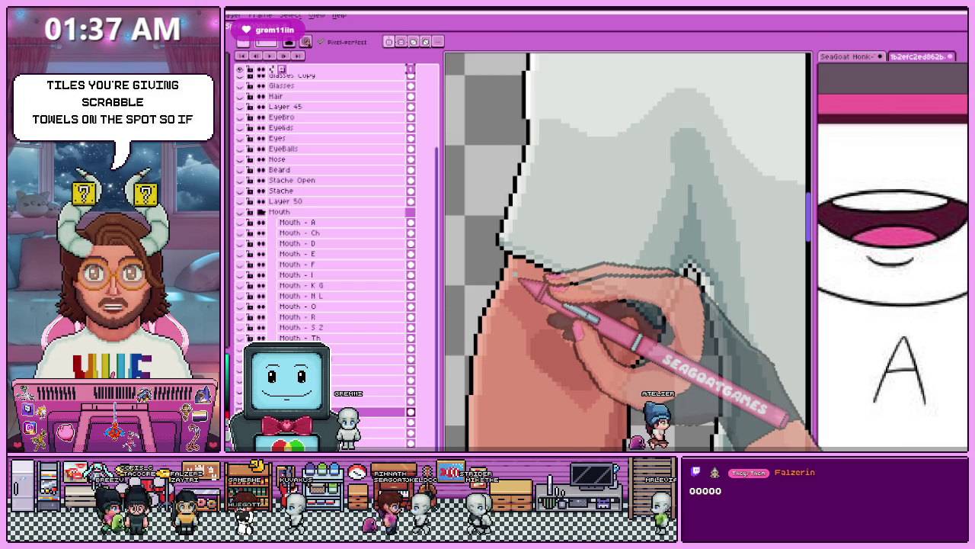
scroll(572, 266, "up", 3)
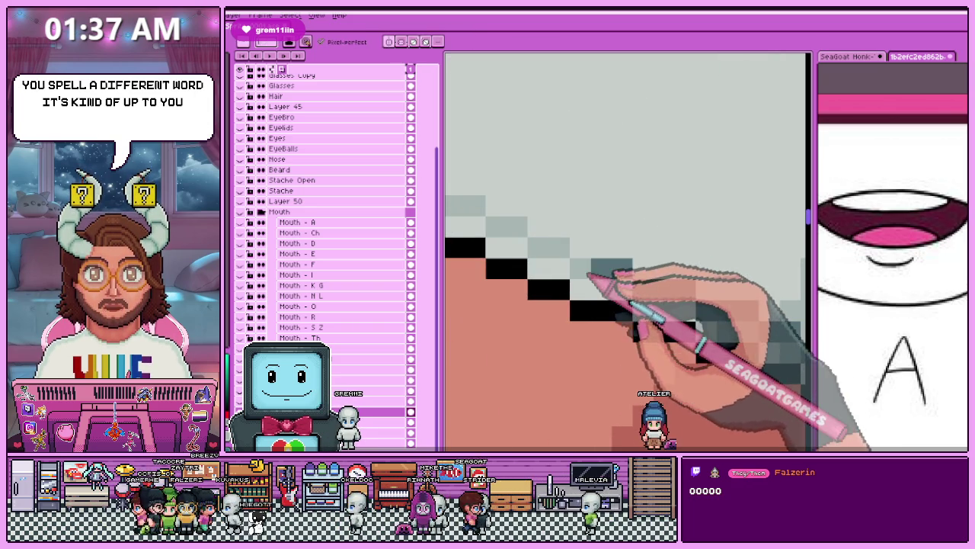
scroll(572, 250, "down", 2)
scroll(571, 252, "up", 2)
scroll(602, 257, "down", 2)
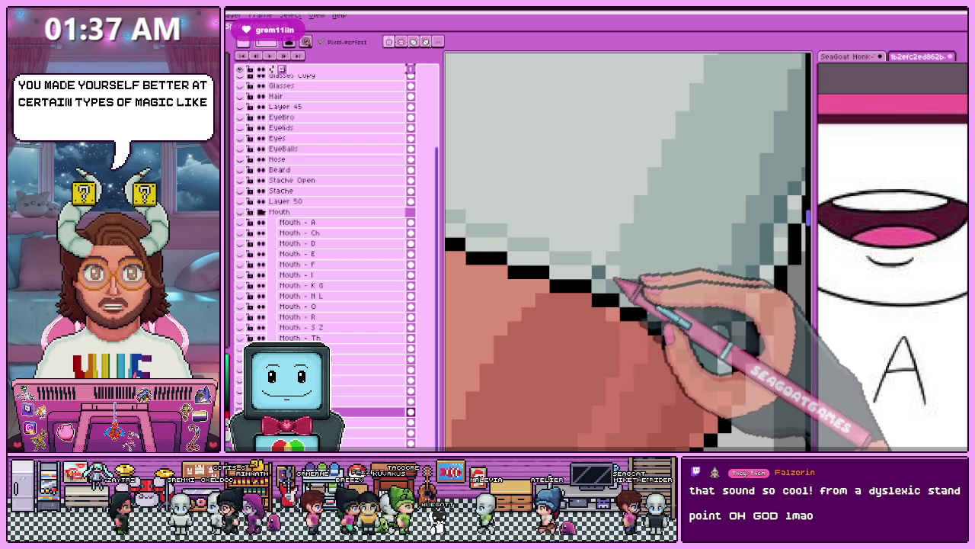
key("alt")
key("alt")
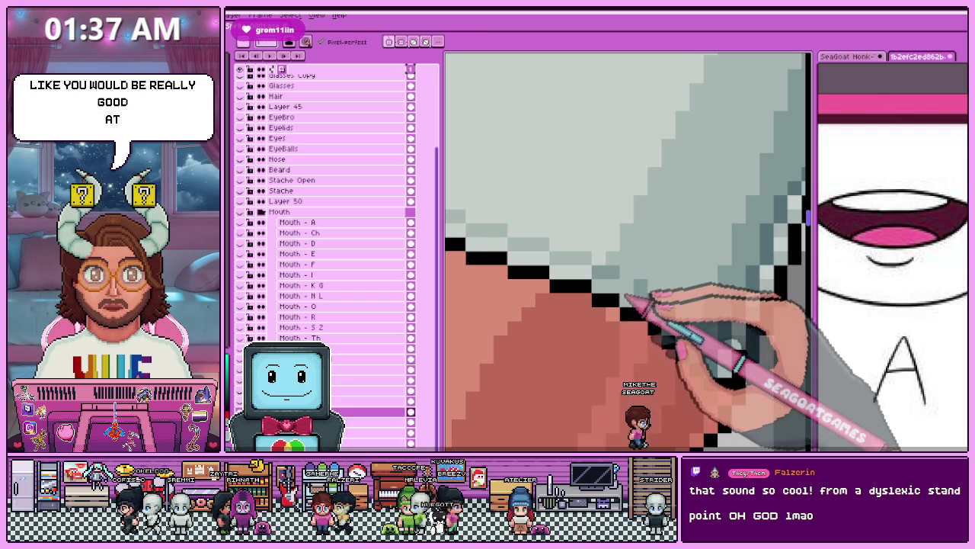
key("alt")
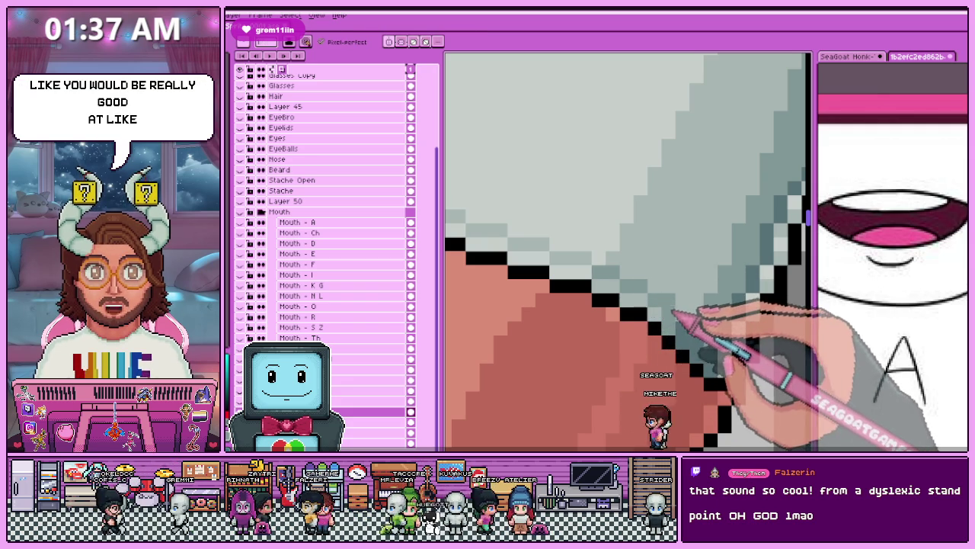
key("Right")
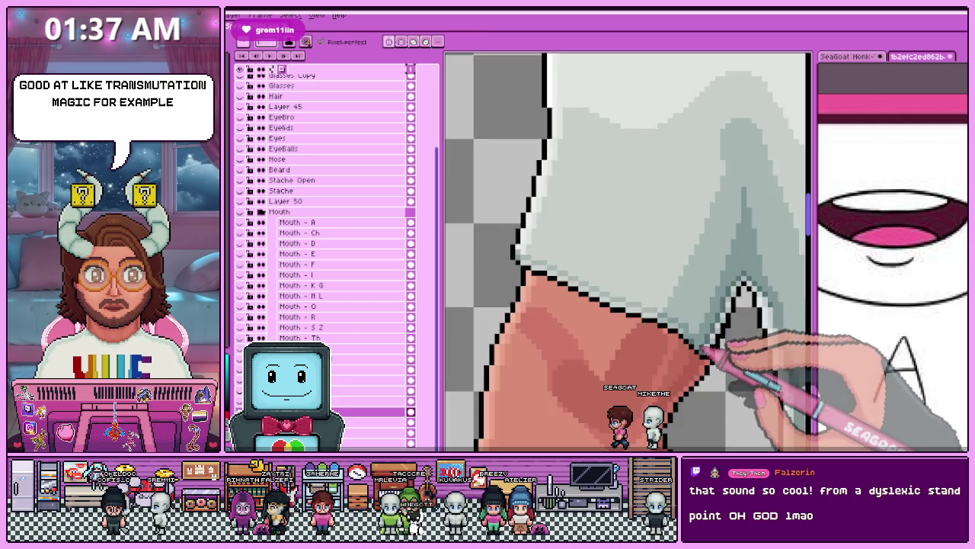
key("Right")
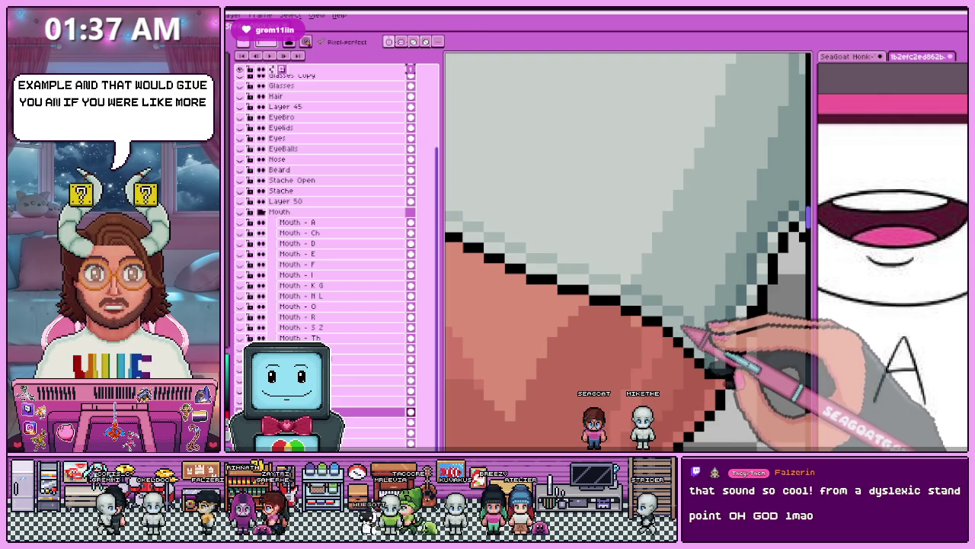
scroll(628, 251, "down", 2)
Zoom in and out around the sleeve hem over the upper arm to inspect its outline.
scroll(705, 366, "down", 3)
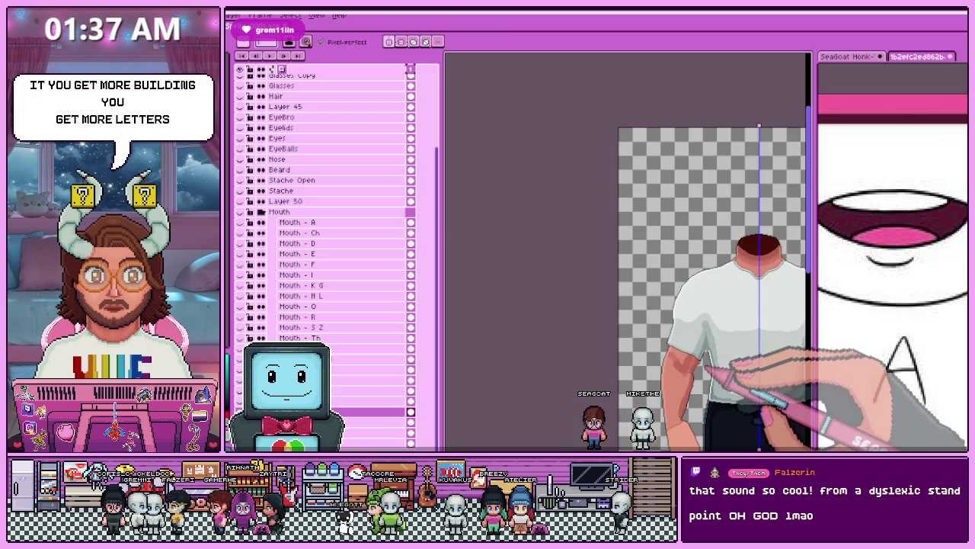
scroll(701, 355, "up", 3)
scroll(644, 251, "up", 1)
scroll(647, 304, "up", 2)
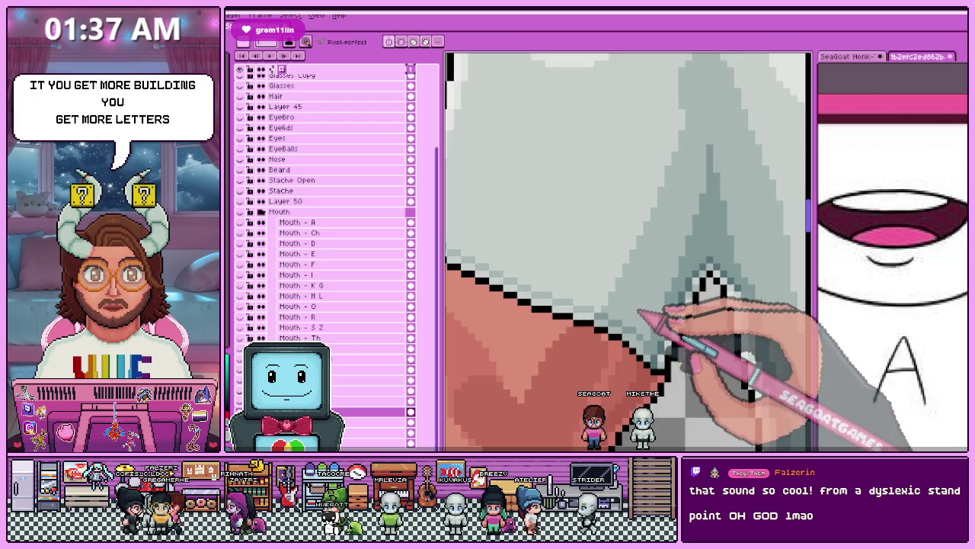
scroll(609, 282, "down", 3)
scroll(588, 266, "up", 1)
scroll(474, 273, "up", 1)
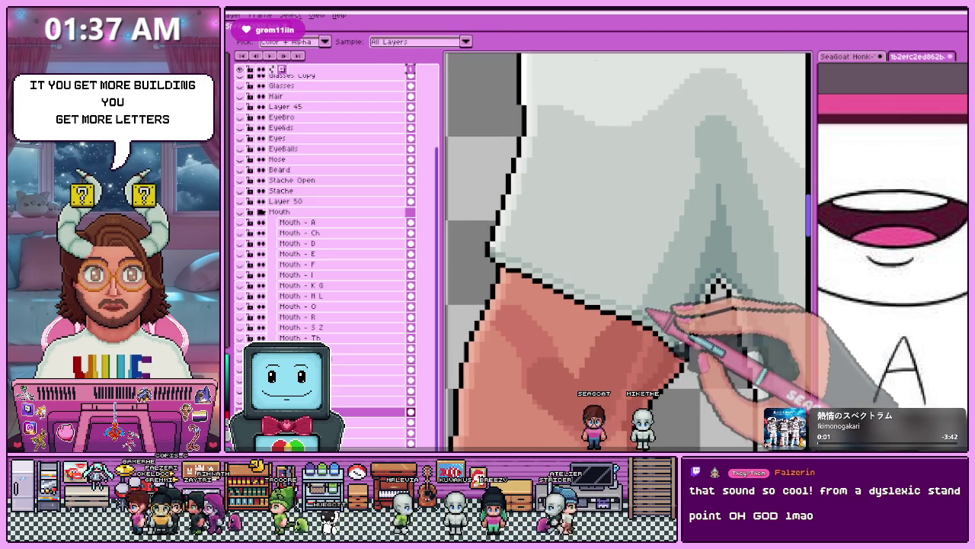
scroll(523, 326, "up", 2)
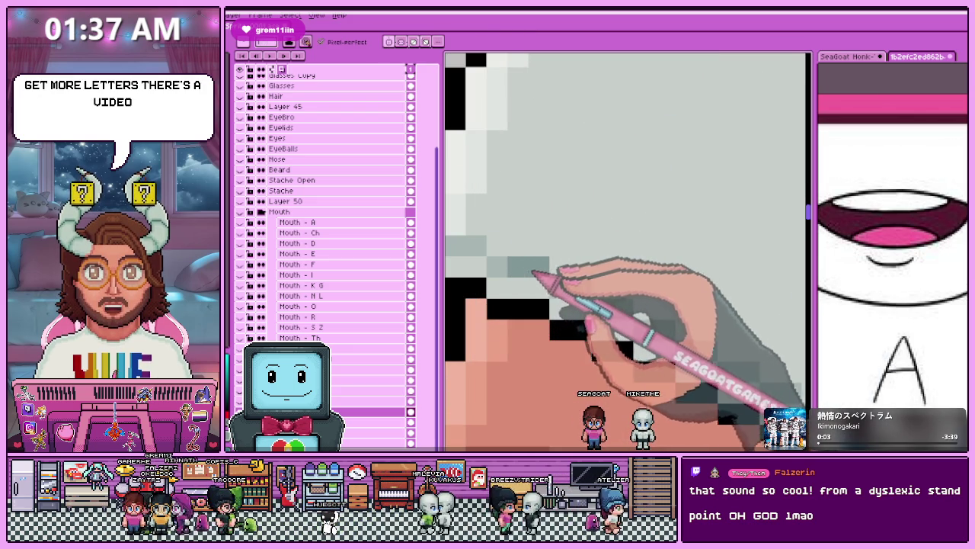
scroll(518, 271, "down", 1)
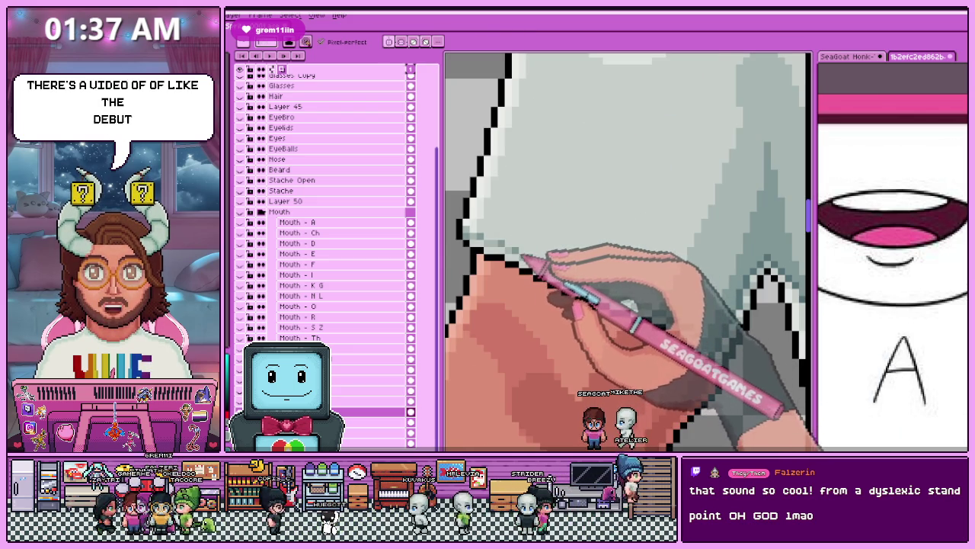
scroll(537, 267, "up", 1)
scroll(552, 278, "up", 1)
scroll(551, 280, "down", 1)
scroll(560, 294, "down", 1)
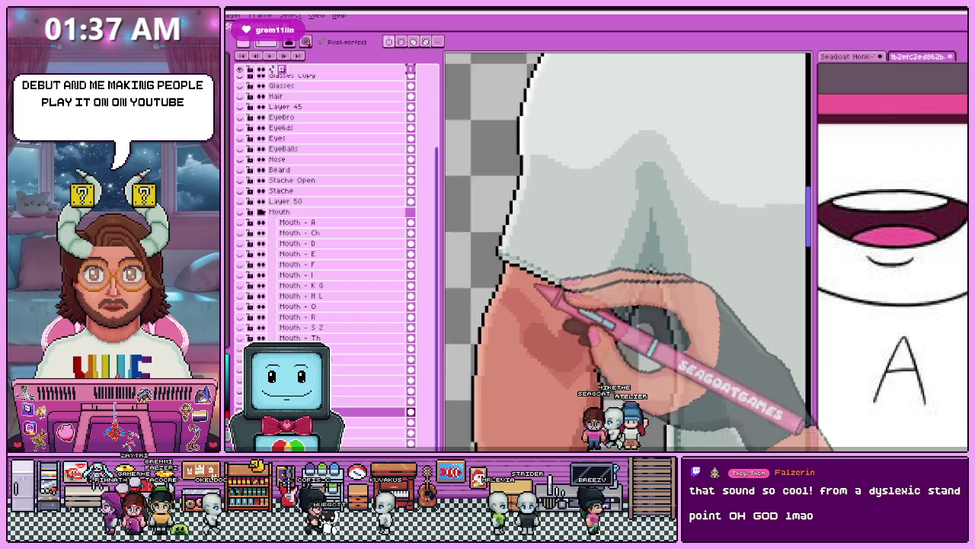
scroll(570, 316, "down", 2)
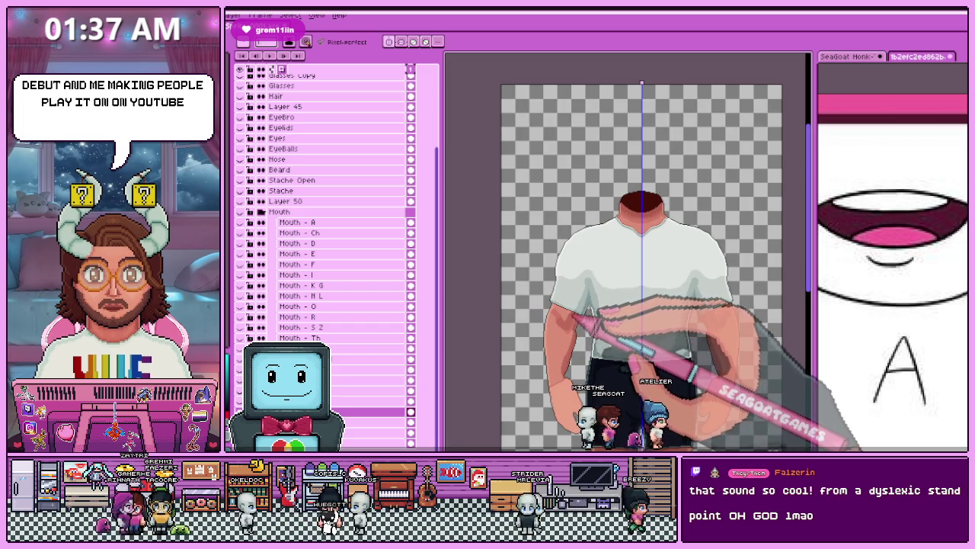
scroll(572, 319, "up", 2)
scroll(579, 305, "up", 1)
scroll(583, 289, "down", 1)
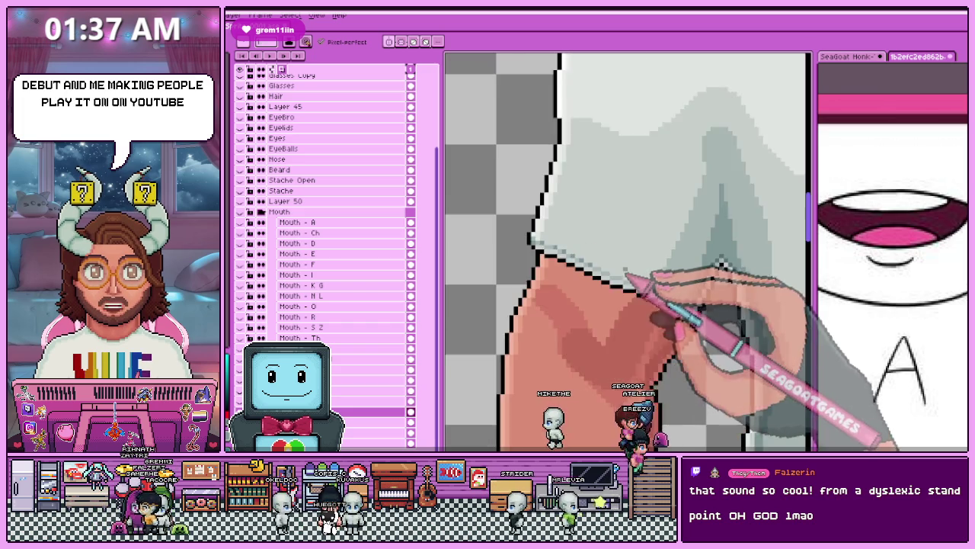
scroll(587, 274, "up", 1)
scroll(588, 273, "up", 1)
scroll(585, 270, "down", 1)
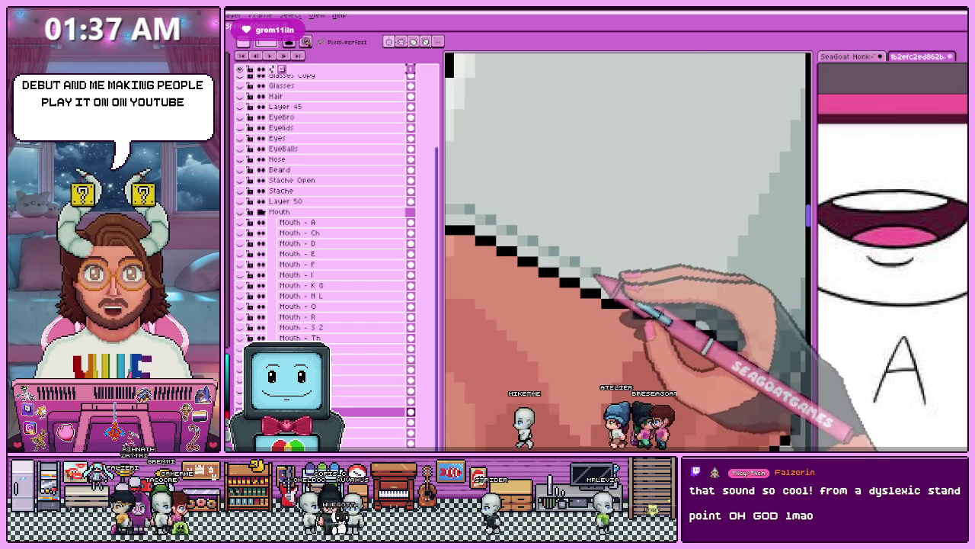
scroll(610, 271, "up", 1)
scroll(637, 279, "down", 1)
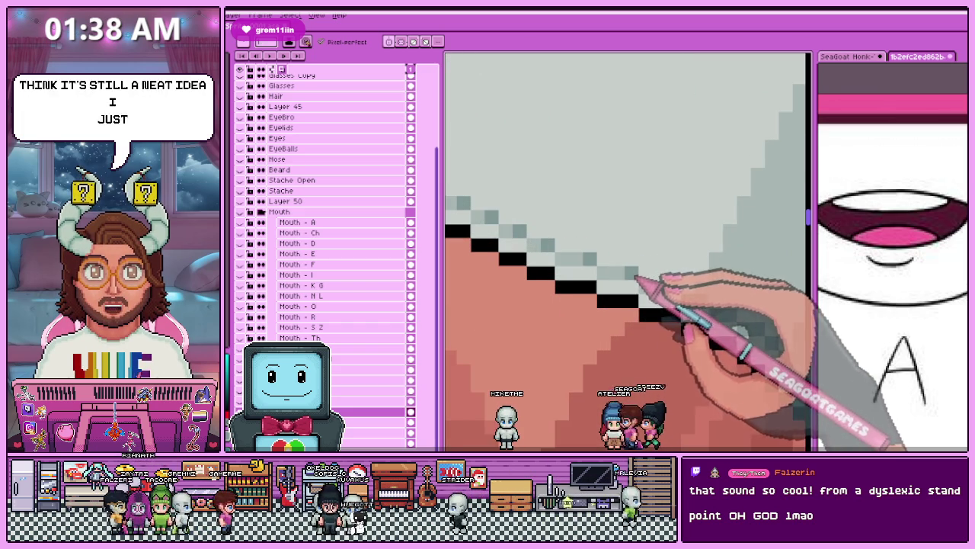
scroll(637, 279, "down", 1)
scroll(661, 290, "down", 2)
scroll(572, 273, "down", 2)
scroll(616, 266, "up", 2)
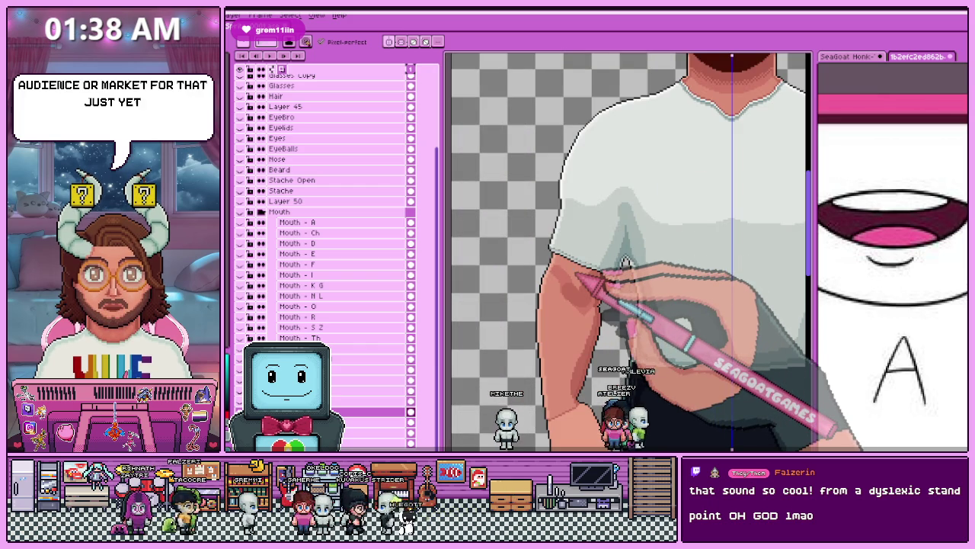
scroll(602, 295, "up", 1)
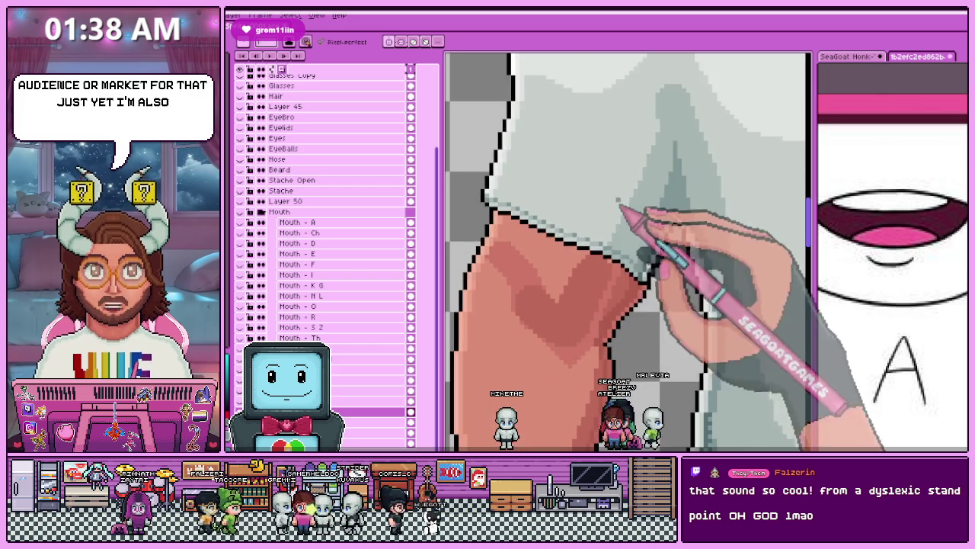
scroll(606, 282, "up", 1)
scroll(594, 251, "up", 1)
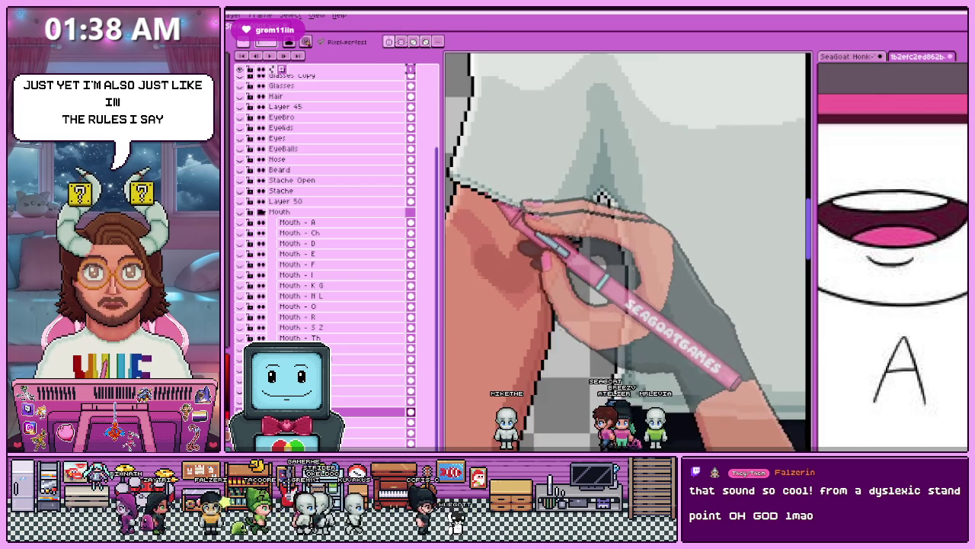
scroll(496, 217, "up", 1)
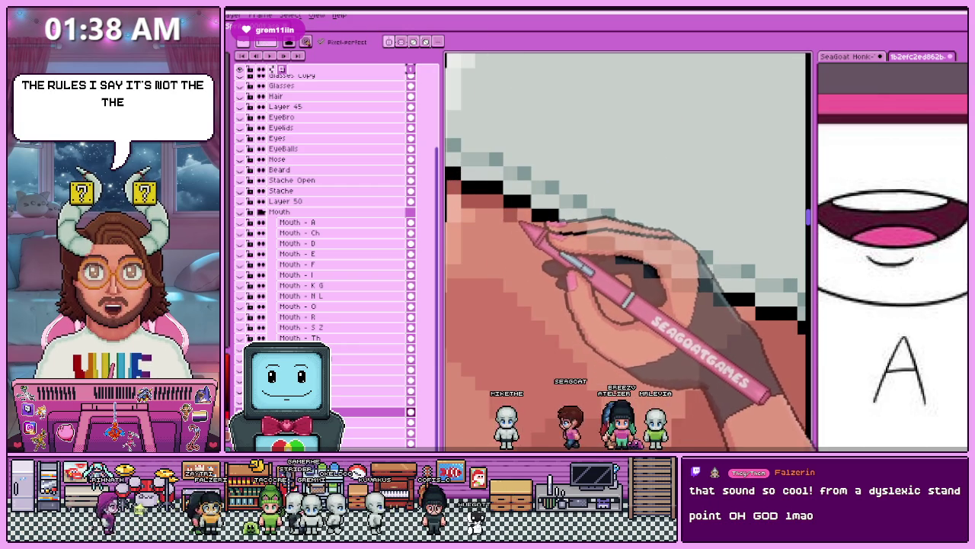
scroll(491, 221, "up", 1)
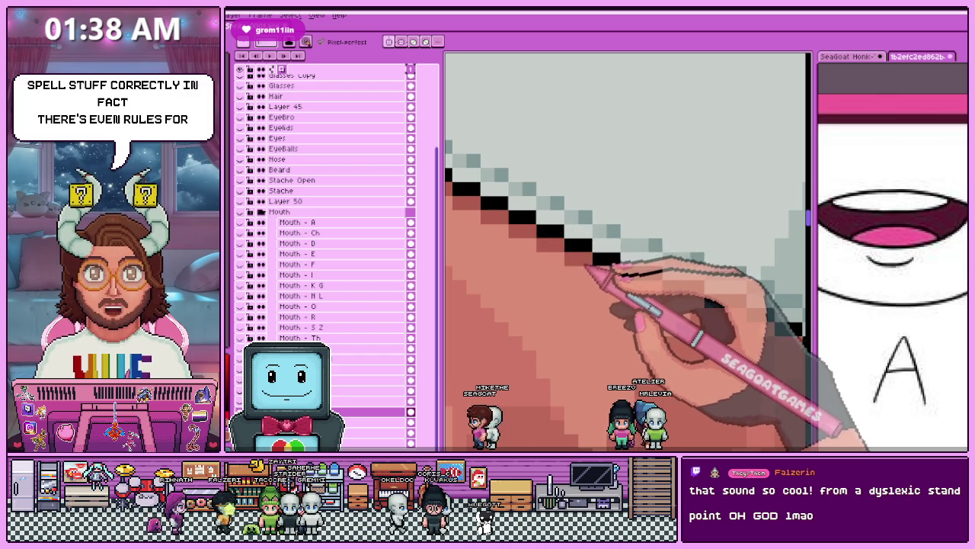
scroll(629, 252, "down", 2)
scroll(629, 252, "up", 1)
scroll(629, 252, "down", 1)
scroll(598, 274, "up", 1)
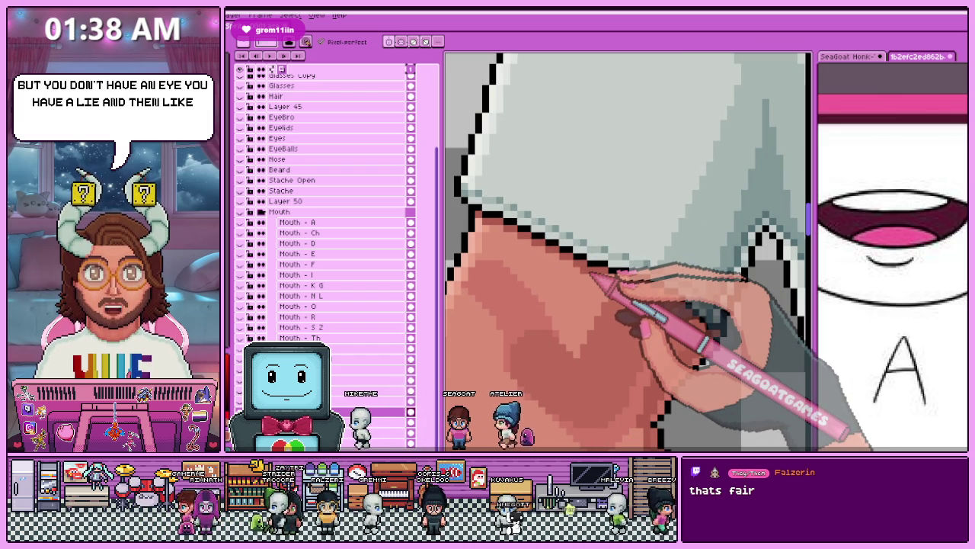
scroll(598, 278, "down", 2)
scroll(473, 266, "up", 2)
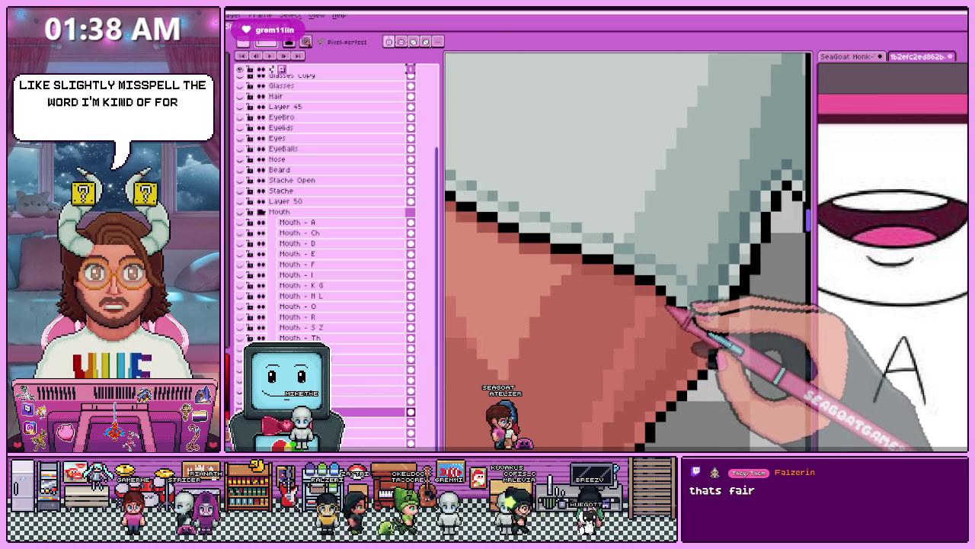
scroll(655, 299, "down", 2)
Draw the black outline along the sleeve's lower edge toward the arm.
scroll(675, 299, "down", 2)
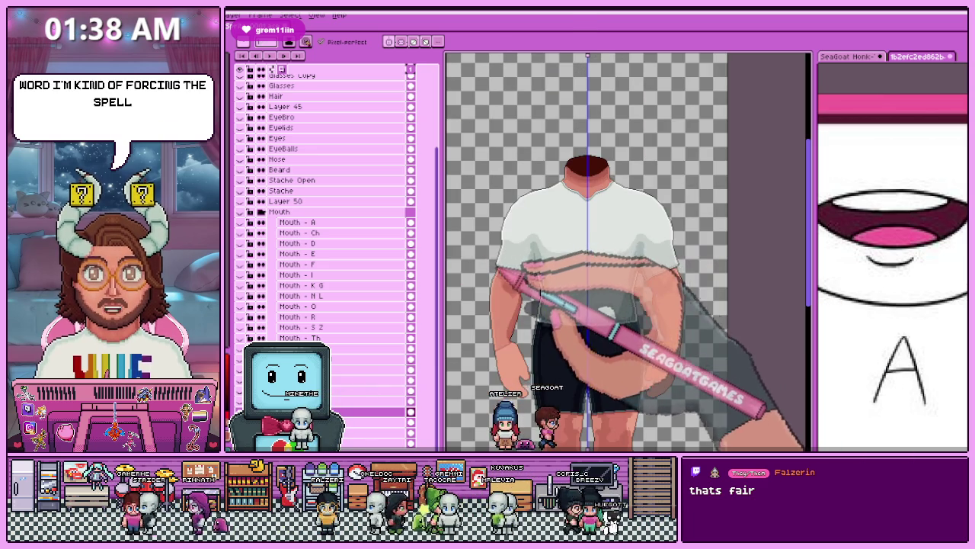
scroll(506, 277, "up", 1)
scroll(509, 280, "up", 2)
scroll(457, 252, "up", 1)
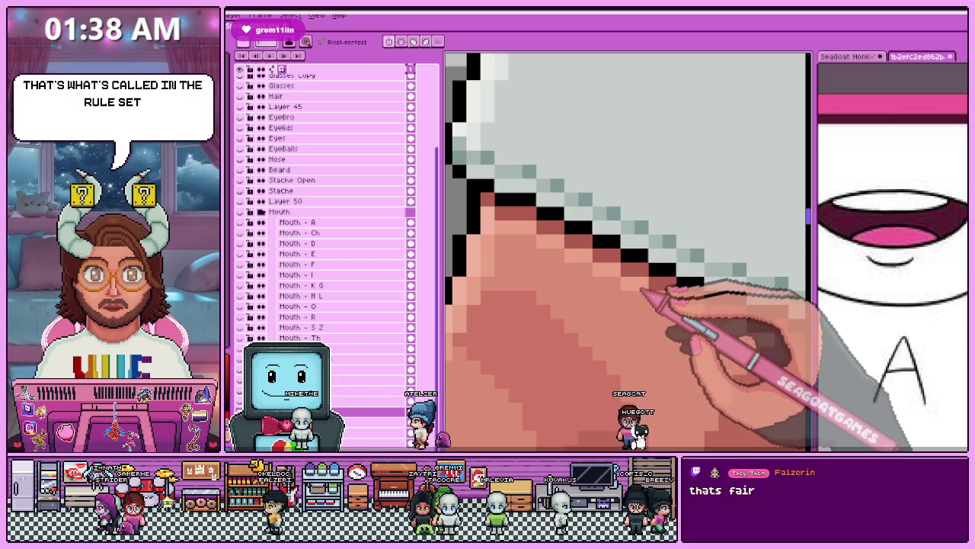
left_click_drag(675, 276, 743, 299)
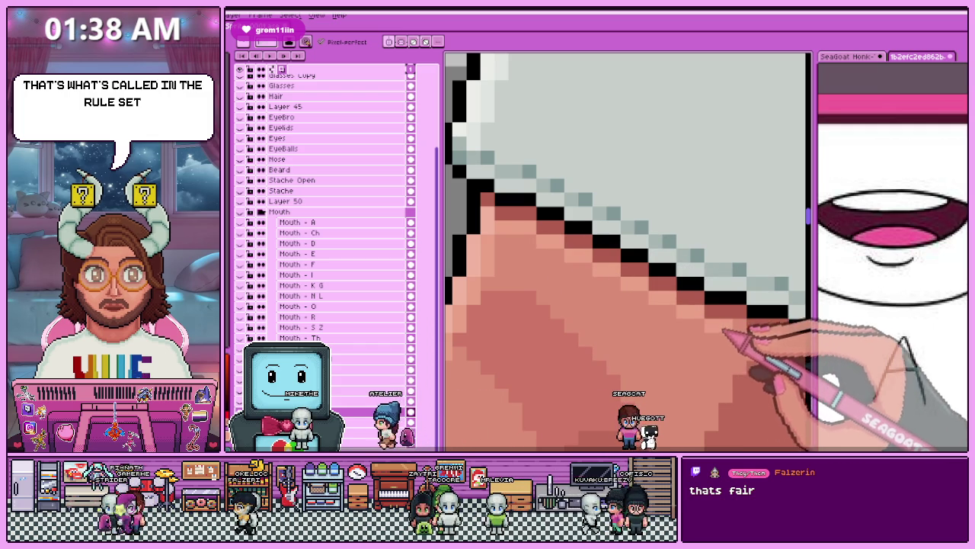
Zoom around the sleeve edge to check the new outline and grey anti-alias pixels.
scroll(506, 263, "left", 3)
scroll(490, 253, "down", 3)
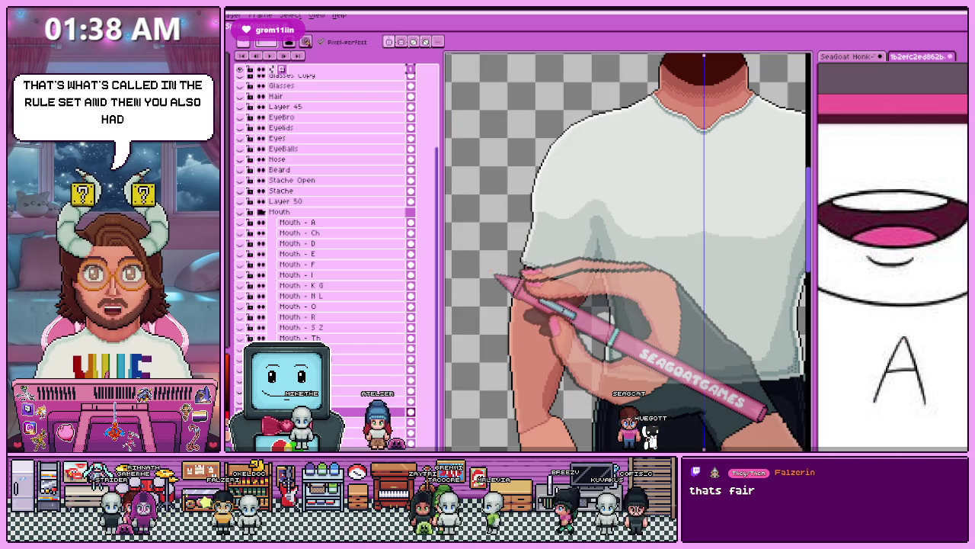
scroll(495, 278, "up", 1)
scroll(495, 279, "up", 2)
scroll(496, 278, "down", 3)
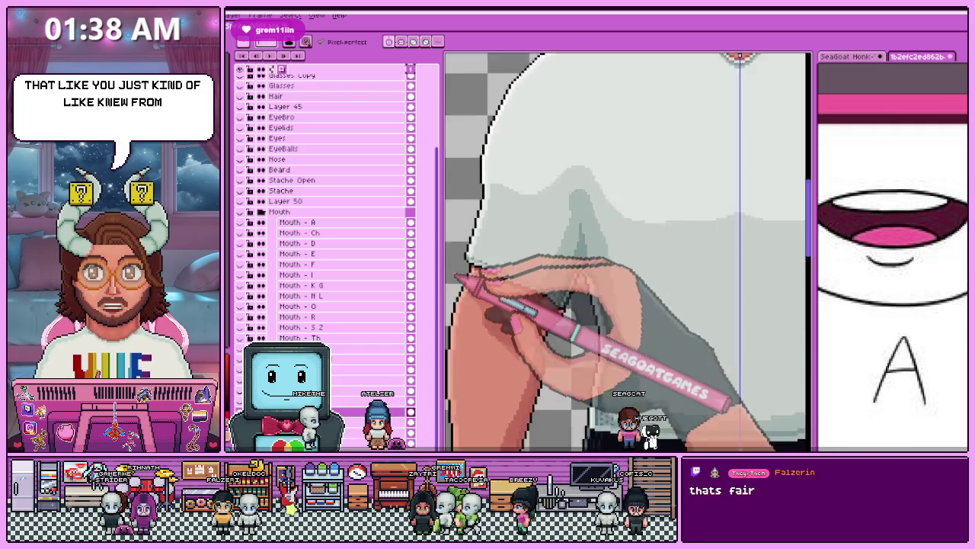
scroll(495, 278, "up", 3)
scroll(496, 278, "up", 2)
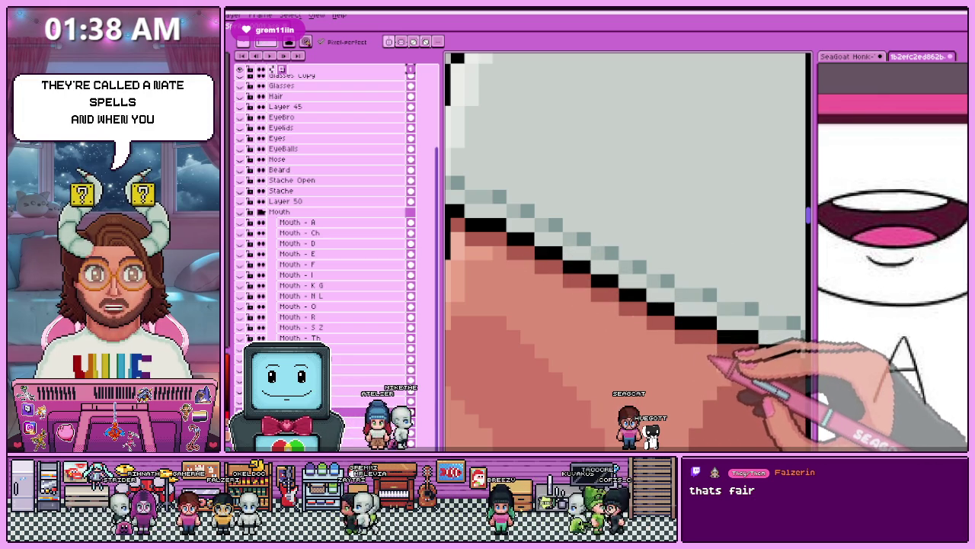
scroll(712, 366, "down", 3)
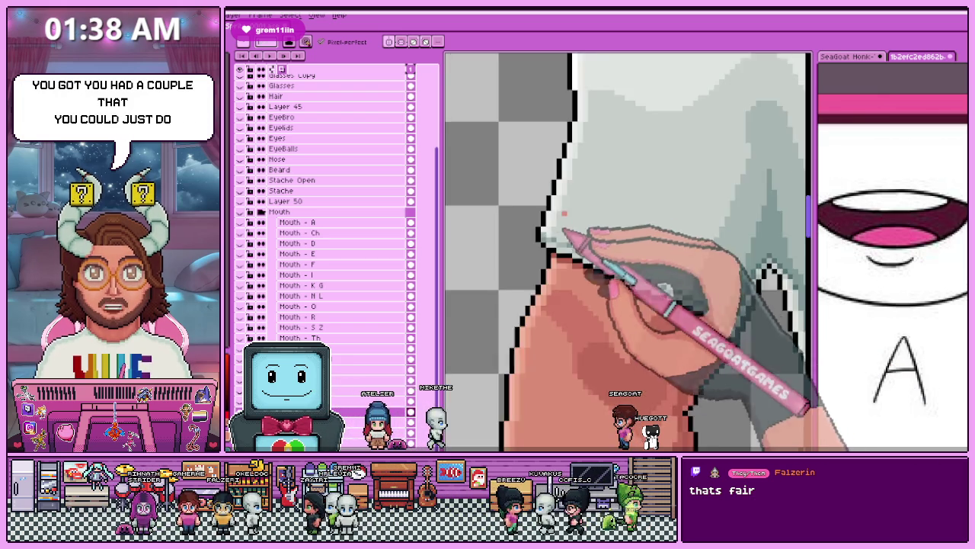
scroll(713, 366, "down", 3)
scroll(602, 274, "up", 2)
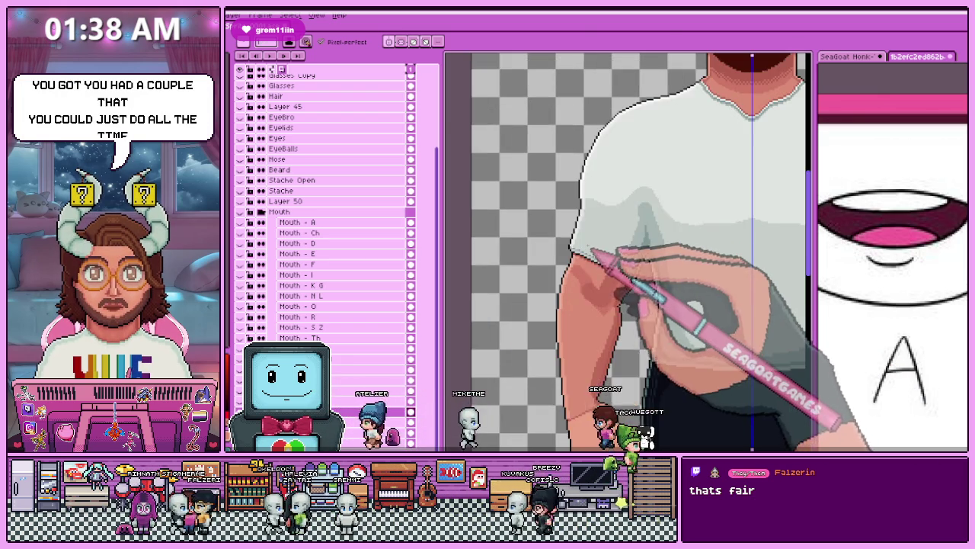
scroll(579, 274, "up", 2)
scroll(564, 275, "up", 1)
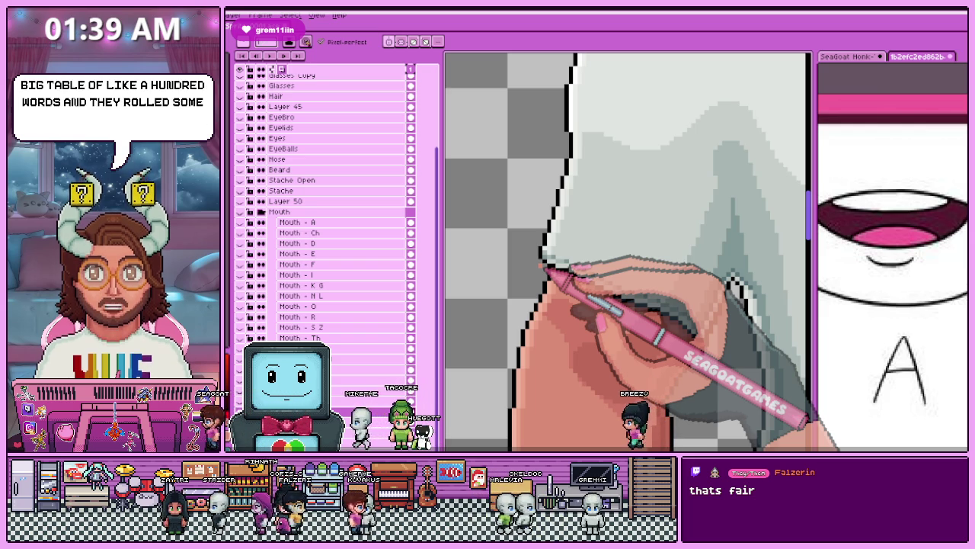
scroll(579, 252, "down", 2)
scroll(636, 228, "up", 2)
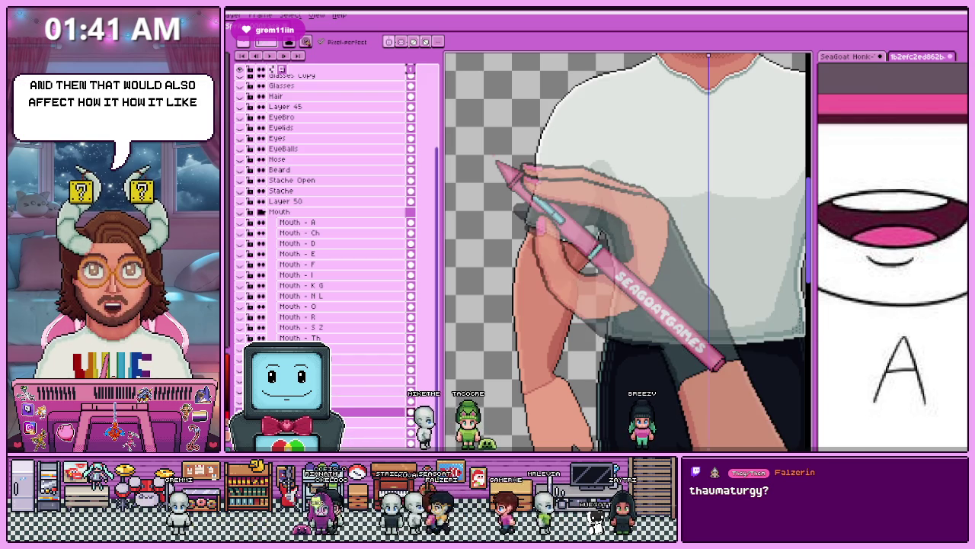
scroll(571, 166, "down", 2)
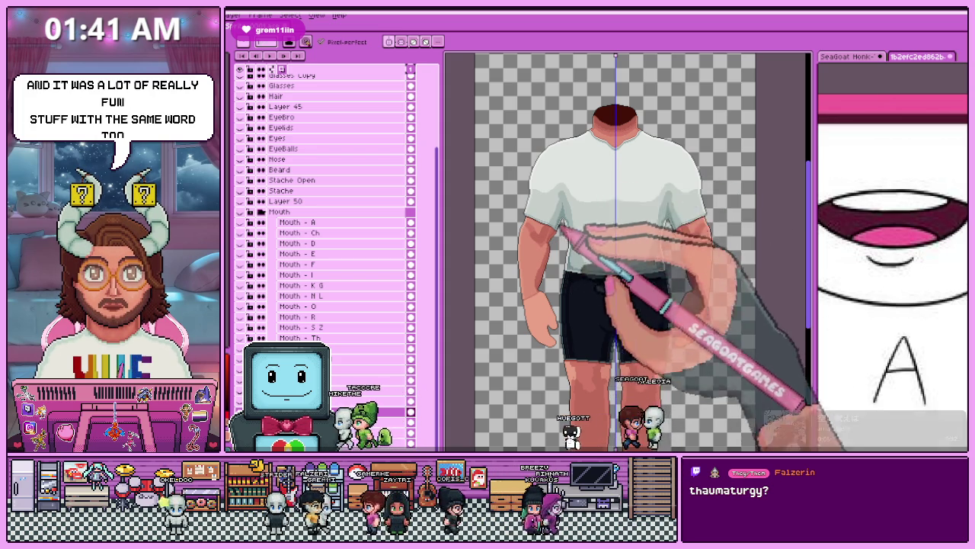
scroll(583, 209, "up", 2)
scroll(584, 211, "down", 2)
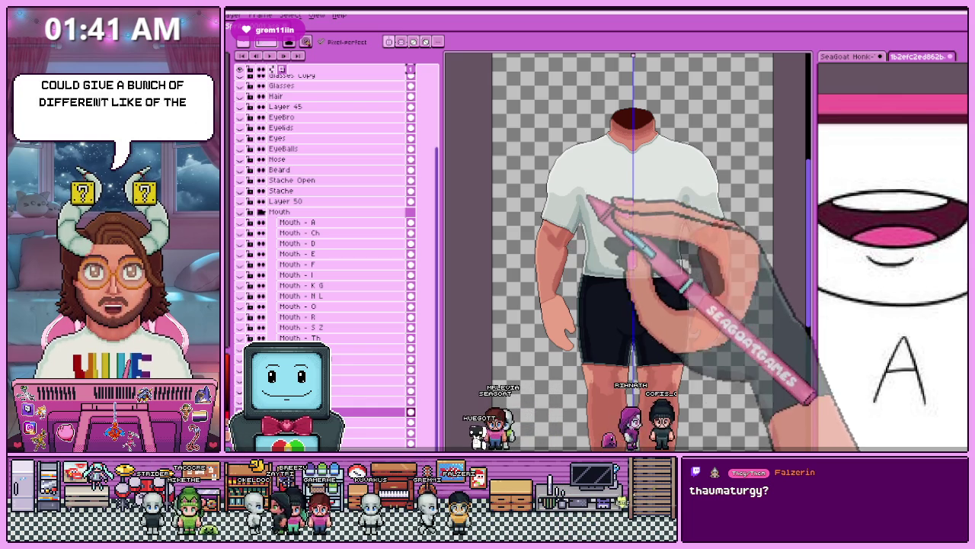
scroll(592, 201, "up", 2)
scroll(645, 218, "down", 2)
scroll(494, 206, "up", 2)
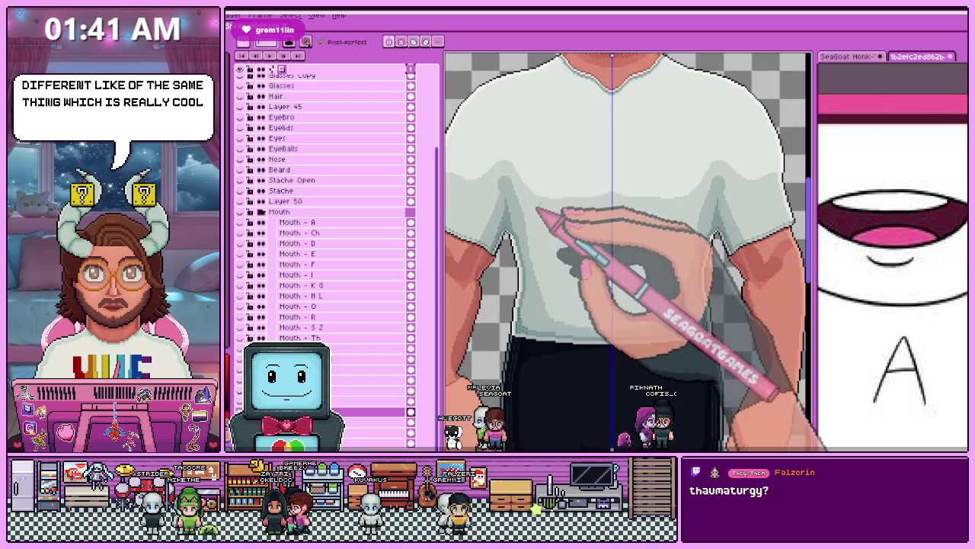
scroll(529, 213, "down", 2)
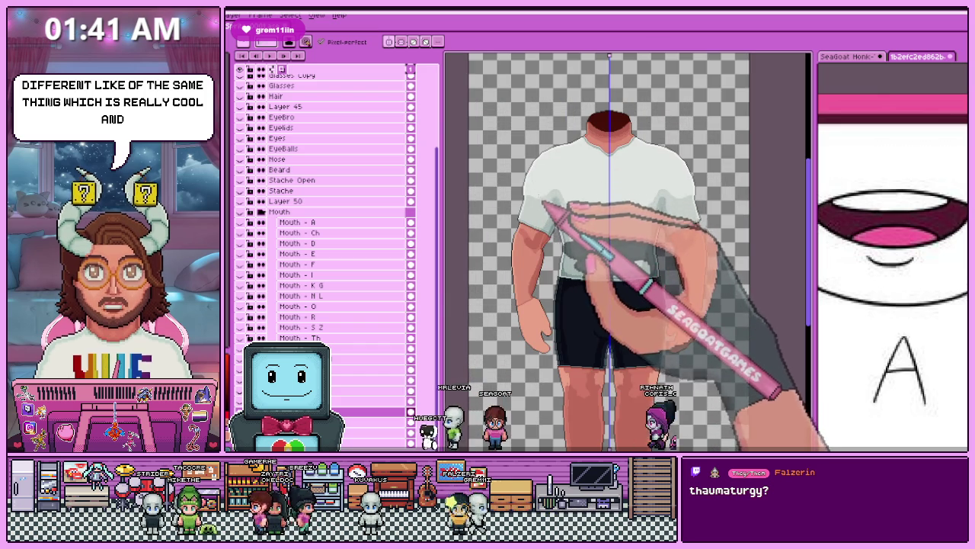
scroll(525, 199, "up", 2)
scroll(518, 229, "up", 2)
scroll(506, 275, "up", 2)
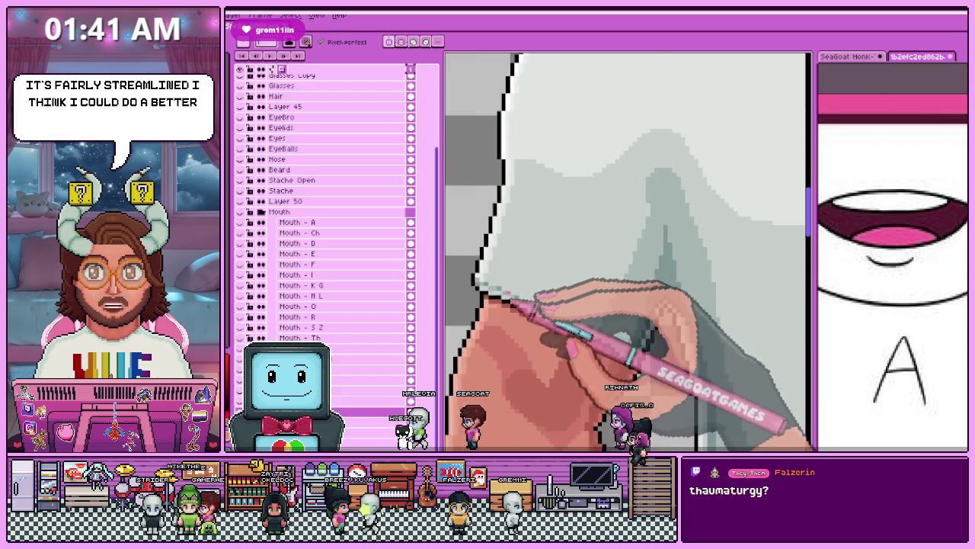
scroll(501, 277, "up", 1)
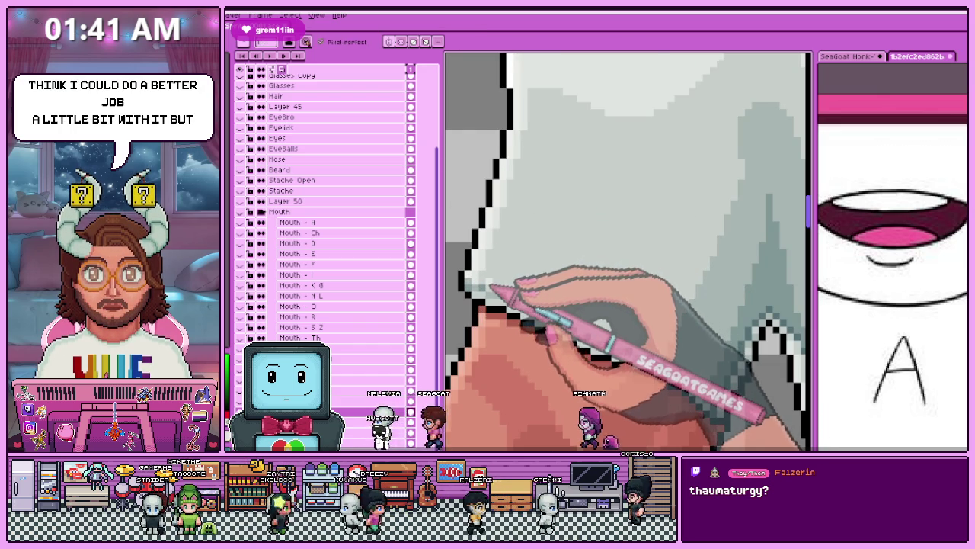
scroll(502, 267, "up", 1)
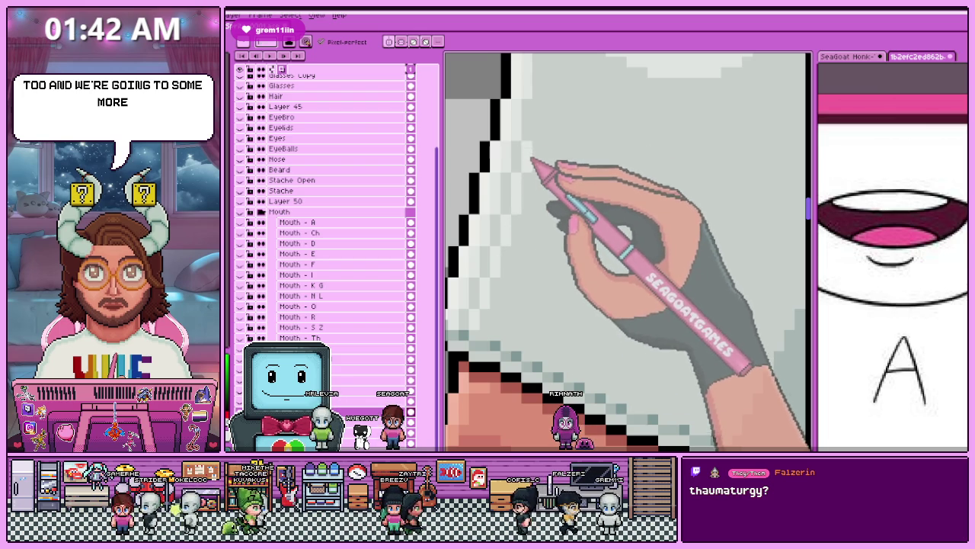
scroll(625, 251, "down", 1)
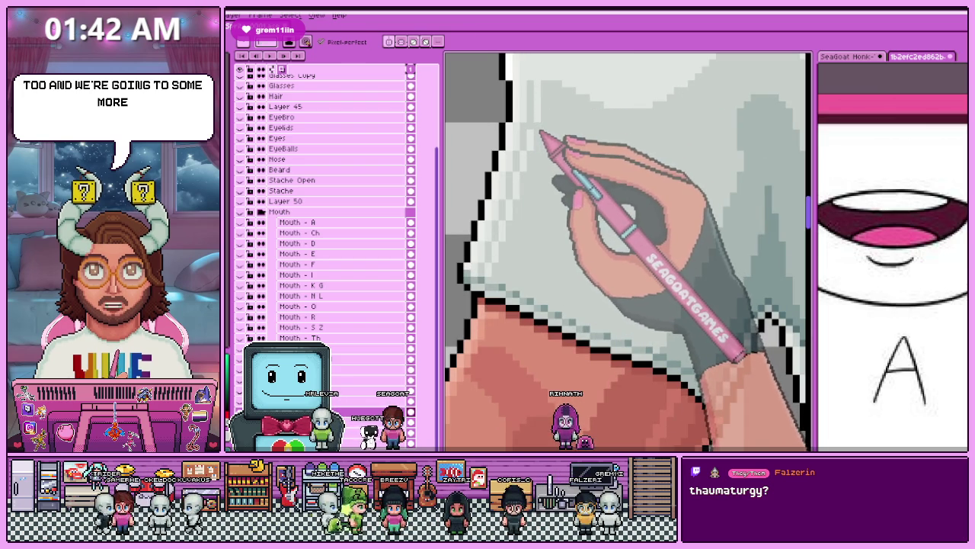
scroll(625, 251, "down", 1)
scroll(625, 251, "down", 3)
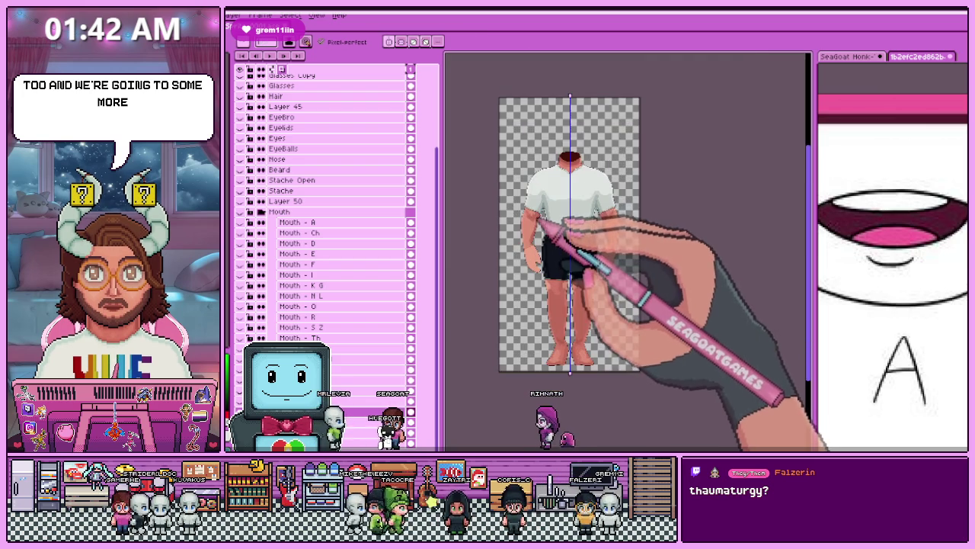
scroll(532, 200, "up", 2)
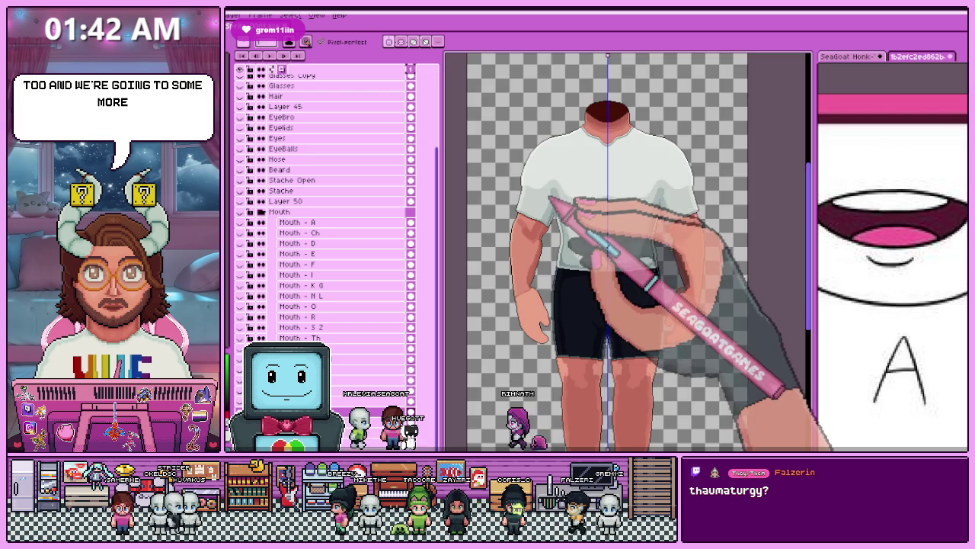
scroll(551, 200, "up", 2)
scroll(617, 259, "up", 1)
scroll(579, 282, "up", 1)
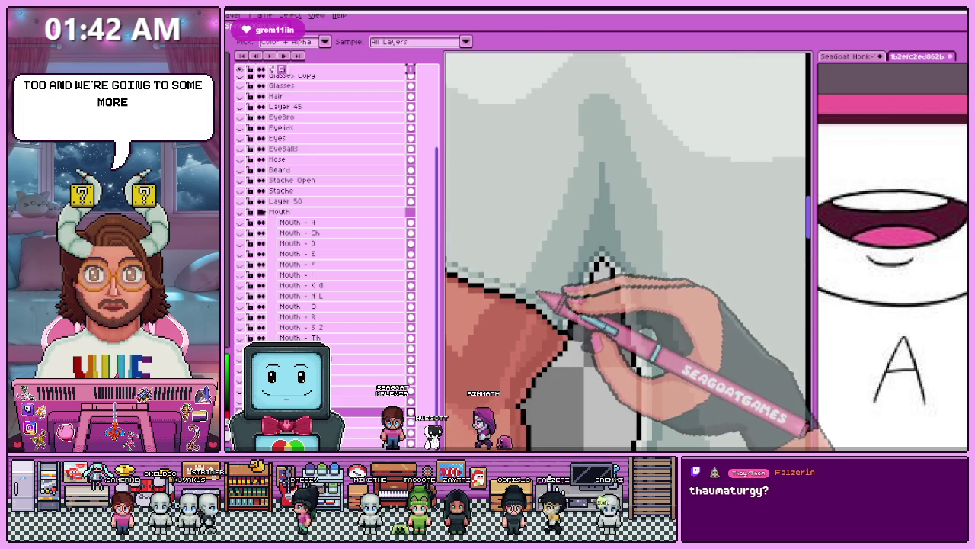
Draw a black Pencil stroke down-left from the outline's pointed peak toward the canvas edge.
scroll(534, 285, "up", 1)
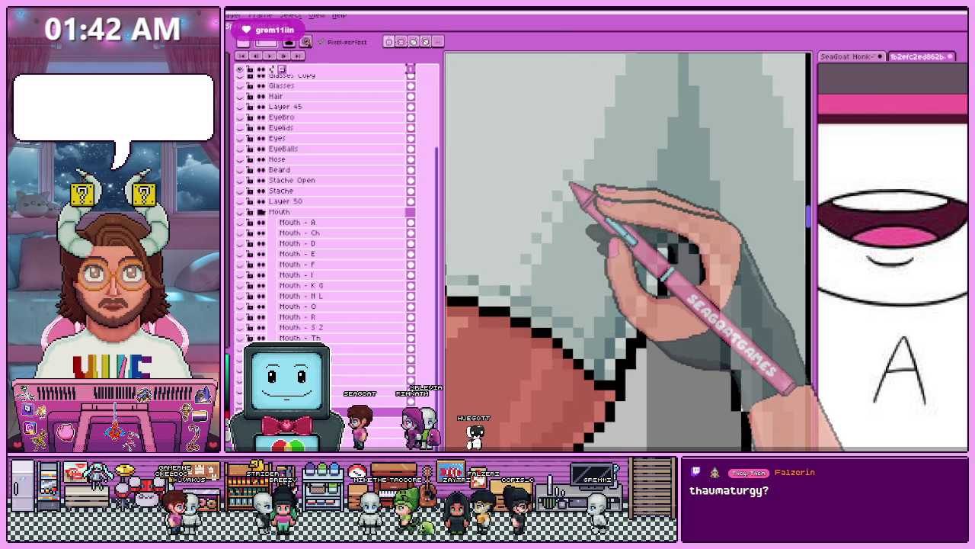
scroll(564, 229, "down", 2)
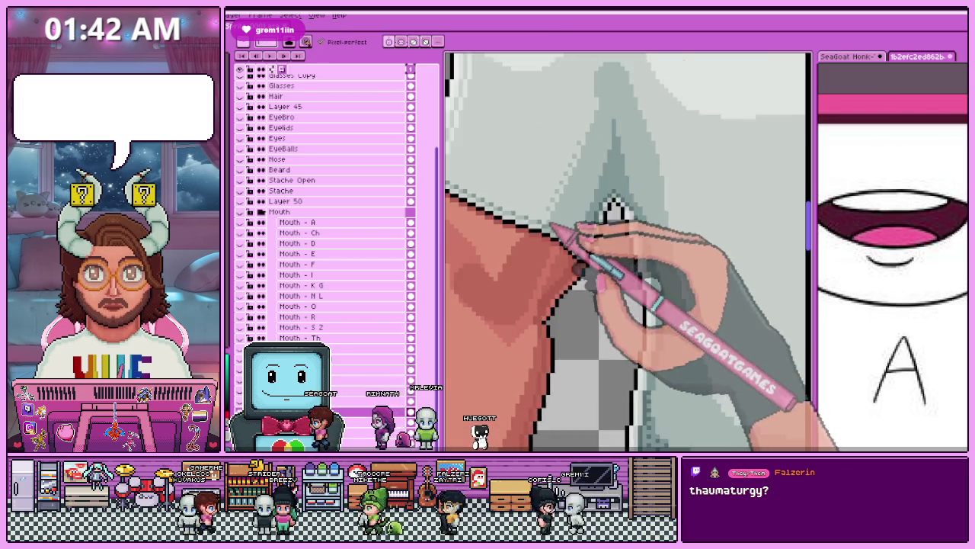
scroll(564, 221, "down", 2)
scroll(549, 183, "down", 1)
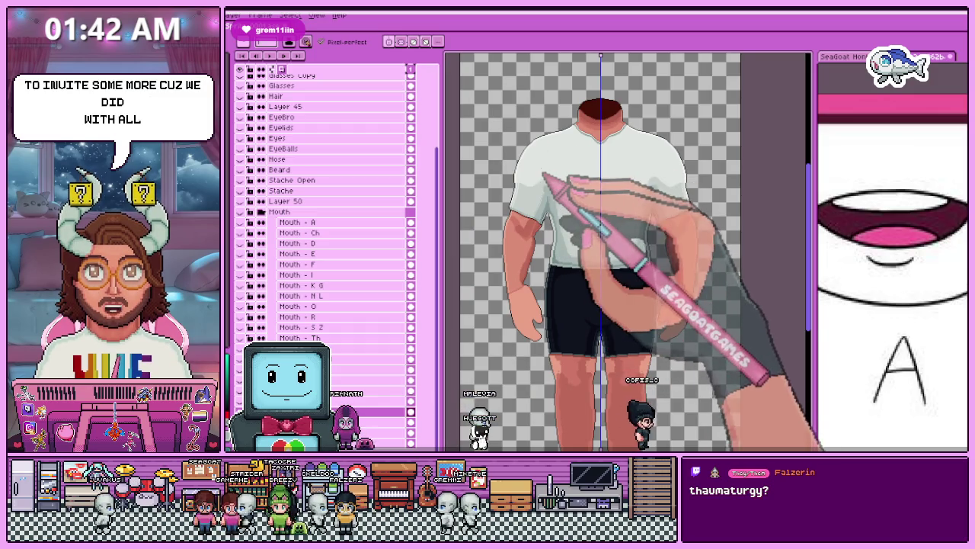
scroll(518, 205, "up", 2)
scroll(579, 227, "up", 1)
key("alt")
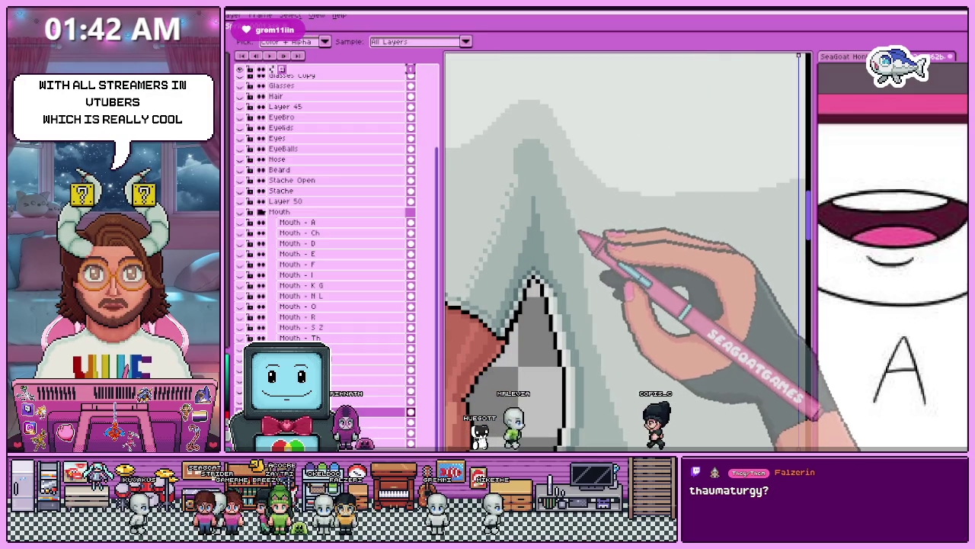
scroll(513, 155, "up", 1)
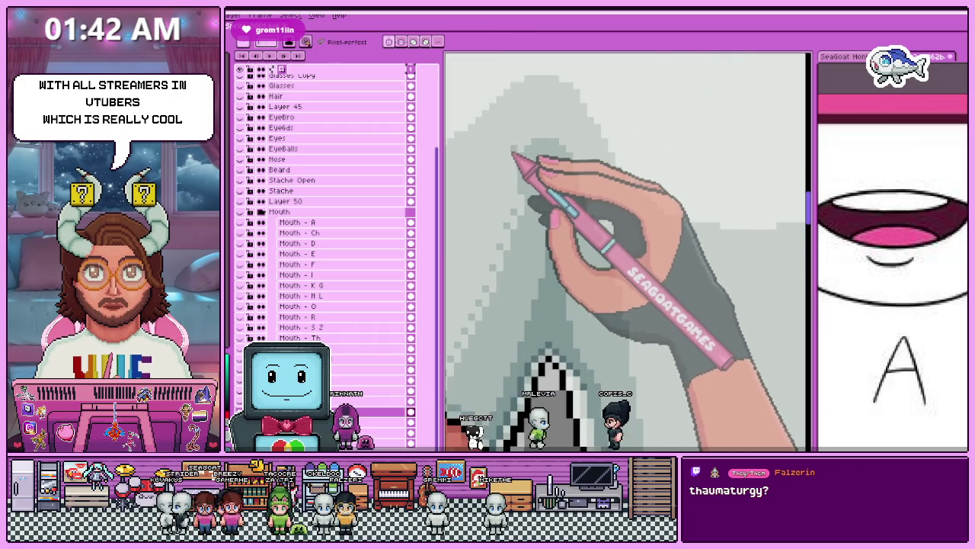
scroll(520, 164, "up", 1)
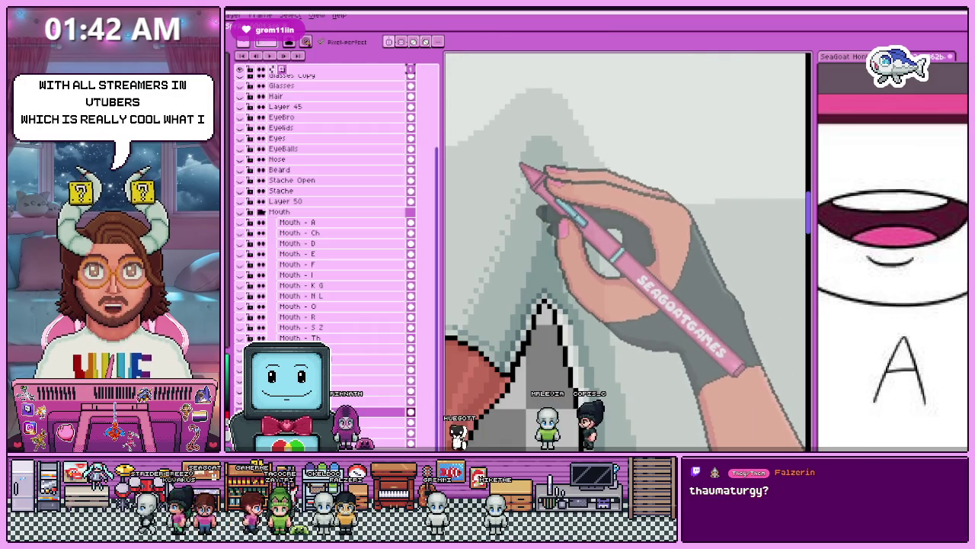
scroll(522, 157, "up", 1)
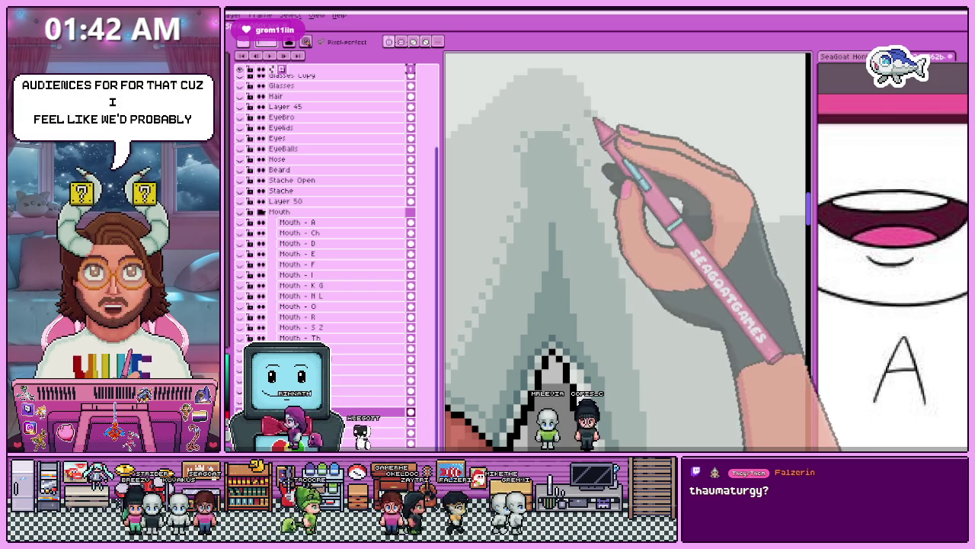
scroll(590, 168, "up", 2)
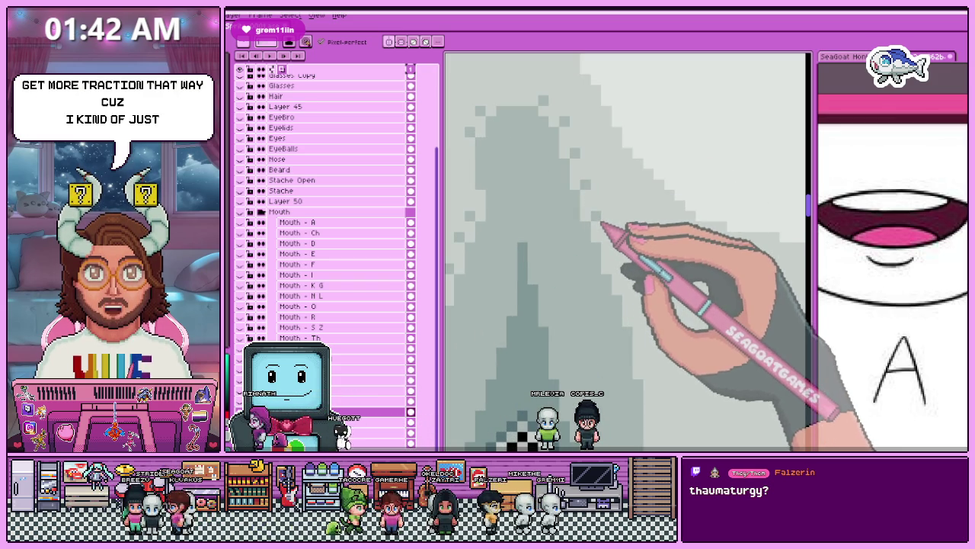
scroll(629, 282, "up", 1)
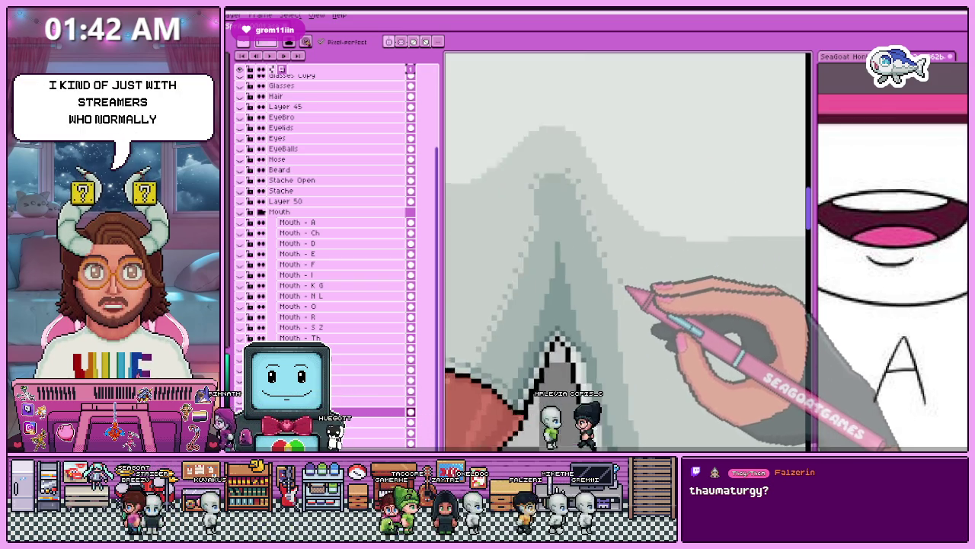
scroll(613, 268, "down", 1)
scroll(571, 221, "down", 1)
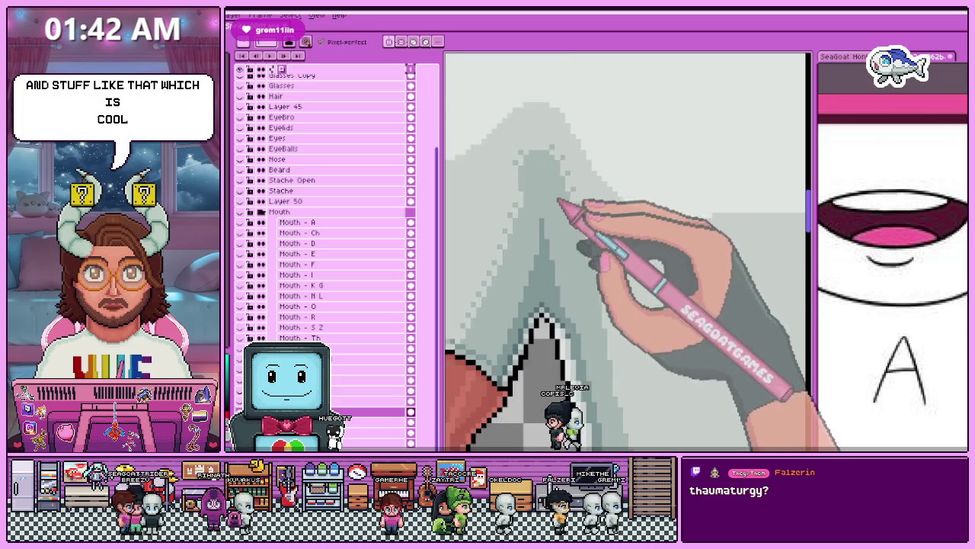
scroll(617, 244, "down", 1)
scroll(598, 255, "up", 1)
scroll(597, 251, "down", 1)
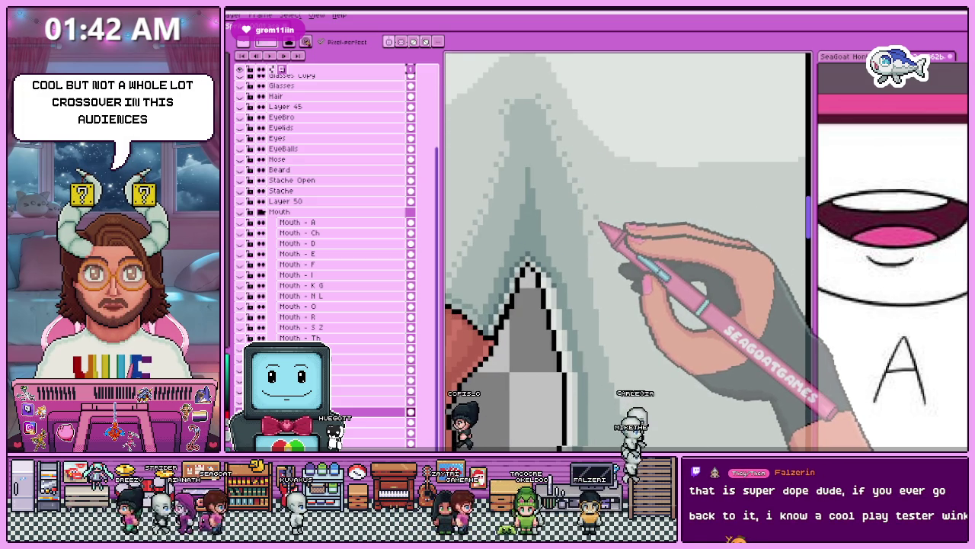
scroll(610, 244, "up", 1)
scroll(602, 267, "up", 1)
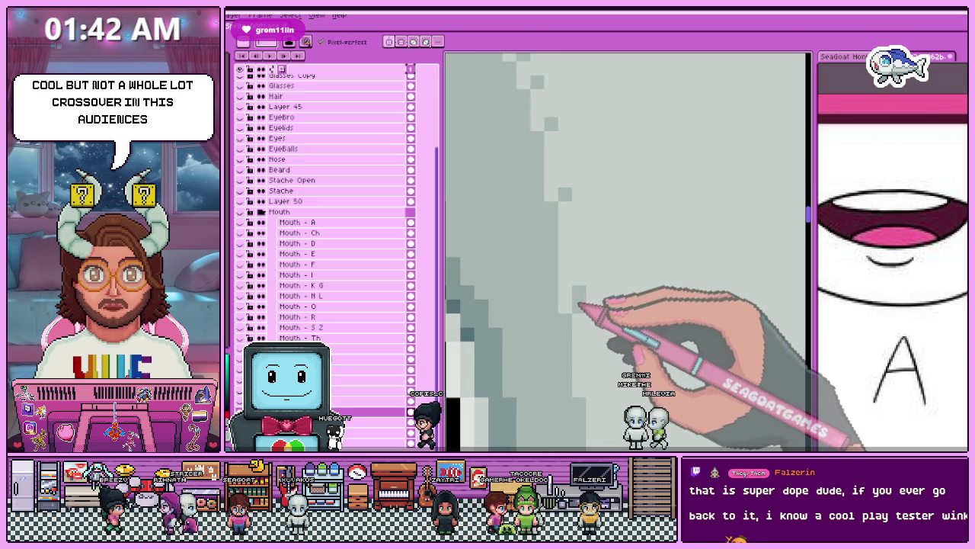
scroll(580, 306, "down", 2)
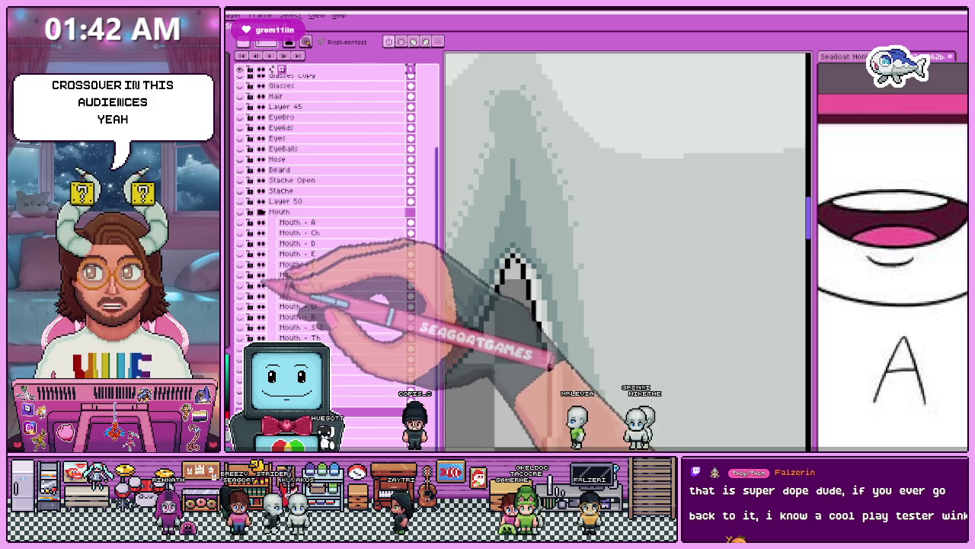
left_click_drag(512, 256, 448, 313)
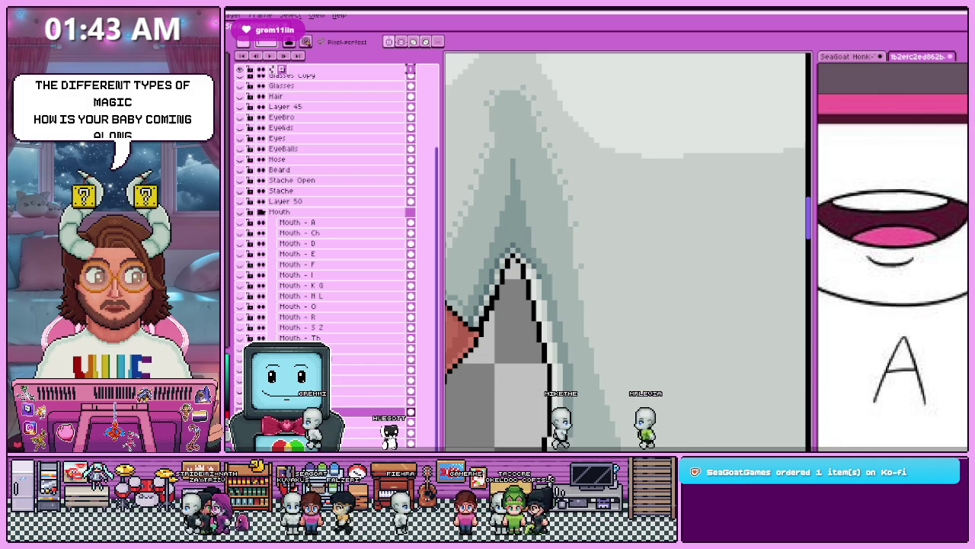
Switch to the Chrome window showing the MisSpell'd rulebook at page 8's Skills section.
key("alt+Tab")
scroll(594, 274, "down", 5)
Scroll down to The Skills on page 10 and highlight the '(Evocation)' label beside DEXTERITY.
scroll(595, 274, "down", 3)
scroll(594, 274, "down", 5)
scroll(594, 274, "up", 1)
scroll(594, 274, "up", 3)
scroll(595, 274, "down", 3)
scroll(594, 274, "up", 1)
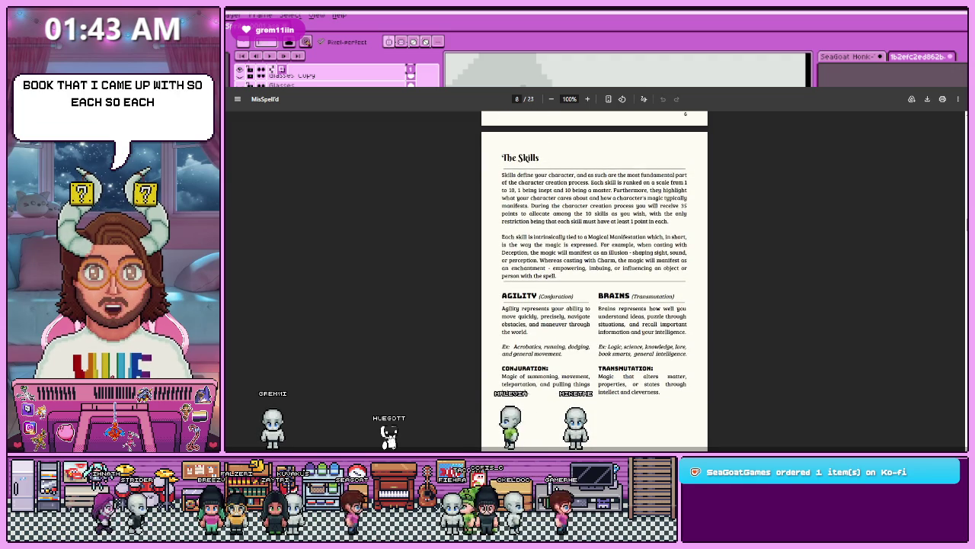
scroll(545, 293, "down", 1)
scroll(564, 275, "down", 3)
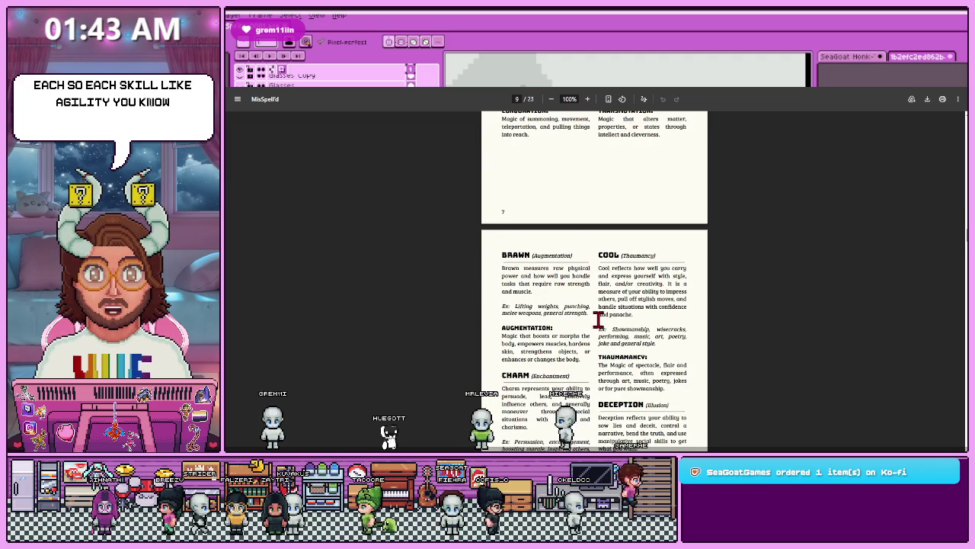
scroll(597, 316, "down", 3)
scroll(600, 323, "down", 1)
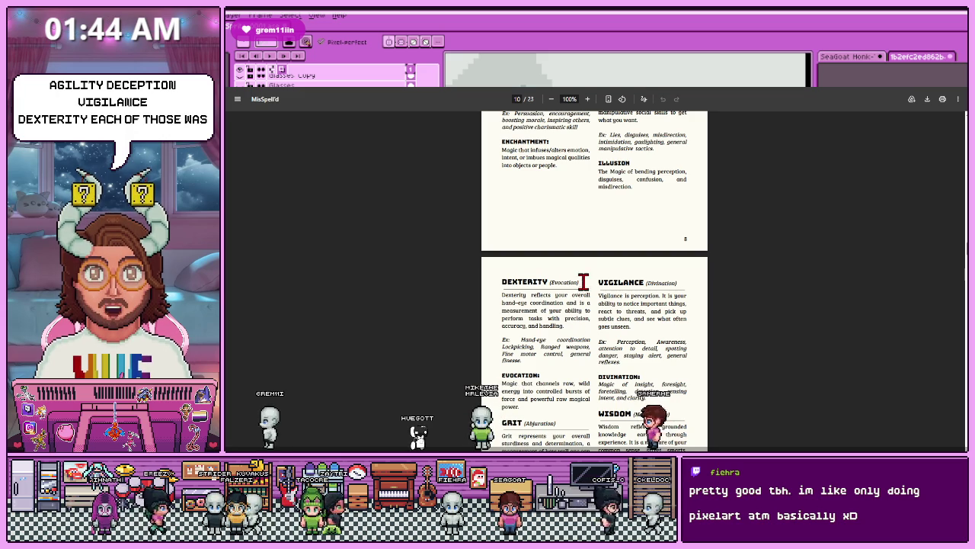
left_click_drag(579, 282, 552, 281)
Return to page 9 and highlight the '(Augmentation)' label beside BRAWN, then clear it.
scroll(553, 281, "up", 3)
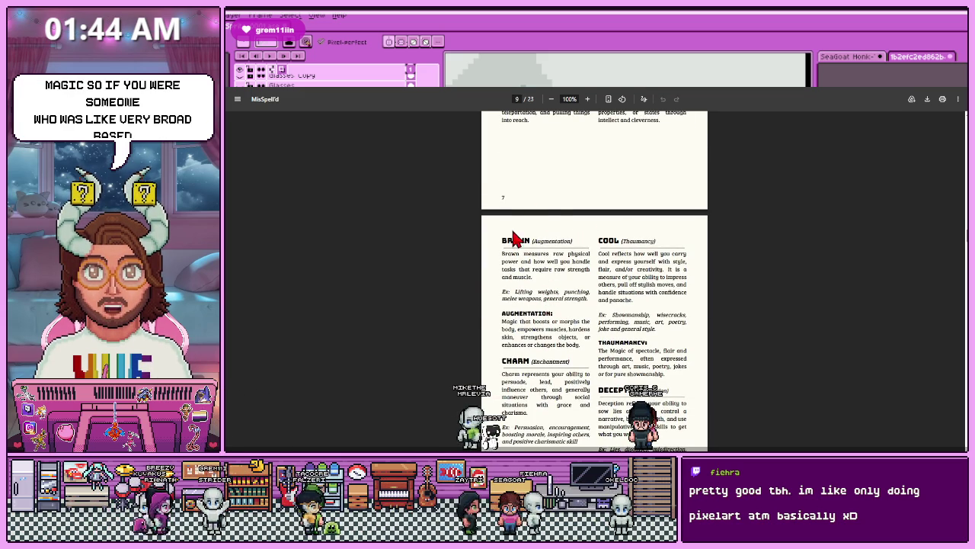
double_click(549, 241)
left_click(580, 248)
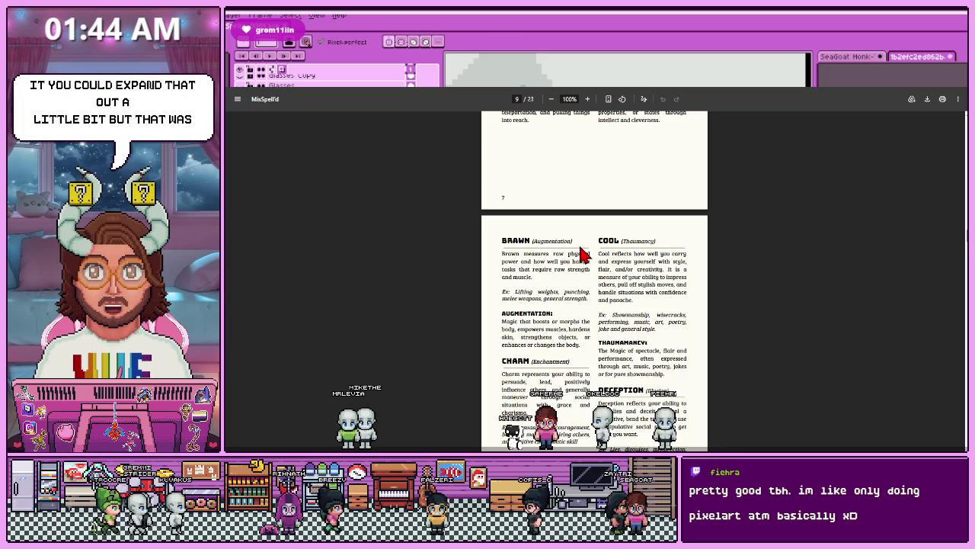
scroll(568, 271, "up", 2)
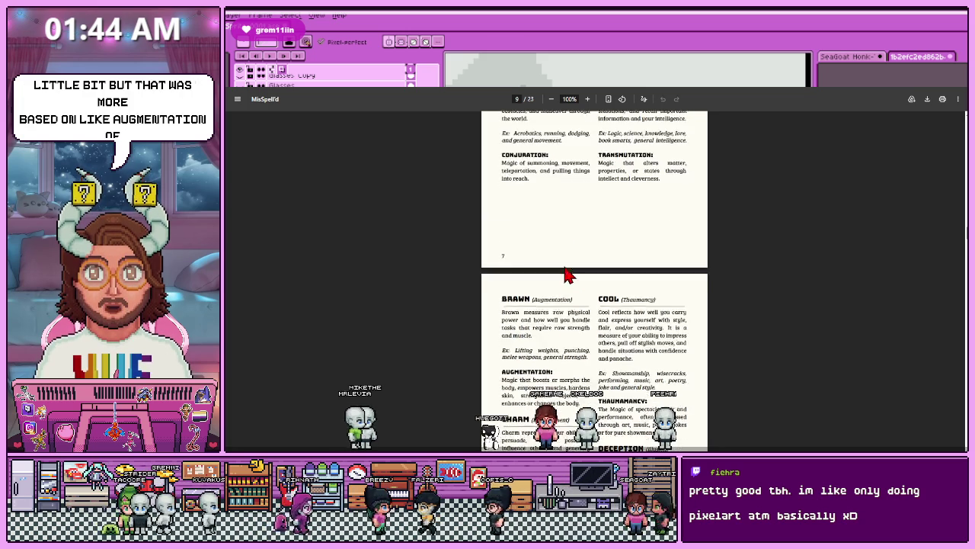
scroll(567, 278, "up", 3)
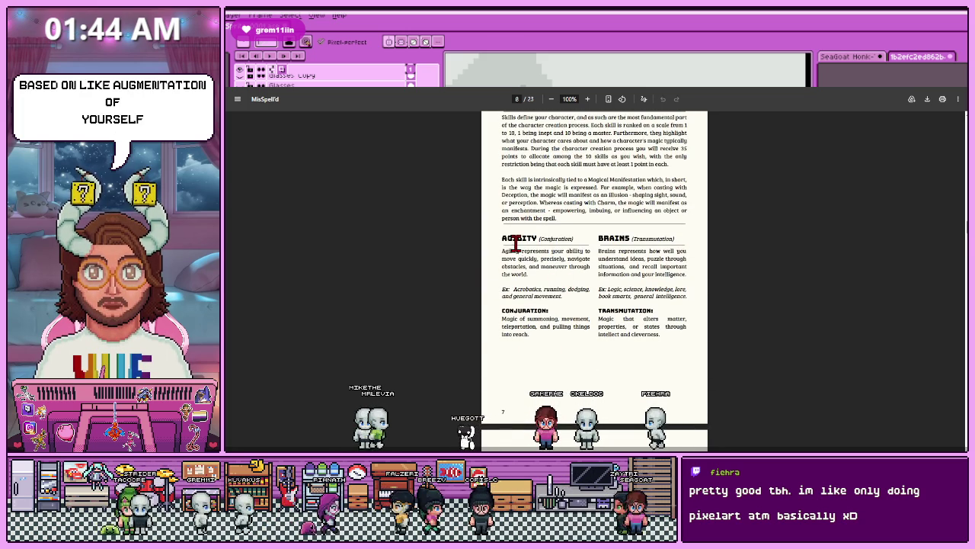
left_click_drag(503, 238, 536, 239)
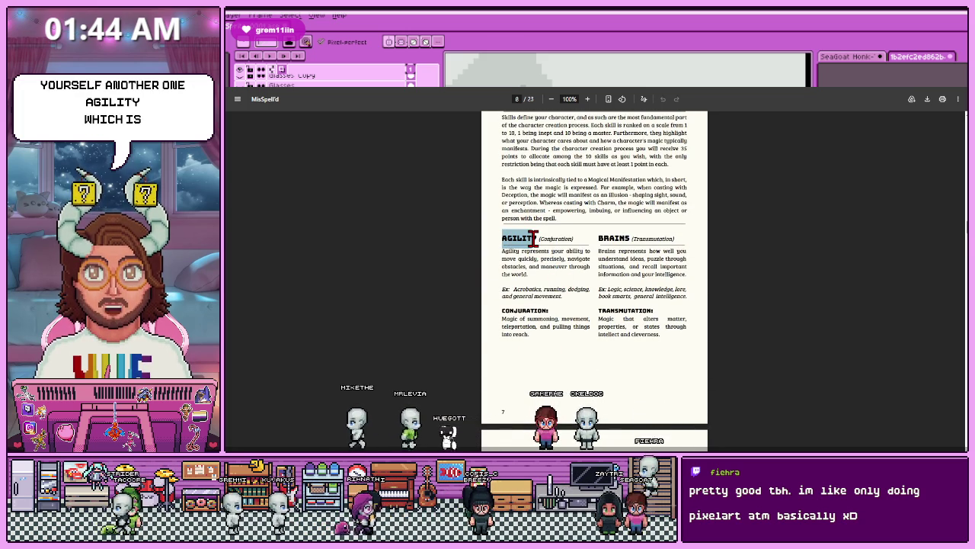
left_click(540, 257)
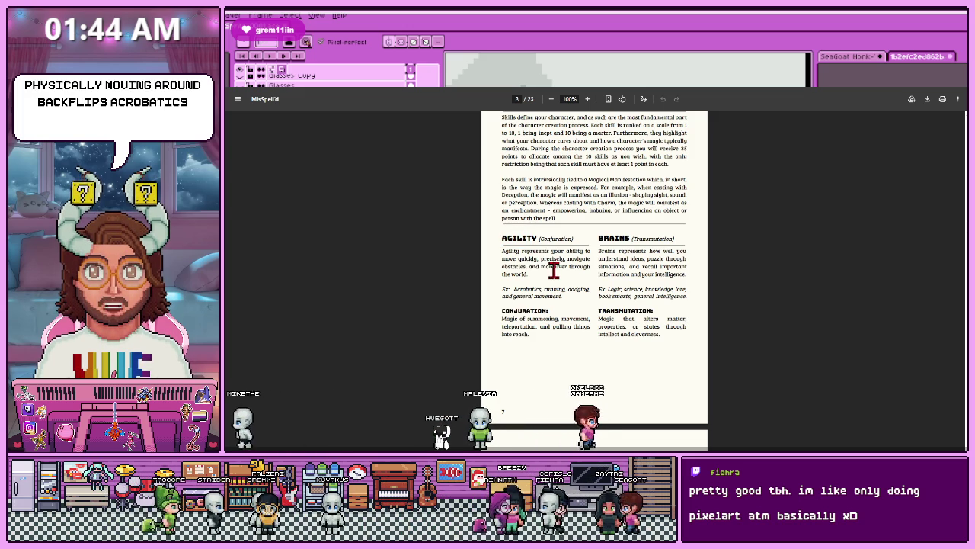
double_click(539, 238)
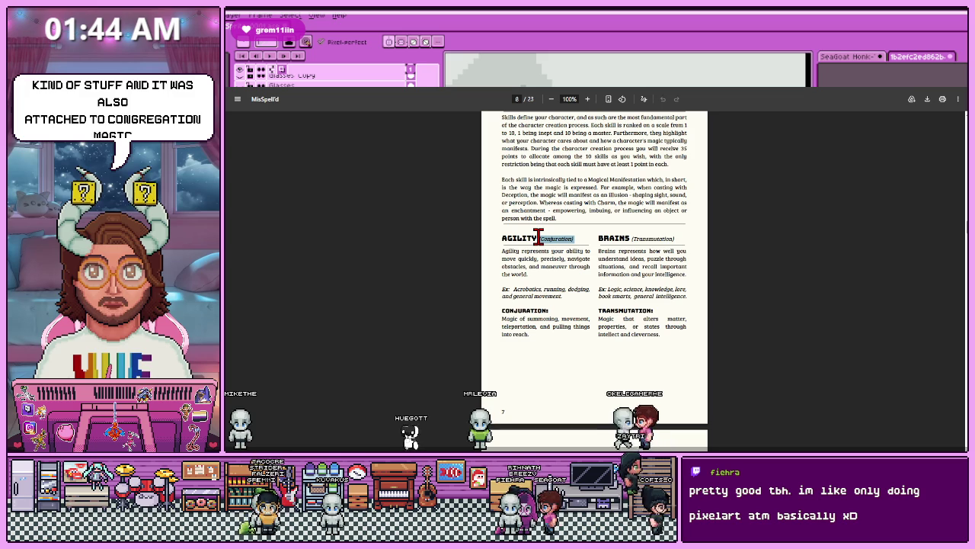
left_click(605, 293)
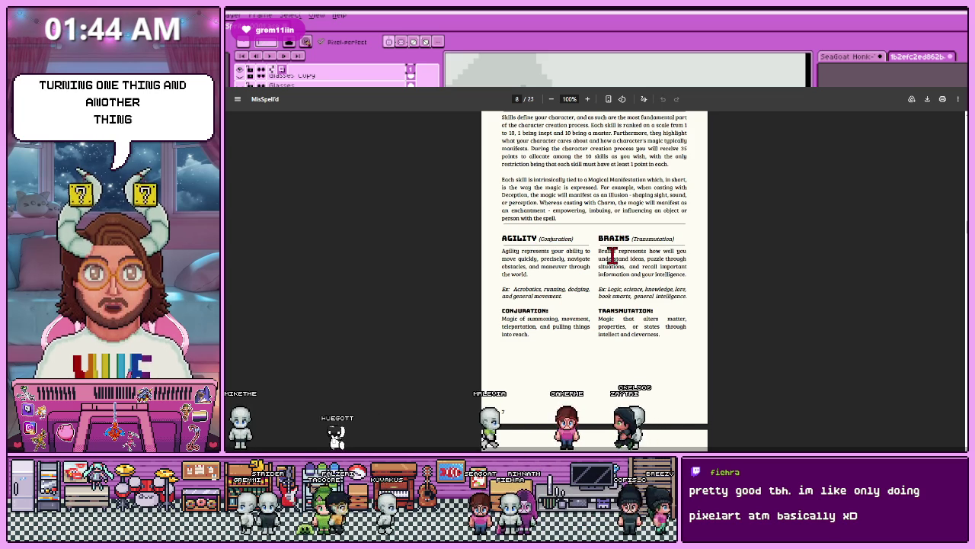
scroll(621, 240, "down", 2)
scroll(620, 238, "down", 1)
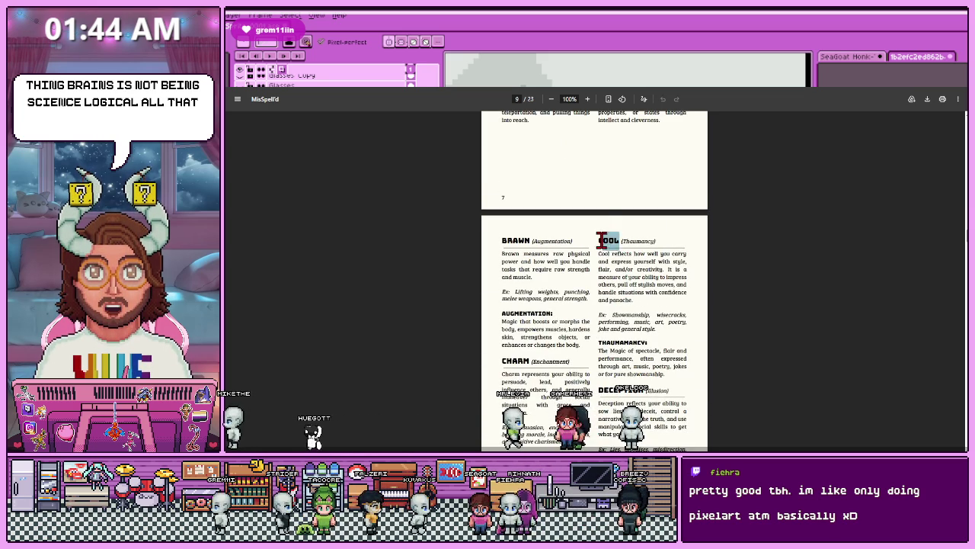
scroll(629, 297, "down", 1)
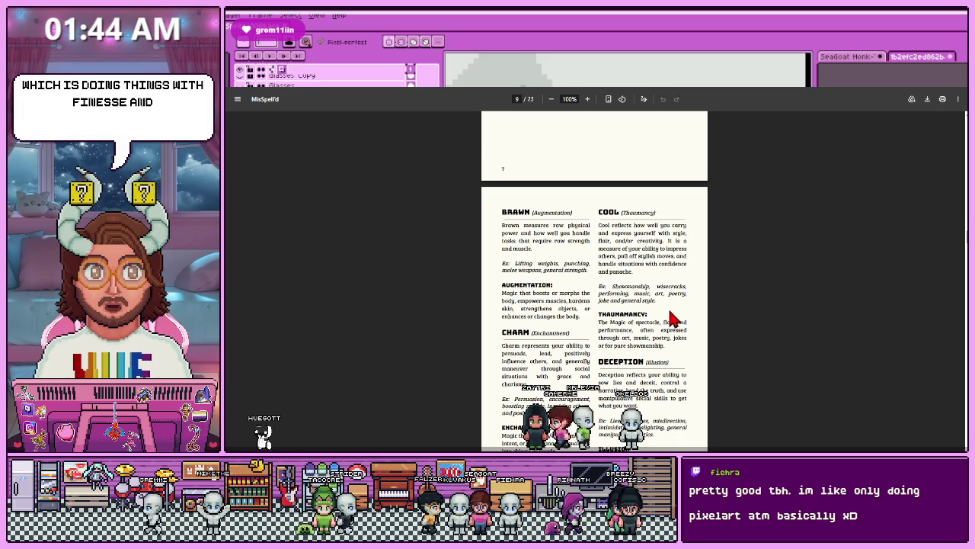
scroll(667, 311, "down", 1)
left_click_drag(609, 293, 663, 294)
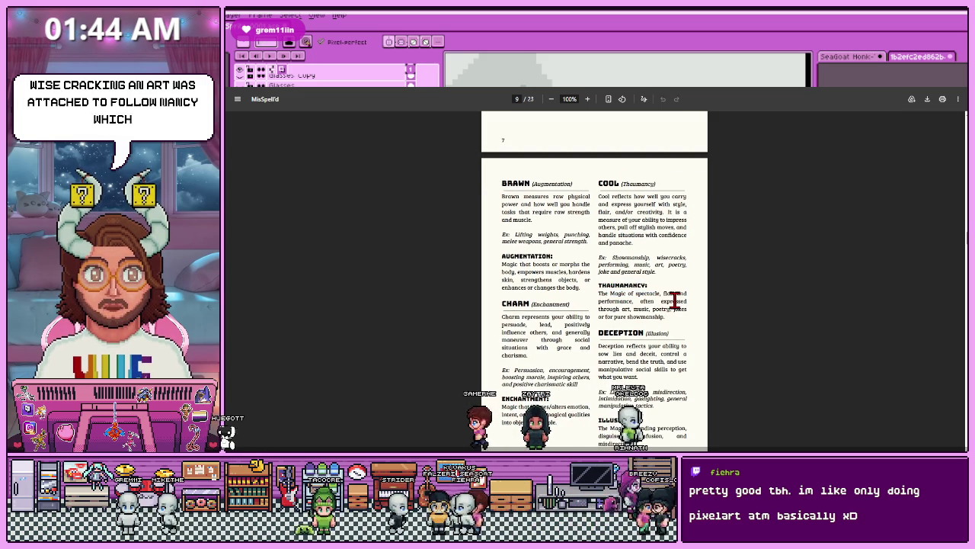
left_click(660, 315)
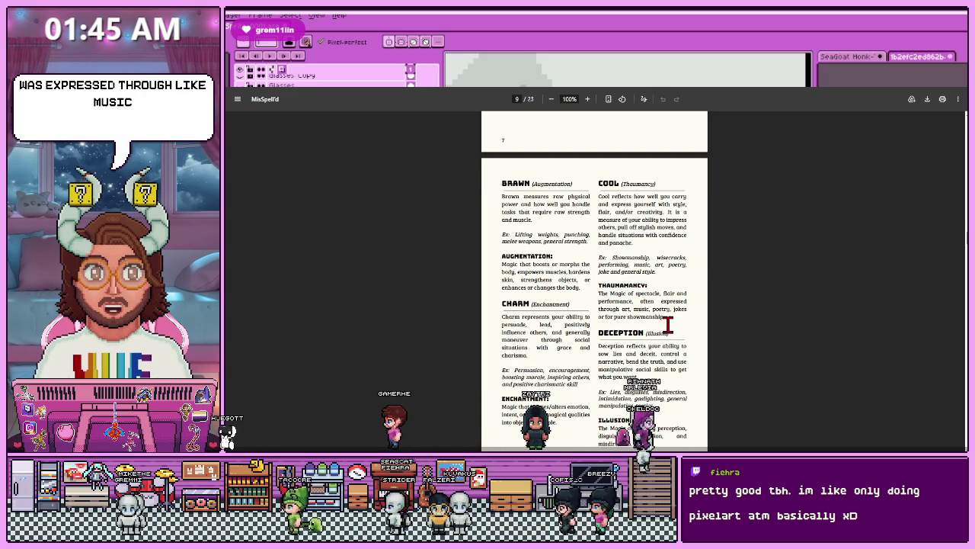
scroll(526, 263, "down", 1)
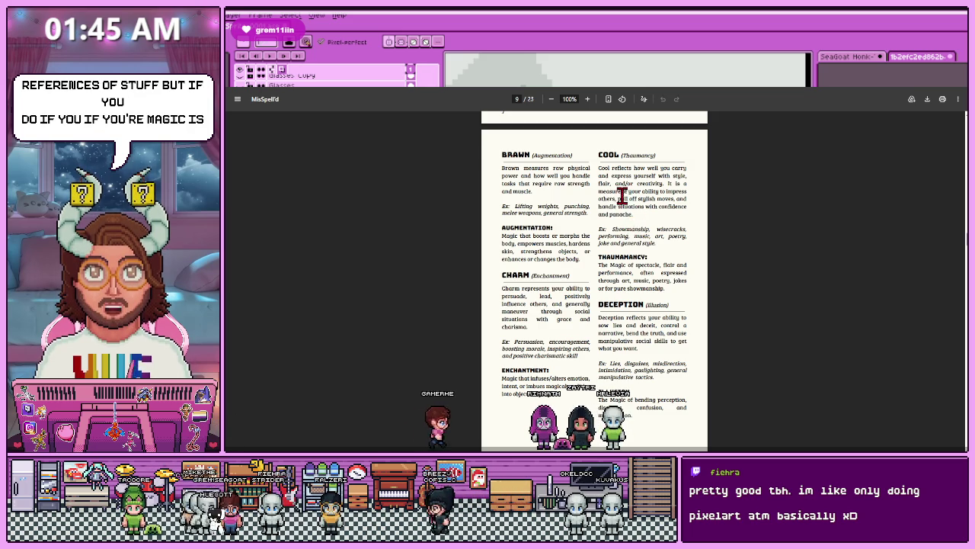
triple_click(649, 250)
left_click(646, 252)
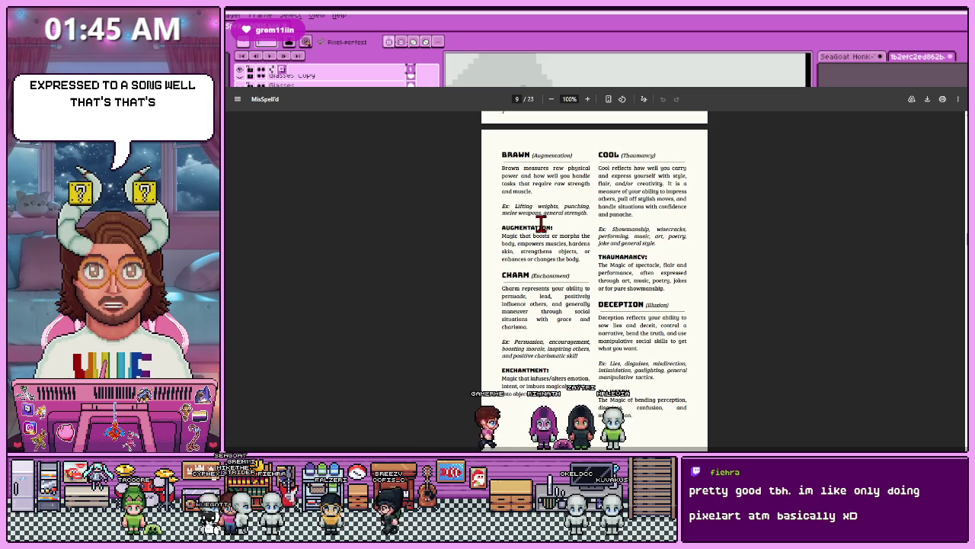
scroll(546, 263, "down", 3)
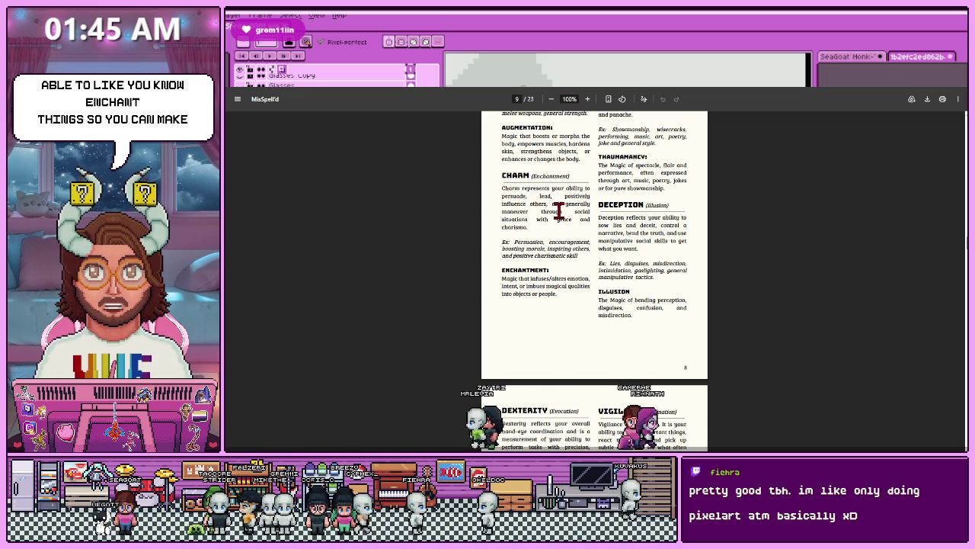
scroll(520, 215, "up", 1)
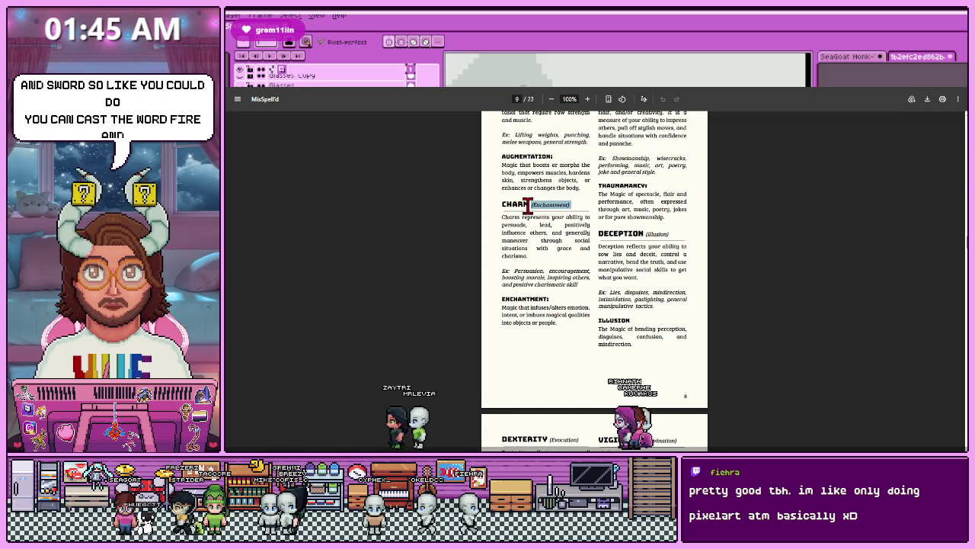
left_click(546, 255)
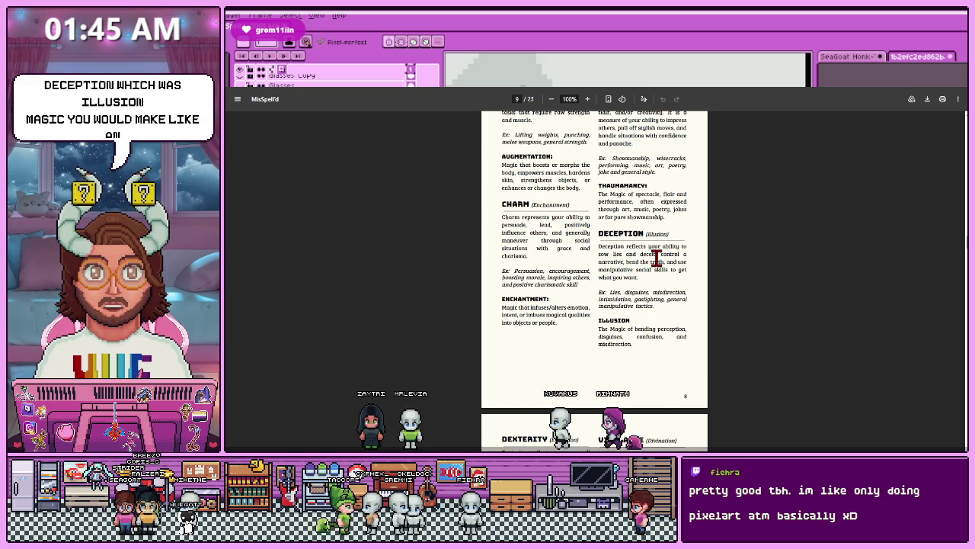
scroll(655, 303, "down", 1)
scroll(610, 282, "down", 1)
scroll(541, 252, "down", 1)
left_click(530, 292)
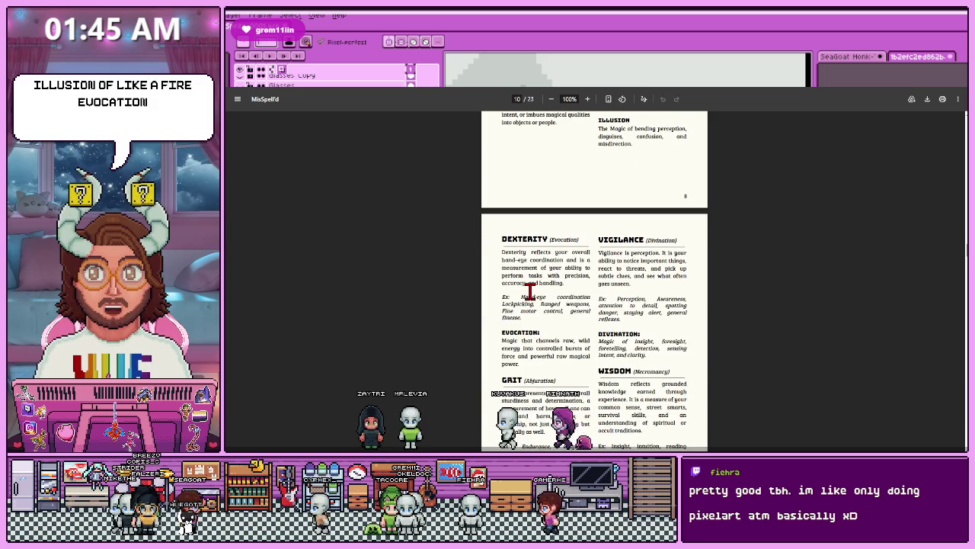
scroll(564, 297, "down", 1)
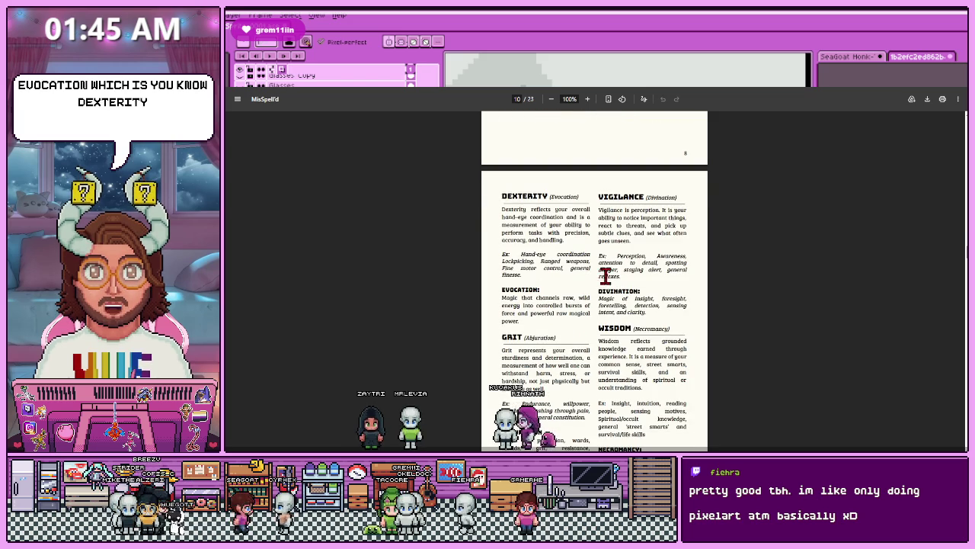
left_click(621, 193)
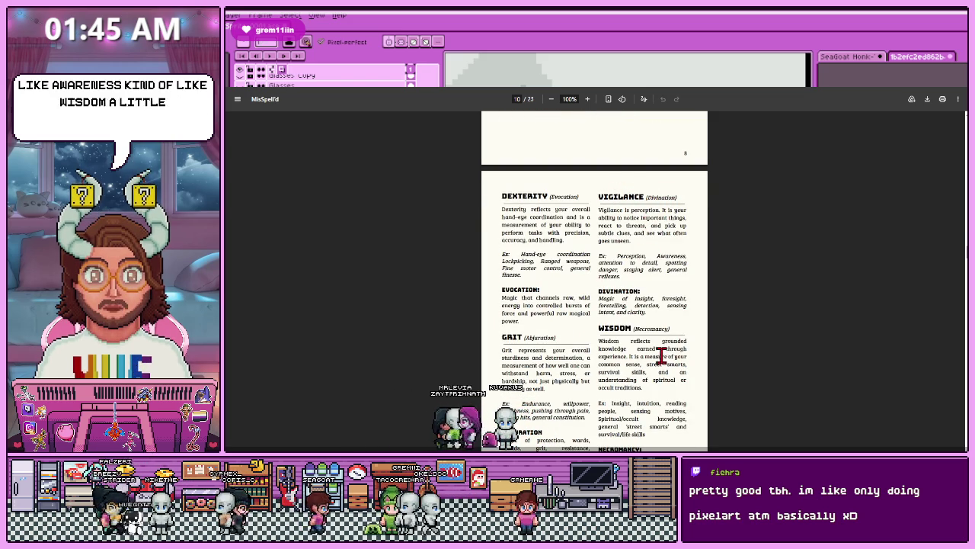
left_click_drag(644, 197, 613, 194)
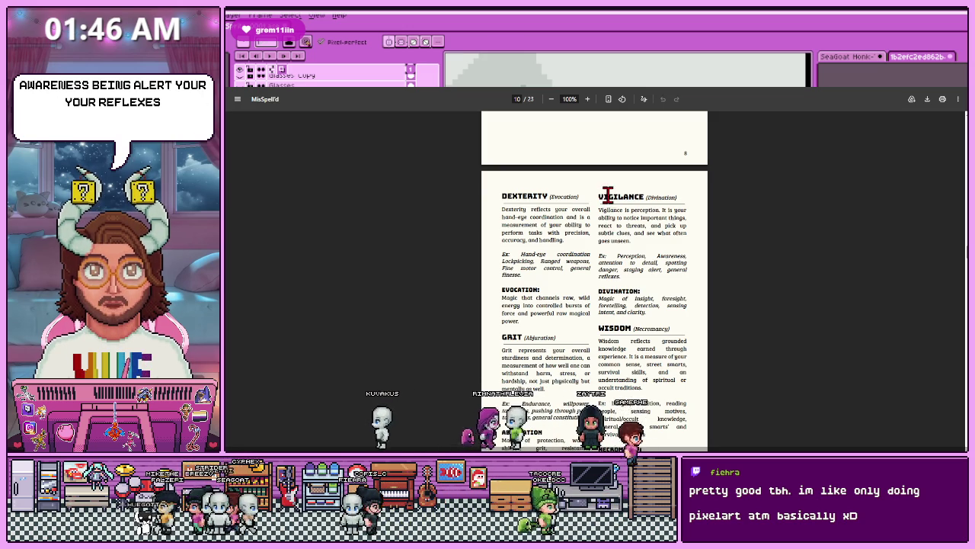
left_click_drag(600, 195, 644, 196)
left_click(649, 217)
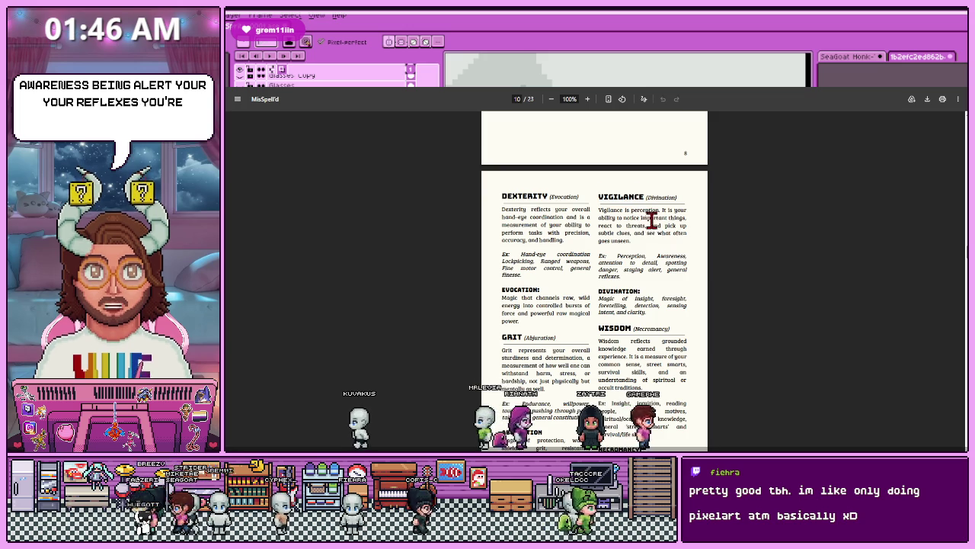
left_click_drag(674, 197, 646, 197)
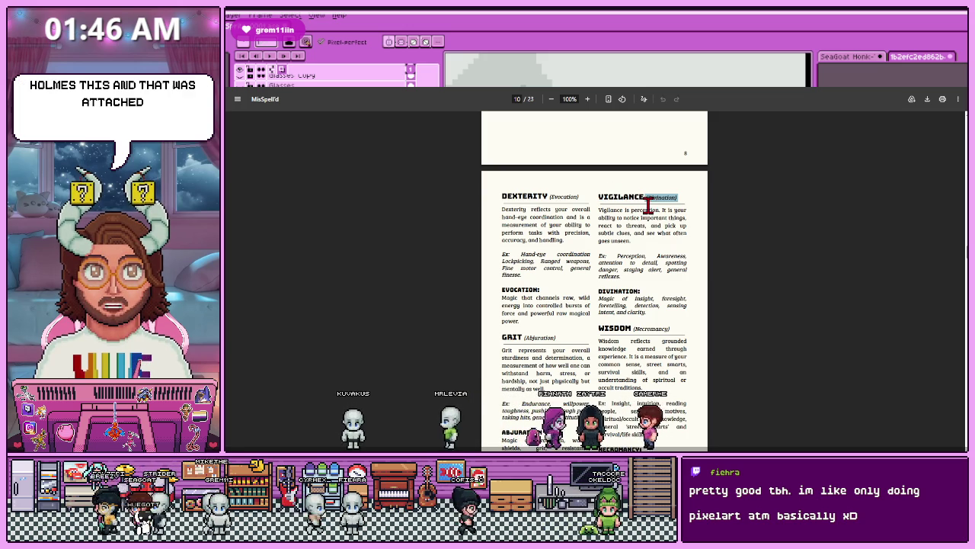
left_click(648, 207)
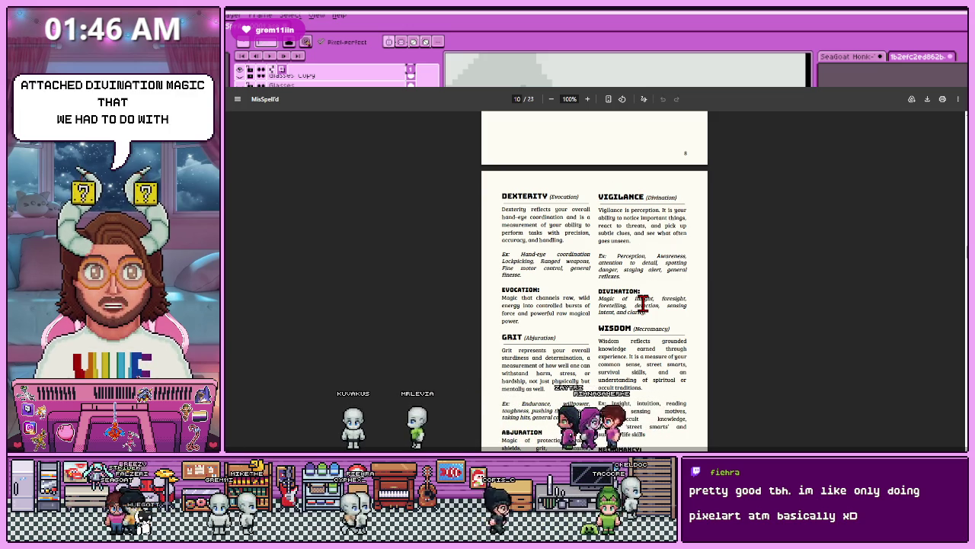
scroll(639, 320, "down", 1)
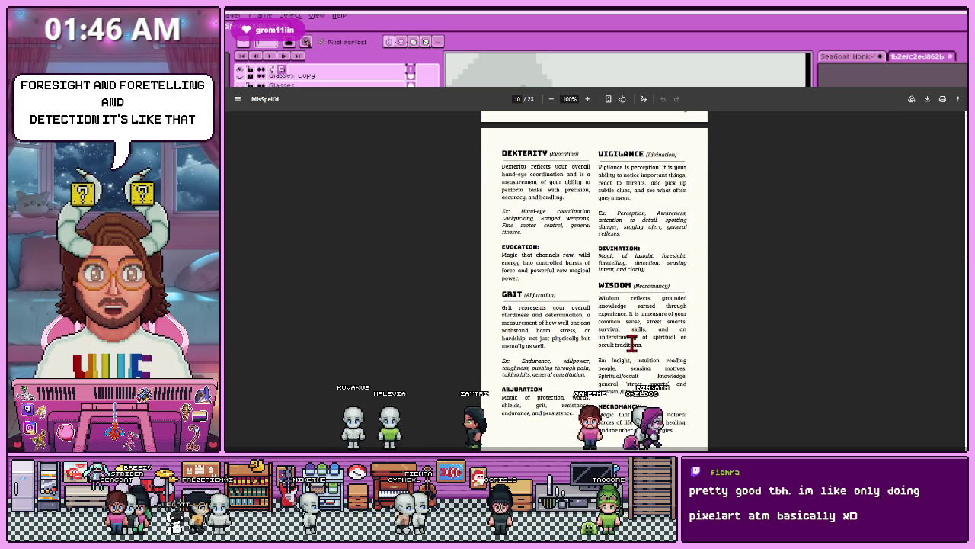
scroll(579, 297, "down", 1)
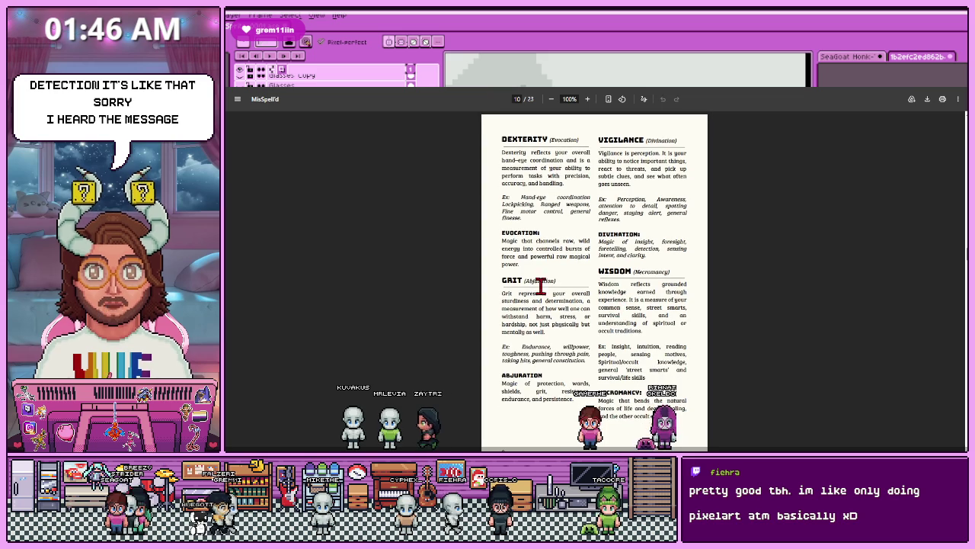
scroll(525, 292, "down", 1)
left_click_drag(558, 238, 525, 238)
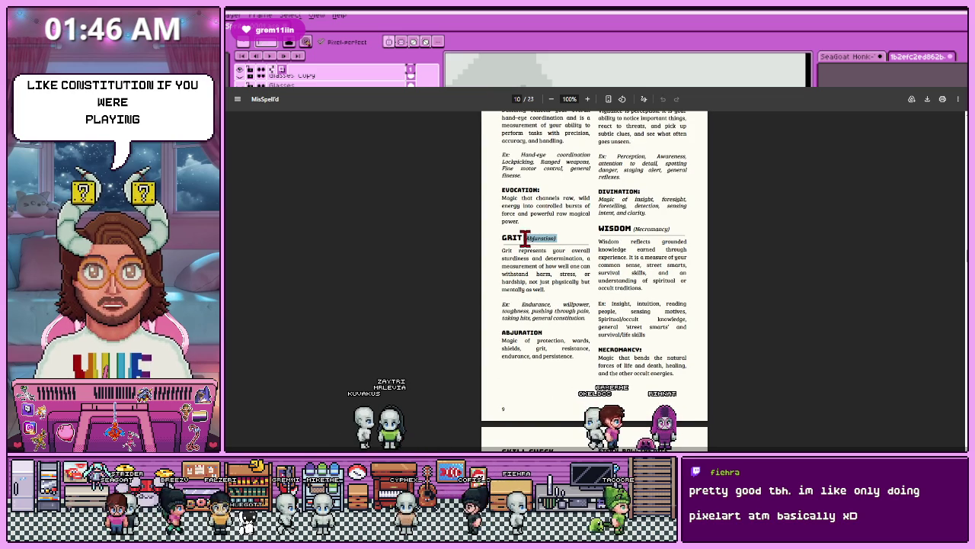
left_click(534, 288)
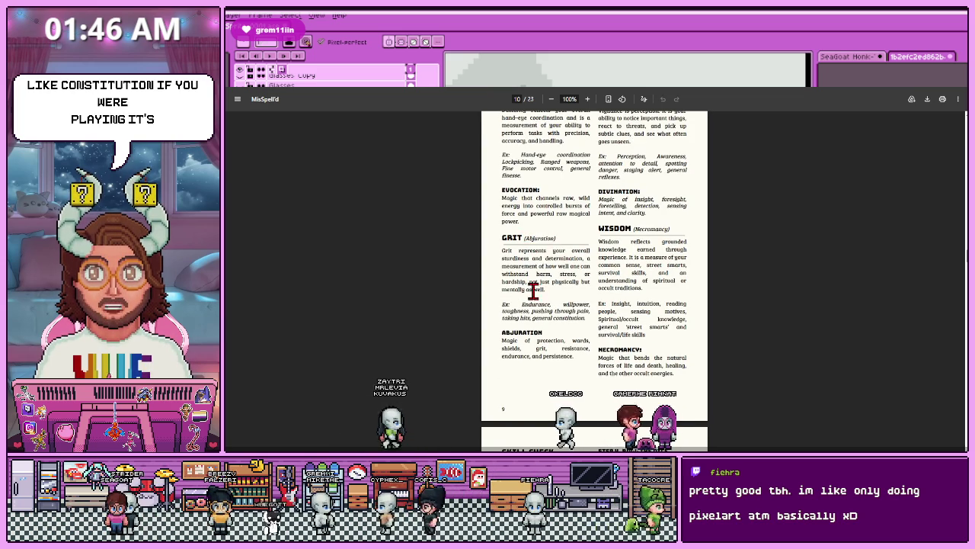
scroll(533, 289, "down", 1)
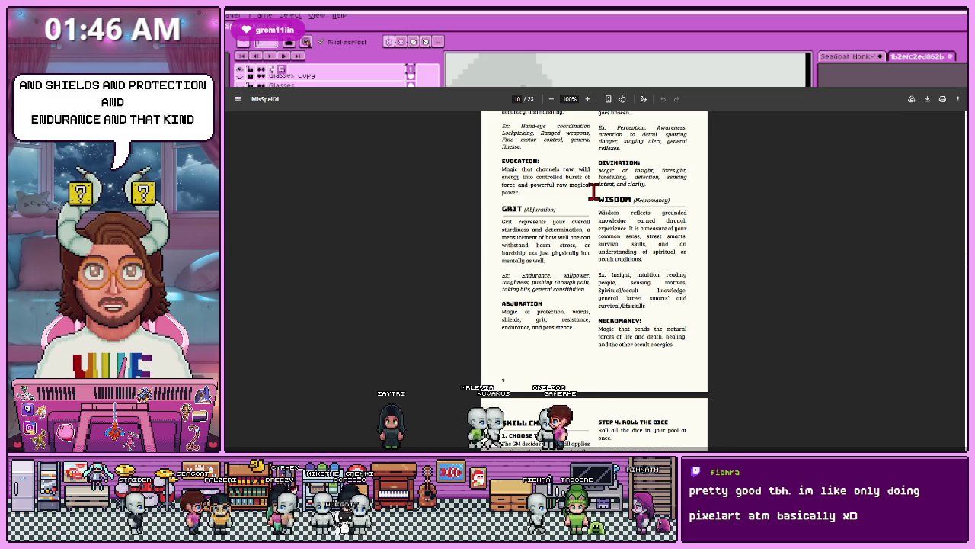
triple_click(629, 318)
left_click(647, 324)
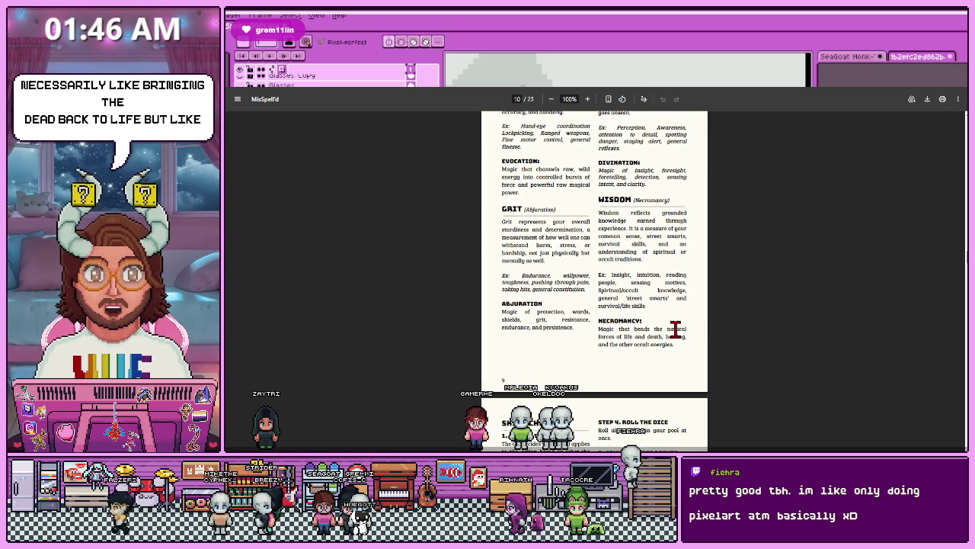
left_click_drag(667, 329, 630, 336)
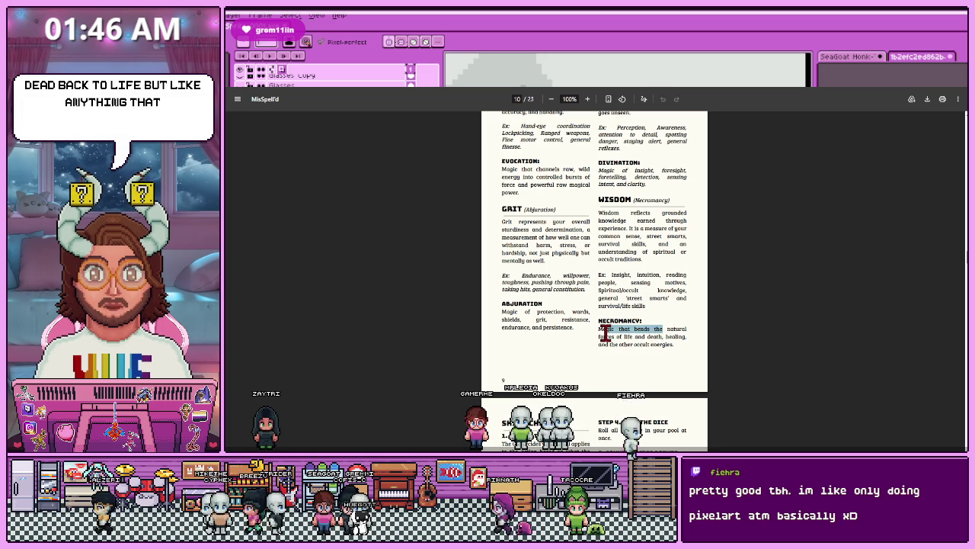
left_click(679, 343)
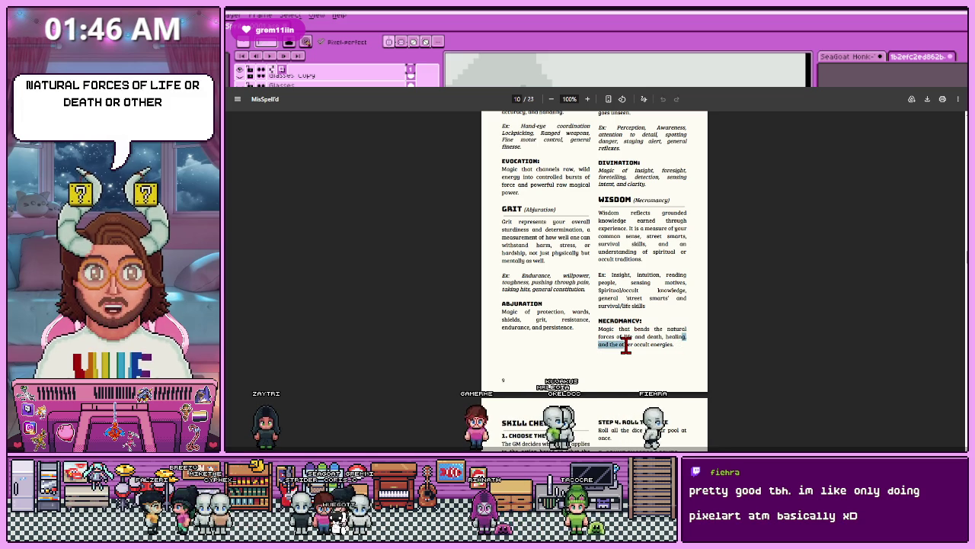
left_click(625, 255)
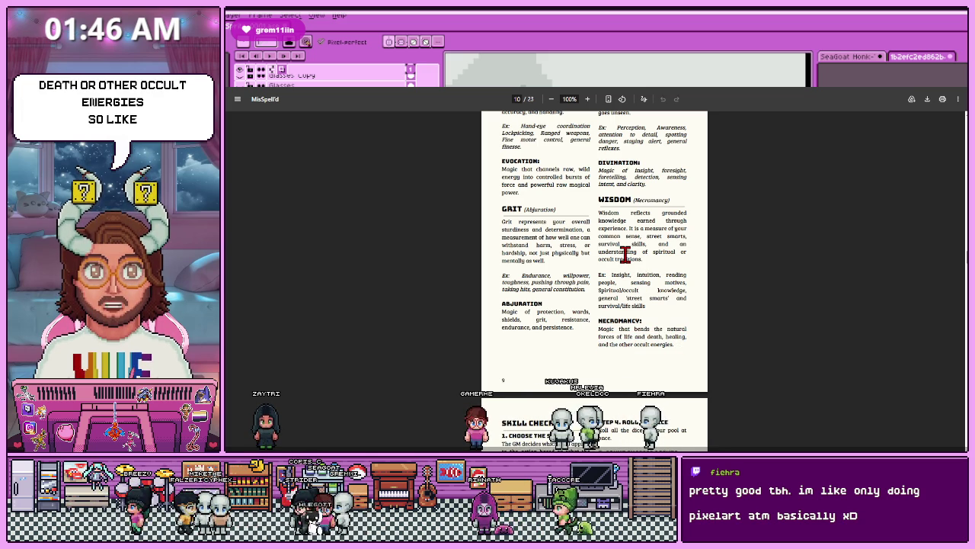
scroll(633, 253, "down", 1)
Scroll back through earlier rulebook pages, then down again to the page 11 Skill Check rules.
scroll(644, 251, "up", 2)
scroll(573, 279, "down", 1)
scroll(568, 283, "down", 4)
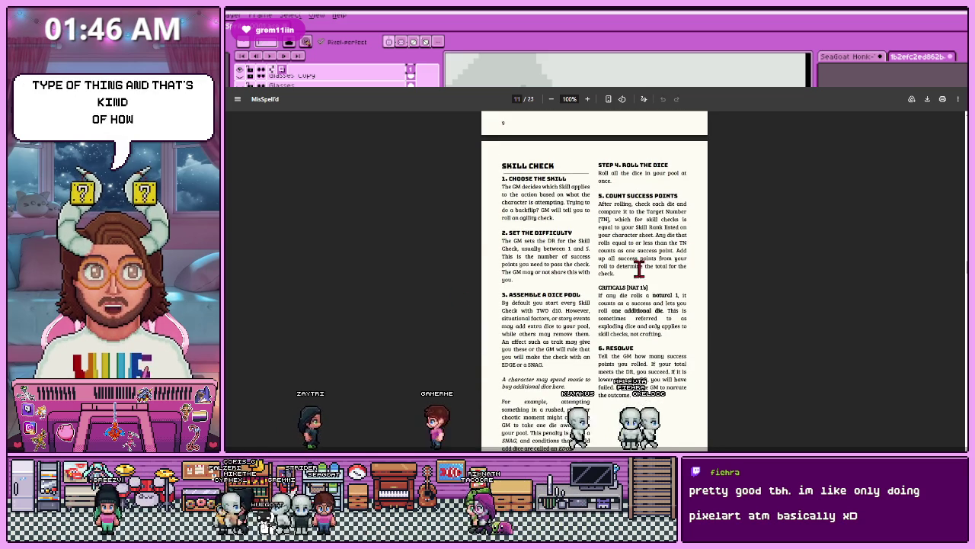
scroll(554, 258, "up", 1)
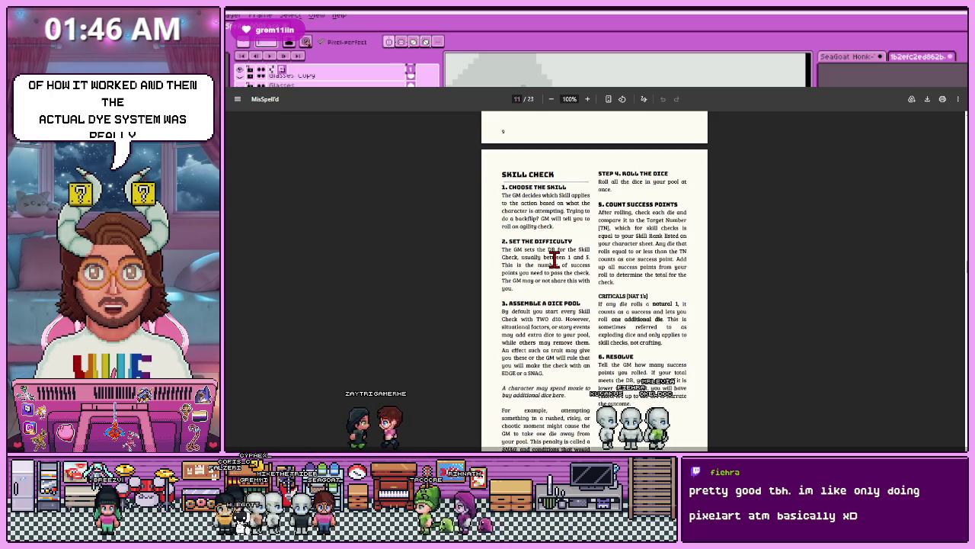
scroll(554, 258, "up", 1)
scroll(552, 265, "up", 1)
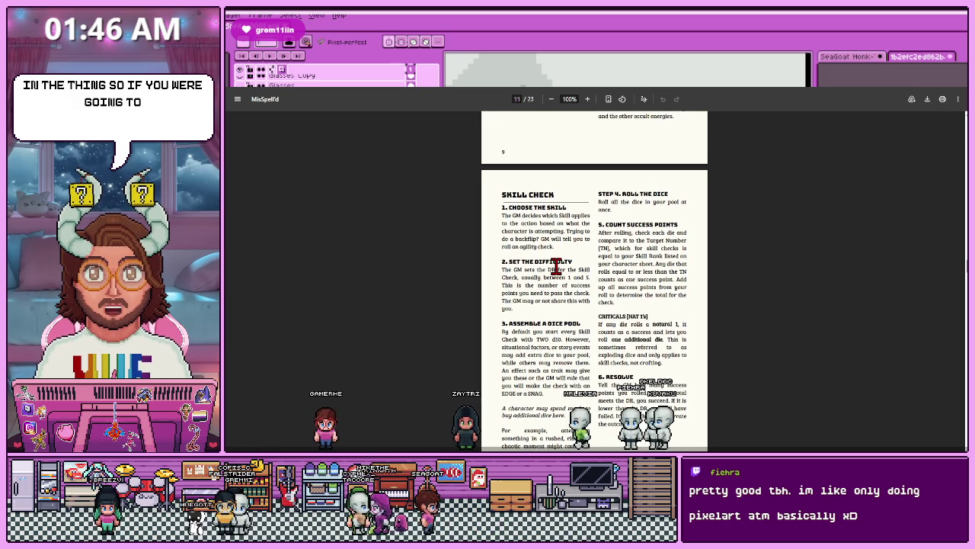
scroll(533, 299, "up", 3)
scroll(554, 316, "up", 1)
scroll(554, 316, "up", 2)
scroll(555, 320, "up", 2)
scroll(554, 324, "up", 2)
scroll(553, 317, "up", 2)
scroll(550, 309, "up", 2)
scroll(544, 252, "up", 1)
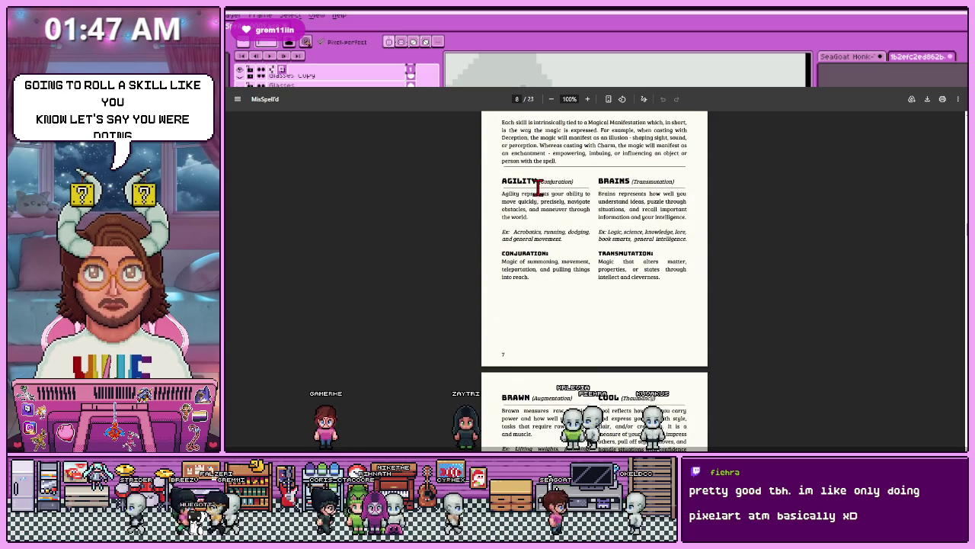
scroll(525, 279, "down", 3)
scroll(532, 285, "down", 3)
scroll(530, 290, "down", 3)
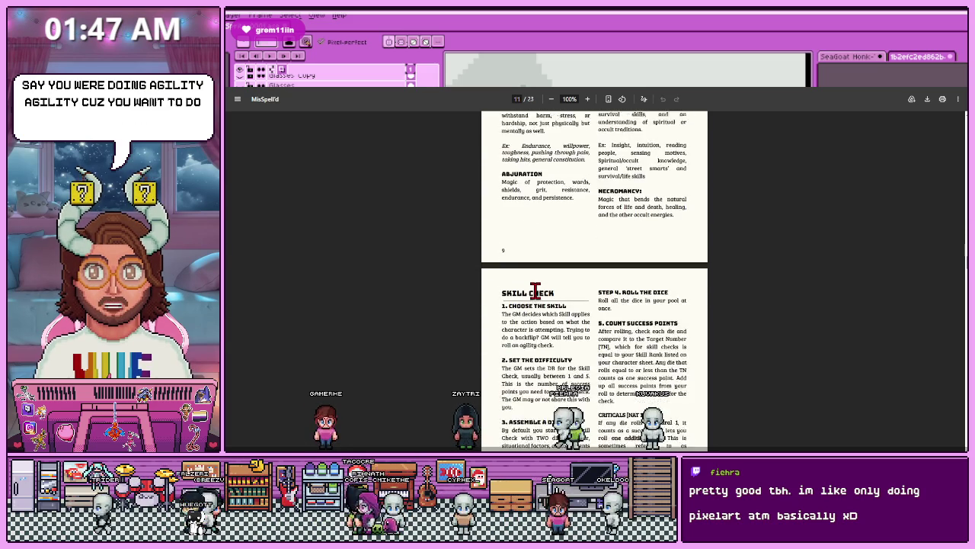
scroll(536, 297, "down", 1)
scroll(543, 315, "down", 1)
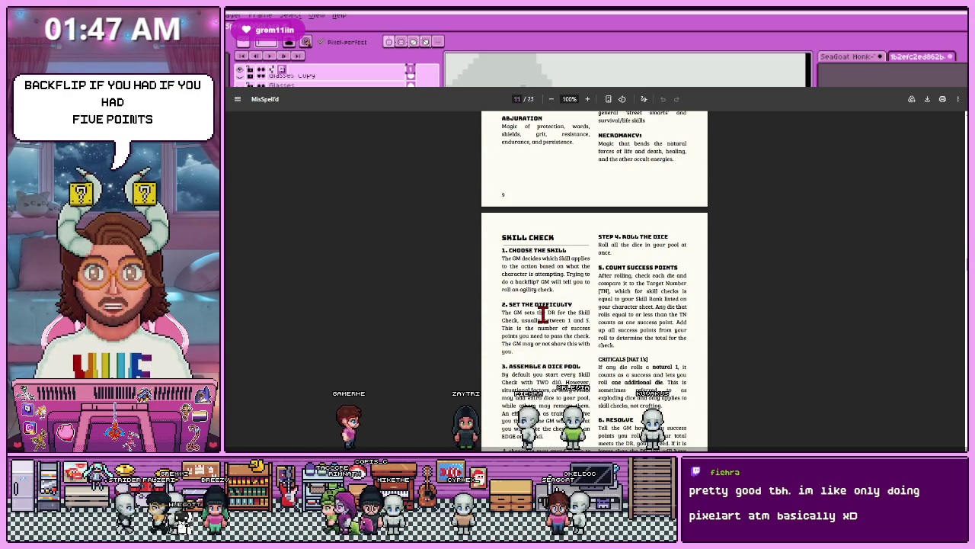
scroll(542, 315, "up", 1)
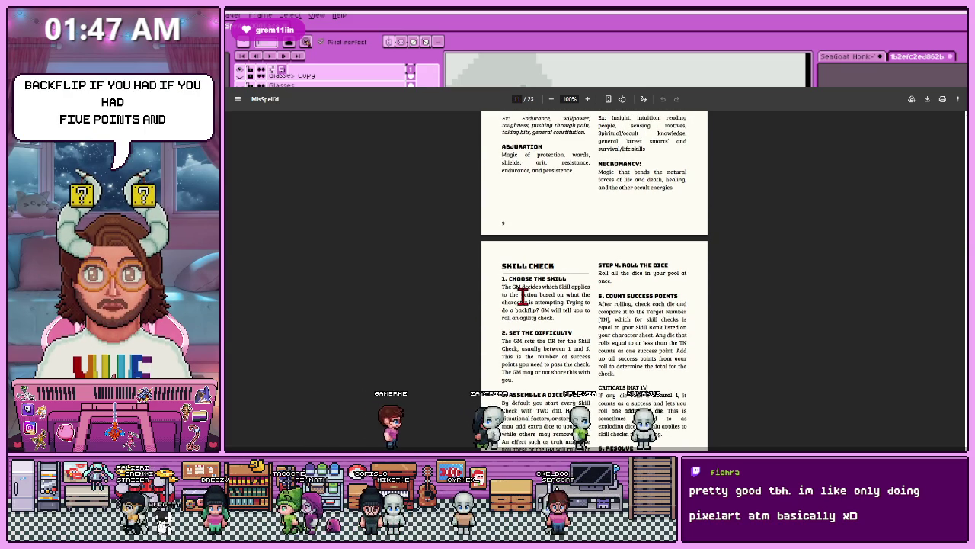
scroll(531, 282, "up", 3)
scroll(523, 304, "up", 4)
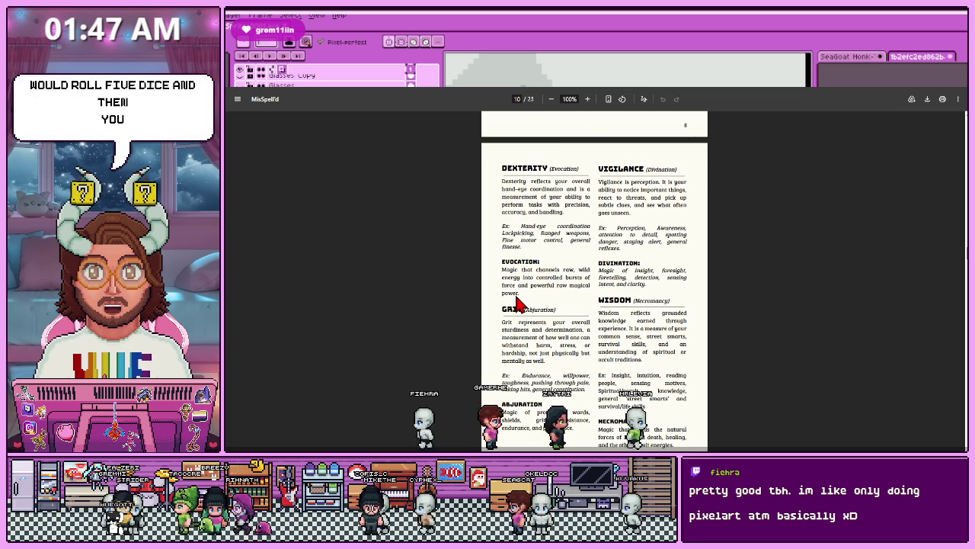
scroll(561, 282, "down", 10)
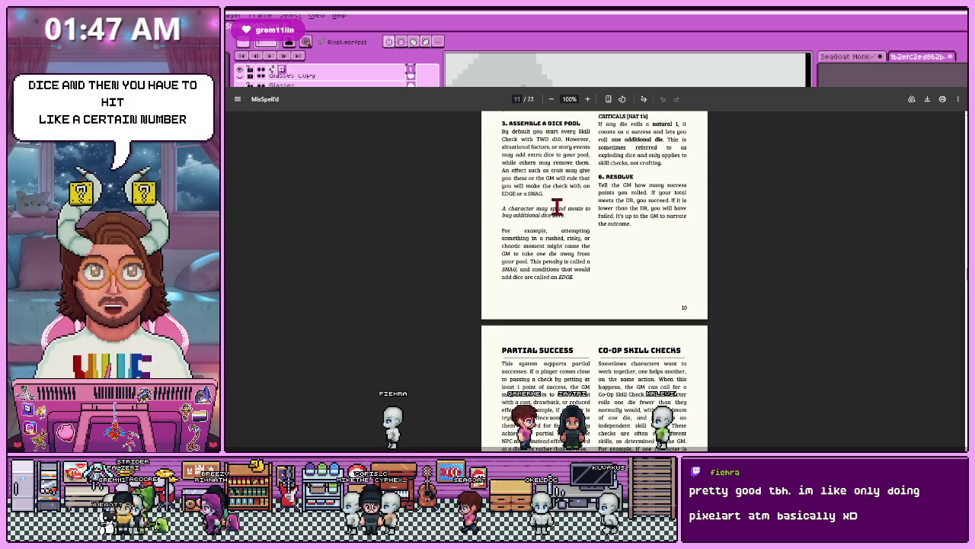
scroll(562, 259, "up", 4)
scroll(559, 261, "down", 1)
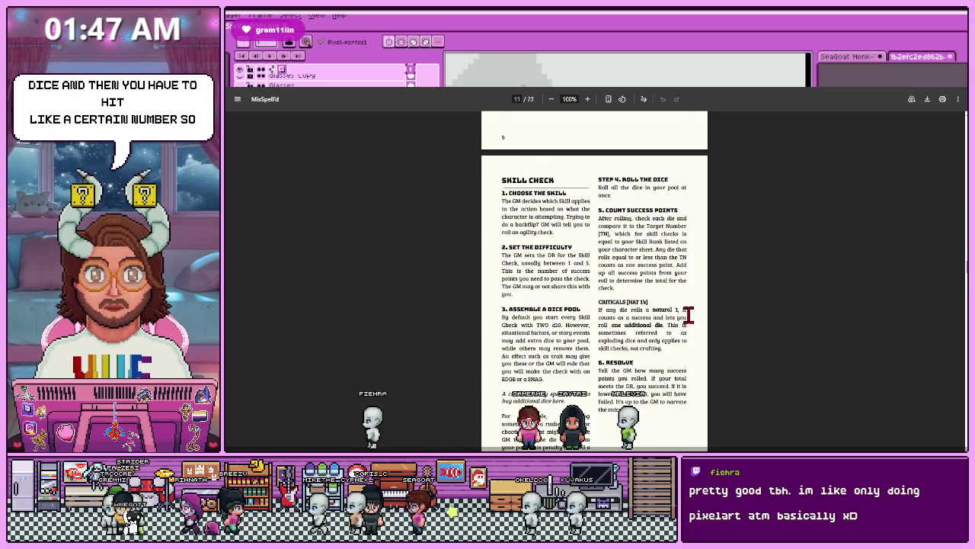
Highlight the 'Set the Difficulty' paragraph, review the Skill Check steps, and advance a page.
triple_click(507, 273)
left_click(548, 261)
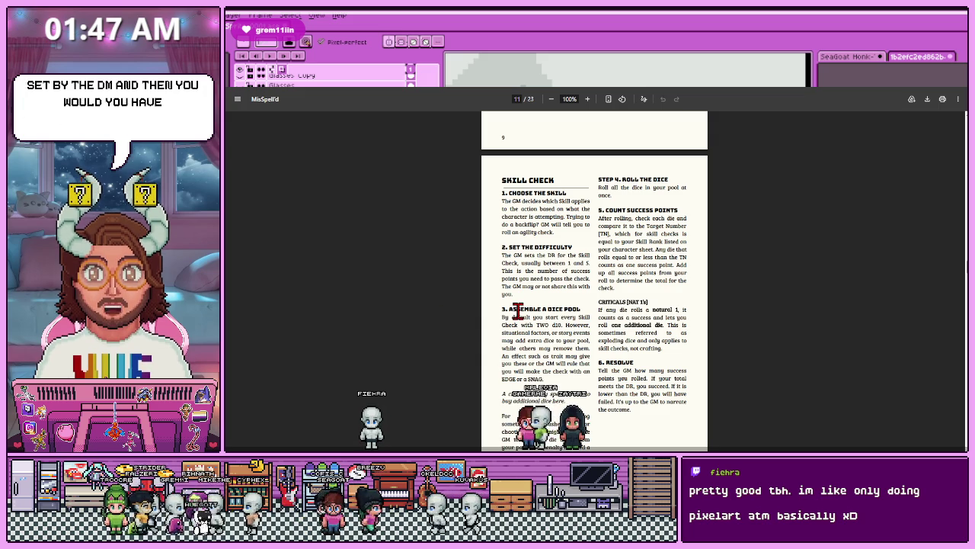
scroll(689, 184, "down", 3)
scroll(535, 382, "down", 1)
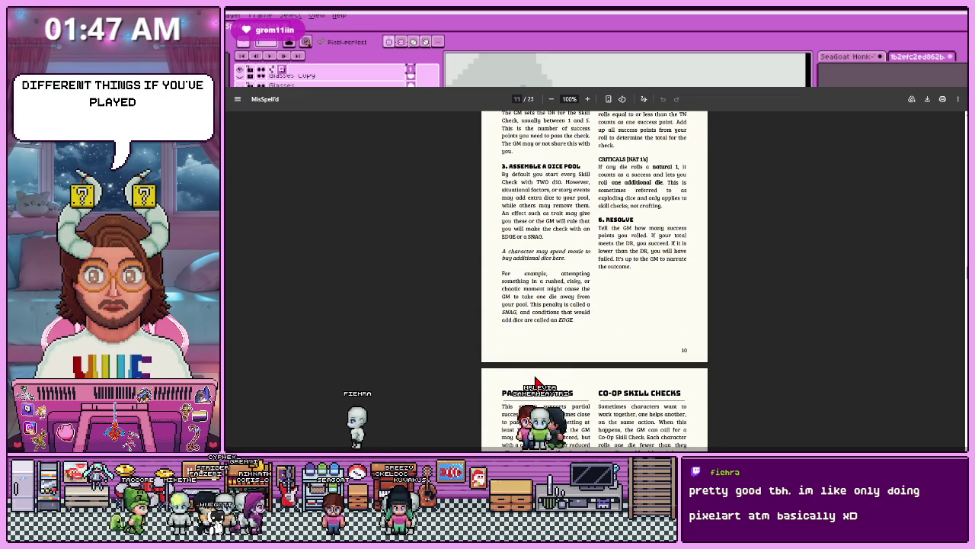
scroll(626, 261, "up", 1)
scroll(577, 342, "up", 2)
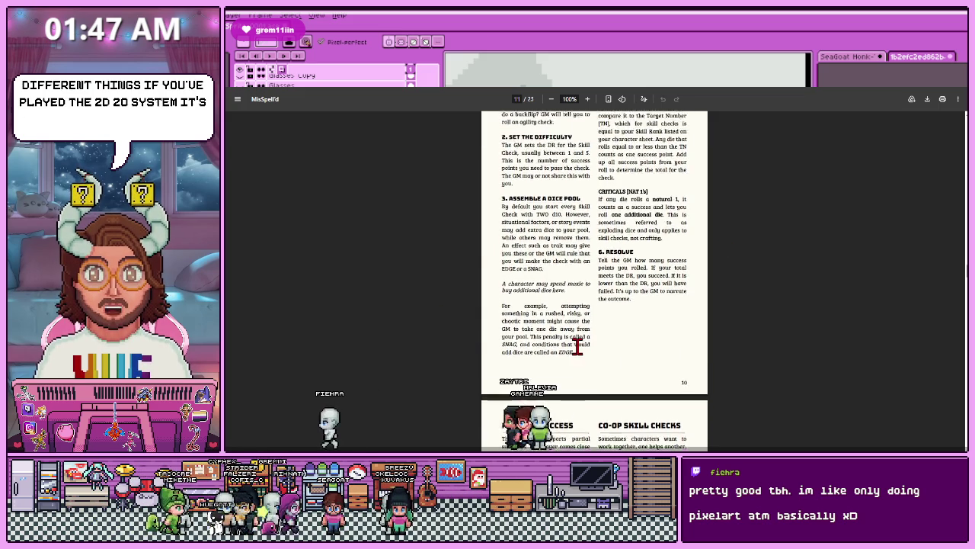
scroll(577, 343, "up", 2)
scroll(513, 342, "up", 2)
key("Right")
Zoom in and out on the shirt's stepped black outline edge and mid-grey shading pixels.
scroll(576, 246, "down", 5)
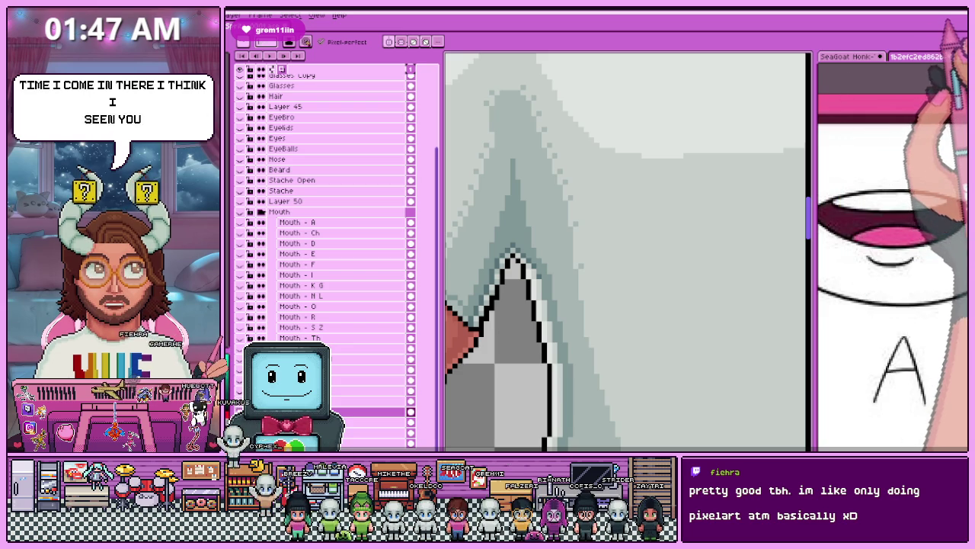
scroll(609, 252, "down", 5)
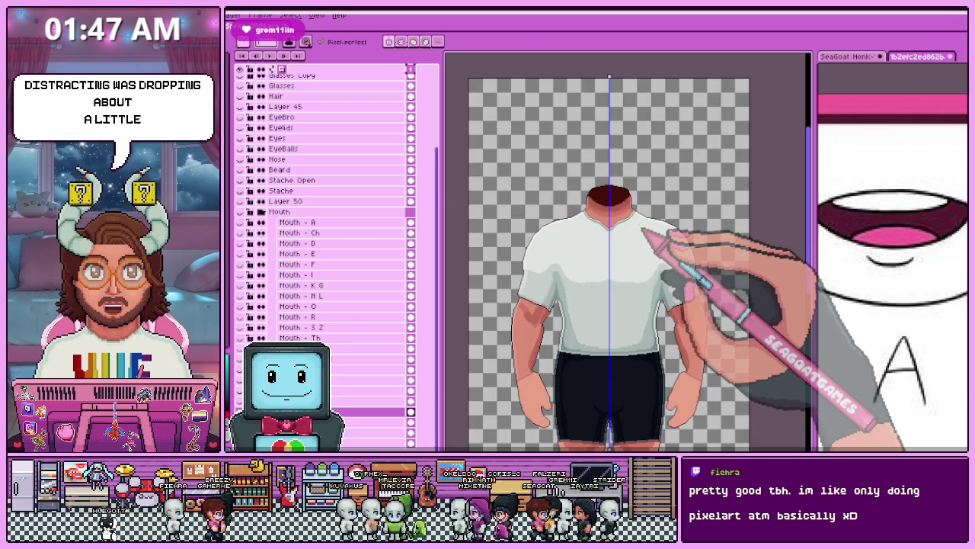
scroll(643, 229, "up", 1)
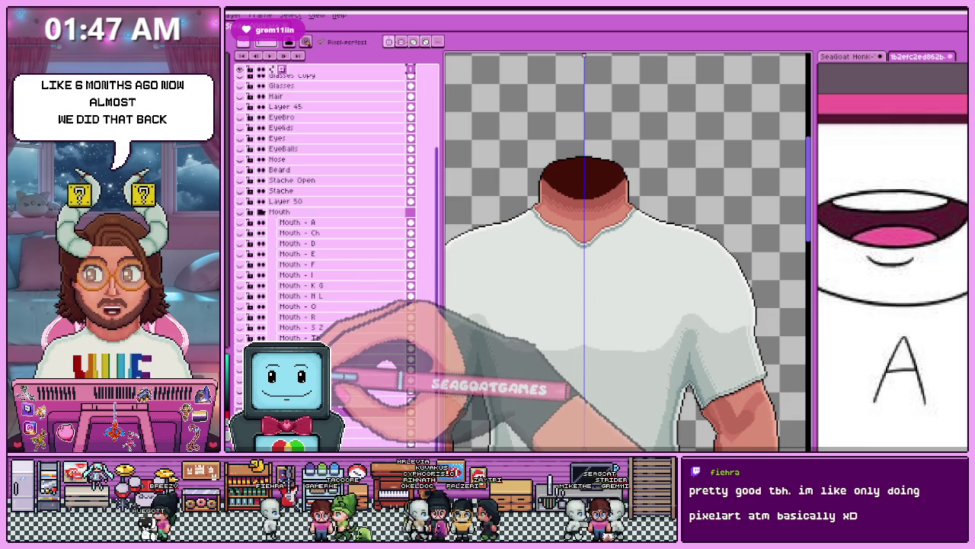
scroll(577, 312, "down", 1)
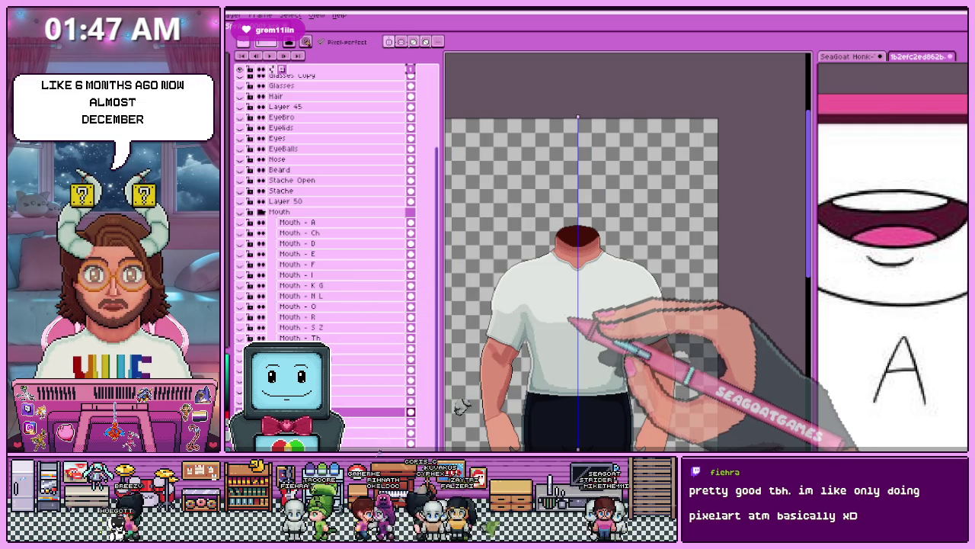
scroll(549, 381, "up", 2)
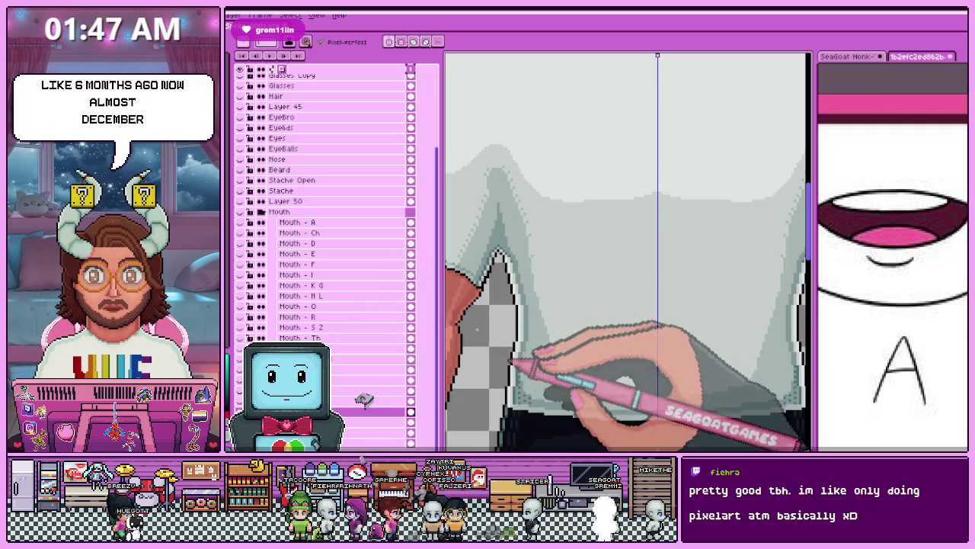
scroll(521, 371, "up", 1)
scroll(522, 385, "up", 1)
scroll(520, 375, "up", 1)
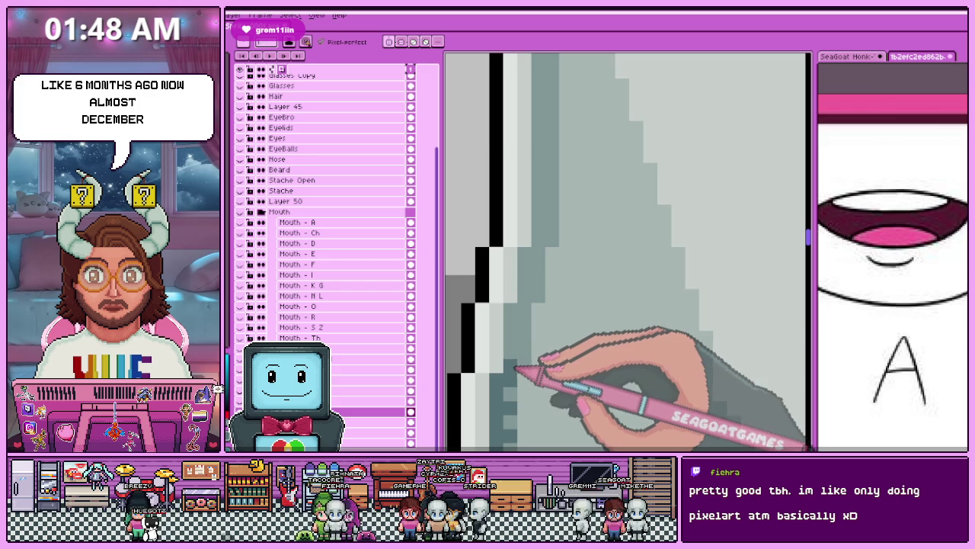
scroll(528, 280, "down", 1)
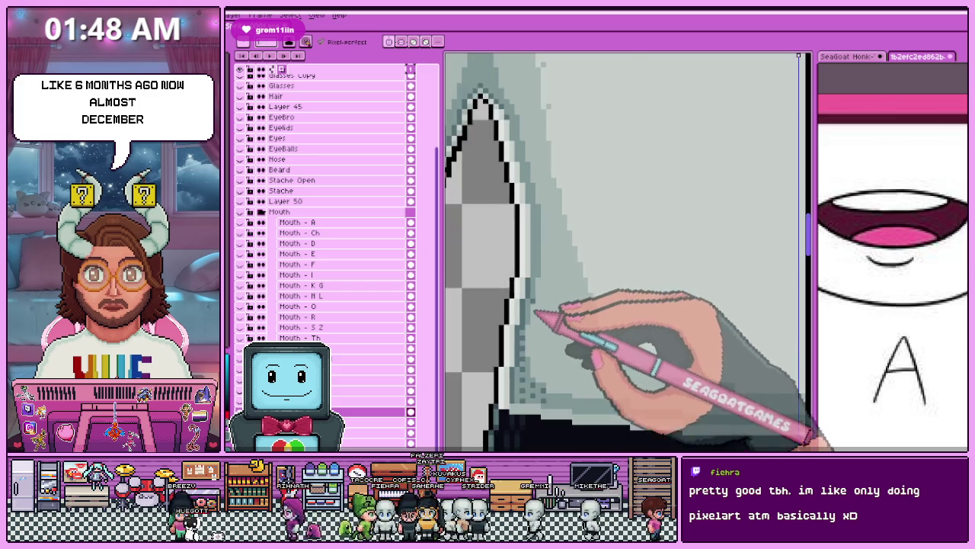
scroll(538, 311, "up", 1)
scroll(535, 329, "down", 1)
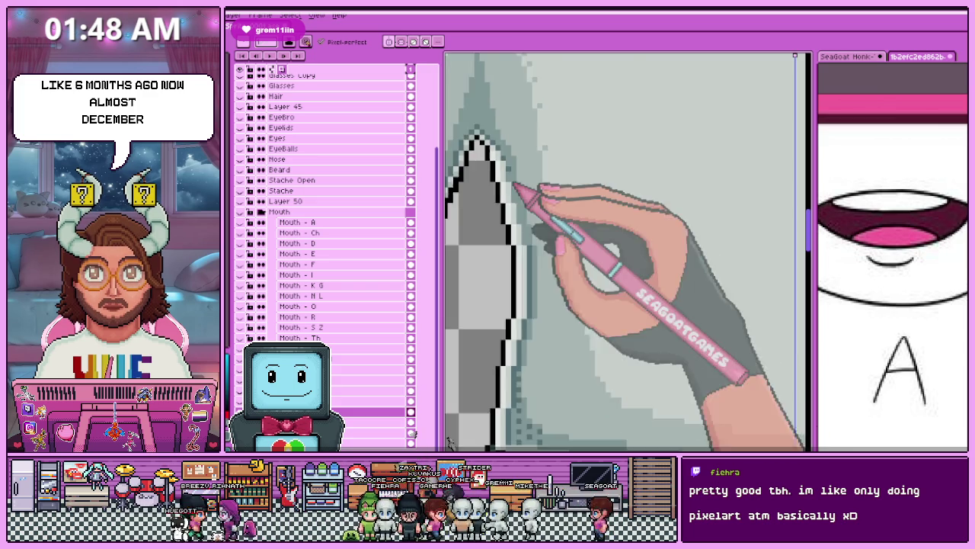
scroll(526, 221, "up", 2)
scroll(519, 249, "down", 1)
scroll(522, 255, "up", 1)
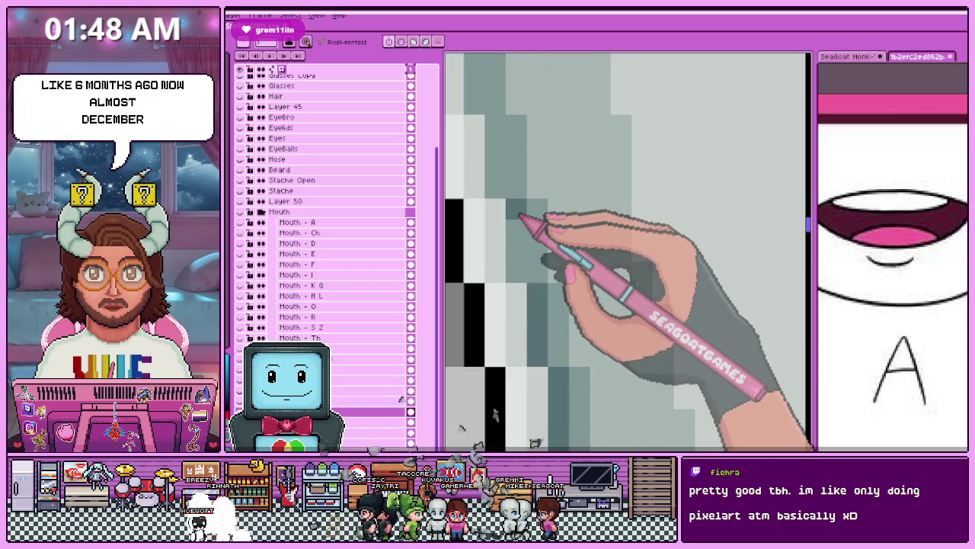
scroll(522, 259, "down", 1)
scroll(520, 263, "up", 1)
scroll(520, 267, "down", 1)
scroll(520, 267, "up", 2)
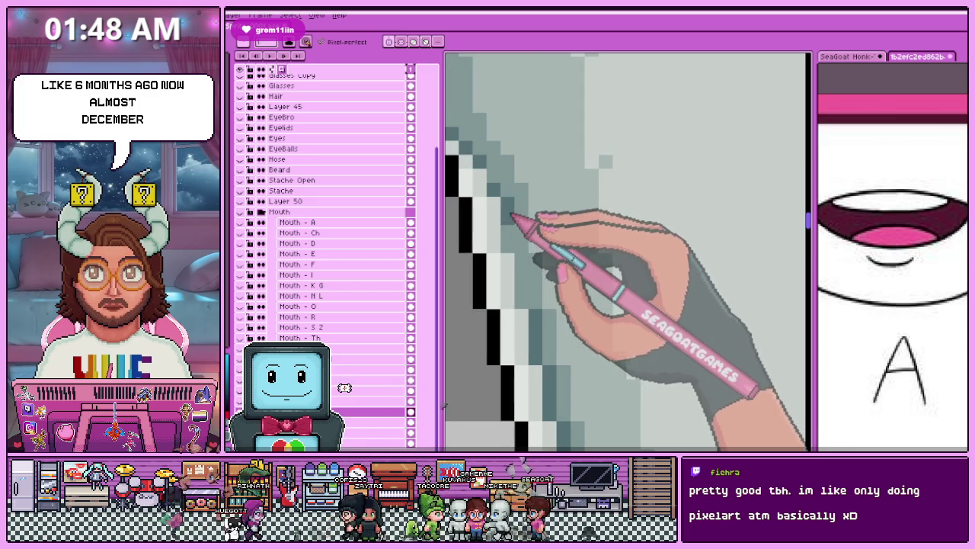
scroll(528, 301, "down", 1)
scroll(533, 305, "down", 1)
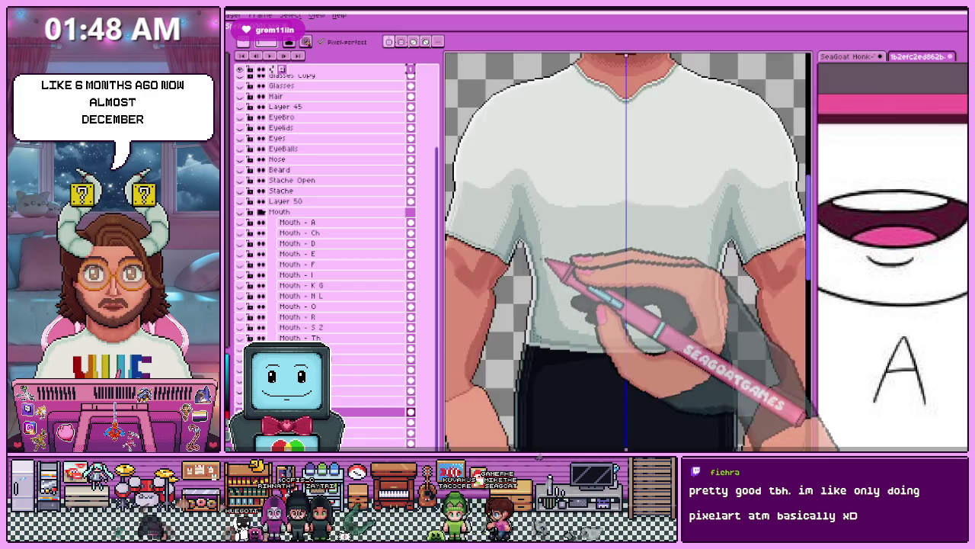
scroll(538, 306, "down", 1)
scroll(544, 310, "up", 3)
scroll(542, 308, "up", 2)
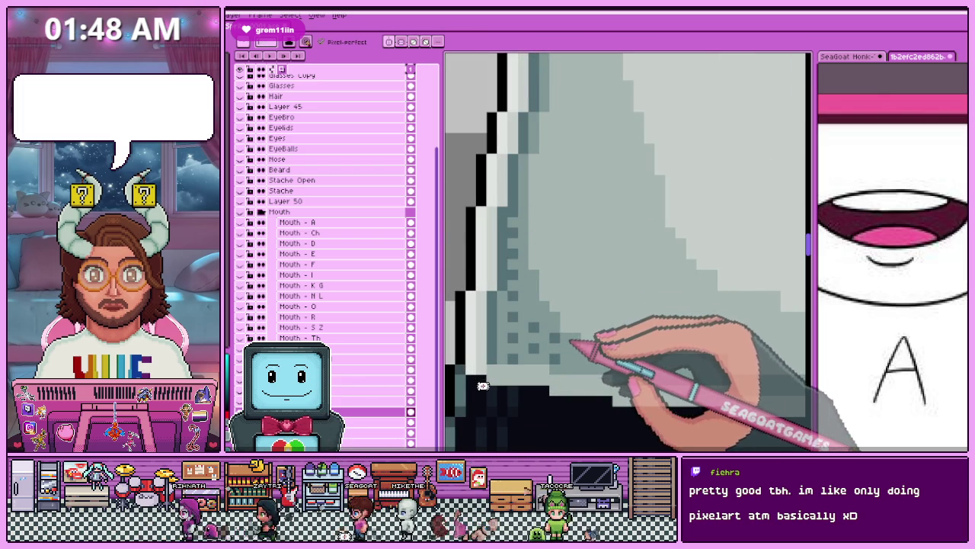
Zoom around the shirt's left edge, toggling between Eyedropper and Pencil to adjust shading.
scroll(568, 328, "down", 1)
scroll(563, 292, "up", 1)
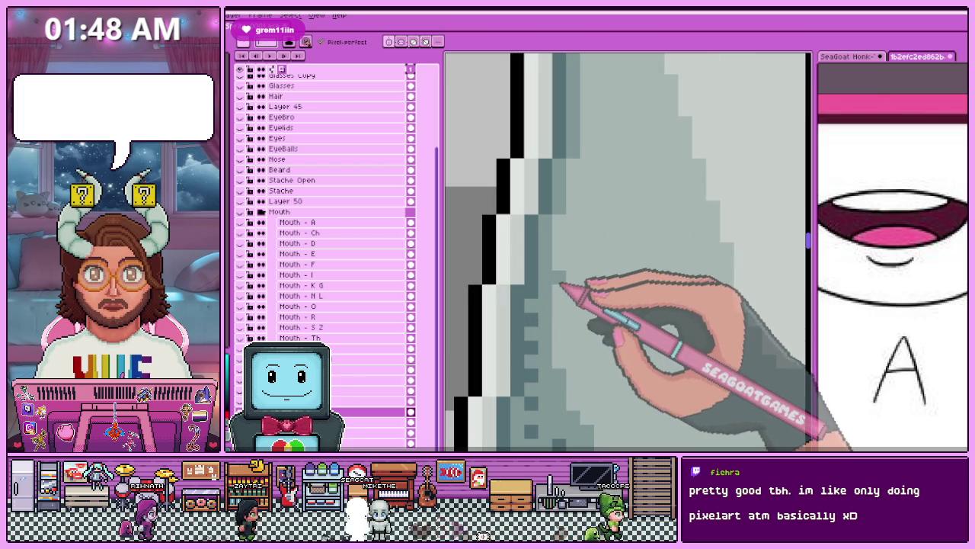
key("i")
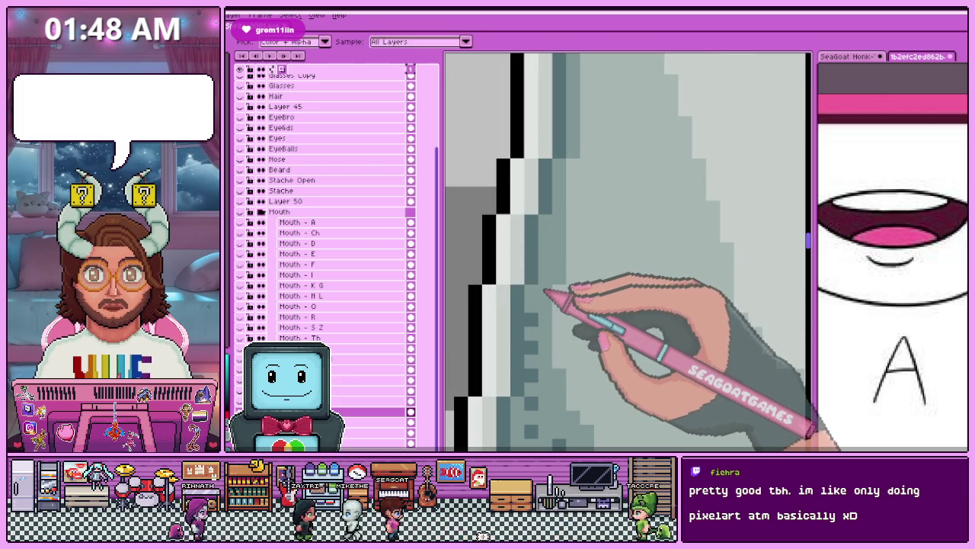
key("b")
scroll(556, 375, "down", 2)
scroll(567, 178, "up", 1)
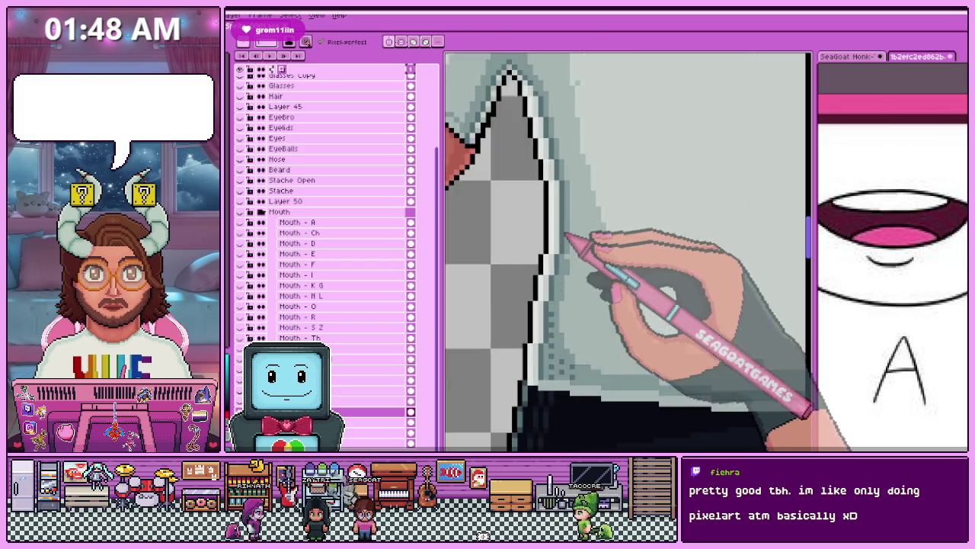
scroll(647, 276, "up", 1)
scroll(591, 115, "down", 1)
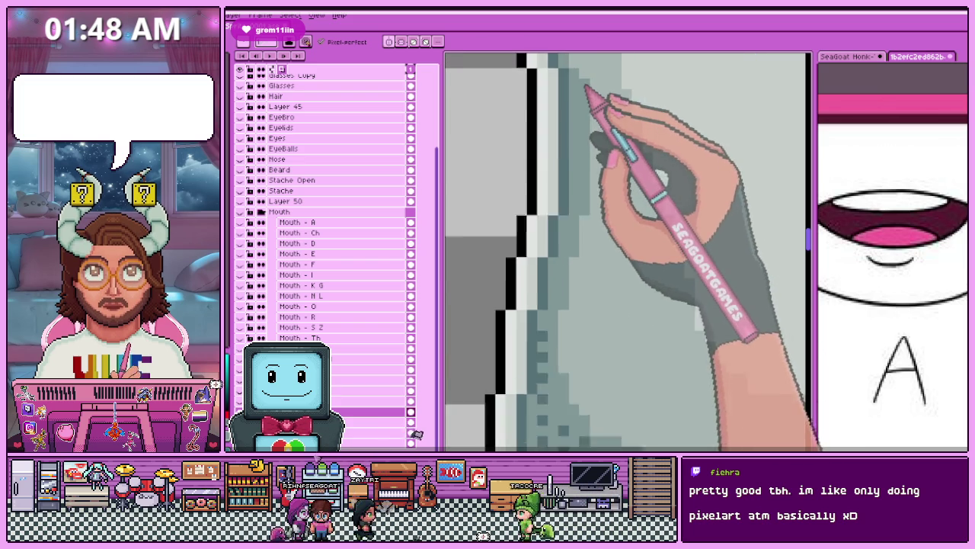
scroll(587, 100, "down", 2)
scroll(570, 218, "up", 3)
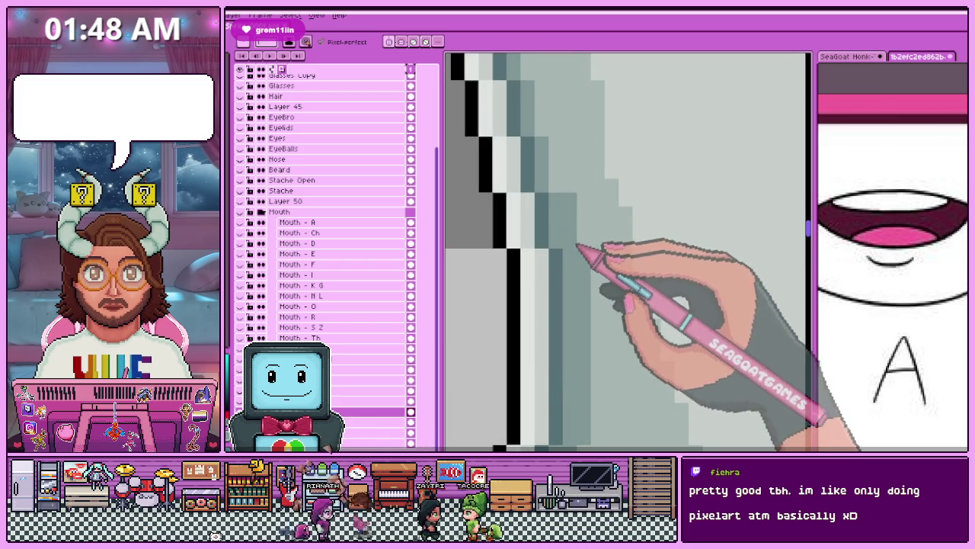
scroll(571, 196, "down", 1)
scroll(553, 238, "down", 1)
scroll(550, 233, "up", 2)
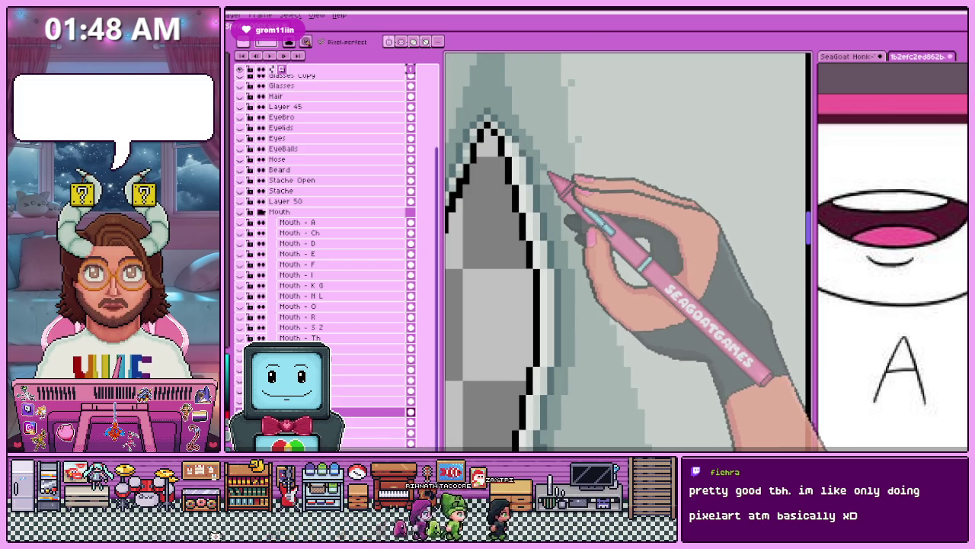
scroll(552, 214, "up", 1)
scroll(549, 207, "down", 1)
scroll(550, 211, "down", 2)
scroll(571, 279, "down", 3)
scroll(561, 278, "up", 4)
scroll(537, 256, "up", 1)
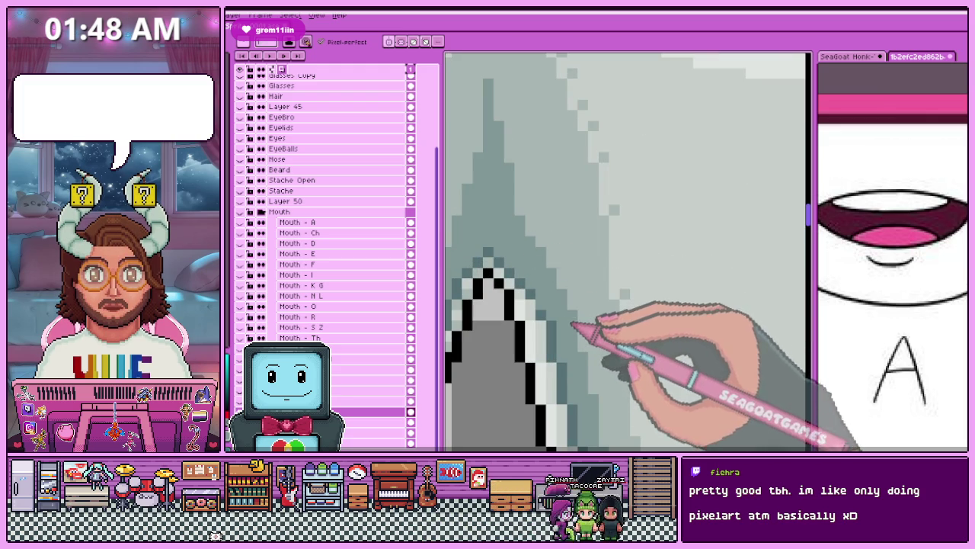
scroll(582, 305, "down", 1)
scroll(556, 229, "up", 1)
Sample a shading grey from the shirt and move further down its left edge toward the hem.
key("i")
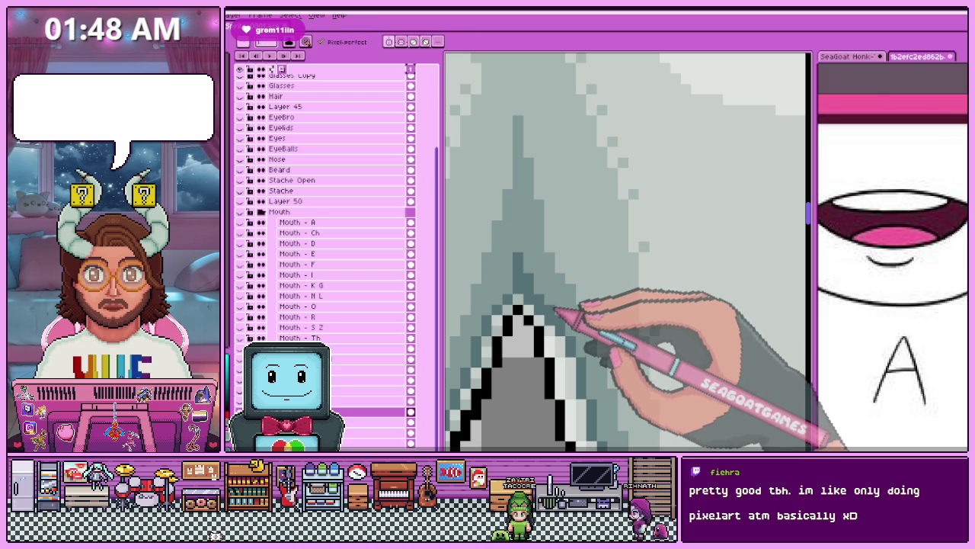
left_click_drag(538, 429, 566, 402)
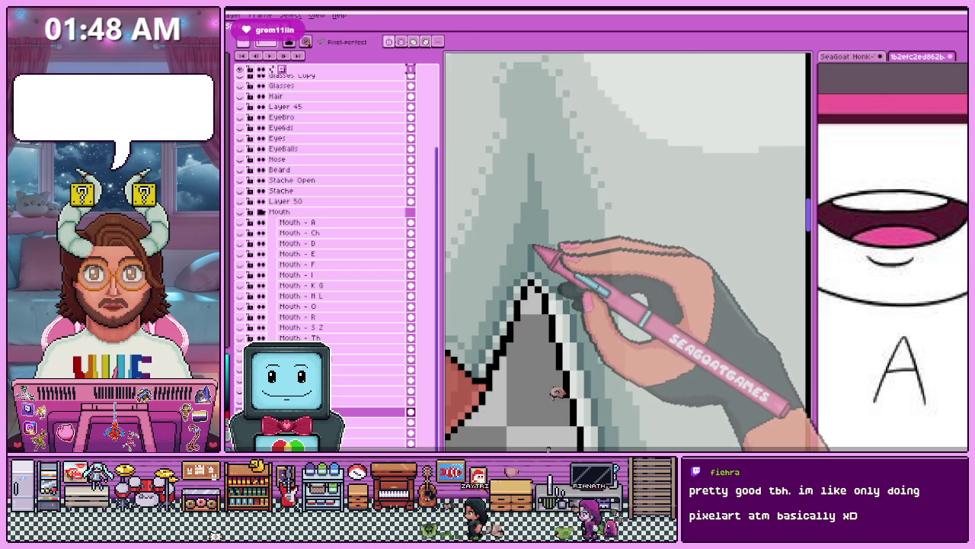
scroll(576, 429, "down", 3)
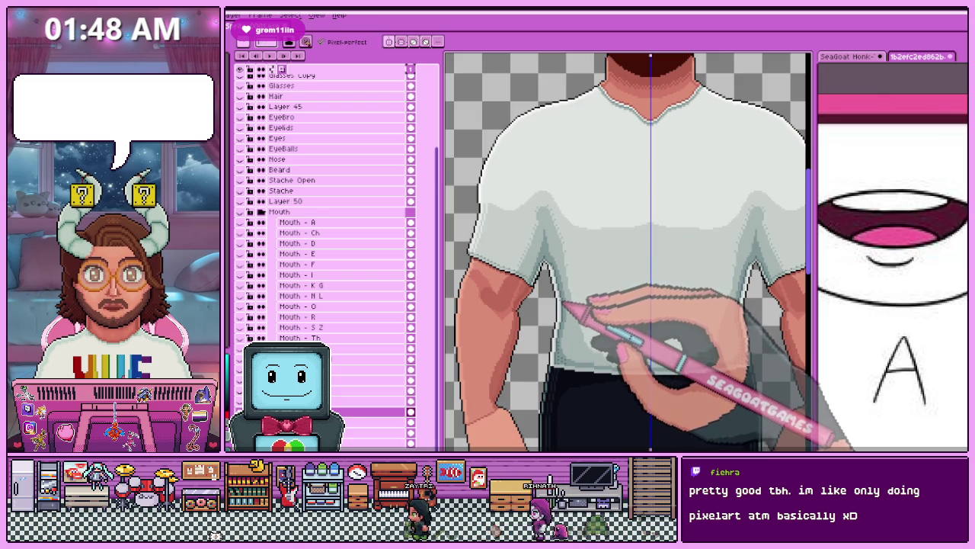
scroll(556, 259, "down", 3)
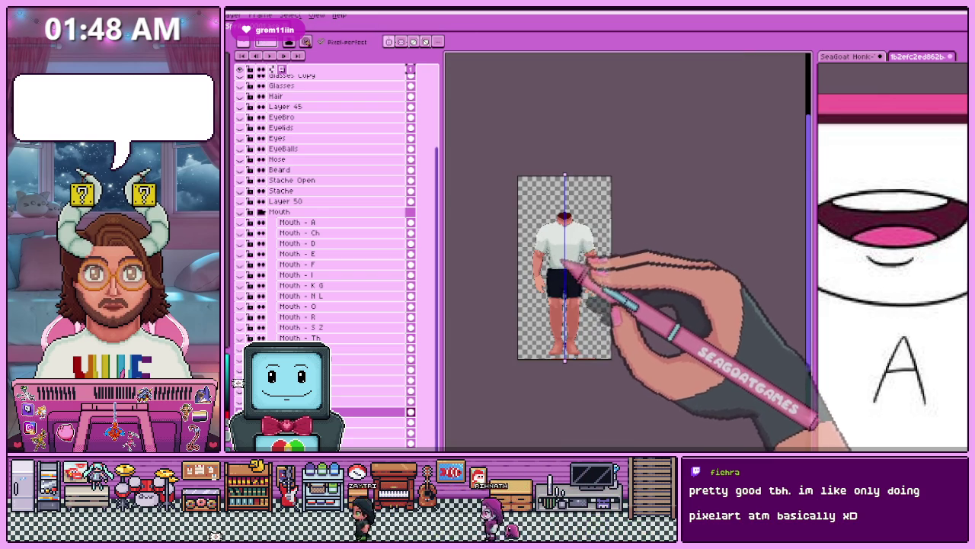
Sample a grey from the shirt hem and reshape the light grey shading steps.
scroll(564, 259, "up", 3)
scroll(563, 228, "up", 2)
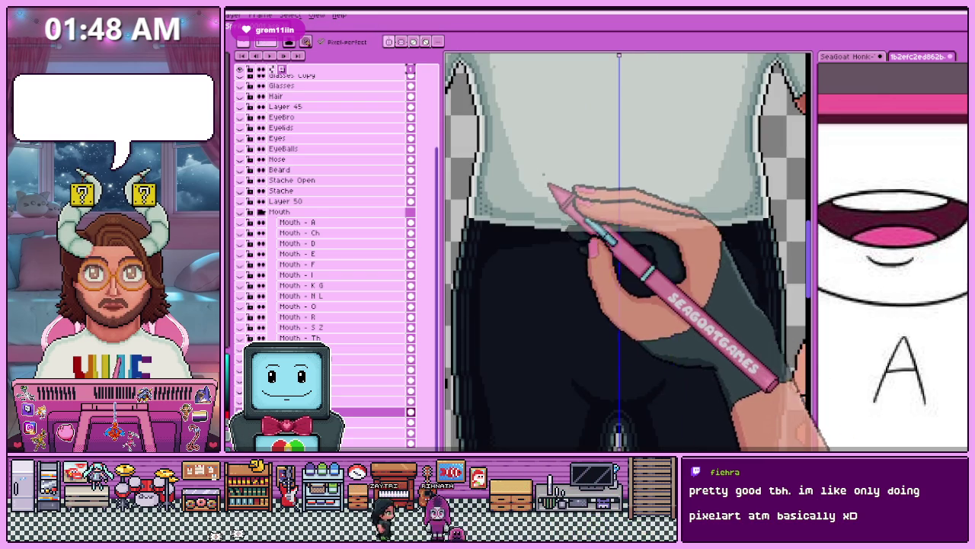
scroll(554, 196, "up", 2)
key("i")
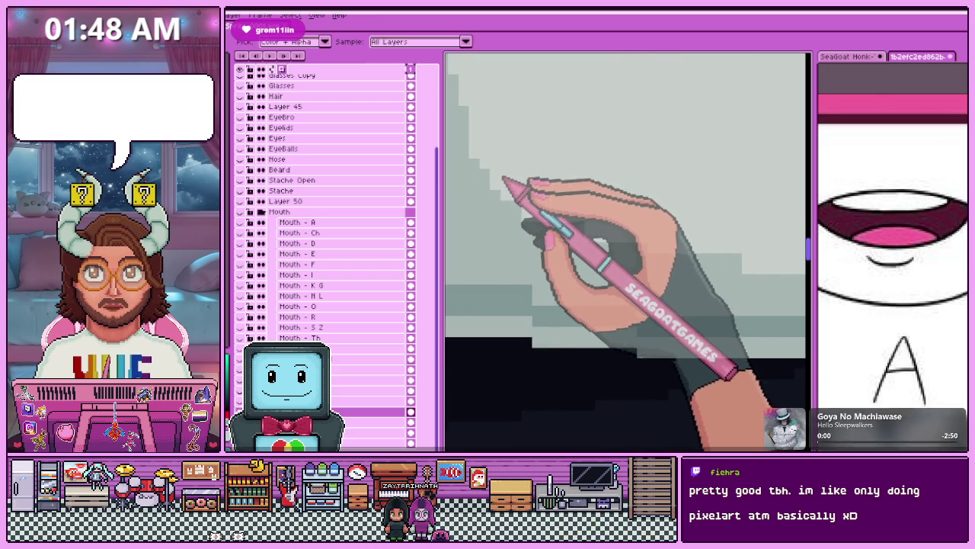
key("b")
left_click_drag(496, 191, 518, 226)
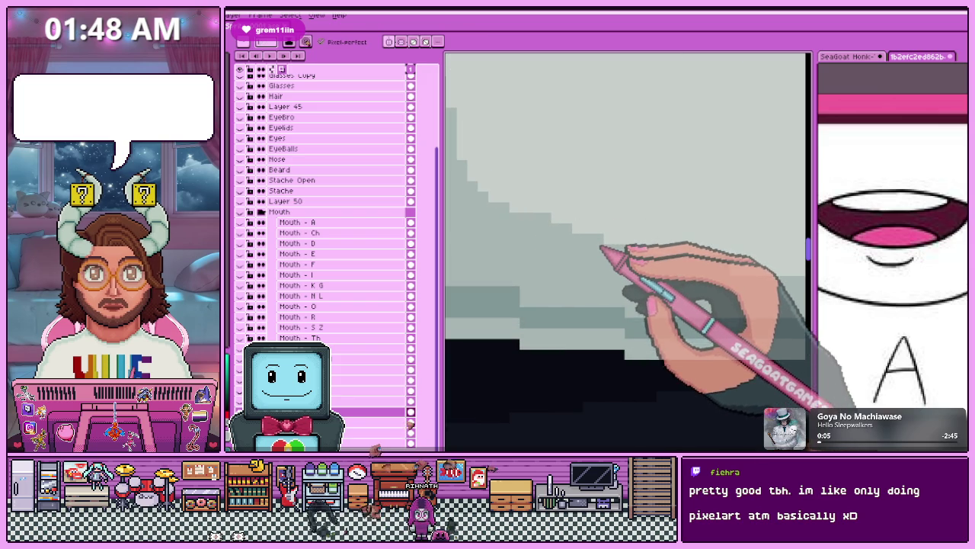
Sample the shirt-edge grey and add dithered dots along the shirt's bottom edge.
scroll(629, 249, "down", 2)
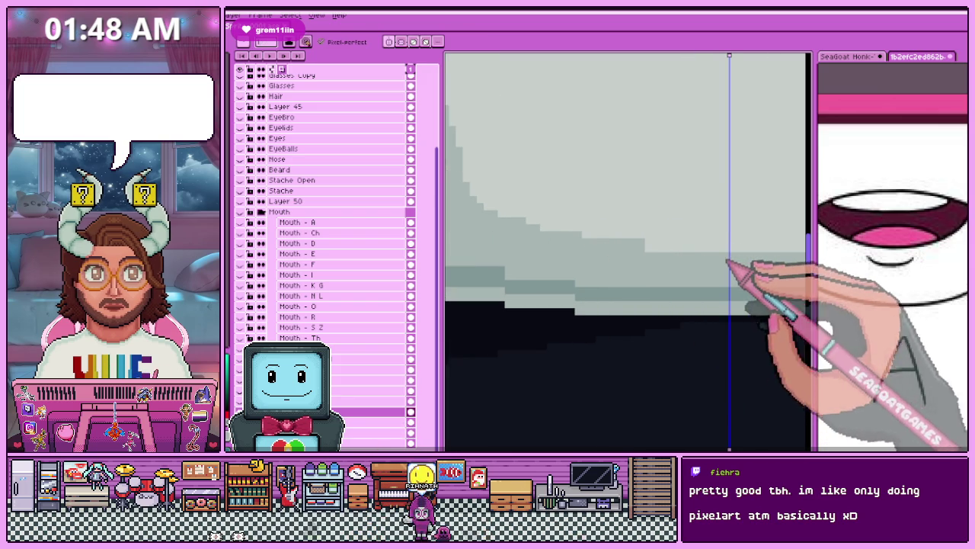
scroll(686, 290, "down", 3)
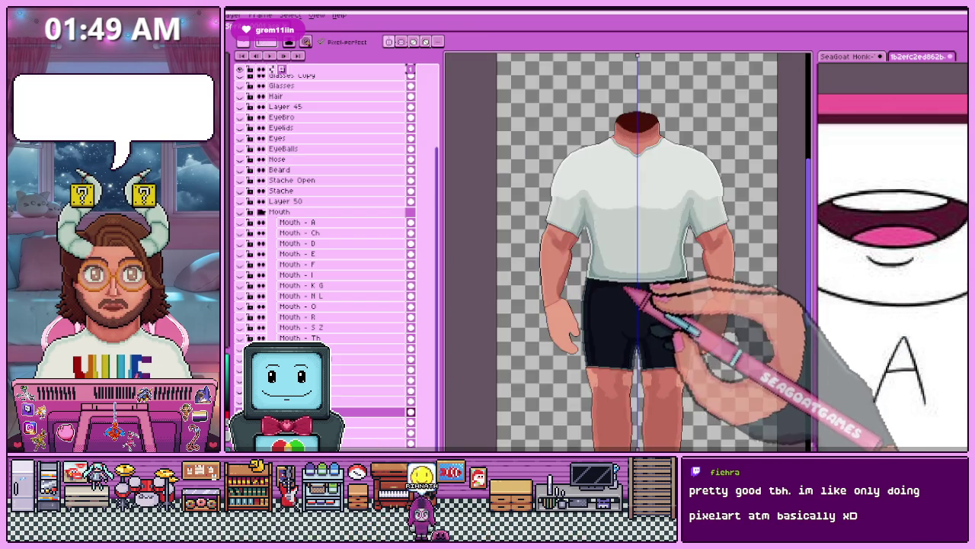
scroll(612, 323, "up", 3)
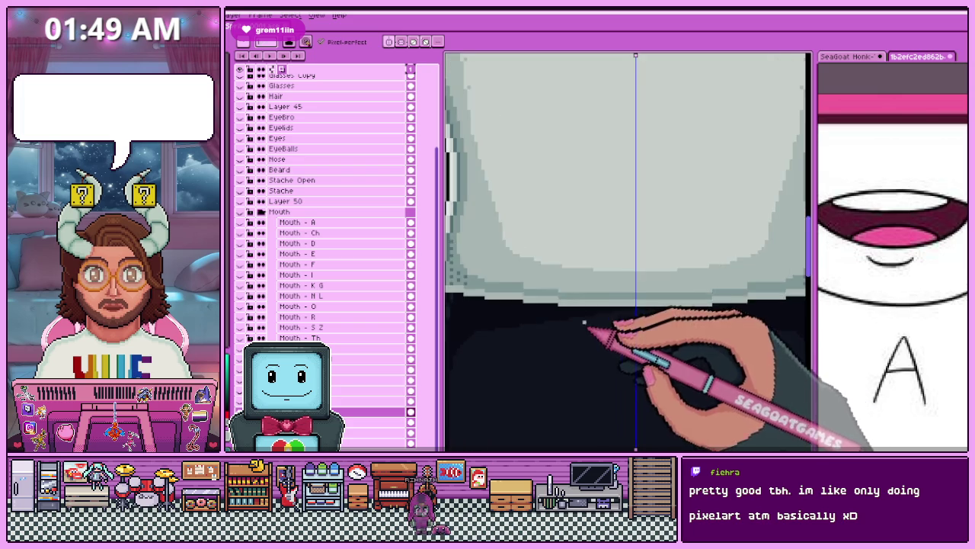
scroll(583, 322, "down", 1)
scroll(539, 283, "up", 2)
scroll(496, 289, "up", 1)
key("i")
key("b")
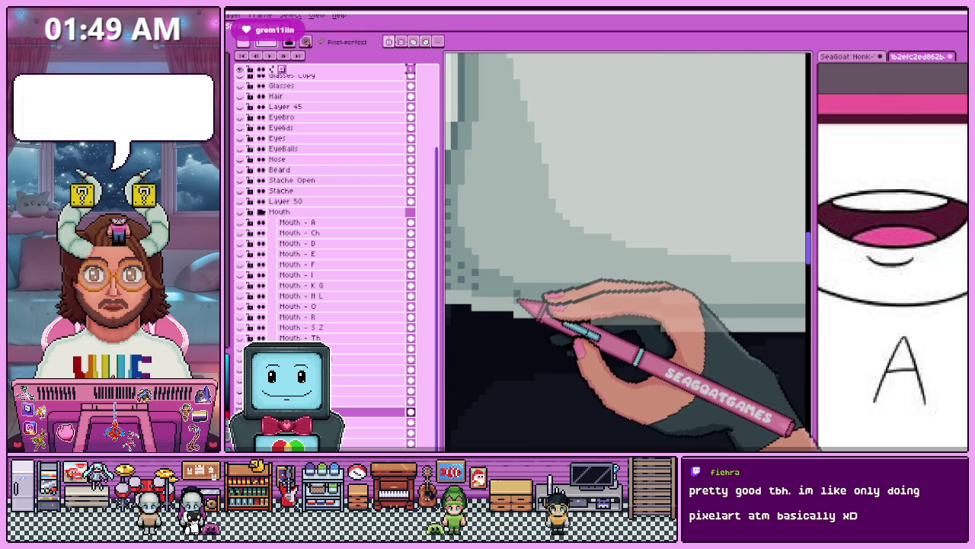
scroll(533, 304, "up", 2)
scroll(571, 295, "down", 1)
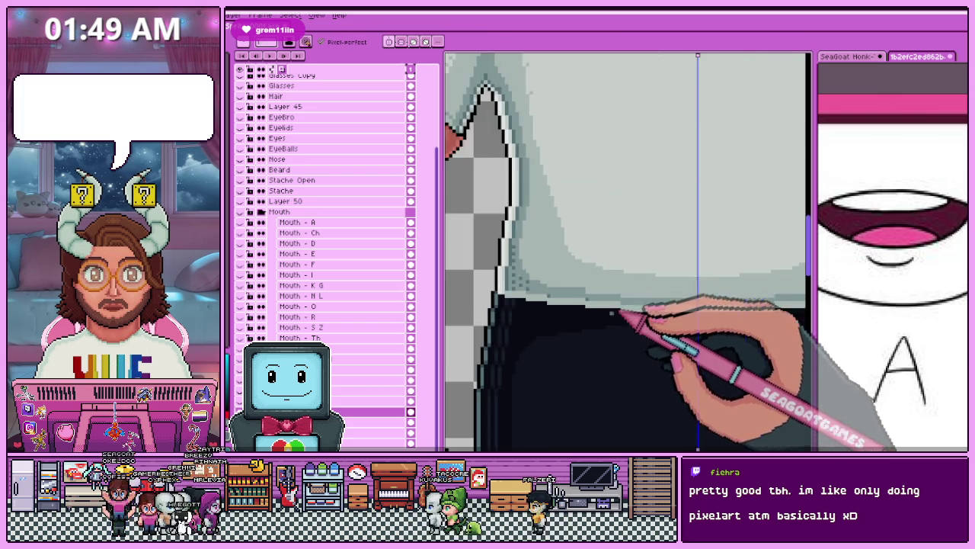
scroll(571, 295, "down", 2)
scroll(625, 315, "up", 2)
scroll(592, 324, "up", 2)
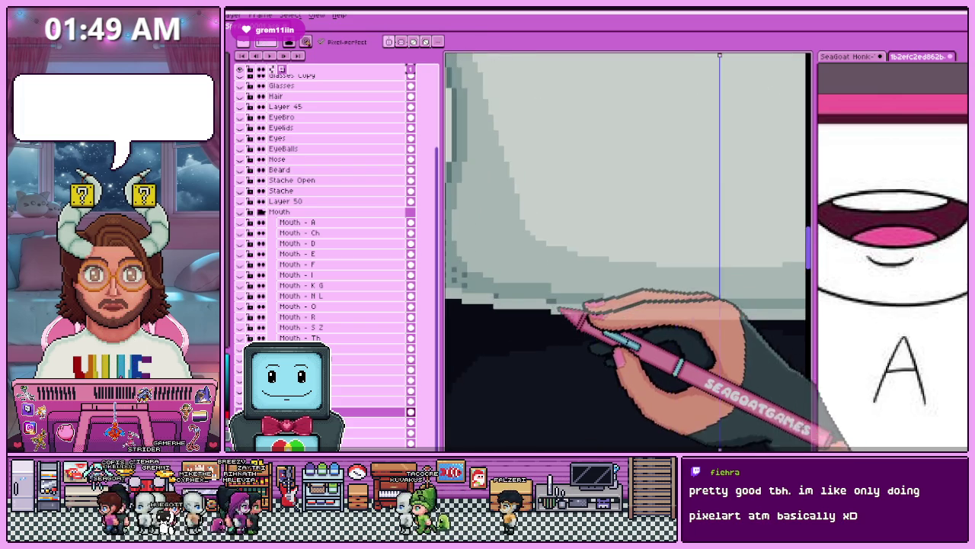
scroll(561, 305, "up", 1)
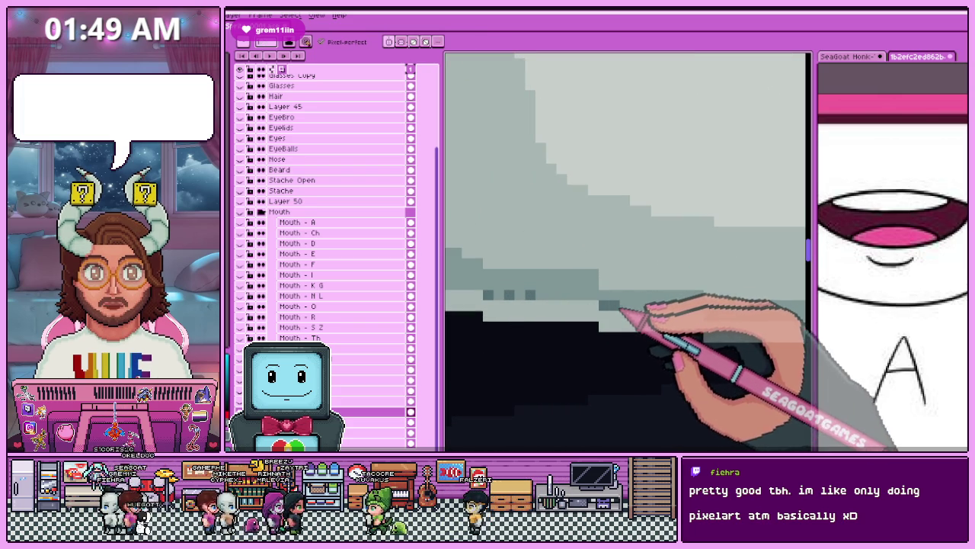
left_click(618, 305)
Zoom in and out to inspect the dotted grey hem row above the black shorts.
scroll(580, 293, "down", 1)
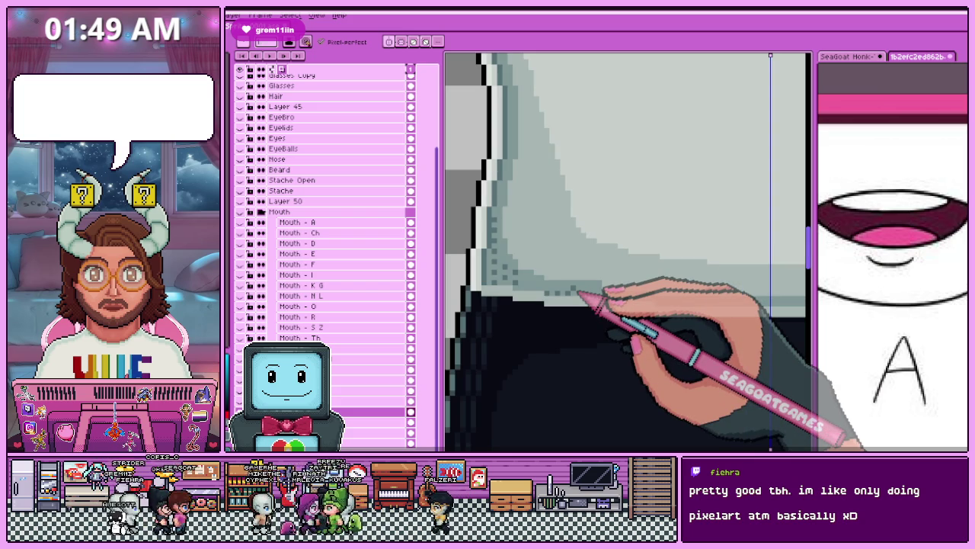
scroll(560, 264, "up", 1)
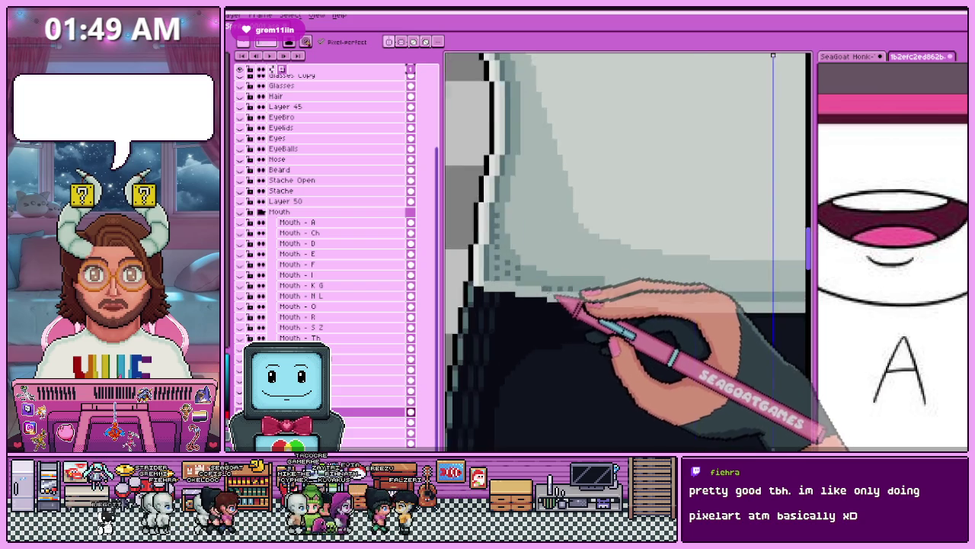
scroll(528, 288, "up", 1)
scroll(538, 292, "down", 1)
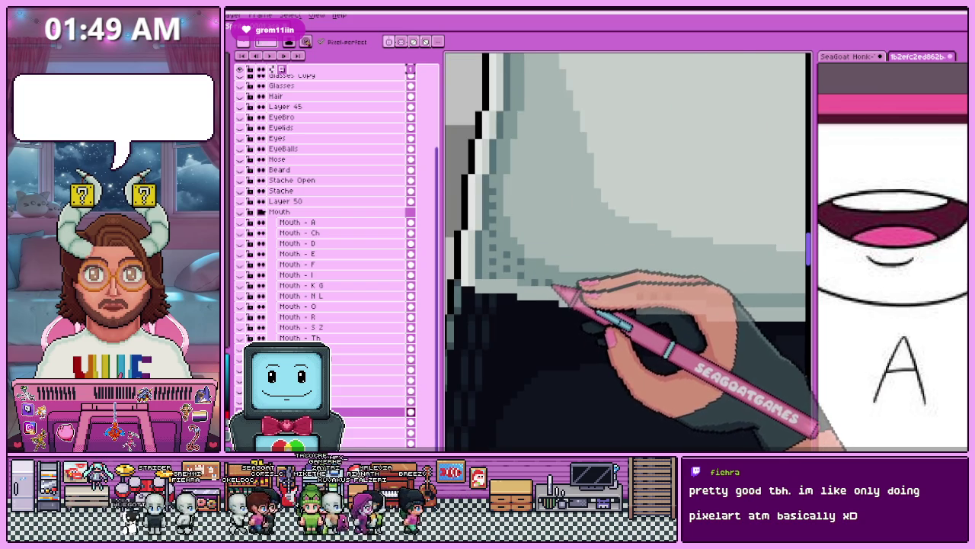
scroll(552, 288, "down", 1)
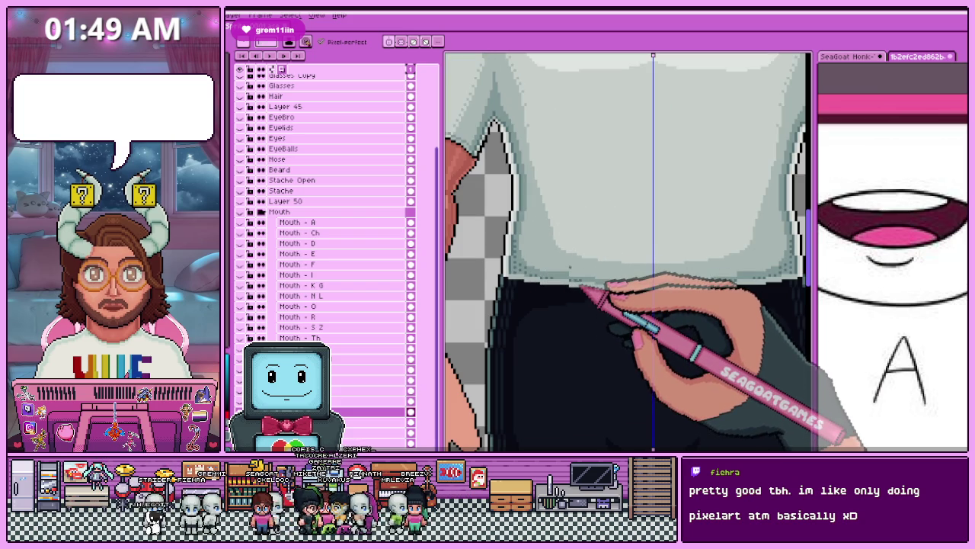
scroll(579, 287, "up", 1)
scroll(568, 284, "up", 1)
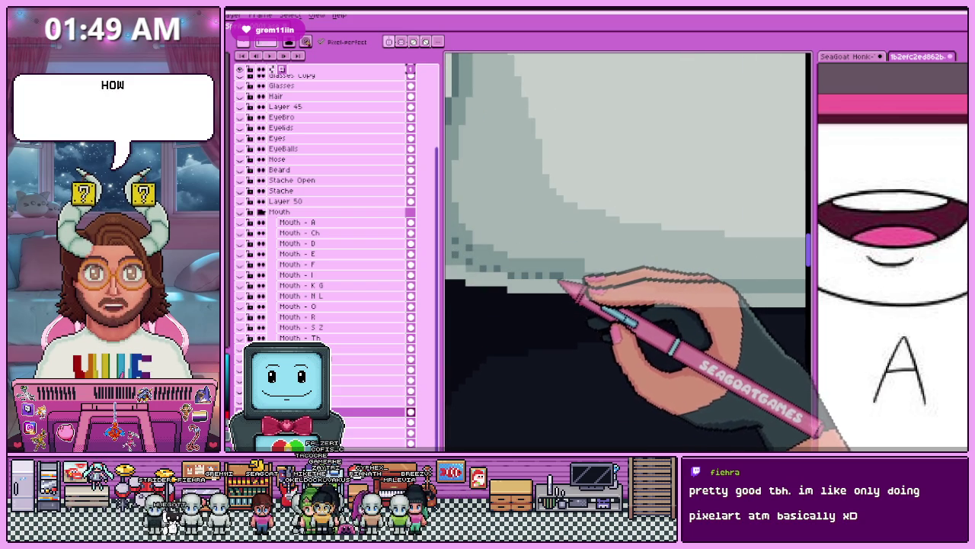
scroll(563, 285, "down", 1)
scroll(602, 287, "up", 1)
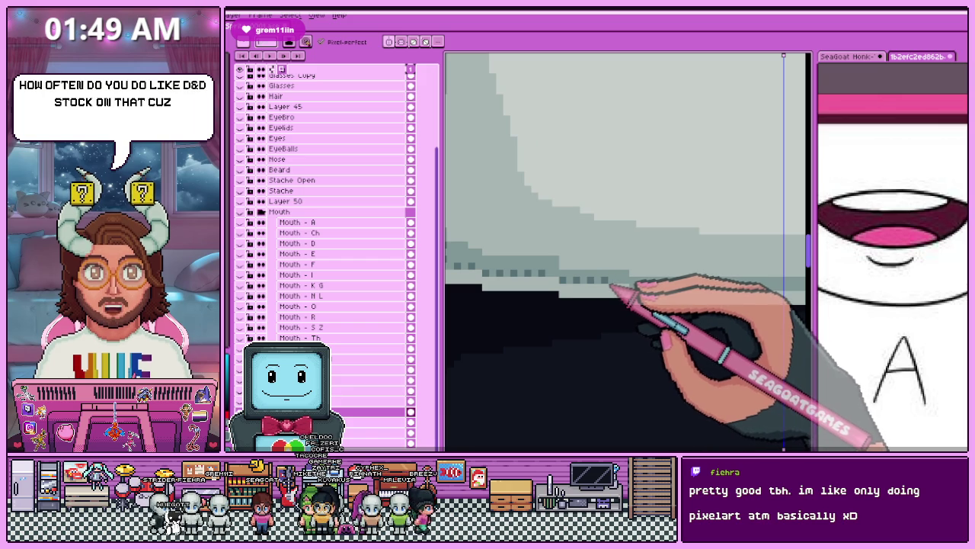
scroll(533, 278, "down", 1)
scroll(488, 280, "up", 1)
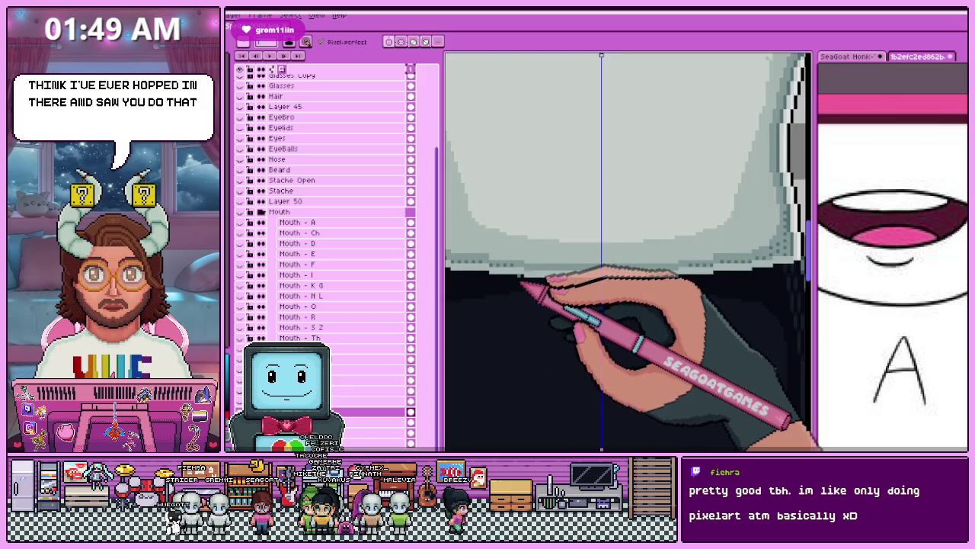
scroll(522, 268, "down", 1)
scroll(522, 266, "up", 1)
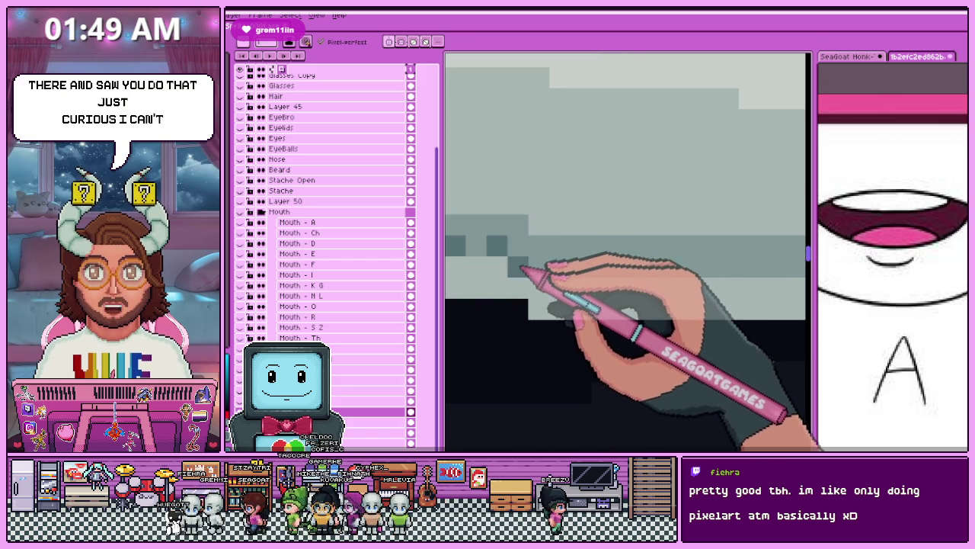
scroll(545, 267, "down", 1)
scroll(572, 271, "down", 1)
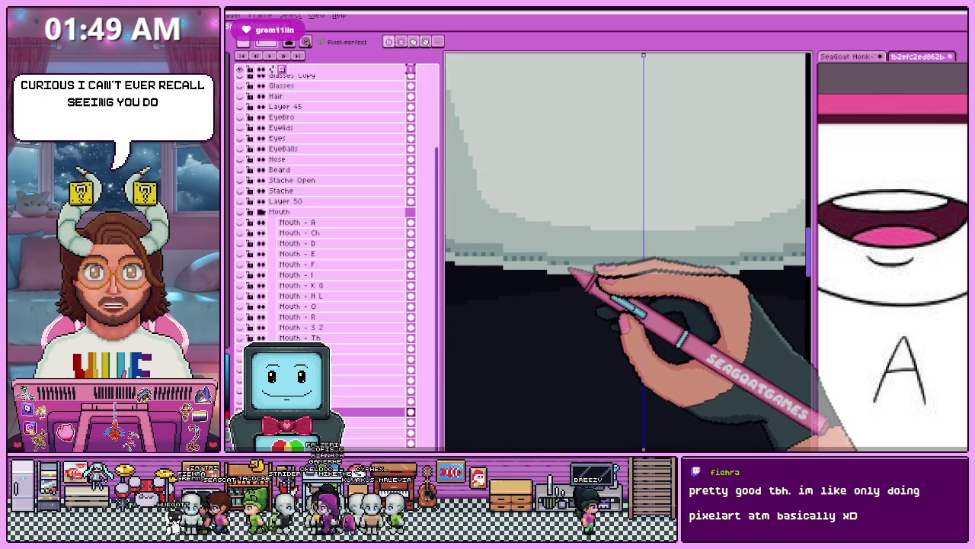
scroll(568, 271, "up", 1)
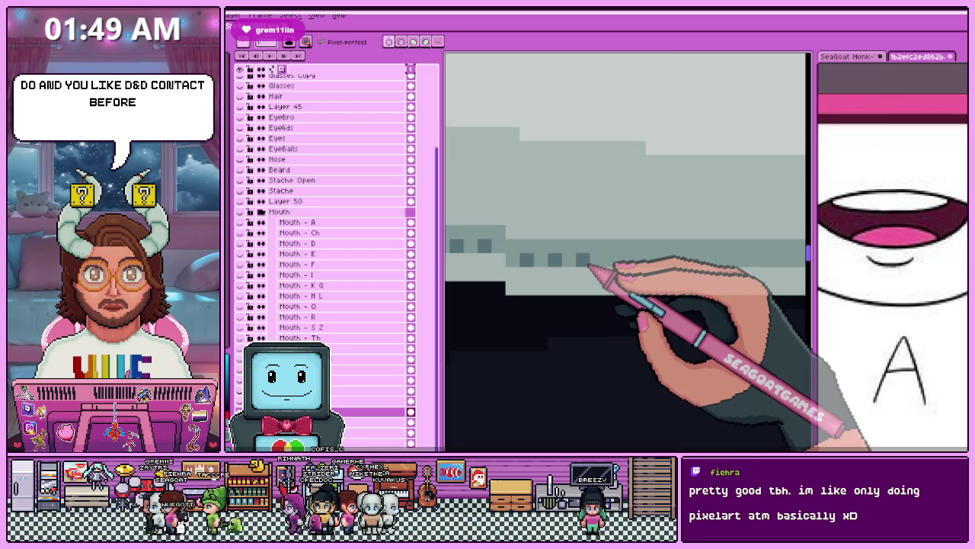
scroll(587, 271, "down", 1)
scroll(584, 274, "down", 1)
scroll(548, 270, "up", 1)
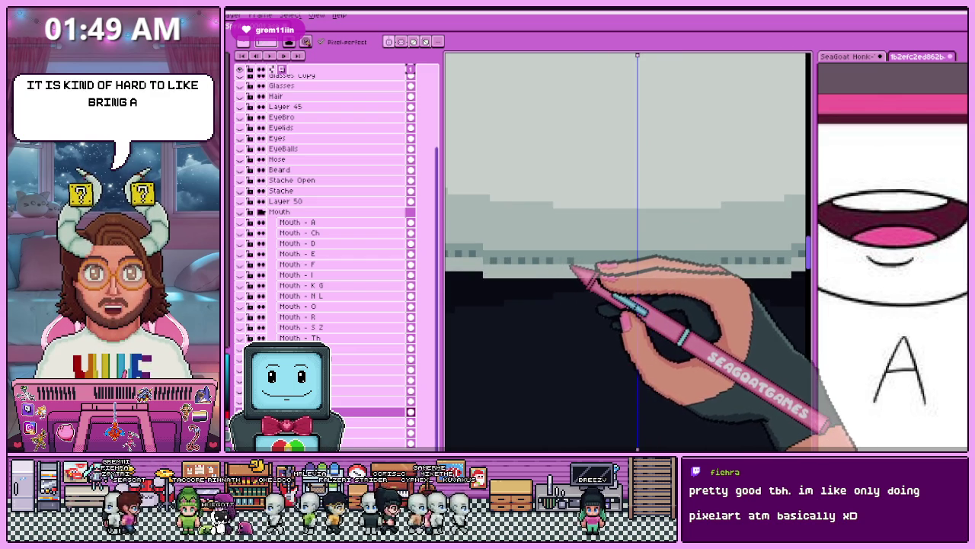
scroll(568, 269, "down", 1)
scroll(572, 290, "down", 2)
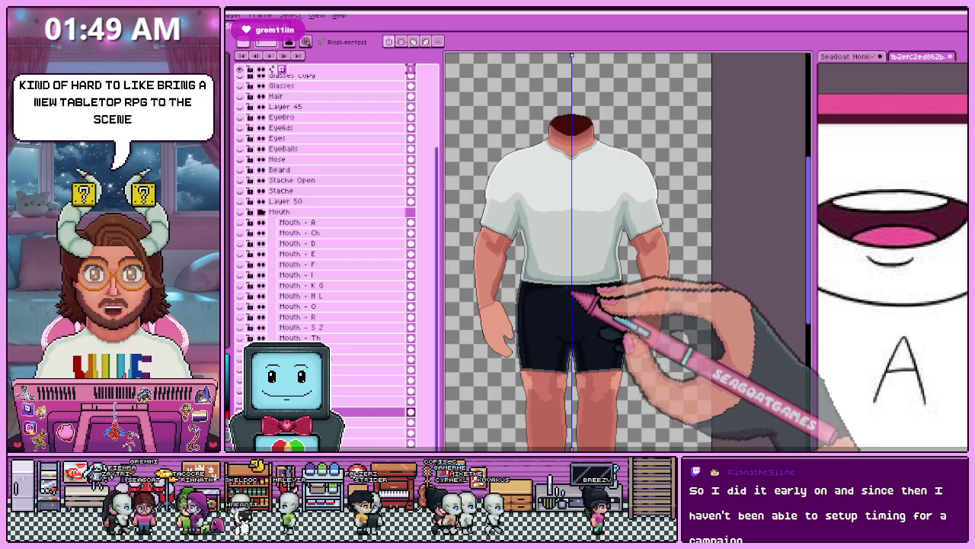
Zoom around the shirt hem to examine the grey shading bands and dotted row.
scroll(564, 293, "up", 2)
scroll(579, 297, "up", 2)
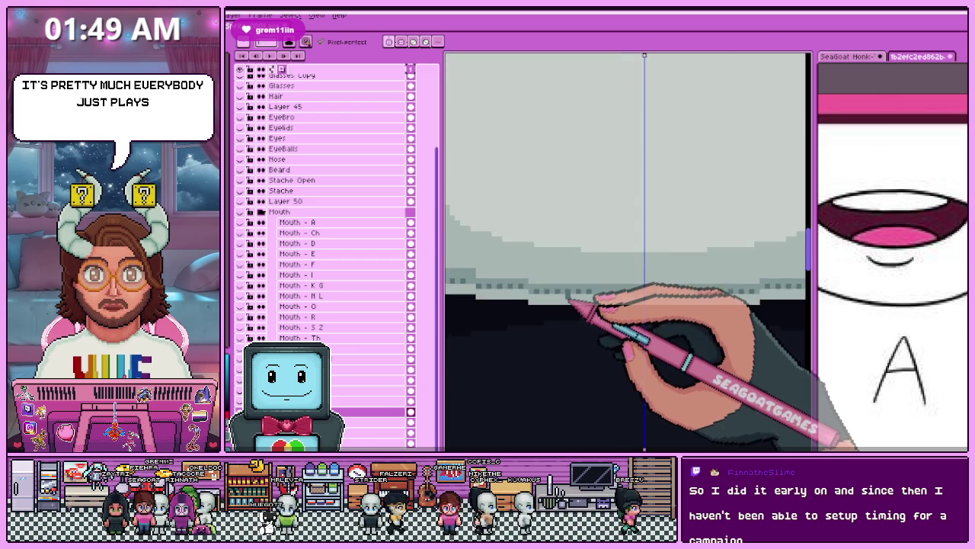
scroll(572, 296, "up", 1)
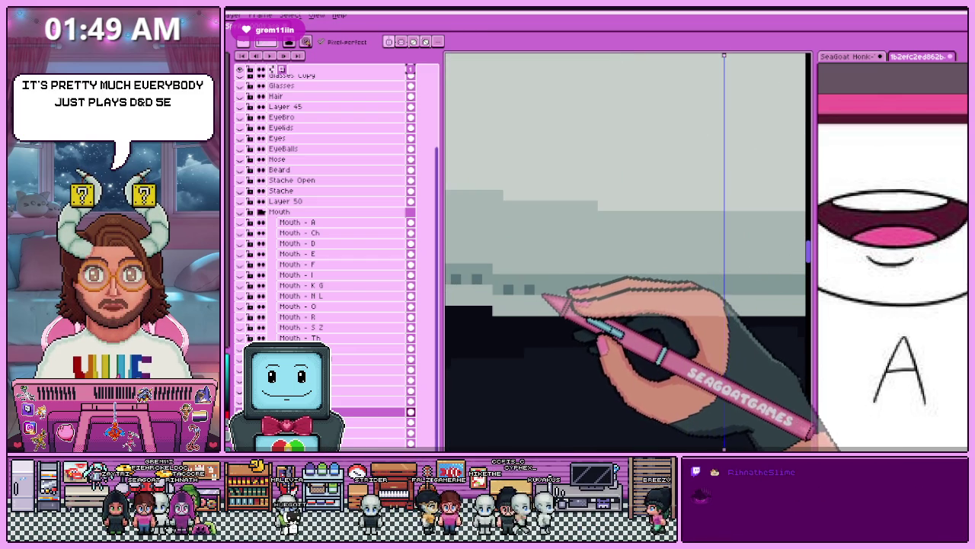
scroll(529, 292, "down", 1)
scroll(527, 295, "down", 2)
scroll(524, 300, "down", 1)
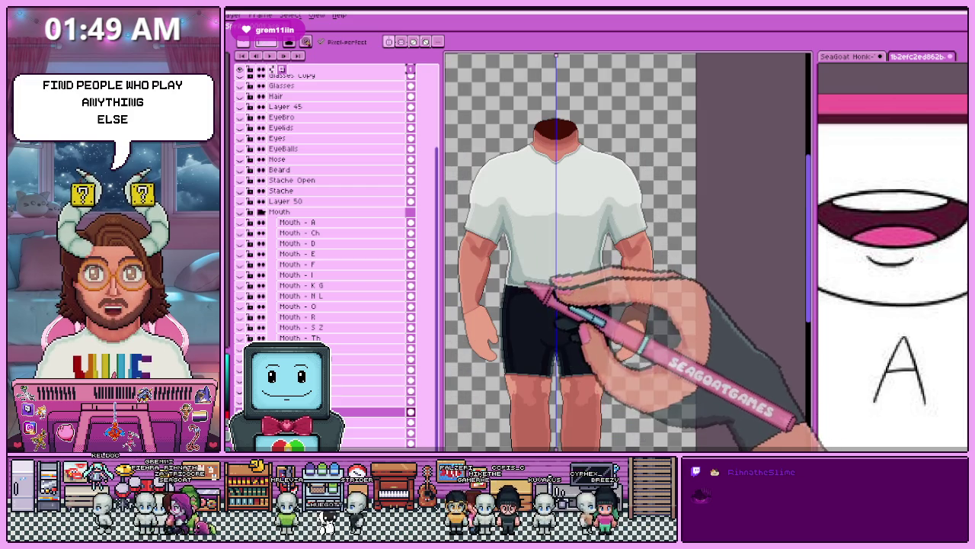
scroll(527, 285, "up", 3)
scroll(515, 299, "up", 1)
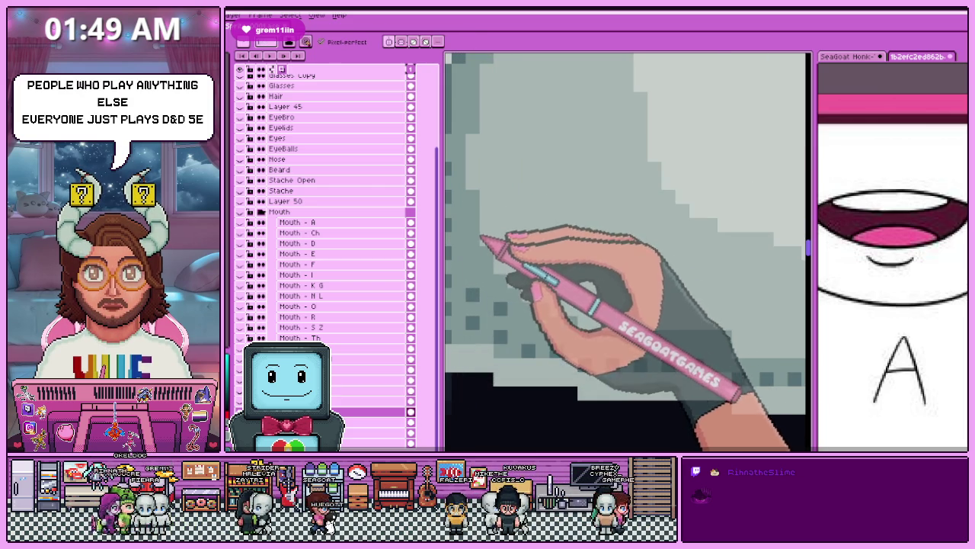
scroll(480, 237, "down", 2)
scroll(496, 297, "down", 2)
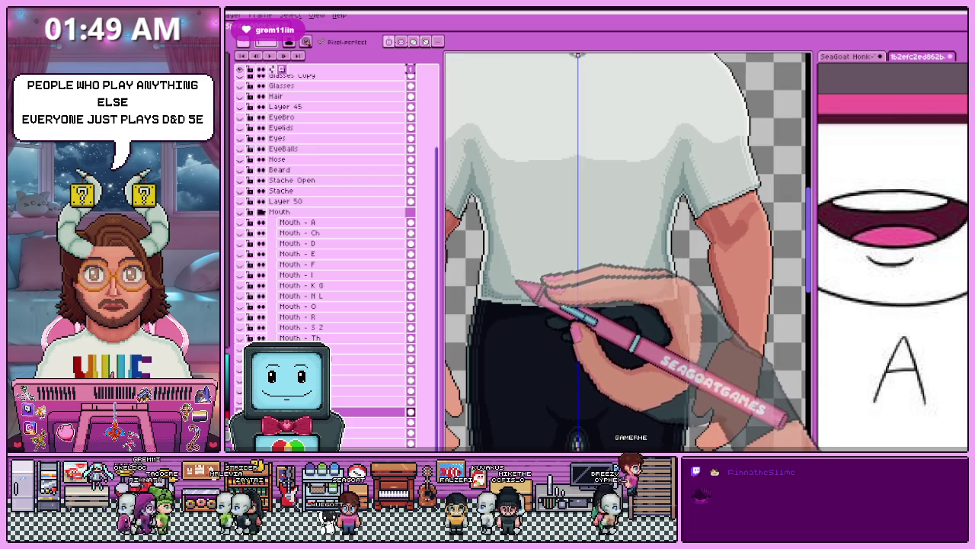
scroll(518, 283, "up", 3)
scroll(509, 268, "up", 2)
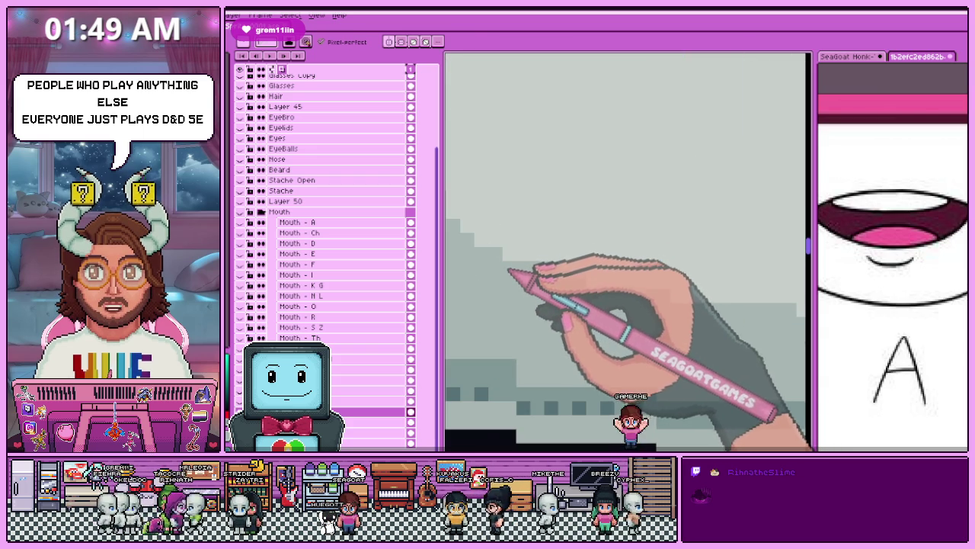
scroll(510, 269, "down", 1)
scroll(523, 267, "down", 2)
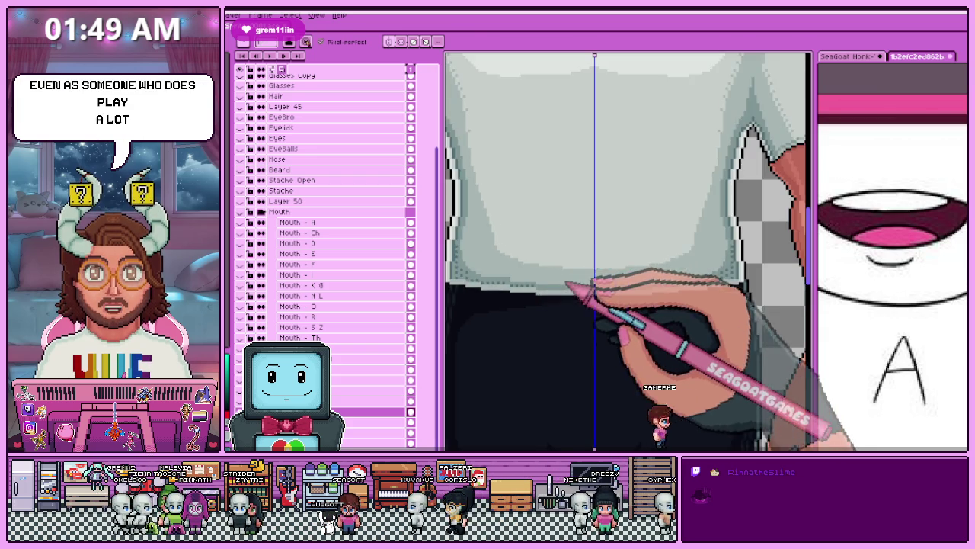
scroll(560, 282, "up", 1)
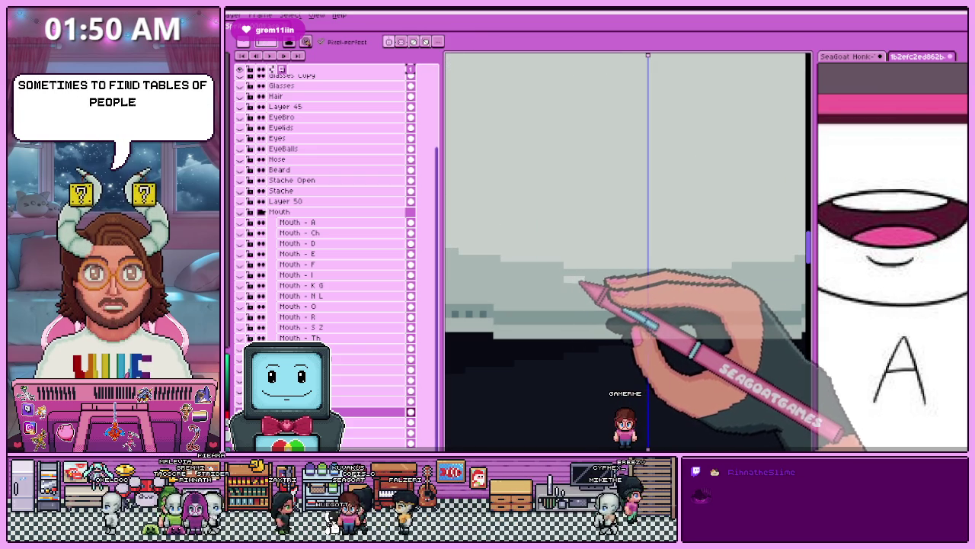
Sample a grey from the hem shading with the Eyedropper while zoomed on the hem.
scroll(588, 272, "down", 2)
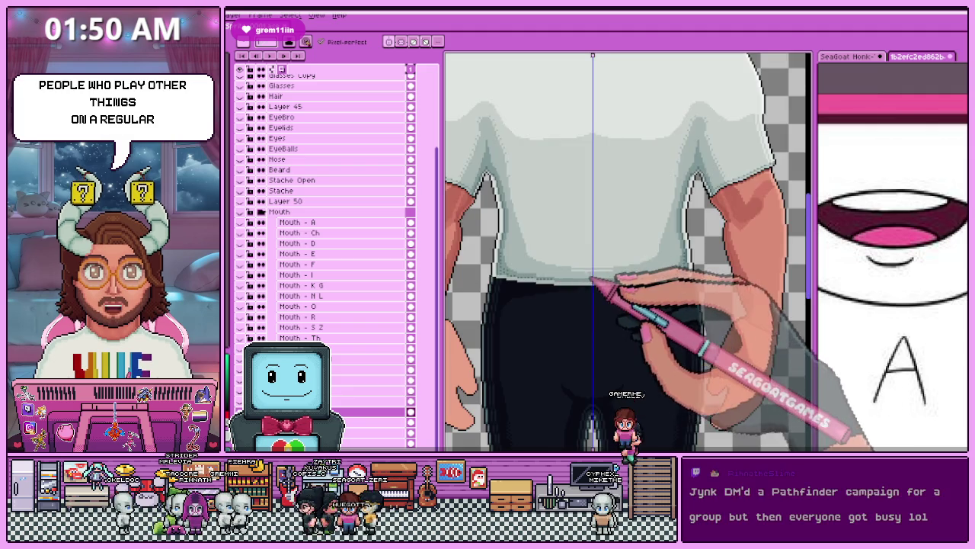
scroll(567, 273, "up", 2)
scroll(568, 273, "up", 1)
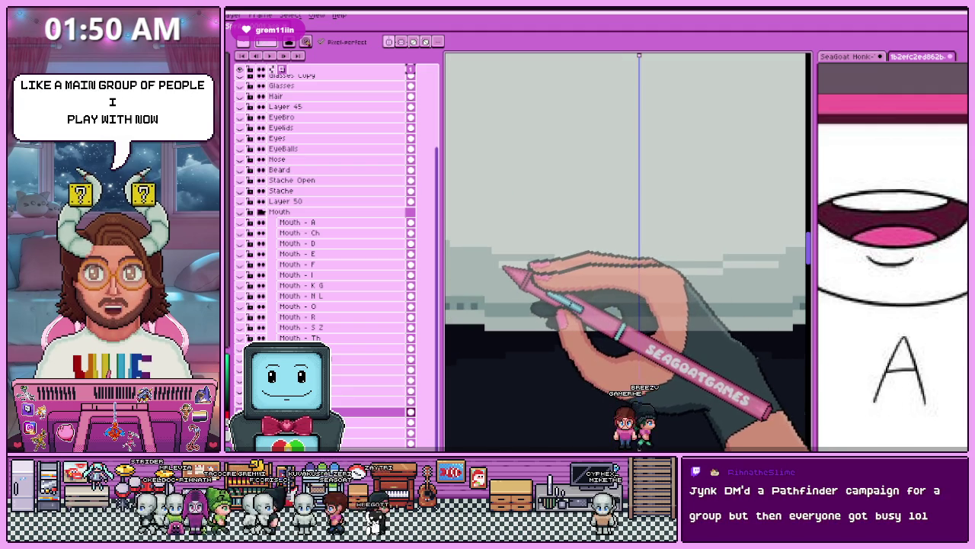
scroll(511, 263, "down", 1)
scroll(506, 243, "down", 1)
scroll(526, 252, "up", 2)
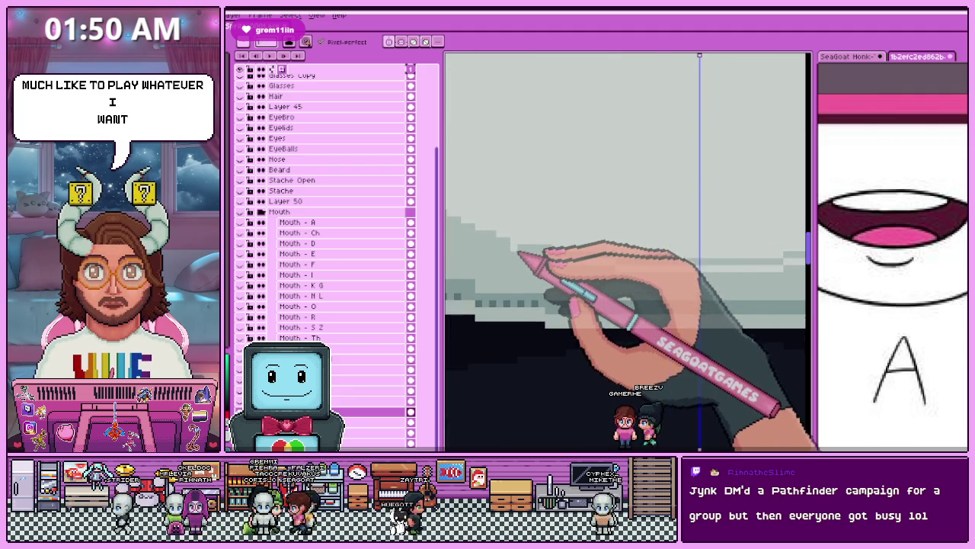
scroll(528, 252, "up", 1)
key("i")
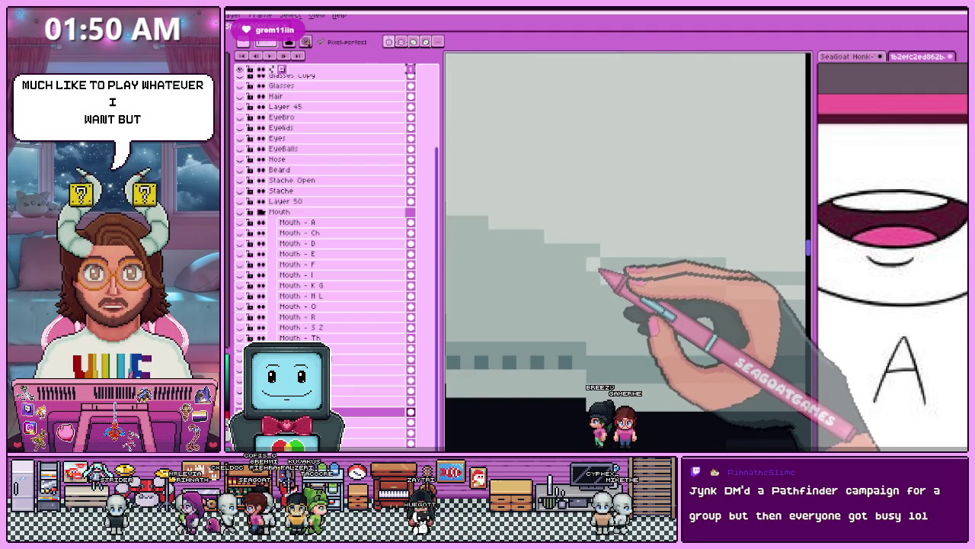
scroll(562, 268, "down", 1)
scroll(557, 250, "up", 1)
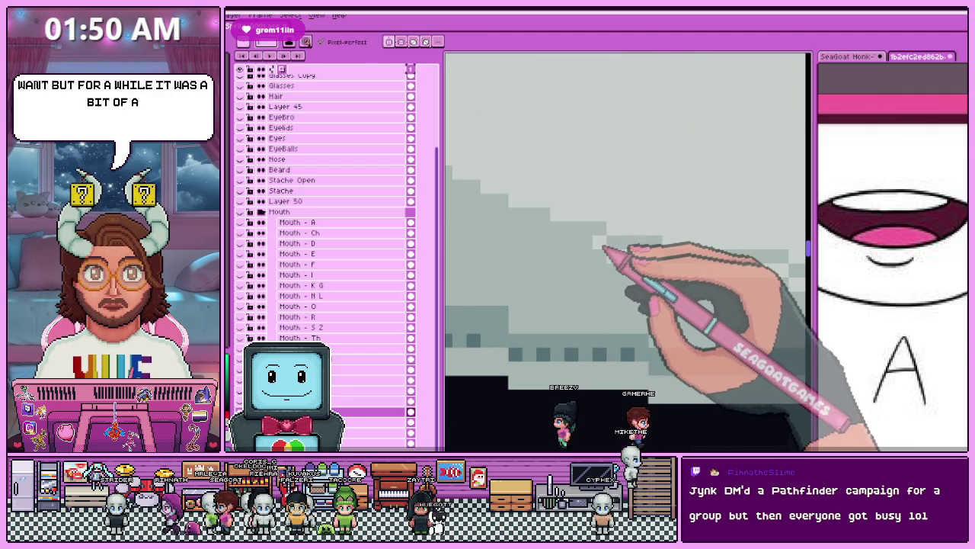
scroll(533, 240, "up", 3)
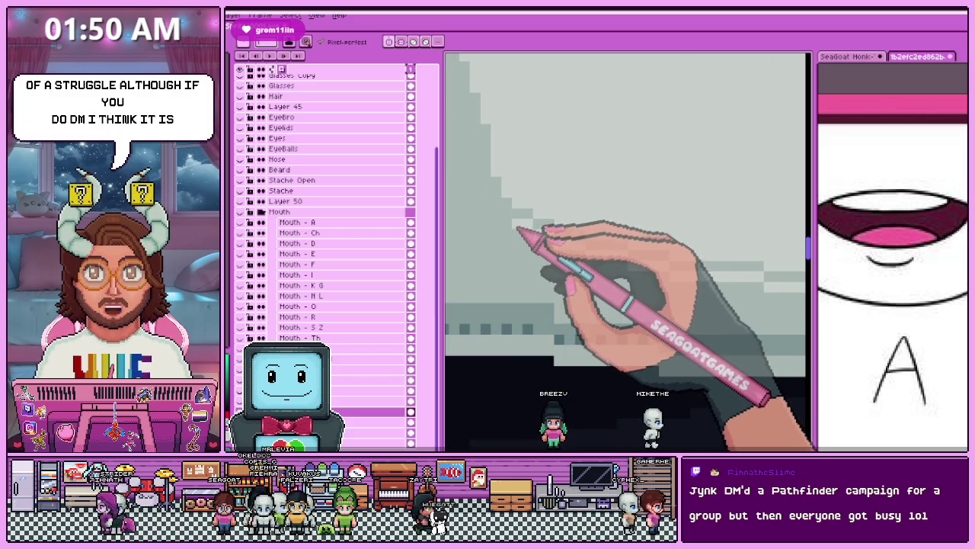
Pick the shirt's shading grey and work over the diagonal stepped bands on its left side.
scroll(625, 251, "up", 1)
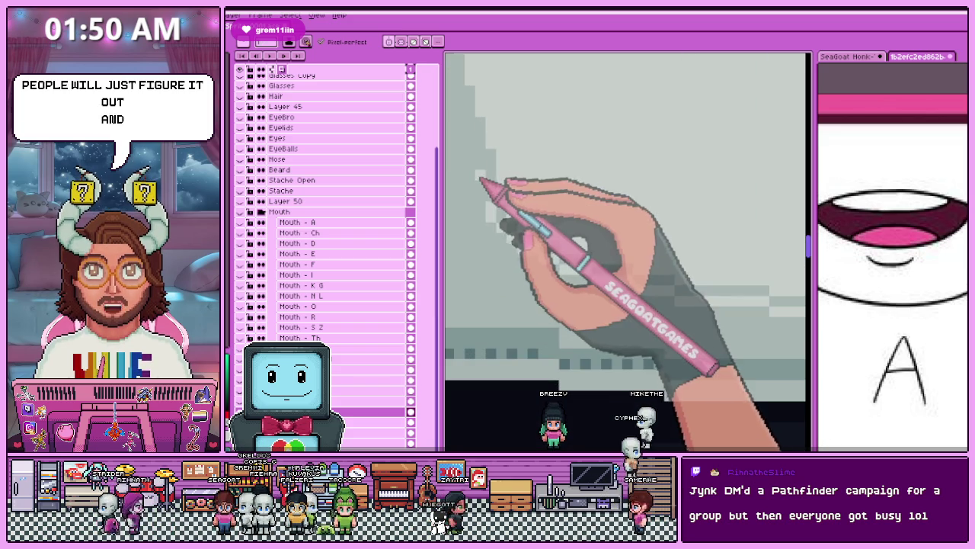
key("alt")
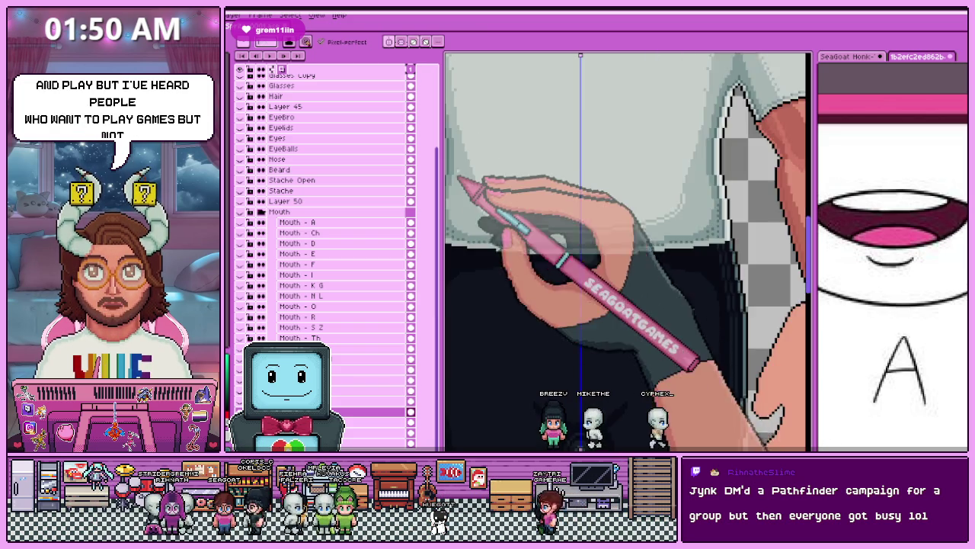
scroll(488, 190, "up", 3)
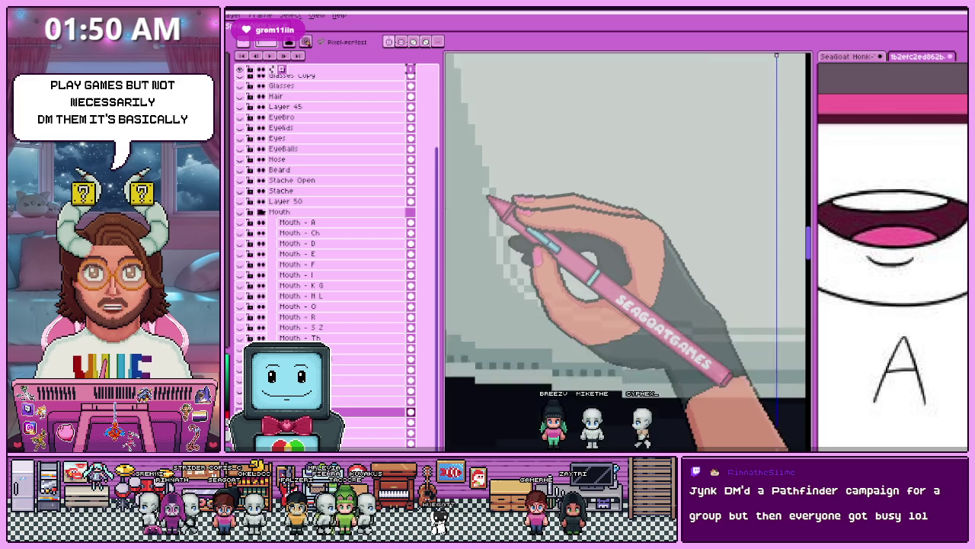
scroll(625, 251, "down", 1)
scroll(625, 252, "down", 2)
scroll(503, 221, "up", 3)
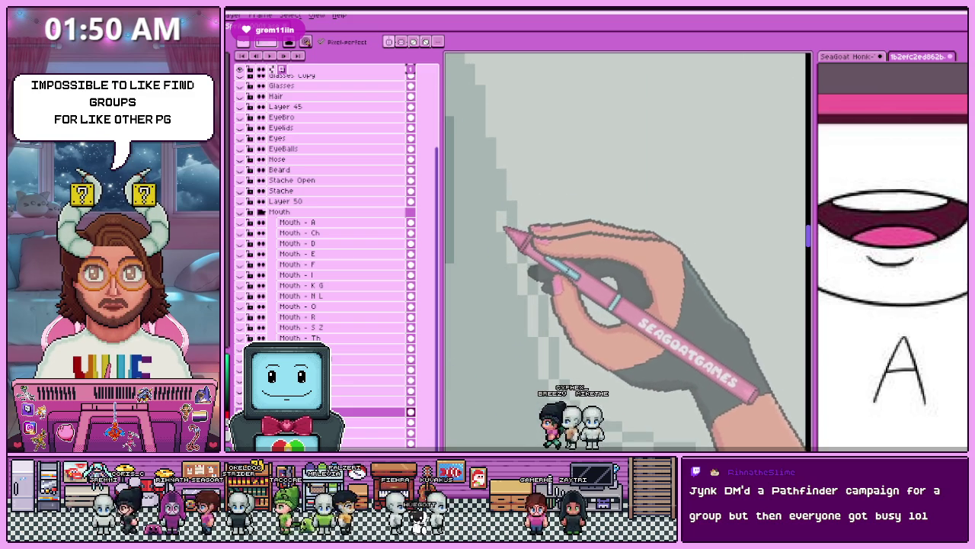
scroll(504, 228, "down", 1)
scroll(499, 213, "up", 1)
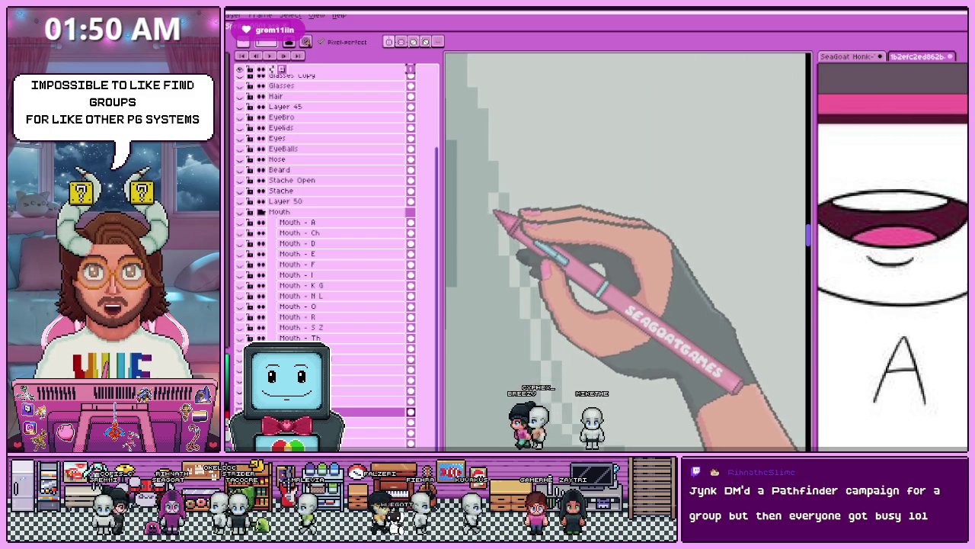
scroll(488, 160, "down", 1)
scroll(488, 175, "up", 1)
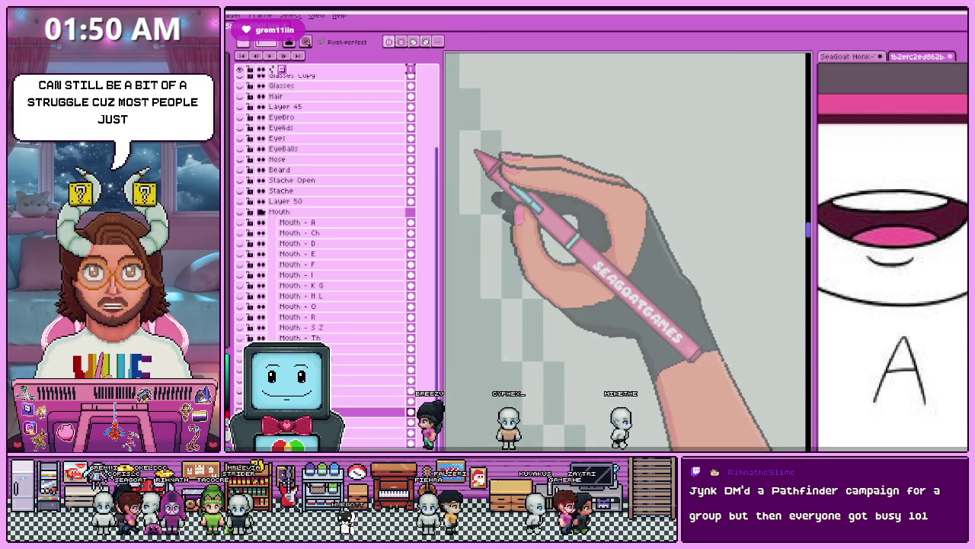
scroll(502, 259, "down", 1)
scroll(495, 202, "up", 1)
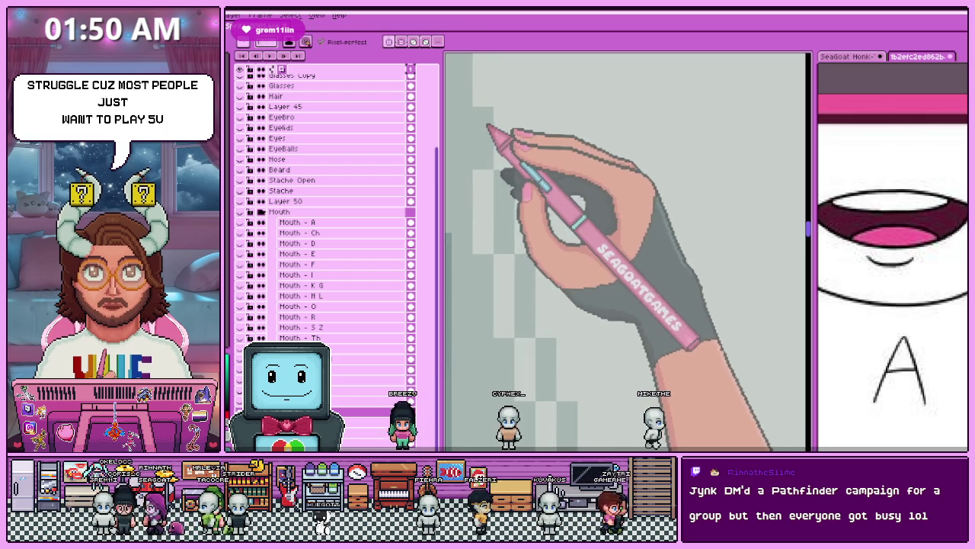
scroll(477, 153, "down", 1)
scroll(475, 157, "up", 1)
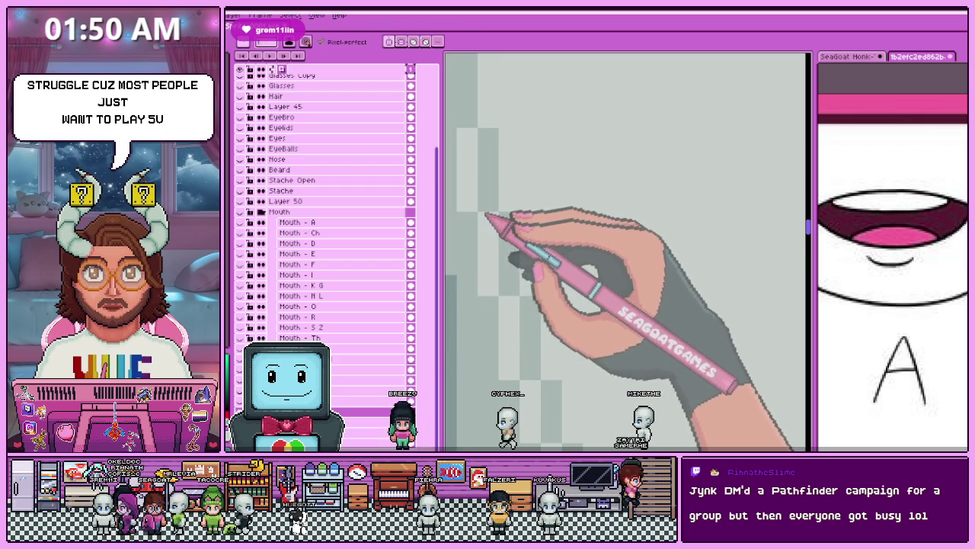
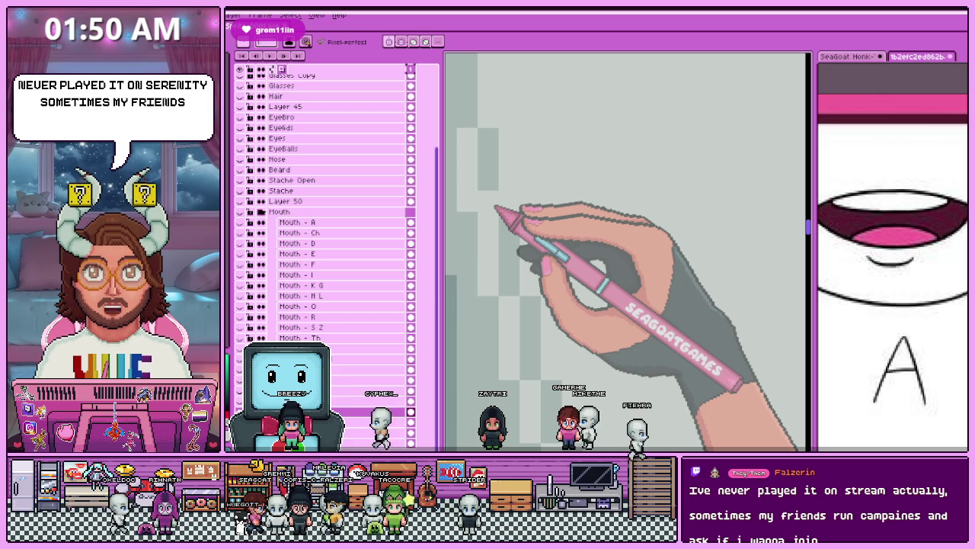
Zoom in on the shirt hem and eyedrop a grey shade from the shirt.
scroll(526, 229, "down", 5)
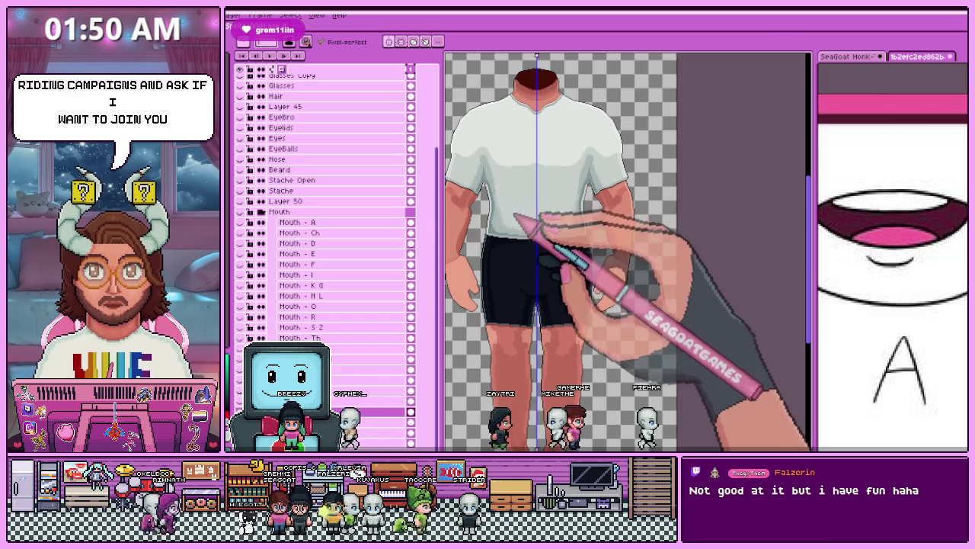
scroll(536, 242, "up", 2)
scroll(534, 240, "down", 3)
scroll(530, 236, "up", 3)
scroll(523, 229, "up", 2)
scroll(506, 225, "up", 1)
key("alt")
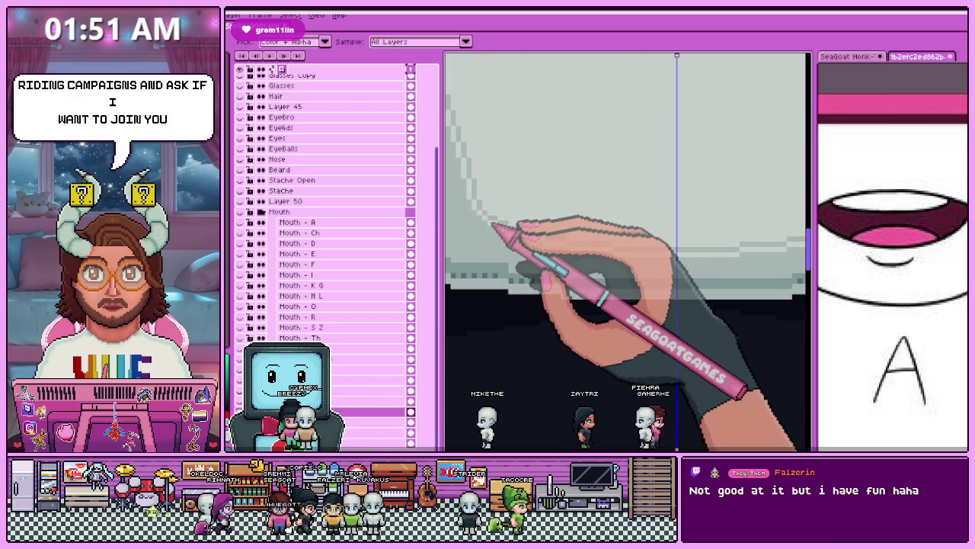
scroll(495, 222, "up", 1)
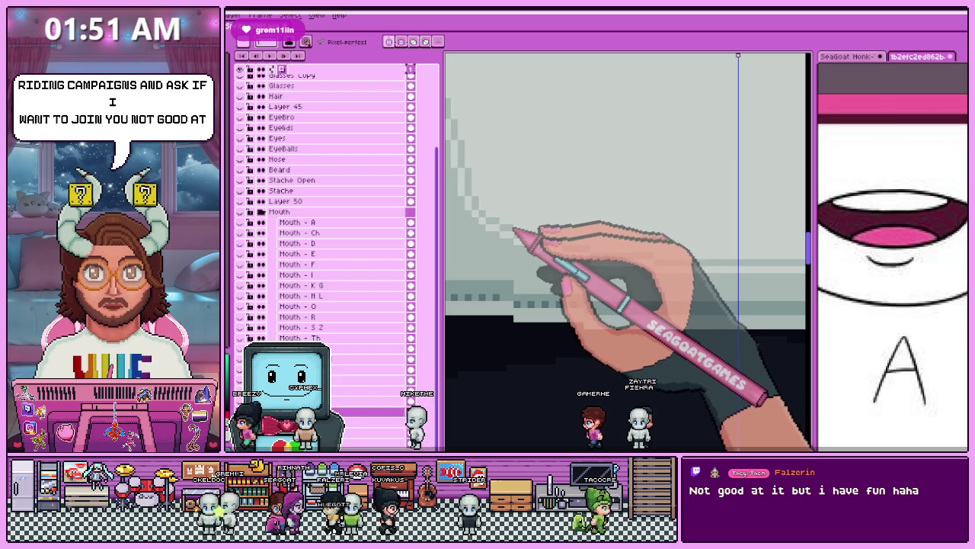
scroll(511, 202, "down", 2)
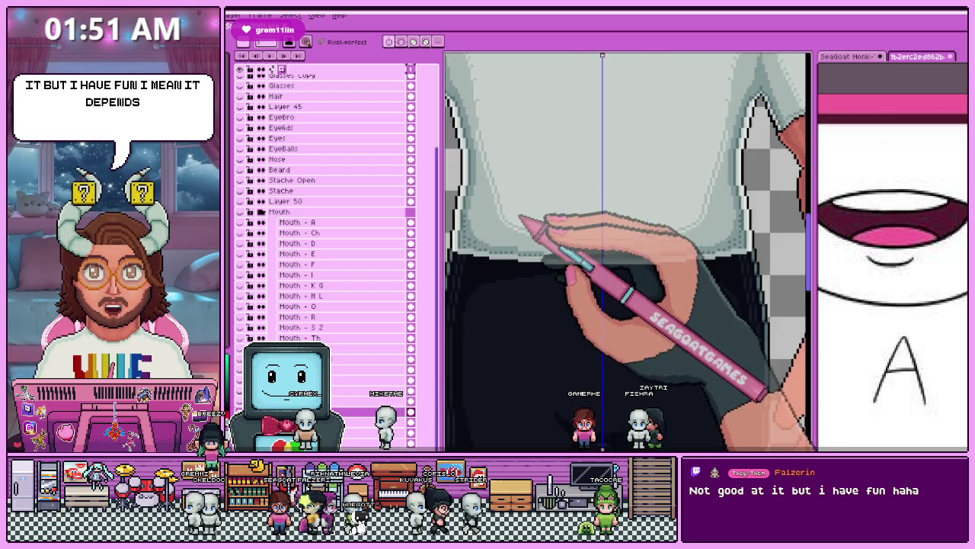
scroll(523, 217, "down", 2)
scroll(541, 227, "up", 2)
scroll(499, 220, "up", 2)
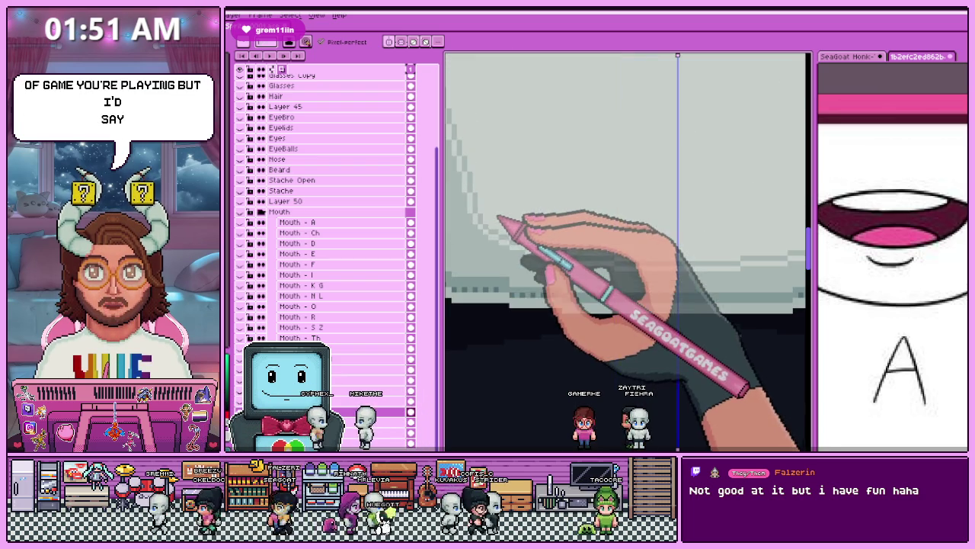
scroll(488, 227, "up", 1)
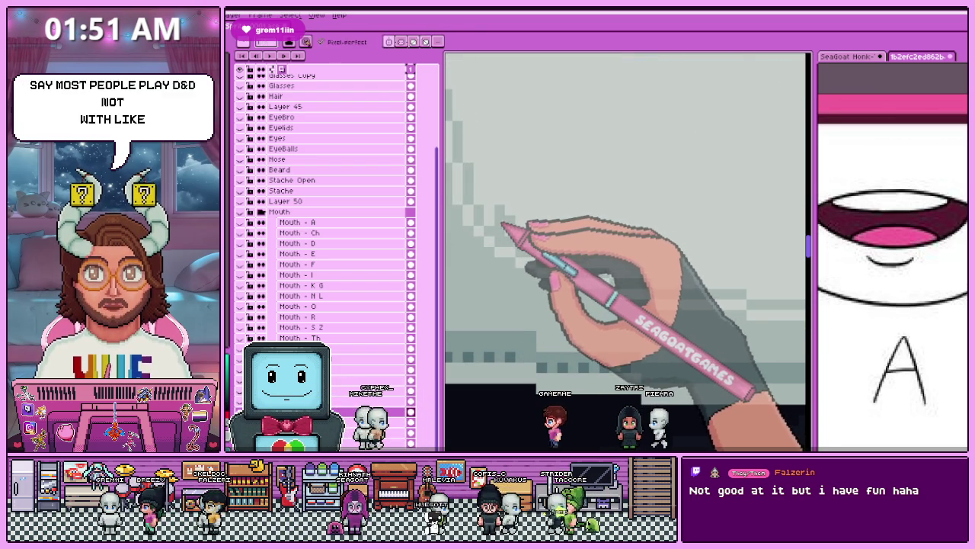
key("alt")
left_click(508, 229, "alt")
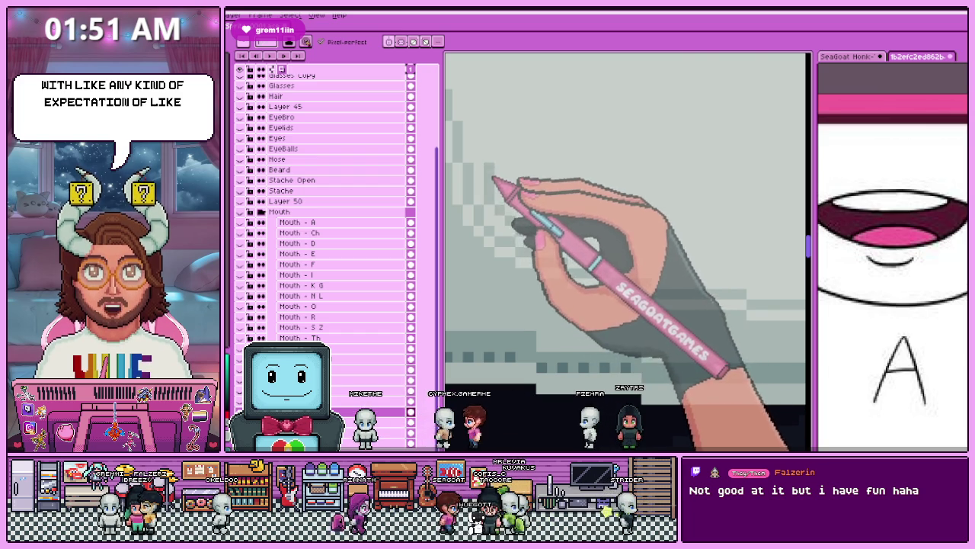
Pencil over the stepped grey shading along the shirt's curved edge above the shorts.
scroll(499, 228, "down", 2)
scroll(496, 274, "down", 2)
scroll(487, 255, "up", 3)
scroll(483, 254, "up", 1)
scroll(495, 247, "up", 1)
scroll(511, 241, "up", 1)
key("b")
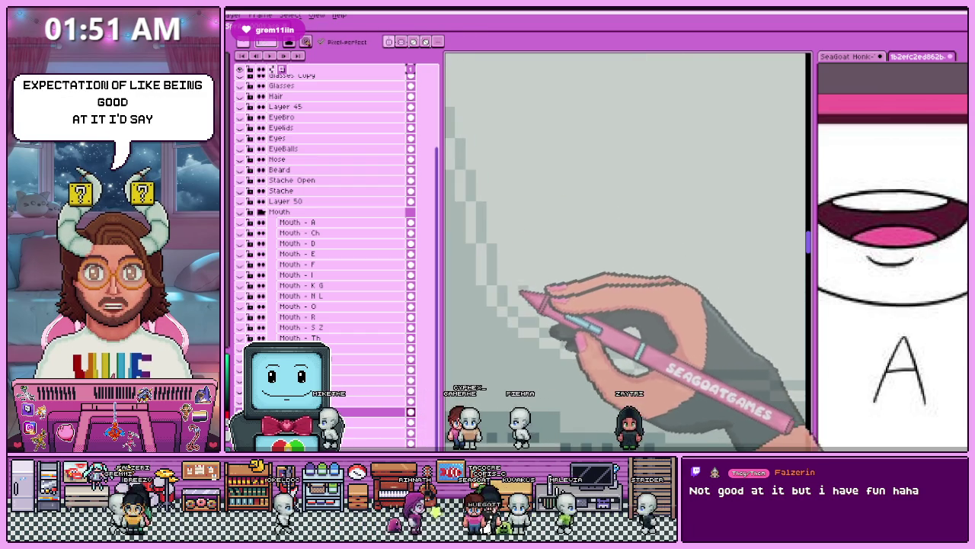
scroll(542, 308, "down", 1)
scroll(526, 301, "down", 2)
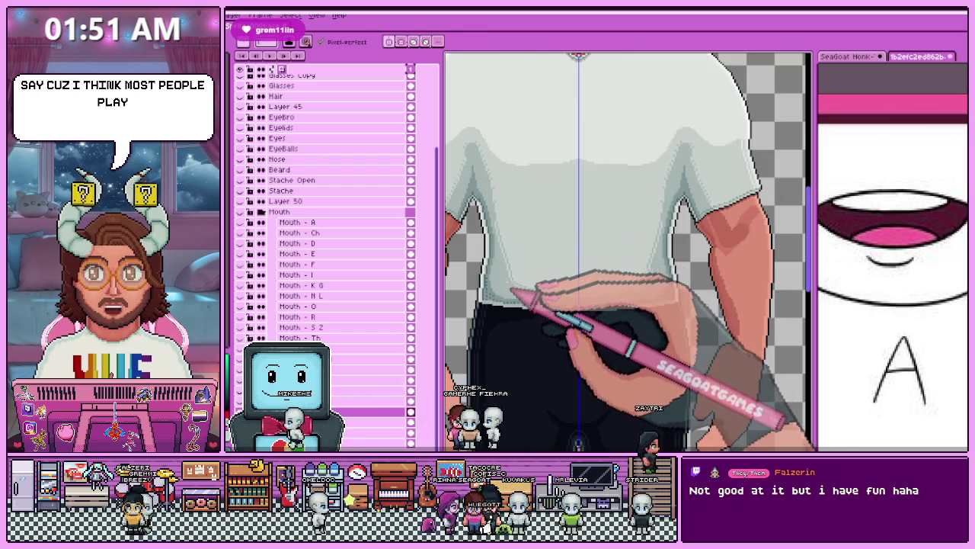
scroll(512, 294, "up", 2)
key("i")
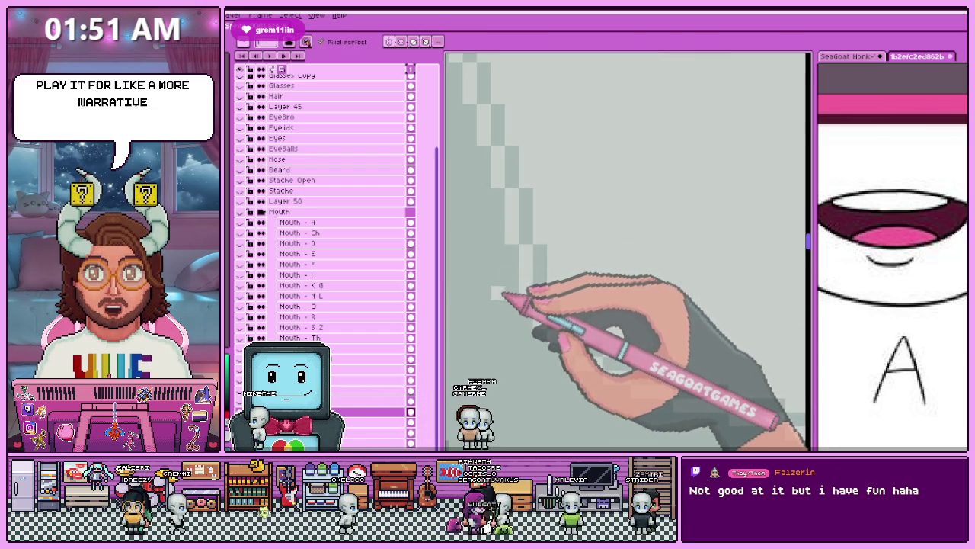
scroll(507, 259, "down", 1)
scroll(492, 255, "up", 1)
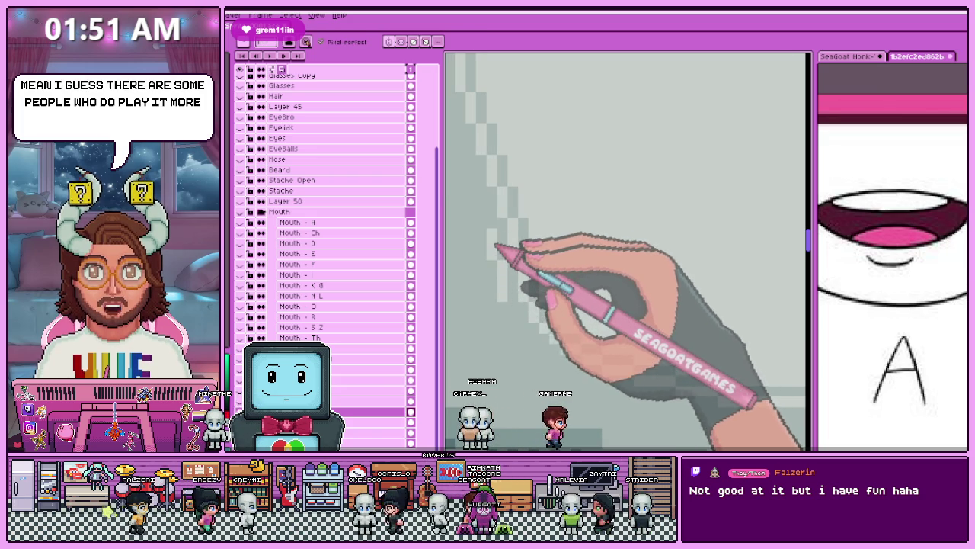
scroll(492, 237, "down", 1)
scroll(506, 245, "up", 1)
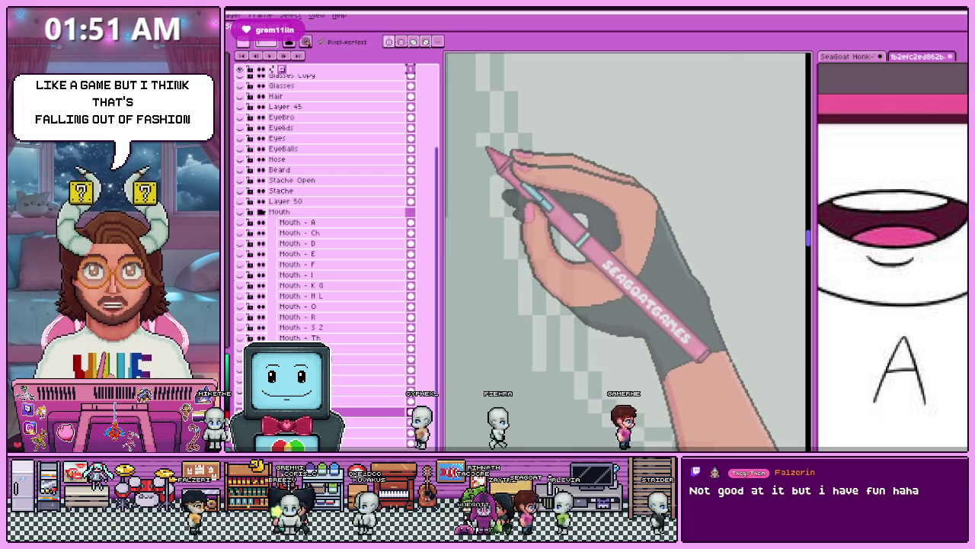
scroll(503, 267, "down", 1)
scroll(504, 267, "up", 1)
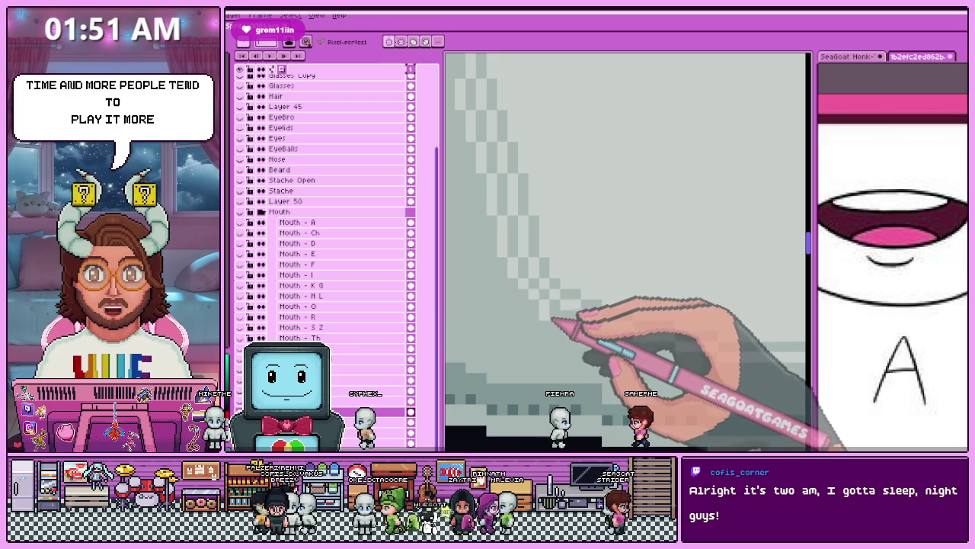
scroll(557, 324, "down", 1)
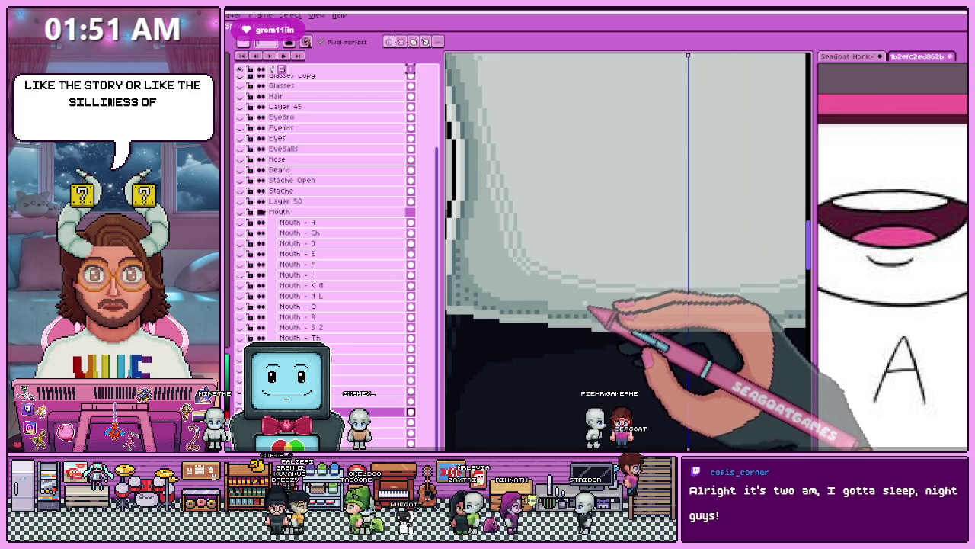
Paint light grey shading along the shirt's lower hem, zooming out to check the torso.
scroll(579, 286, "up", 1)
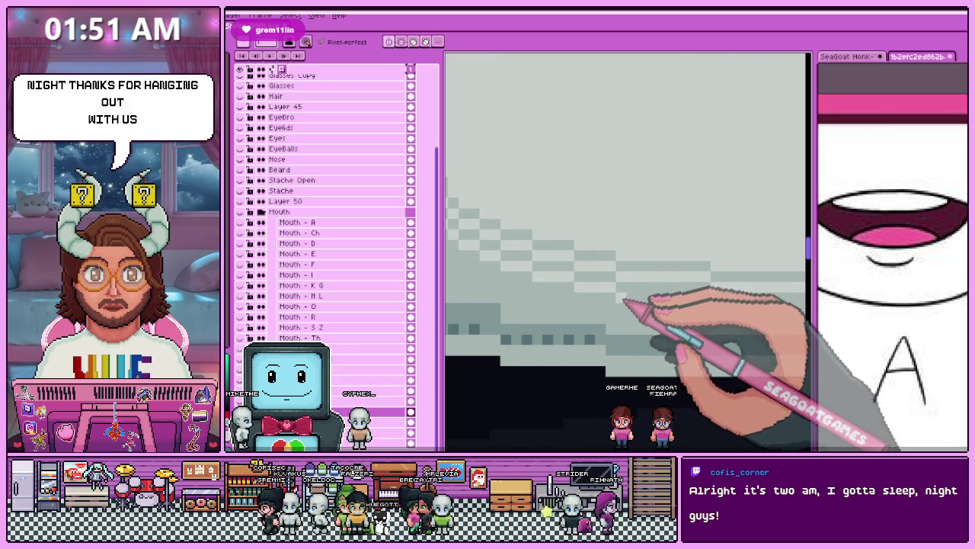
scroll(693, 377, "down", 2)
scroll(602, 313, "down", 2)
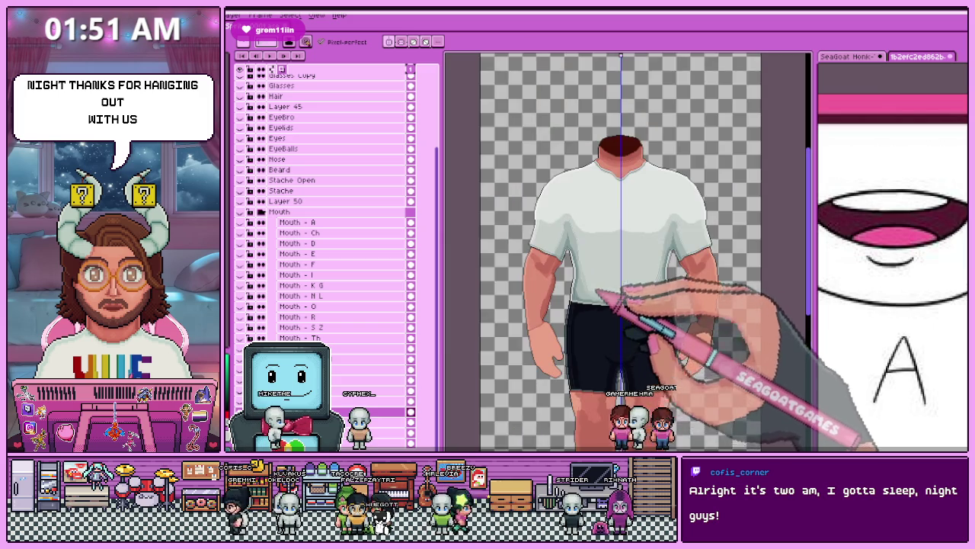
scroll(609, 251, "right", 1)
scroll(624, 305, "up", 3)
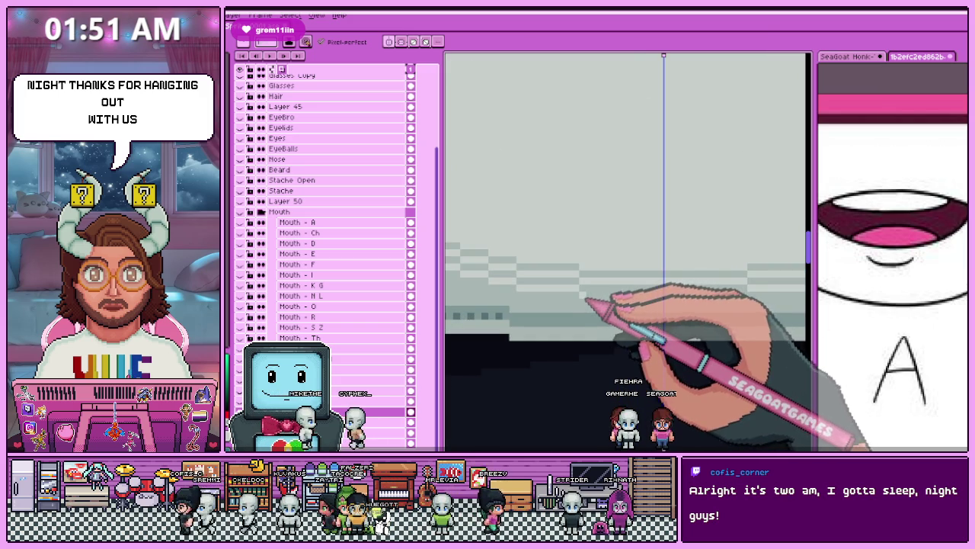
scroll(681, 303, "down", 2)
scroll(653, 327, "down", 1)
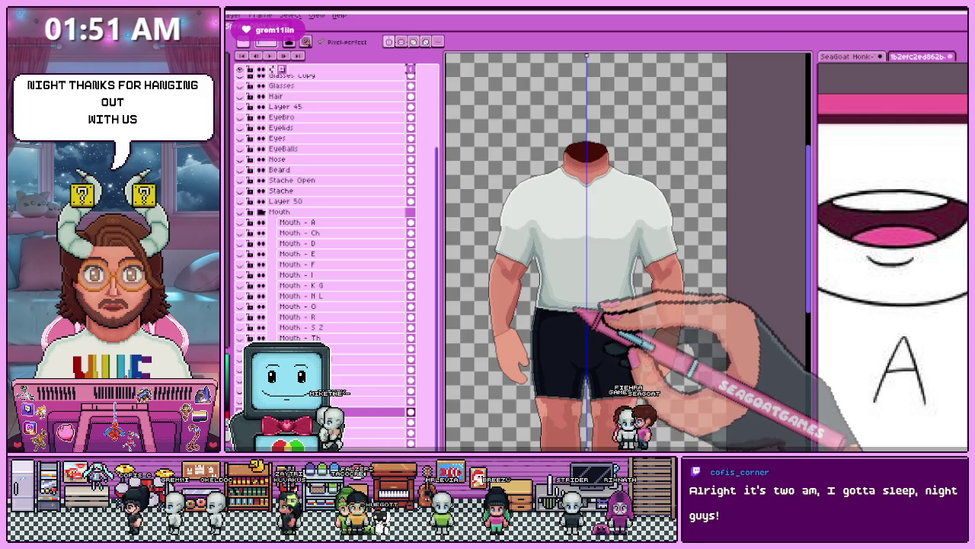
scroll(579, 304, "up", 2)
scroll(549, 251, "up", 2)
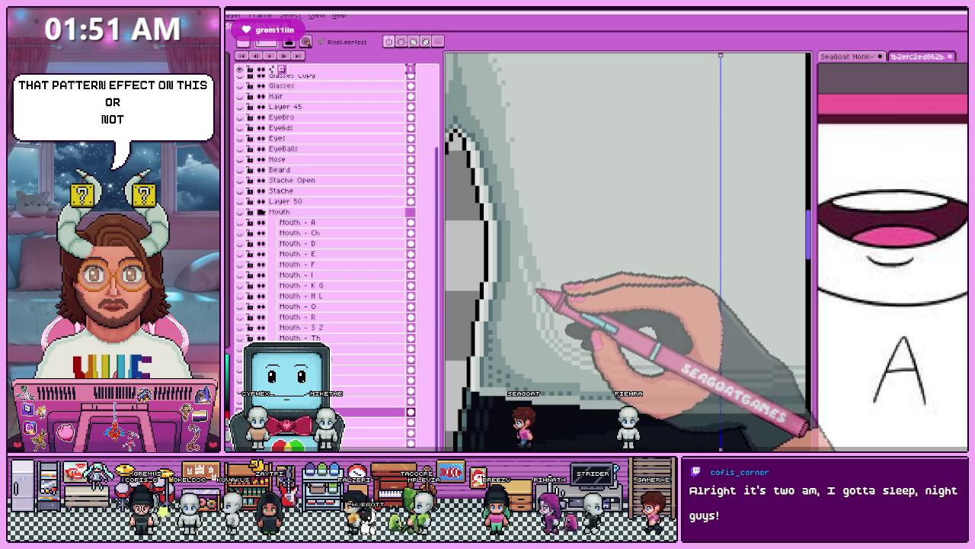
scroll(571, 366, "down", 2)
scroll(518, 328, "up", 2)
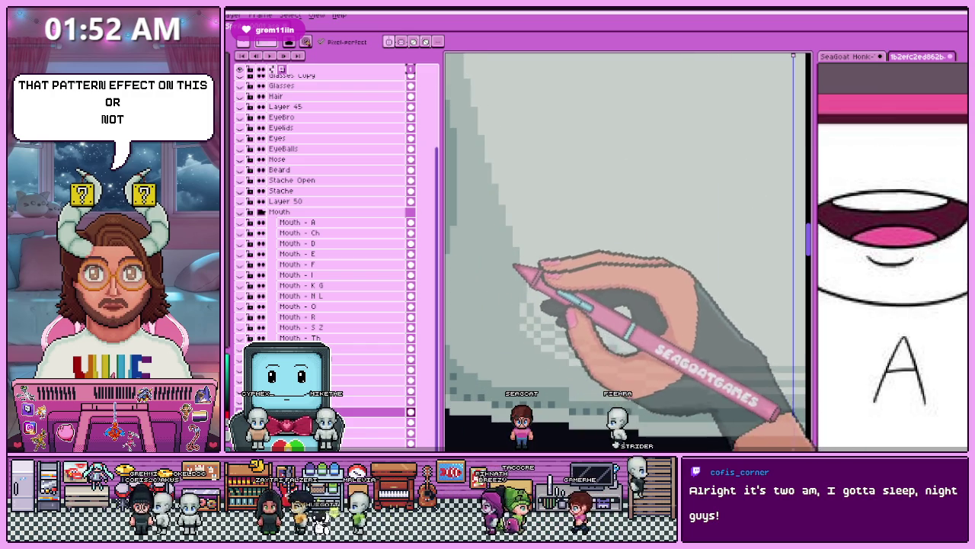
scroll(653, 381, "down", 2)
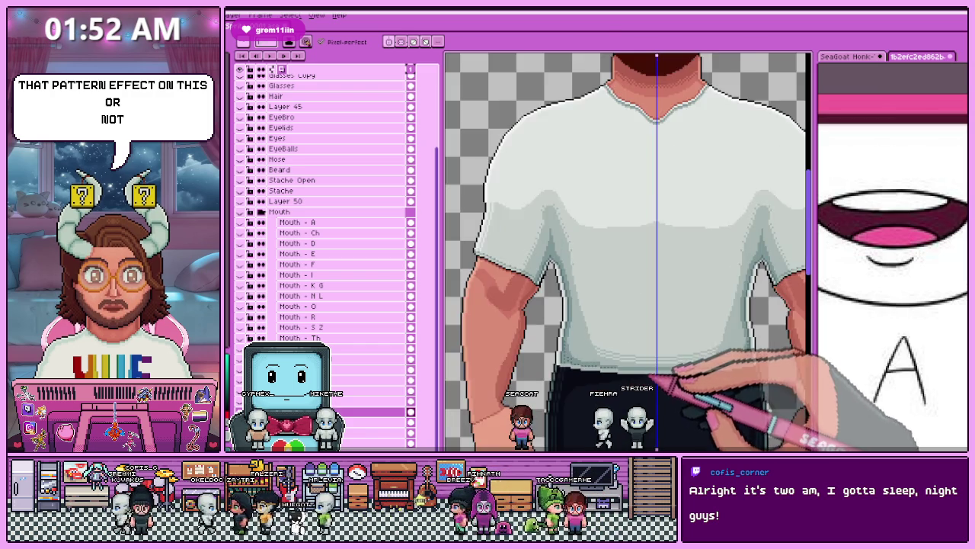
scroll(678, 381, "down", 1)
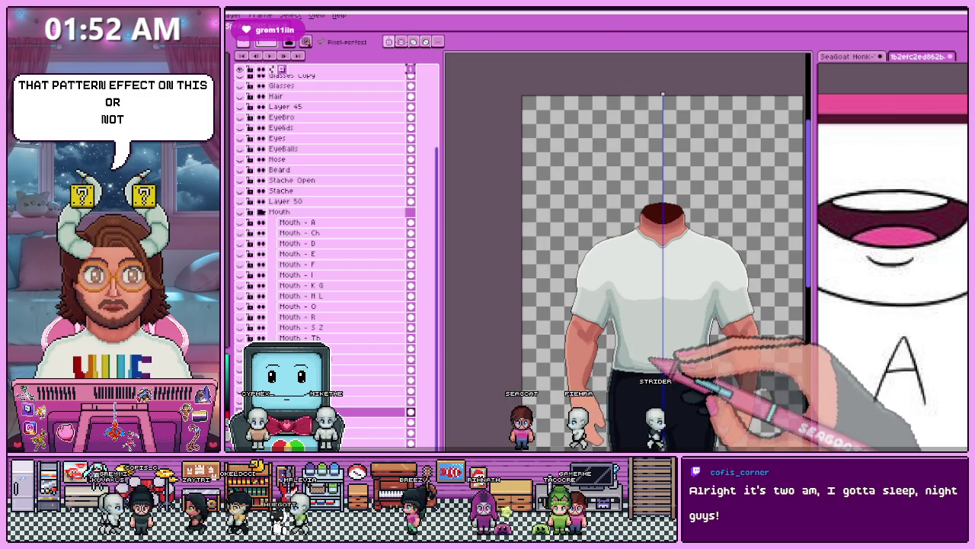
scroll(628, 380, "up", 3)
scroll(627, 380, "up", 2)
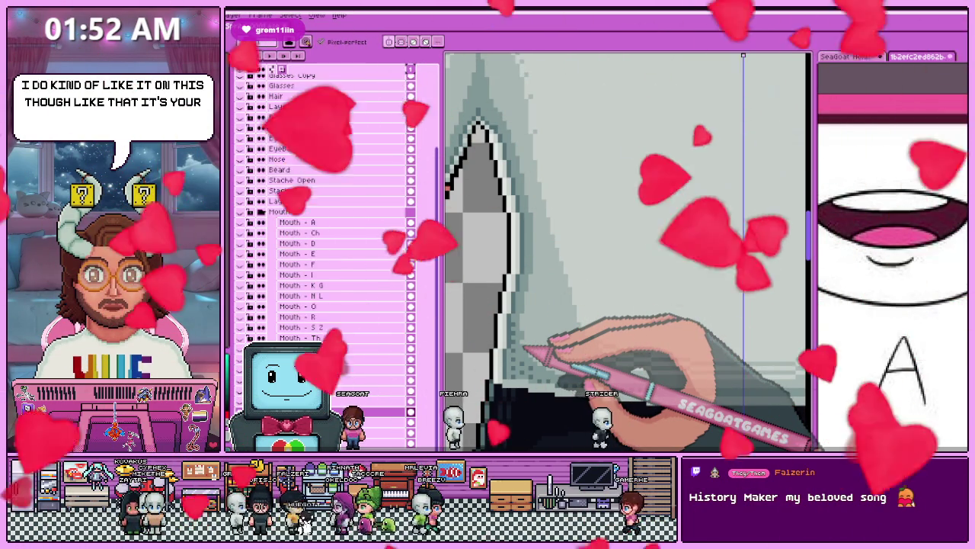
key("minus")
key("plus")
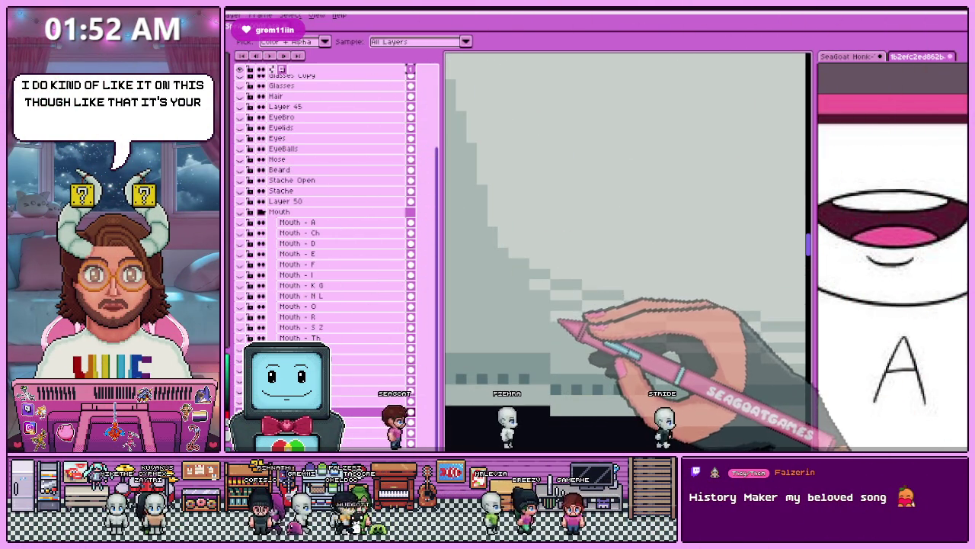
key("b")
key("minus")
key("minus")
key("minus")
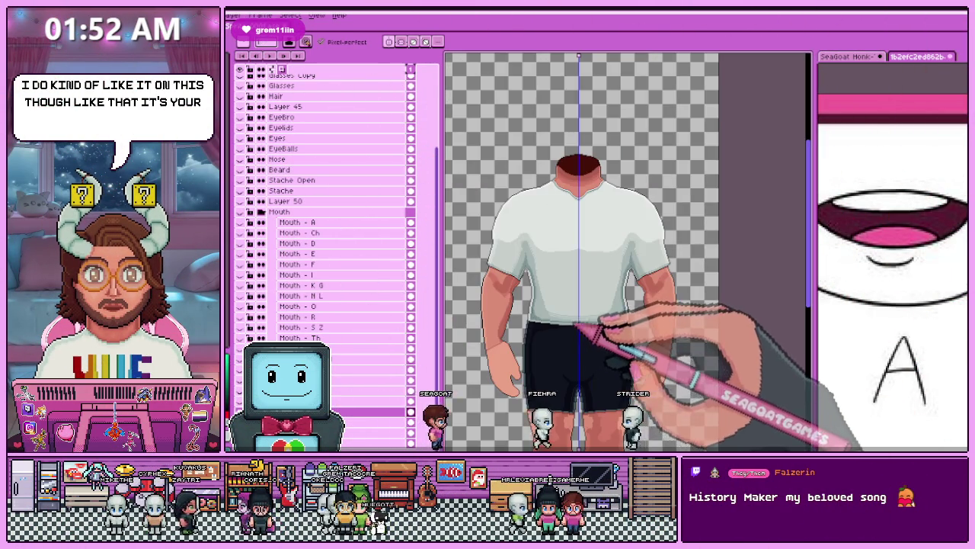
key("plus")
key("plus")
key("plus")
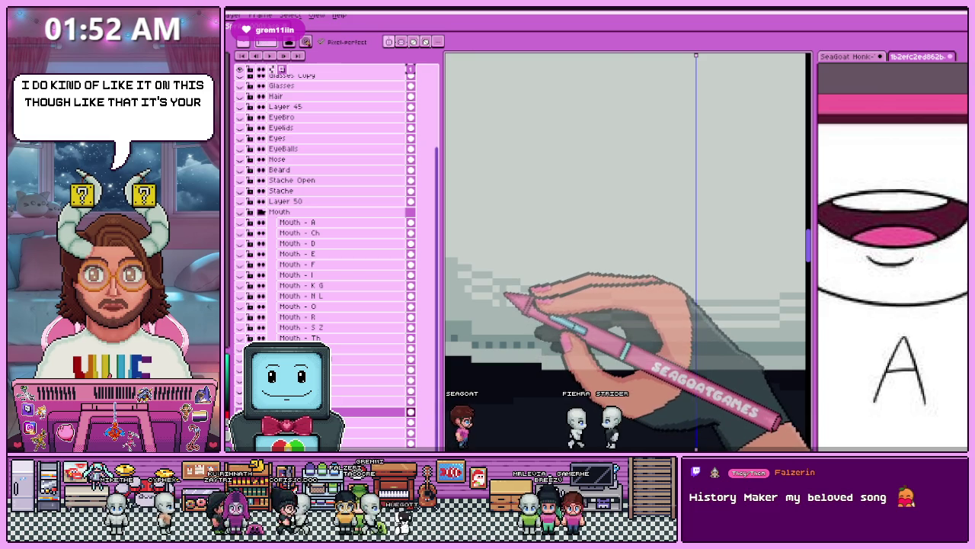
Extend the soft stepped grey shading up the shirt's sides and across the chest.
scroll(629, 251, "down", 1)
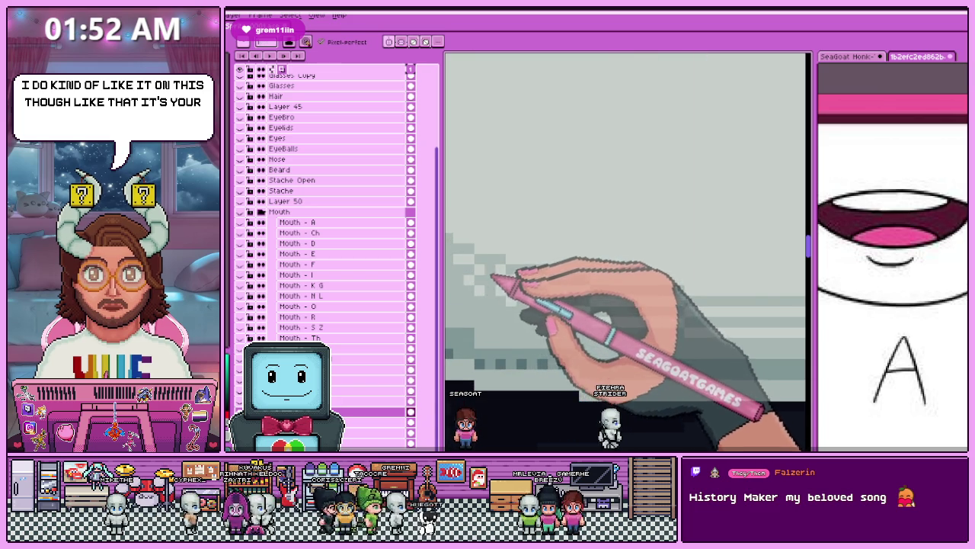
scroll(491, 276, "down", 2)
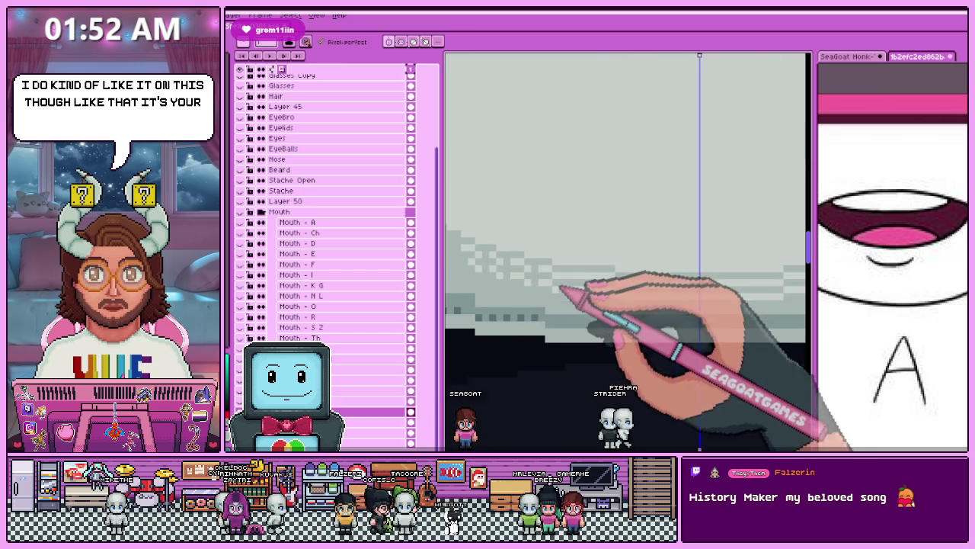
scroll(561, 288, "up", 1)
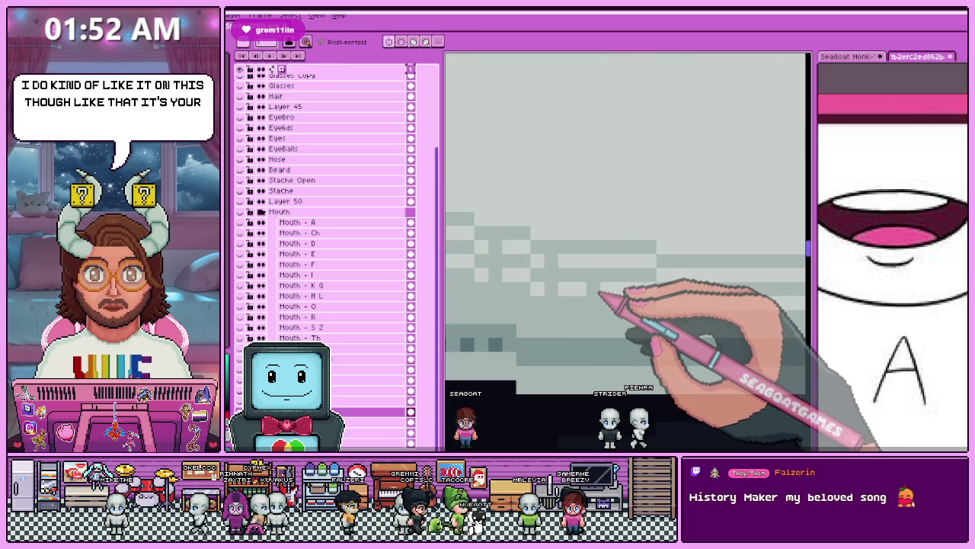
scroll(617, 272, "down", 2)
scroll(628, 272, "down", 3)
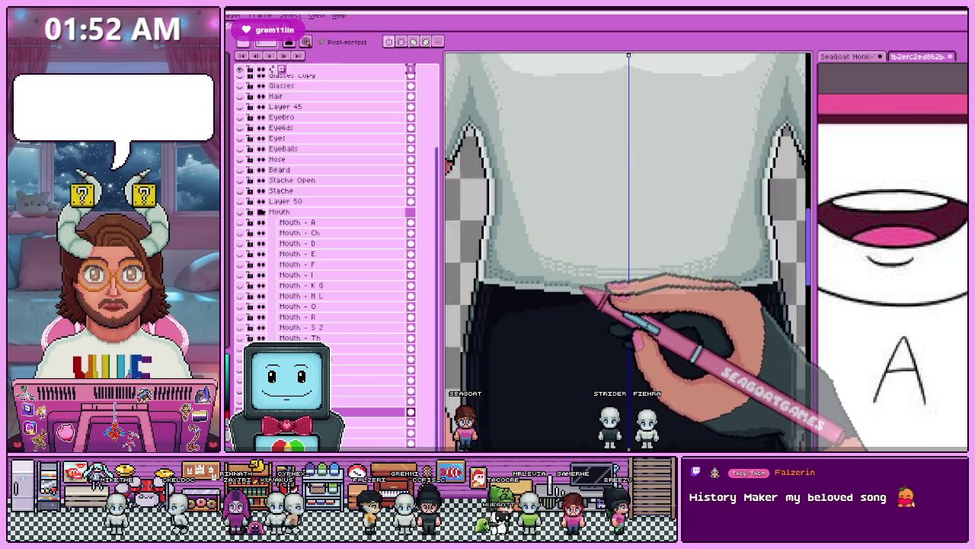
scroll(609, 297, "down", 2)
scroll(604, 303, "up", 3)
scroll(598, 308, "up", 1)
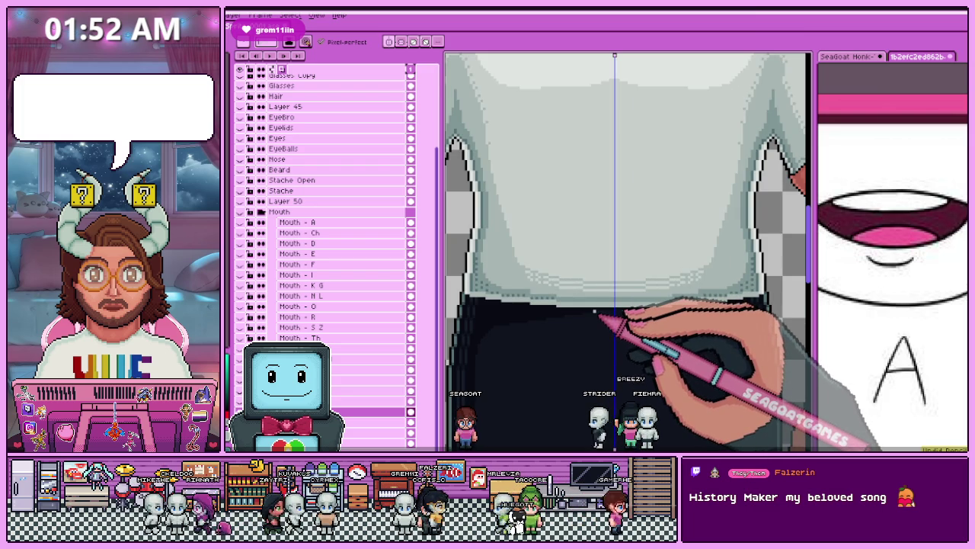
scroll(594, 311, "down", 3)
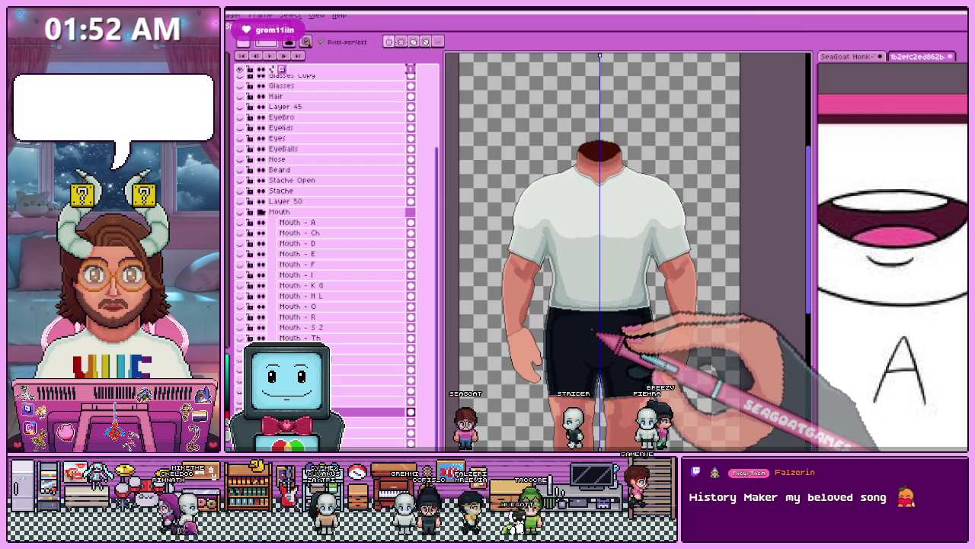
scroll(593, 327, "up", 2)
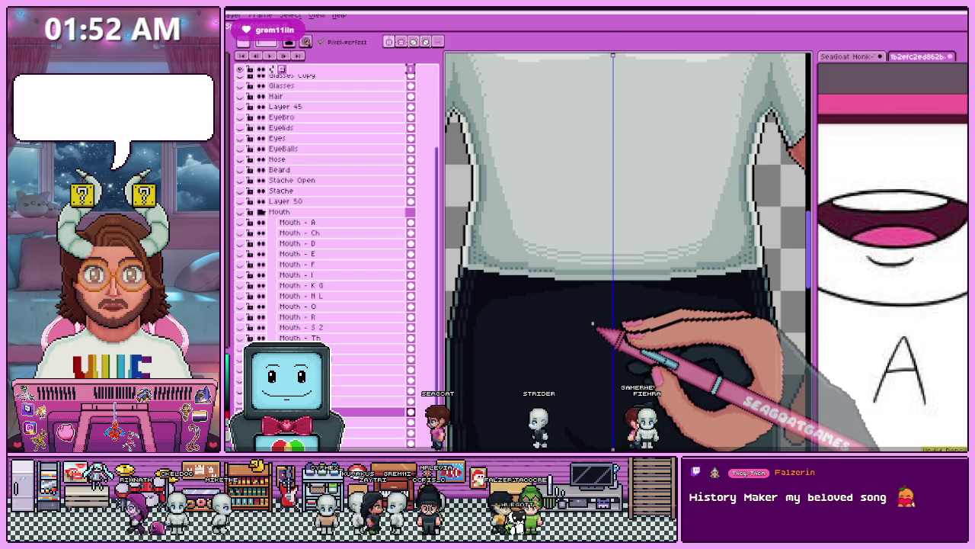
scroll(592, 326, "down", 2)
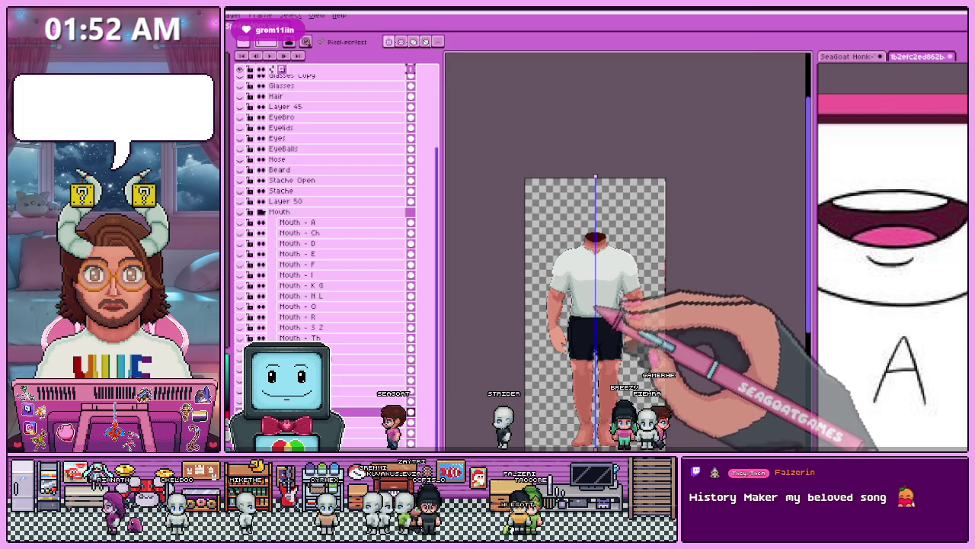
scroll(586, 280, "up", 1)
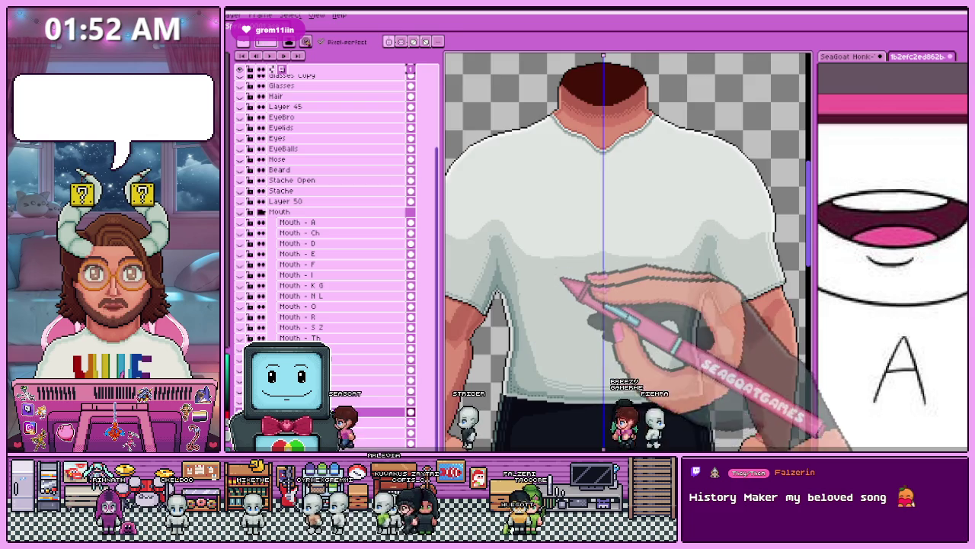
scroll(538, 265, "up", 2)
scroll(538, 265, "down", 2)
scroll(538, 265, "up", 2)
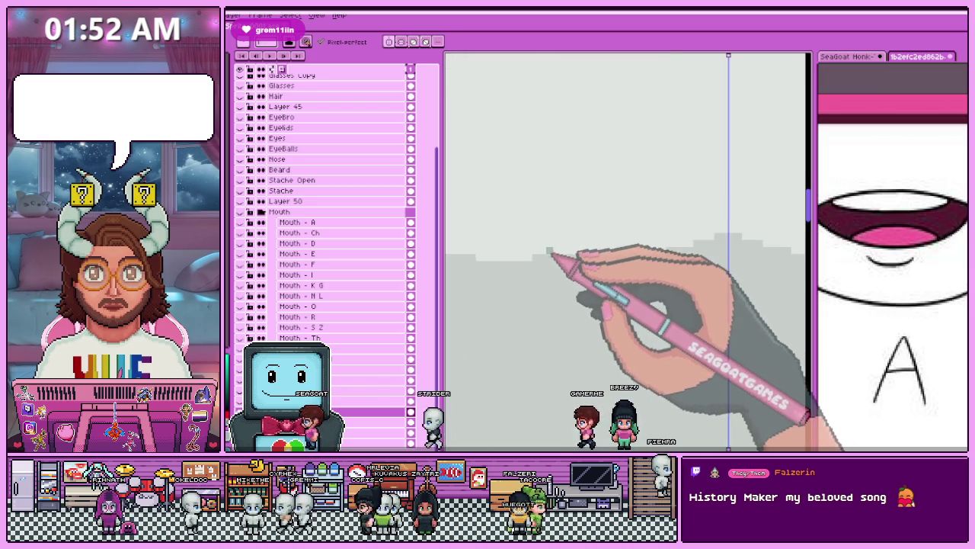
left_click_drag(537, 263, 655, 273)
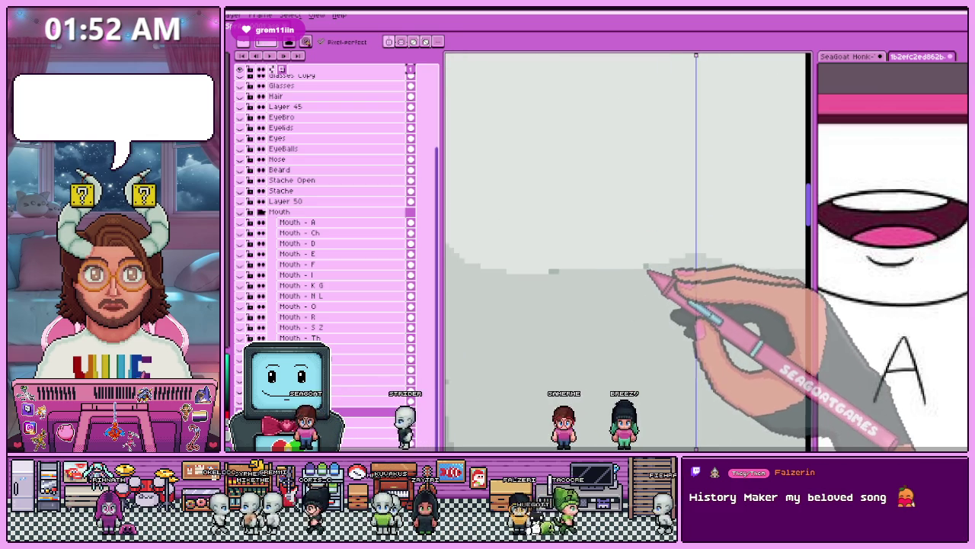
scroll(648, 293, "down", 2)
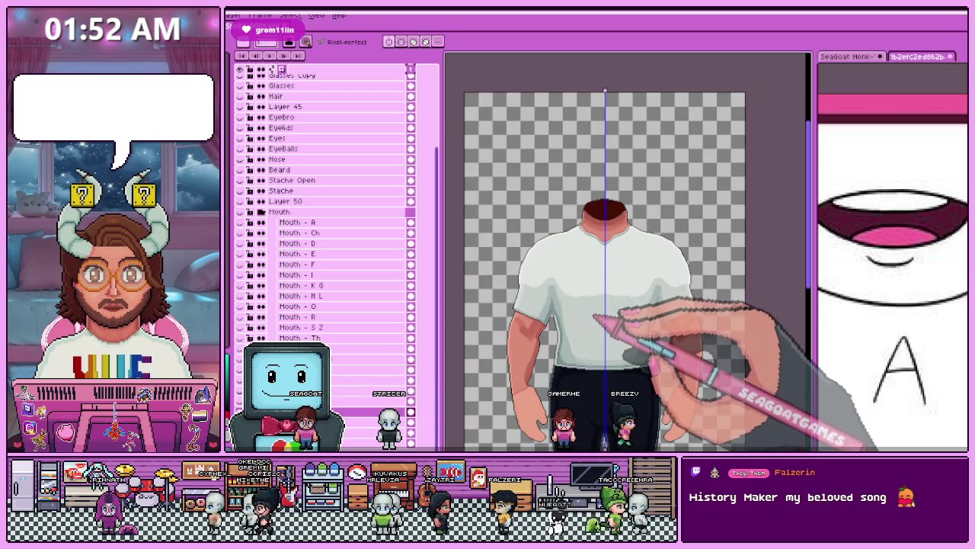
scroll(602, 312, "up", 2)
scroll(594, 304, "up", 2)
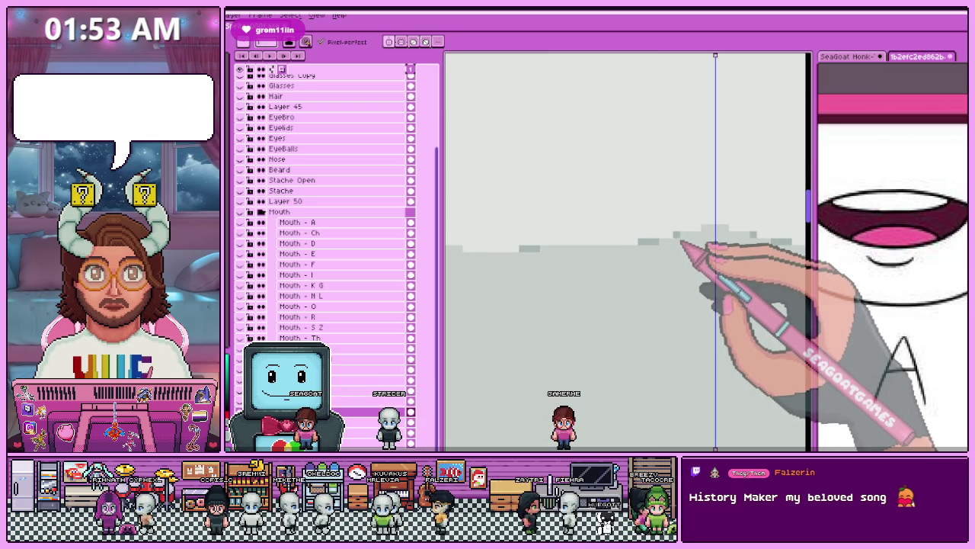
scroll(705, 225, "down", 2)
scroll(648, 272, "down", 1)
scroll(632, 305, "up", 1)
scroll(630, 290, "up", 2)
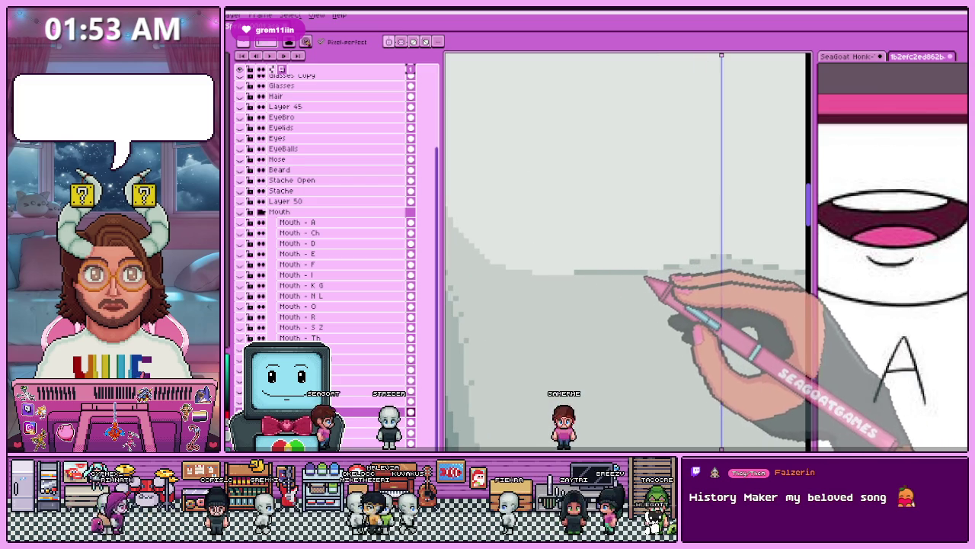
scroll(661, 278, "down", 2)
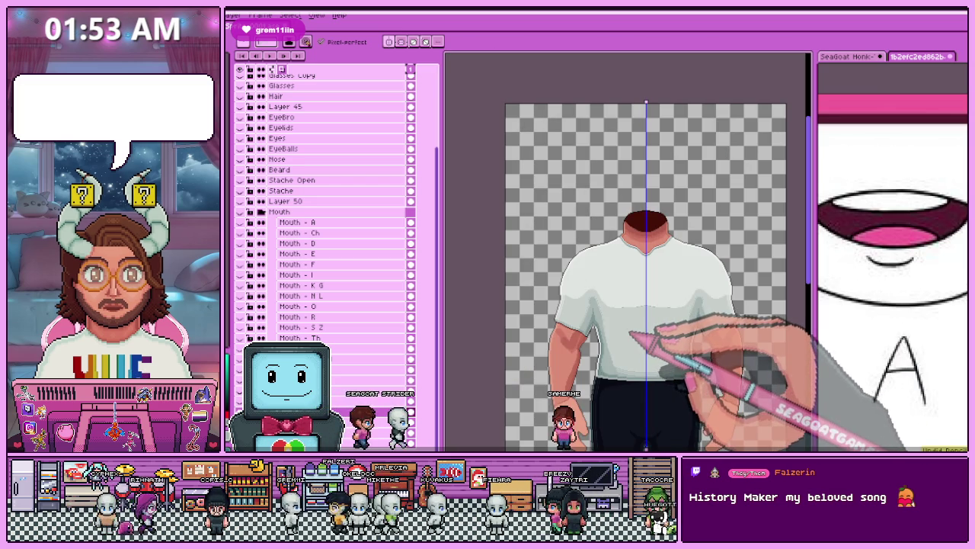
scroll(631, 333, "up", 1)
scroll(620, 315, "up", 1)
scroll(620, 322, "up", 1)
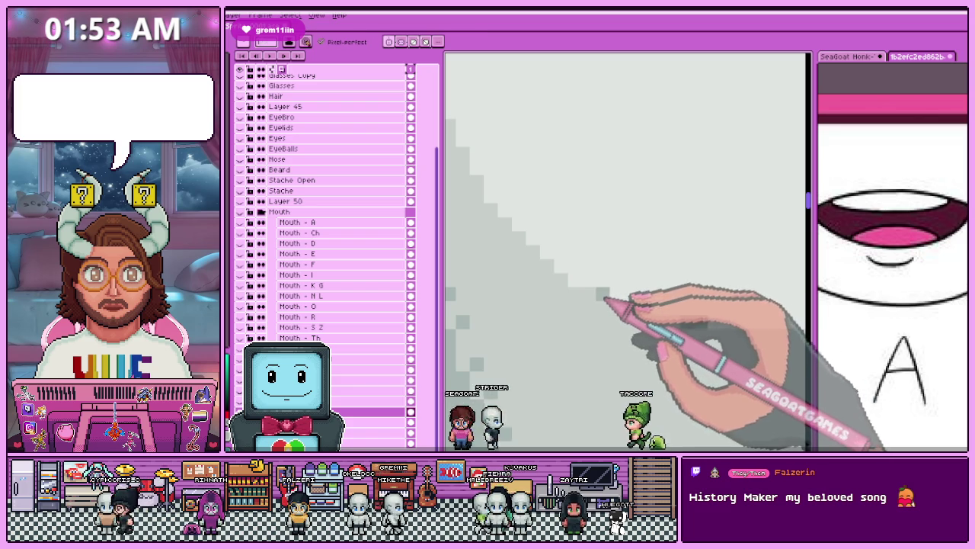
scroll(583, 343, "down", 2)
scroll(579, 349, "down", 1)
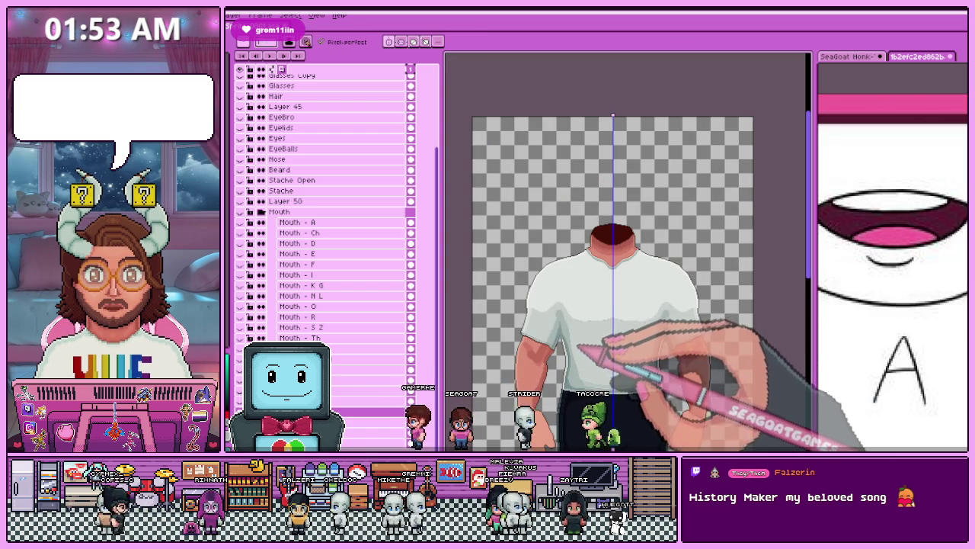
scroll(602, 327, "up", 2)
scroll(634, 314, "up", 2)
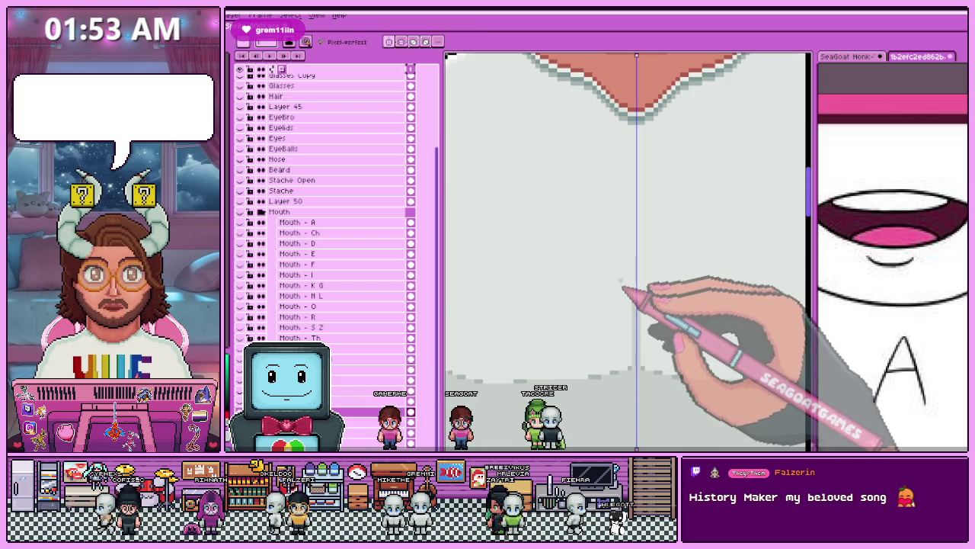
Draw a faint grey Y-shaped line down the chest centre below the collar.
mouse_move(635, 267)
left_mouse_down()
mouse_move(635, 174)
mouse_move(636, 195)
left_mouse_up()
left_click_drag(670, 158, 637, 195)
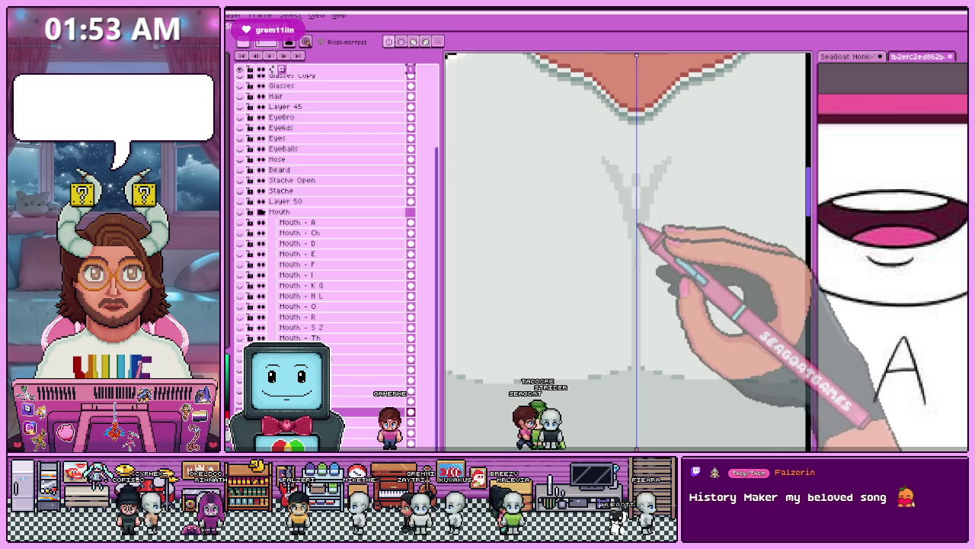
scroll(632, 186, "down", 3)
scroll(651, 312, "up", 2)
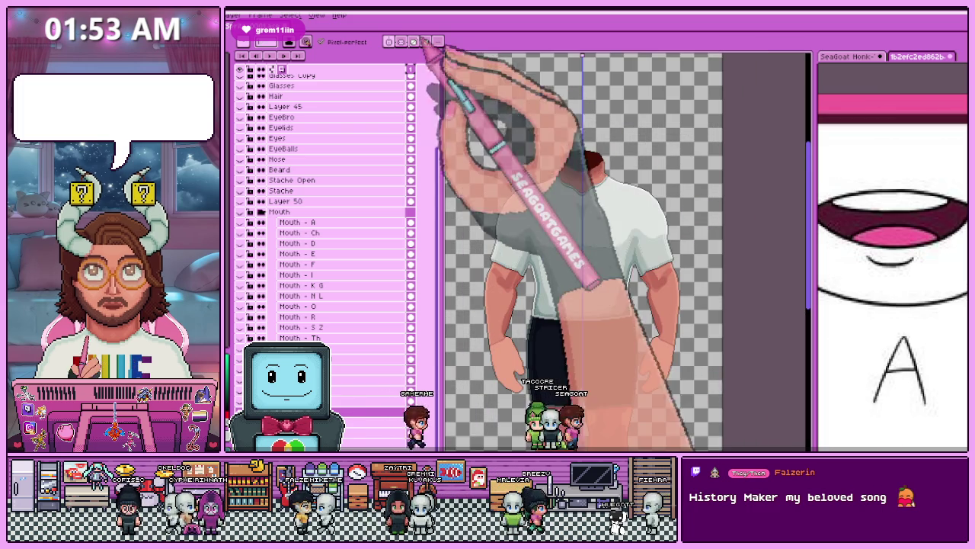
scroll(602, 255, "up", 3)
scroll(585, 248, "up", 2)
Eyedrop the grey, add a short stepped stroke to the crease, and zoom out to check.
key("i")
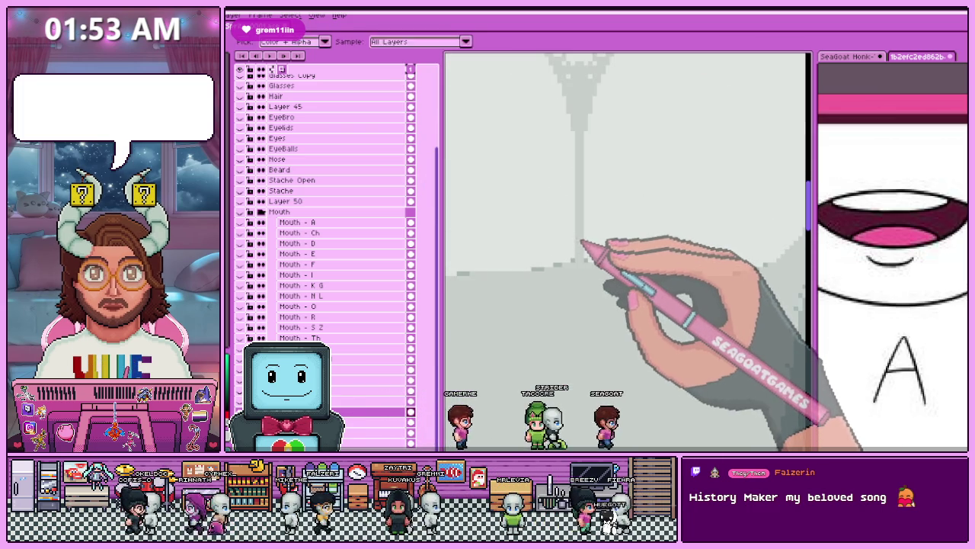
key("b")
left_click_drag(549, 266, 581, 254)
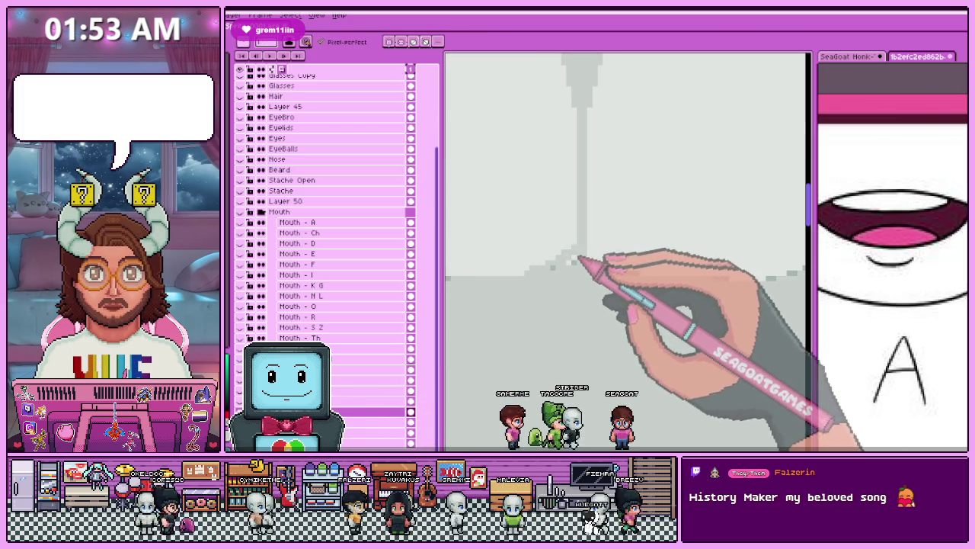
scroll(582, 255, "down", 1)
scroll(571, 316, "down", 2)
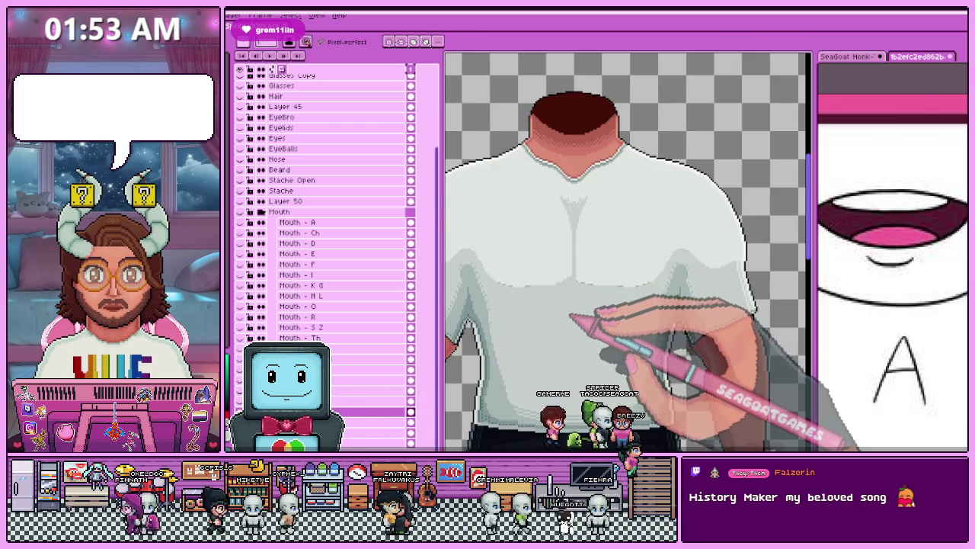
scroll(573, 320, "down", 2)
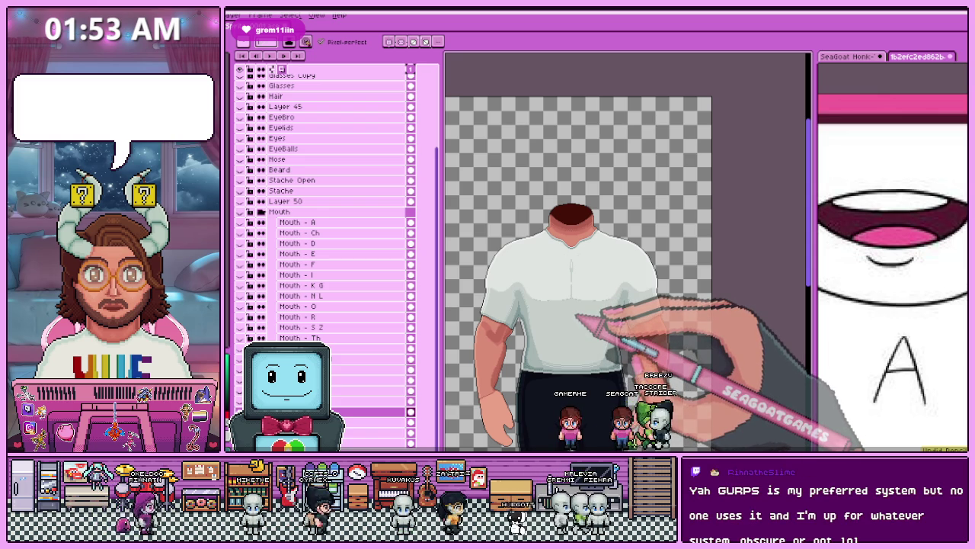
scroll(577, 316, "up", 2)
scroll(572, 312, "up", 1)
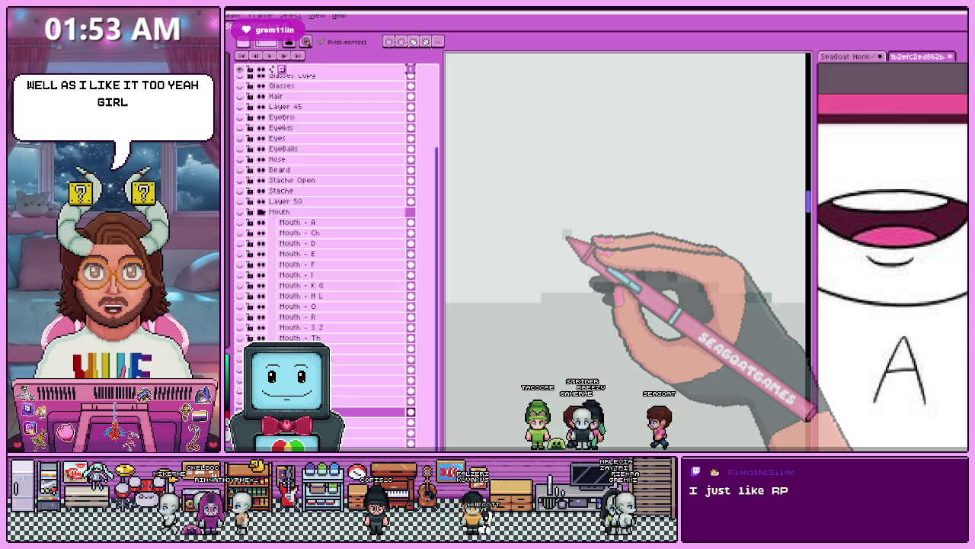
Enable vertical symmetry, then pan and zoom around the shirt to inspect its shading.
left_click(413, 41)
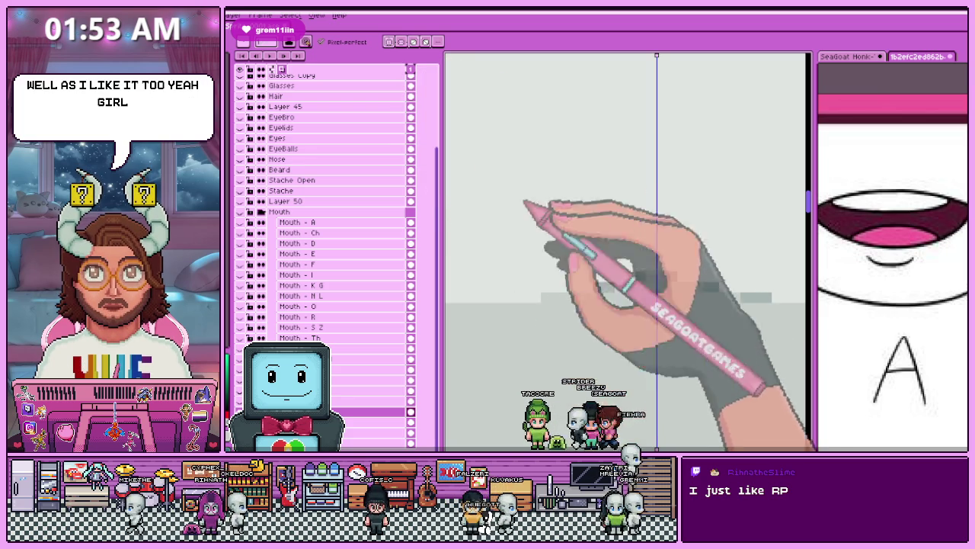
left_click_drag(649, 322, 649, 283)
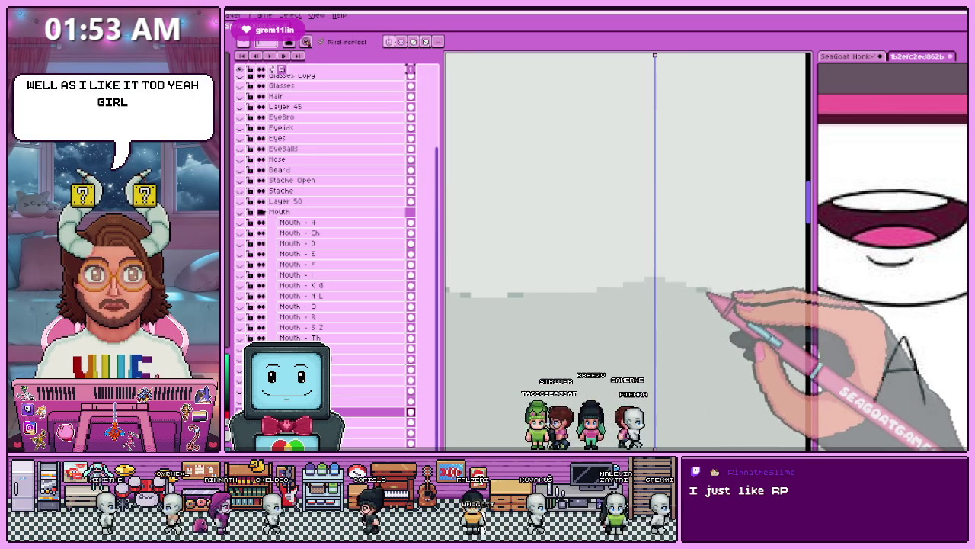
scroll(576, 315, "left", 3)
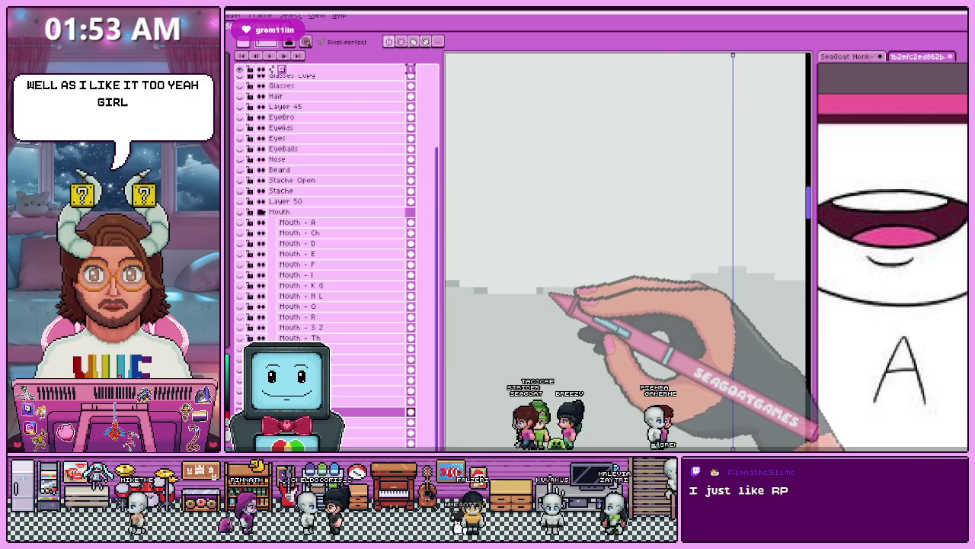
scroll(505, 285, "left", 2)
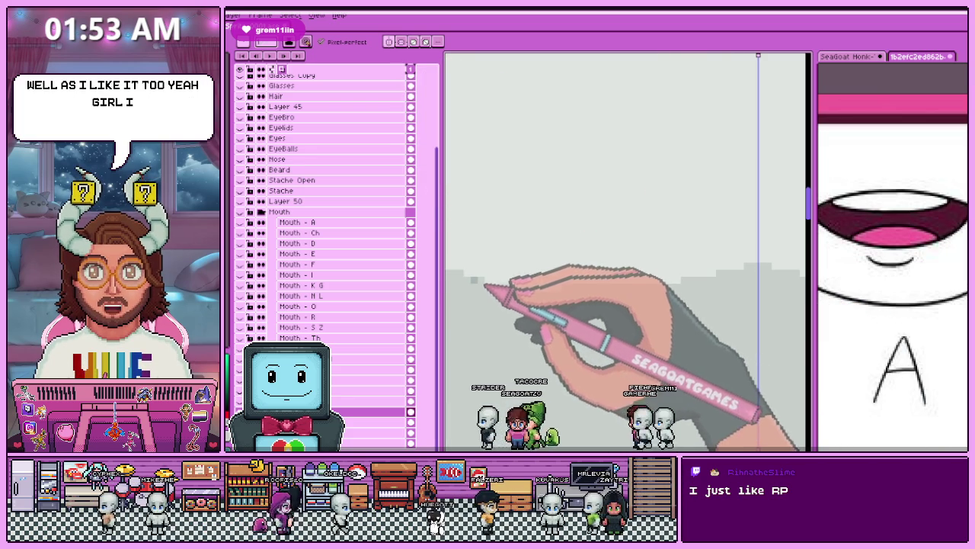
scroll(518, 285, "right", 5)
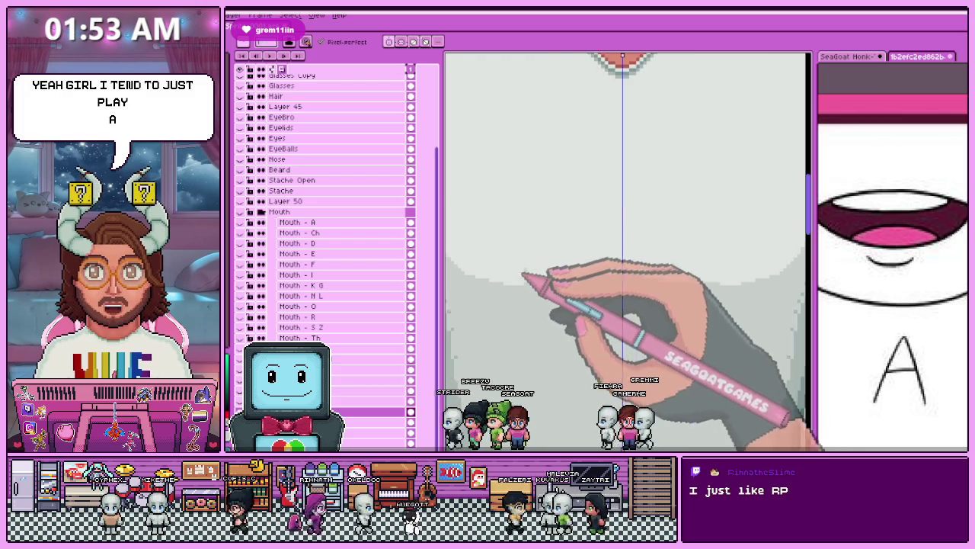
scroll(522, 275, "down", 2)
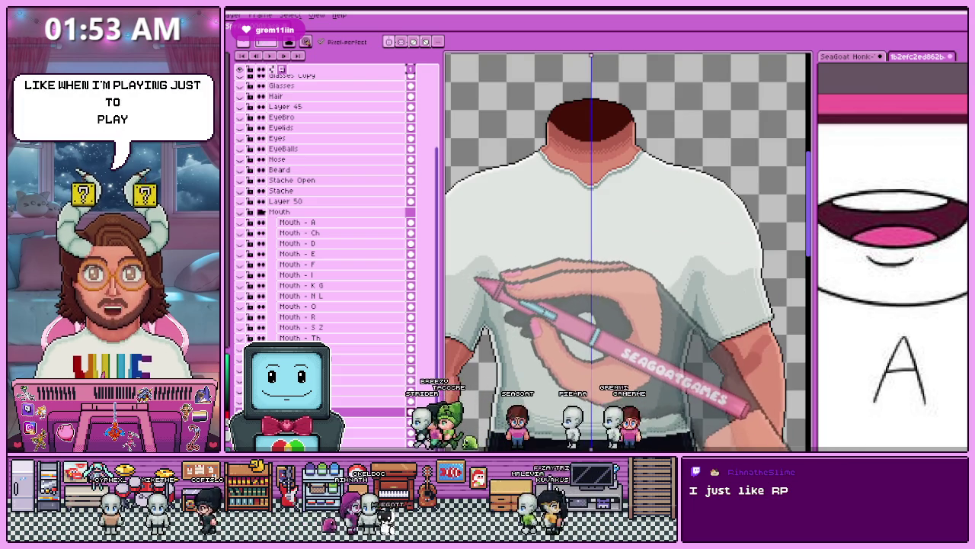
scroll(628, 251, "up", 2)
scroll(628, 251, "down", 1)
scroll(627, 252, "up", 1)
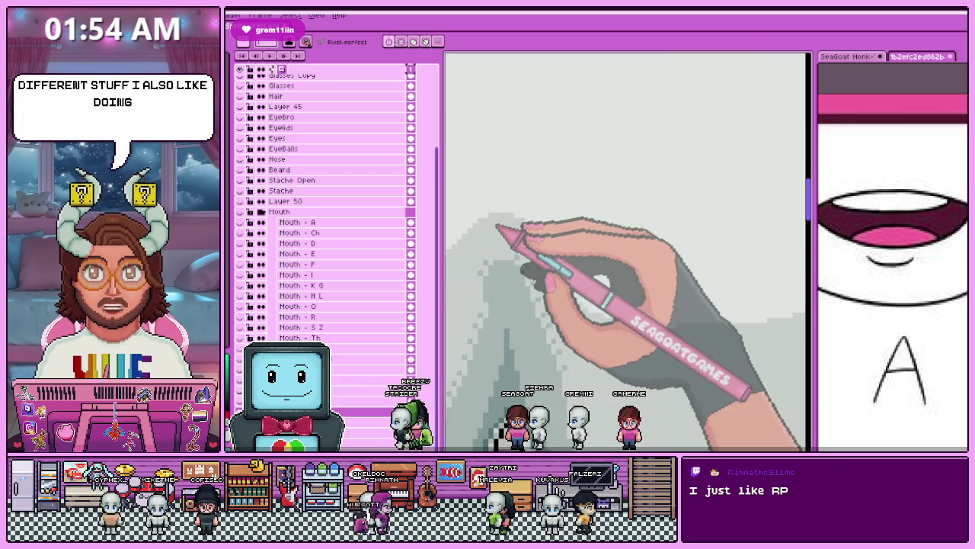
scroll(497, 225, "down", 1)
scroll(556, 218, "down", 1)
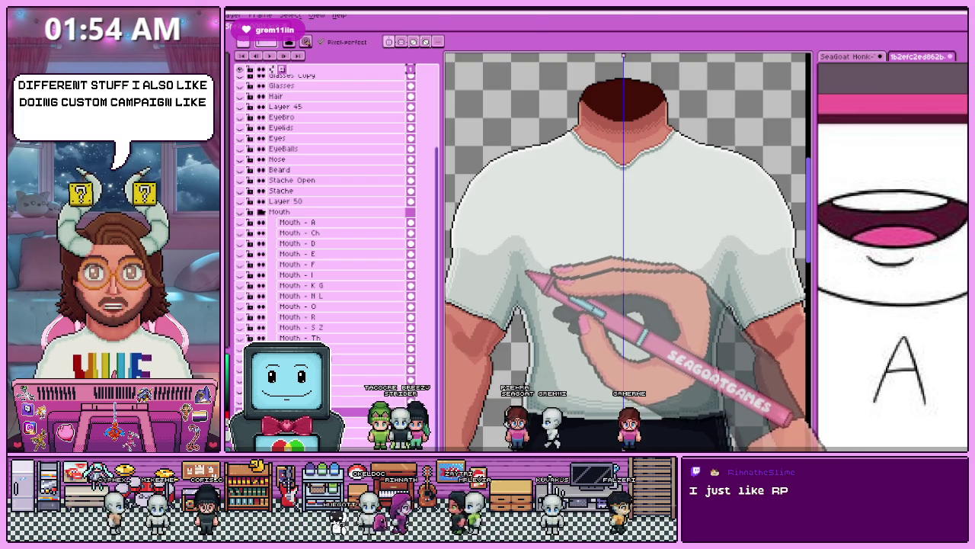